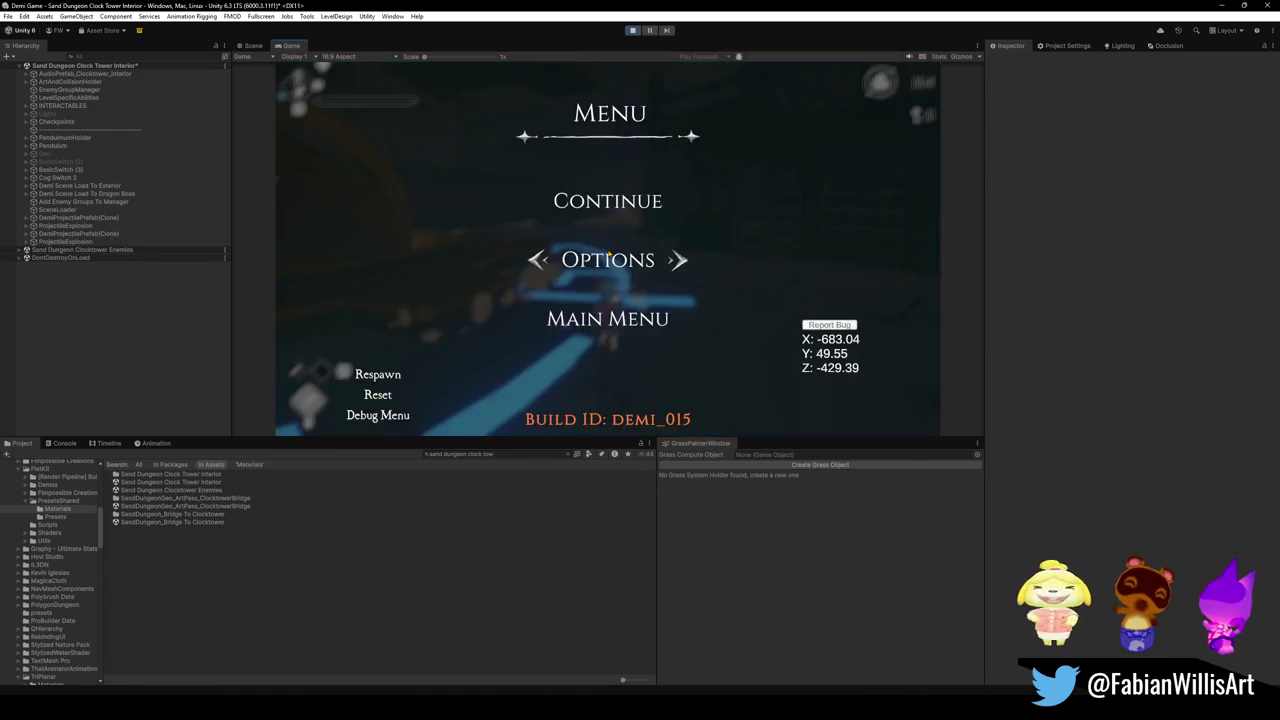
Pause the game, fly the Scene camera to the boss and select its Chain particle system.
key(Escape)
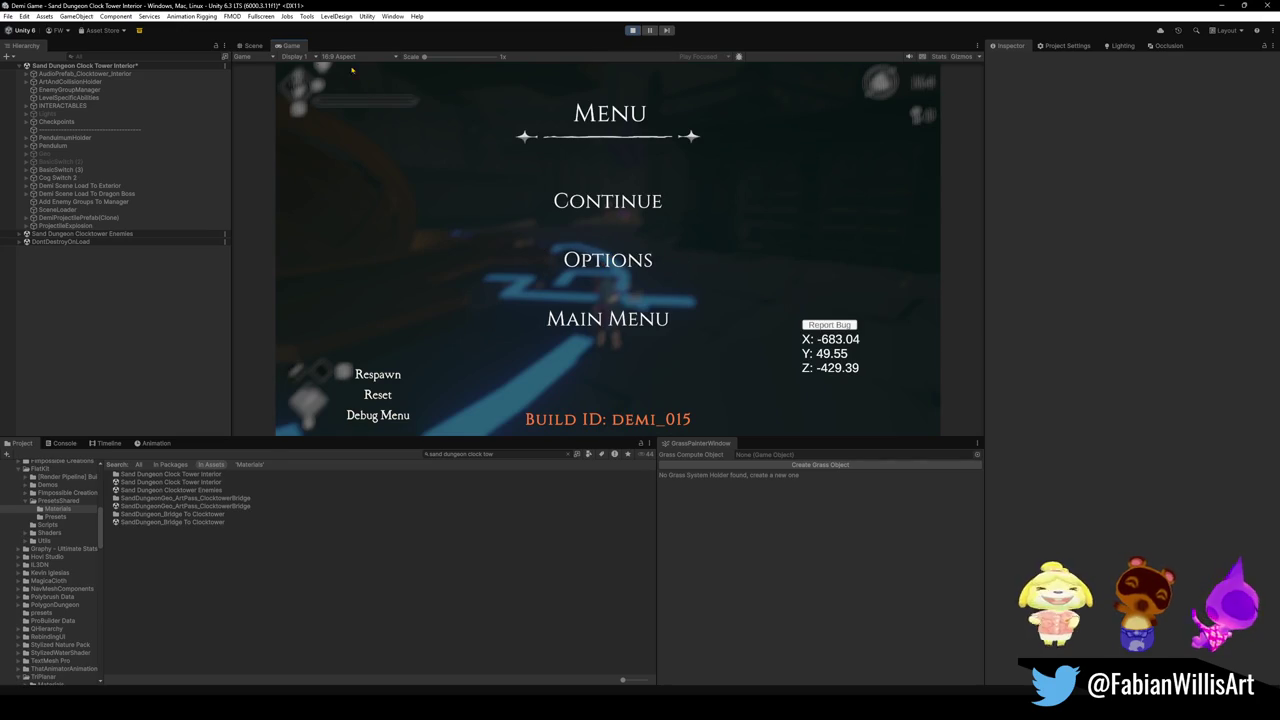
click(253, 45)
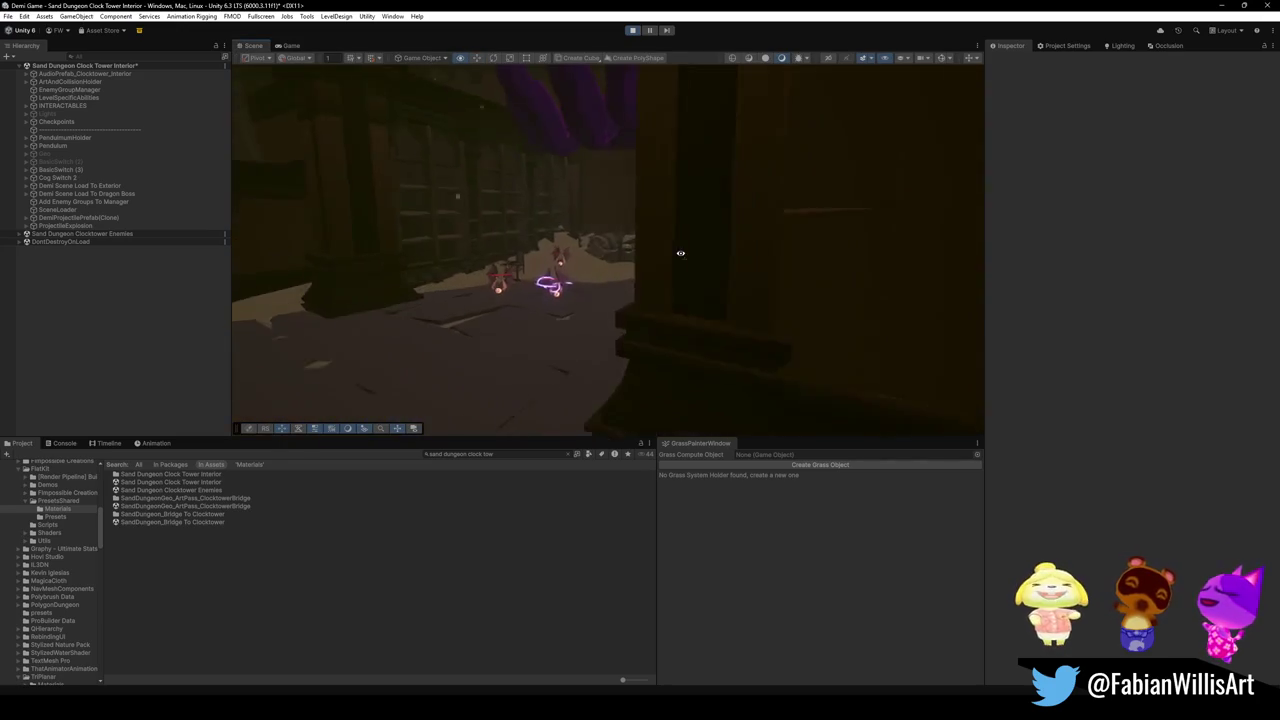
key(w)
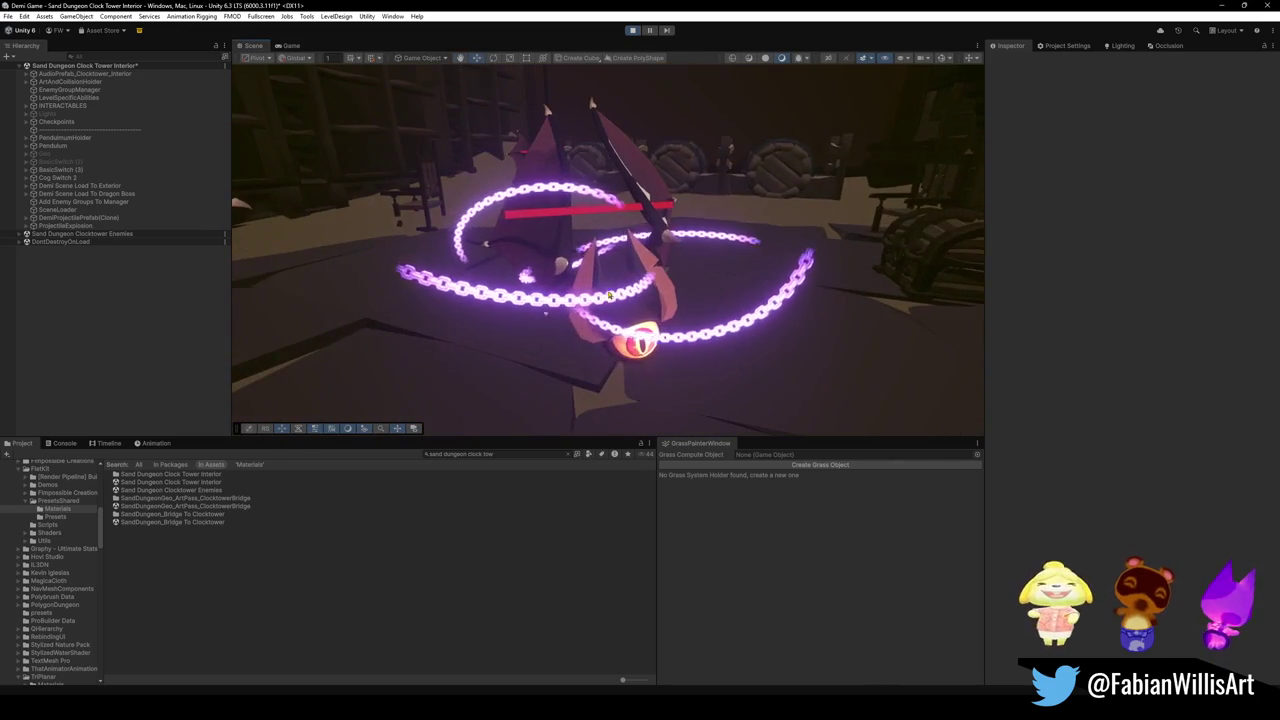
click(619, 296)
click(628, 302)
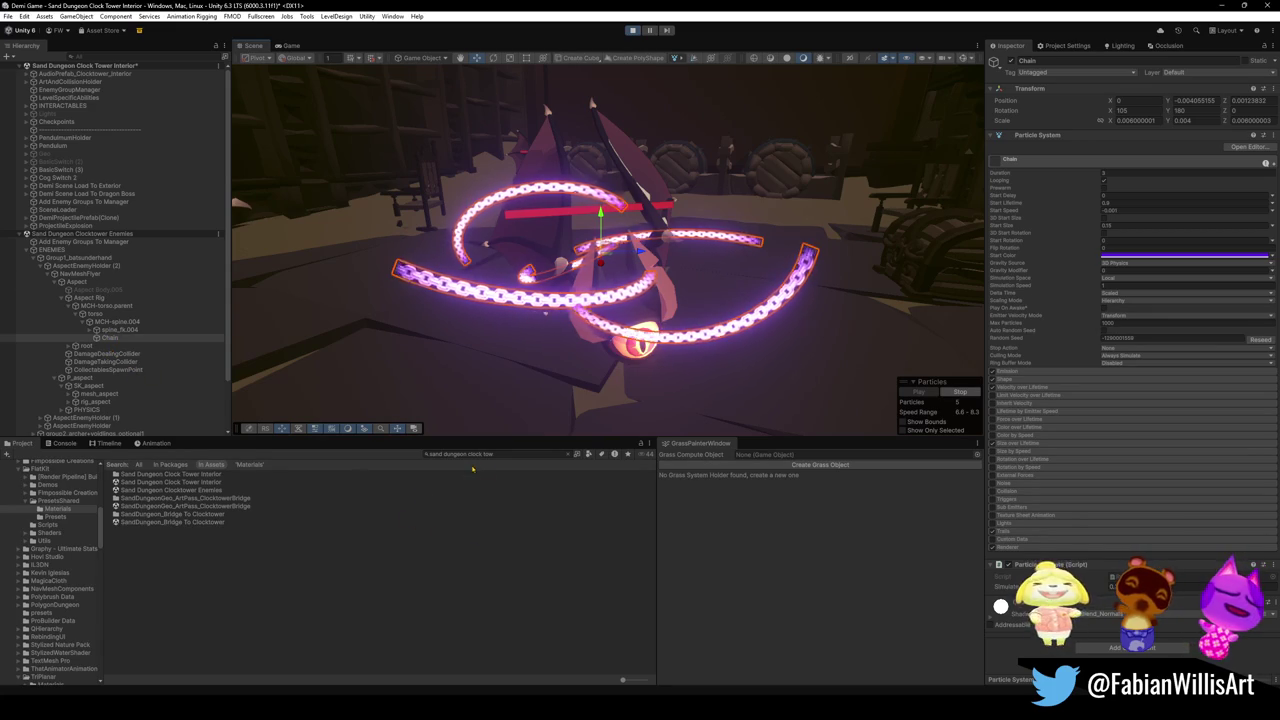
Search the Project for 'chain', drop FX_Demi_ChainsPop into the scene, and resume play in Game view.
click(501, 454)
text(chain)
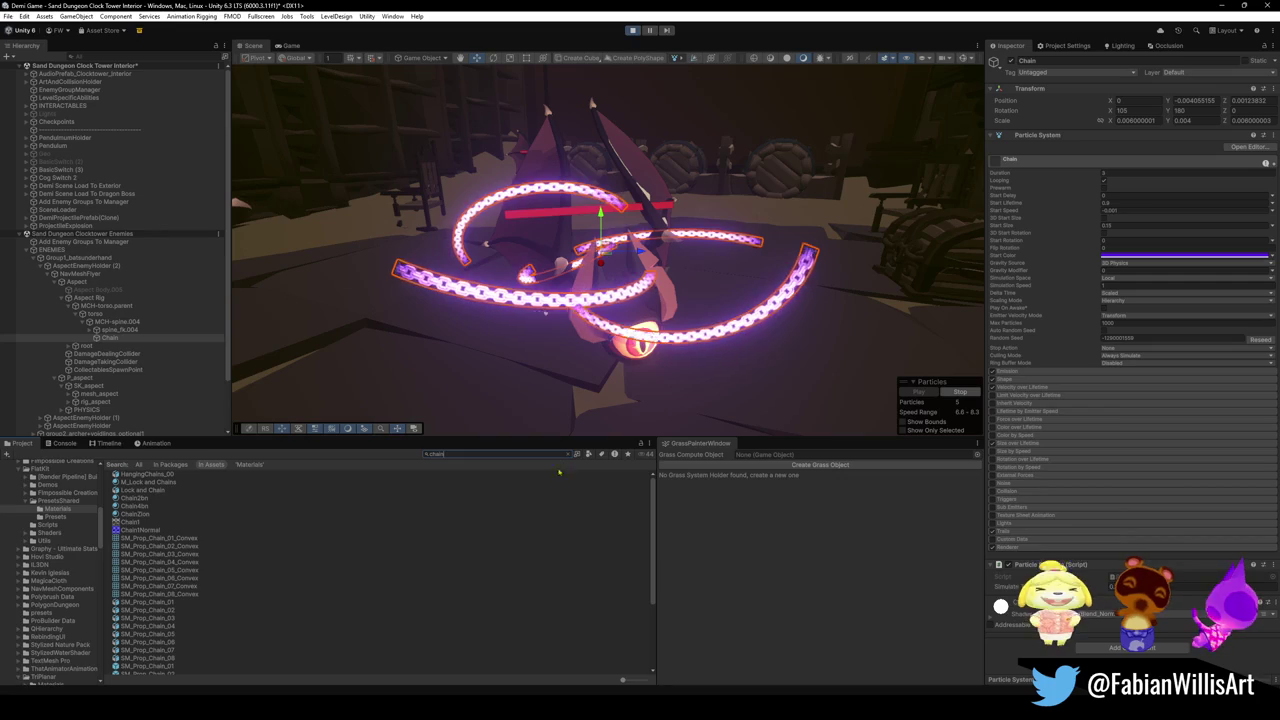
drag(626, 681, 640, 682)
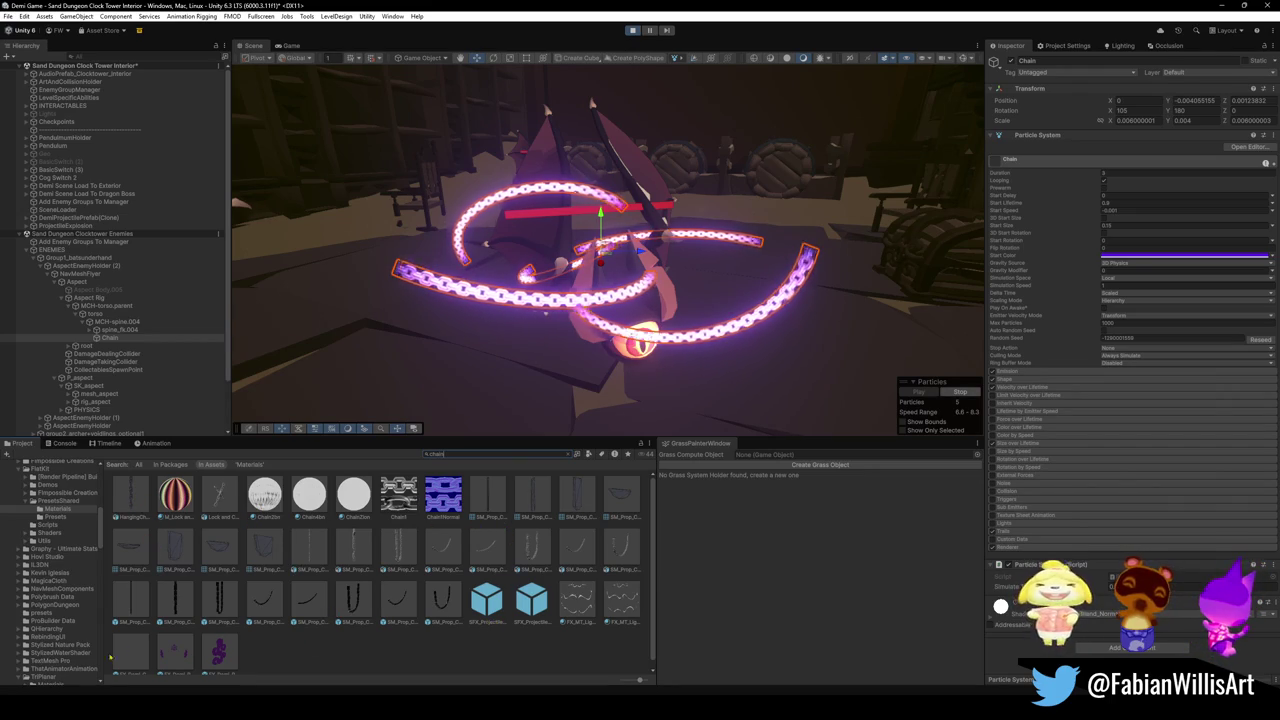
scroll(201, 641, down, 1)
drag(130, 650, 400, 370)
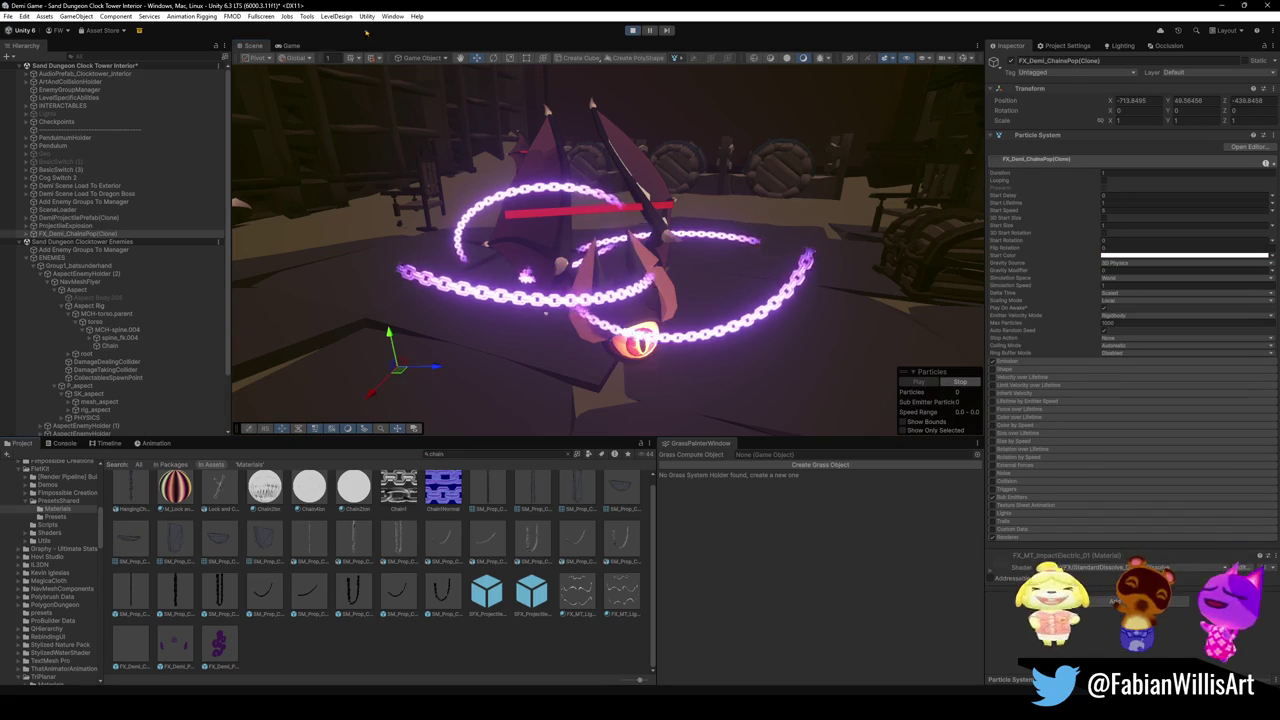
click(291, 45)
key(Escape)
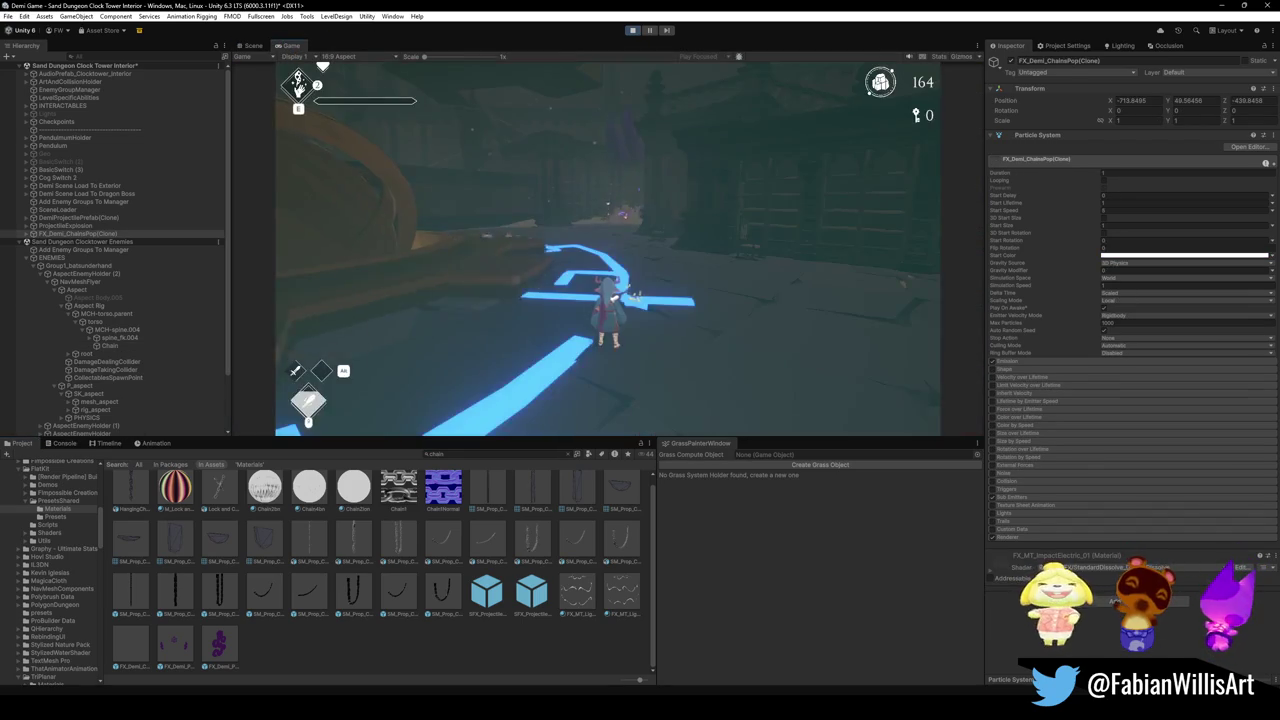
Fly around the level, test in Game view, pause, then fly back to the boss in Scene view.
key(super)
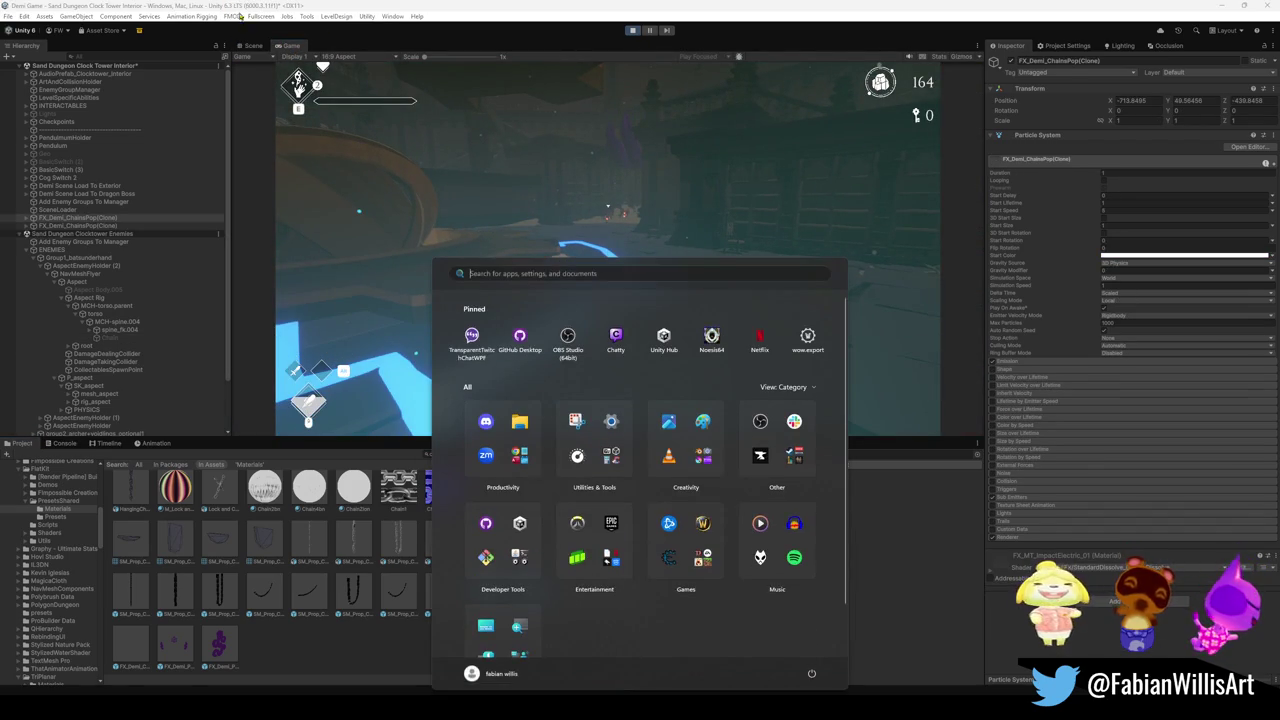
click(253, 45)
mouse_move(713, 268)
mouse_down()
mouse_move(754, 286)
mouse_move(726, 294)
mouse_move(893, 197)
mouse_up()
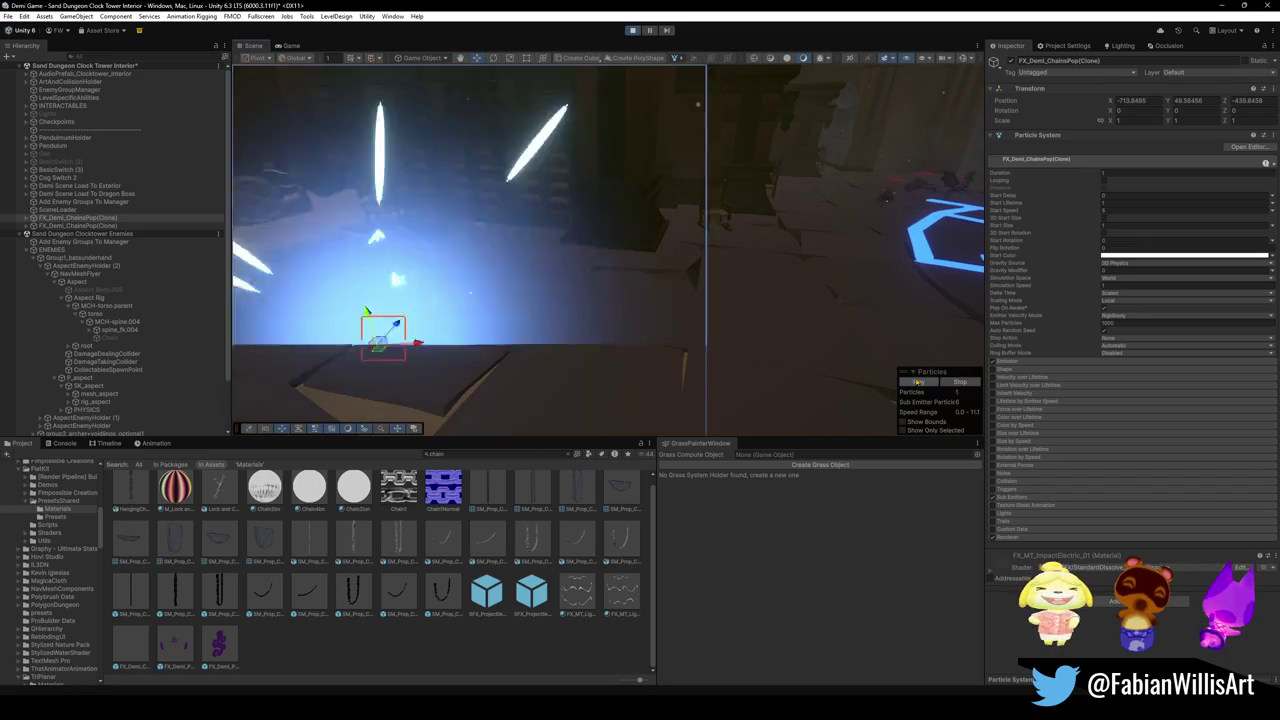
click(291, 46)
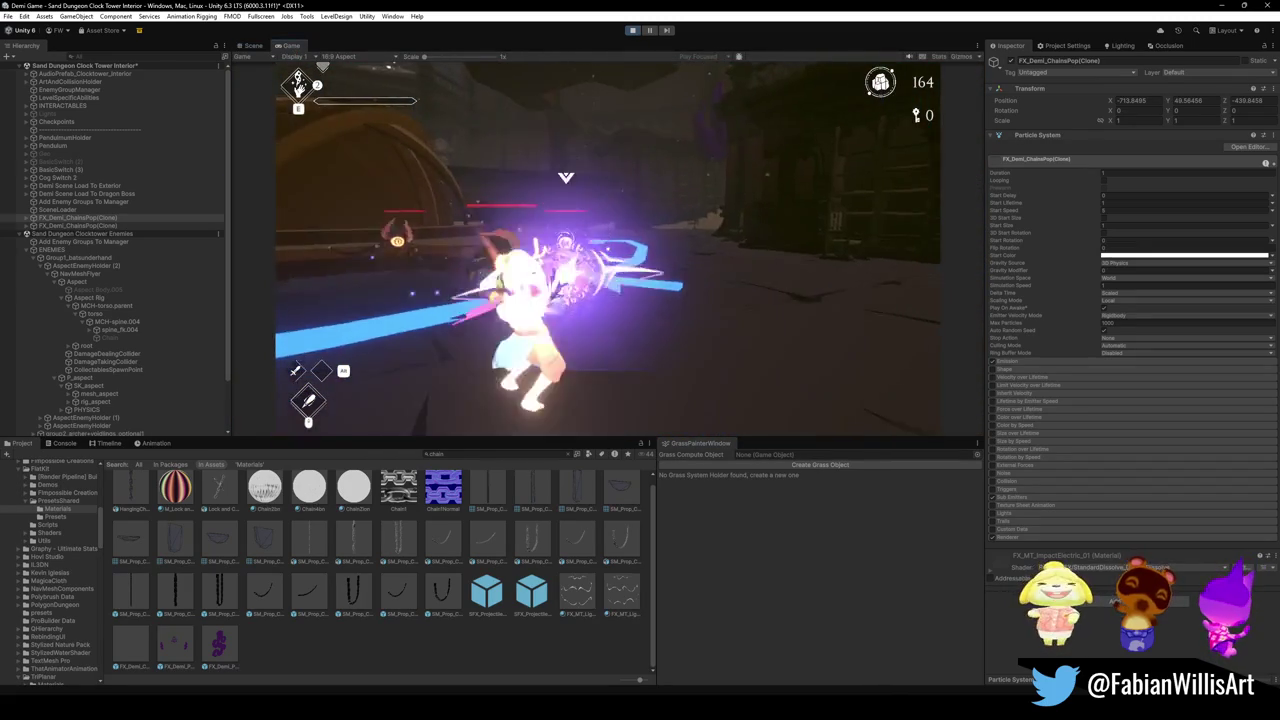
key(Escape)
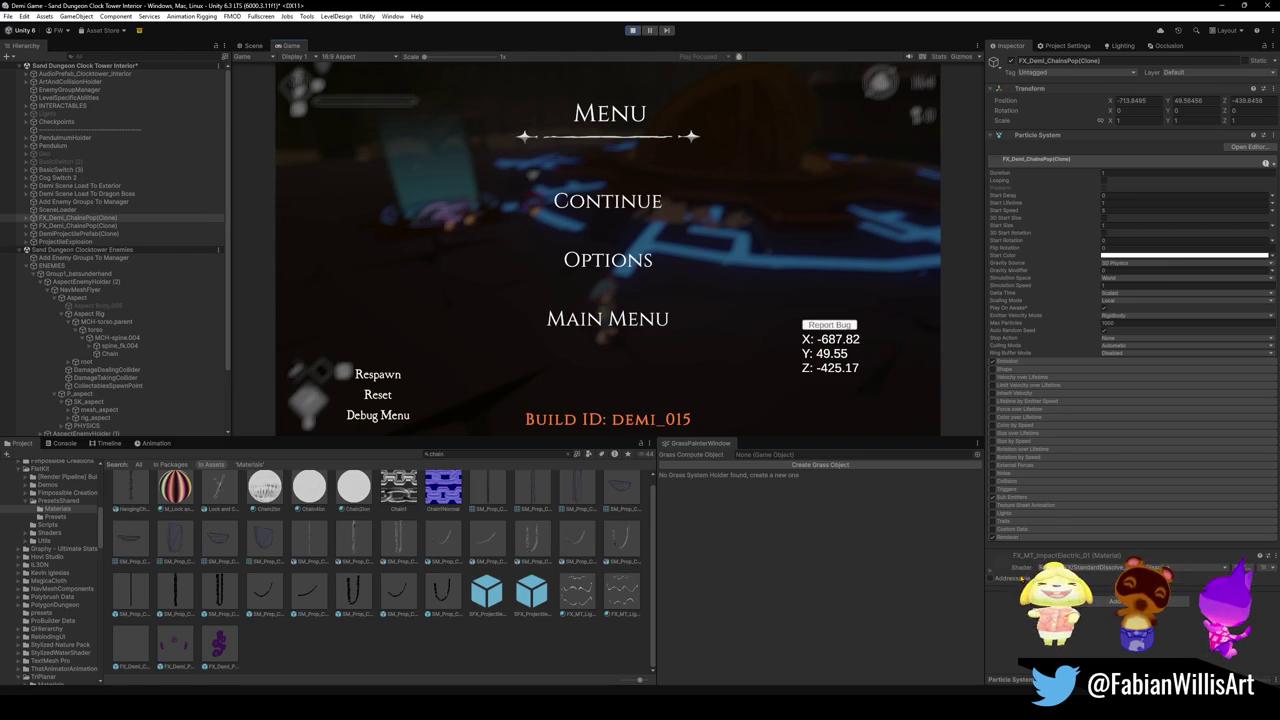
click(259, 47)
mouse_move(620, 260)
mouse_down()
mouse_move(664, 281)
mouse_move(641, 227)
mouse_up()
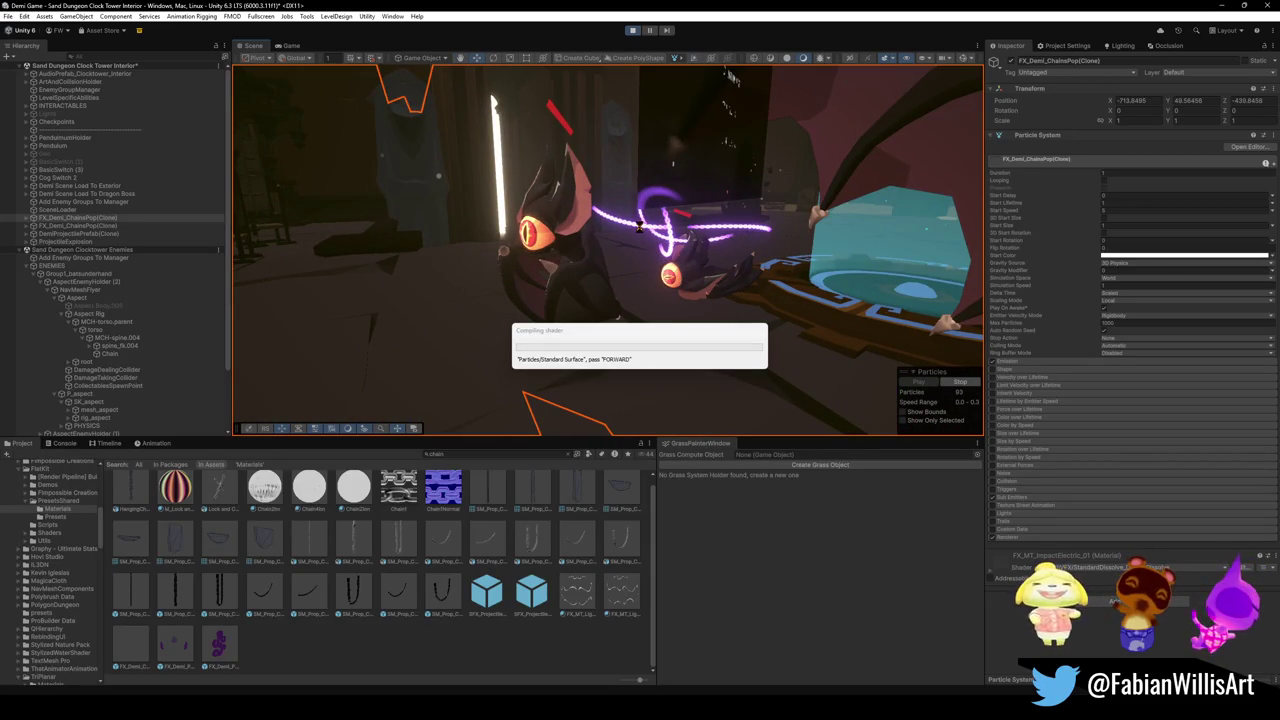
Swing the scene camera down onto the chains and select the Chain particle system.
click(630, 238)
drag(630, 238, 633, 327)
click(633, 327)
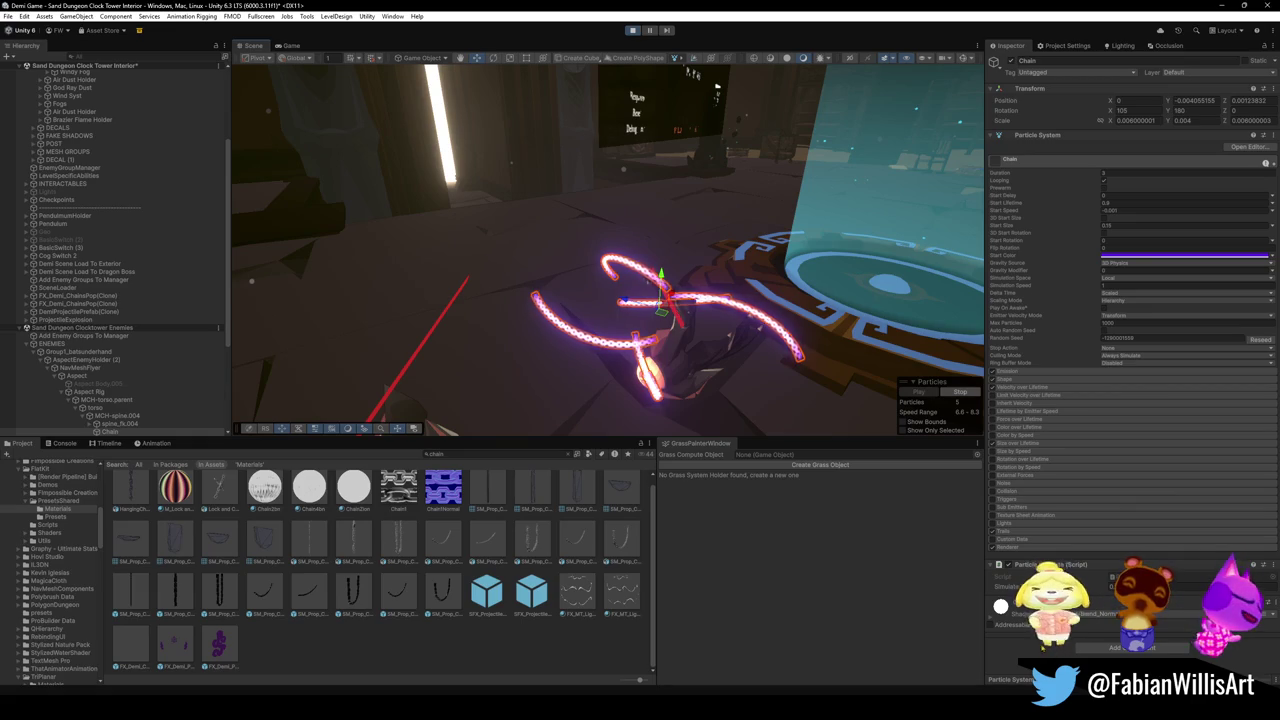
Search the Project for 'hovl' and open Hovl Studio > Epic toon VFX > Prefabs.
click(517, 454)
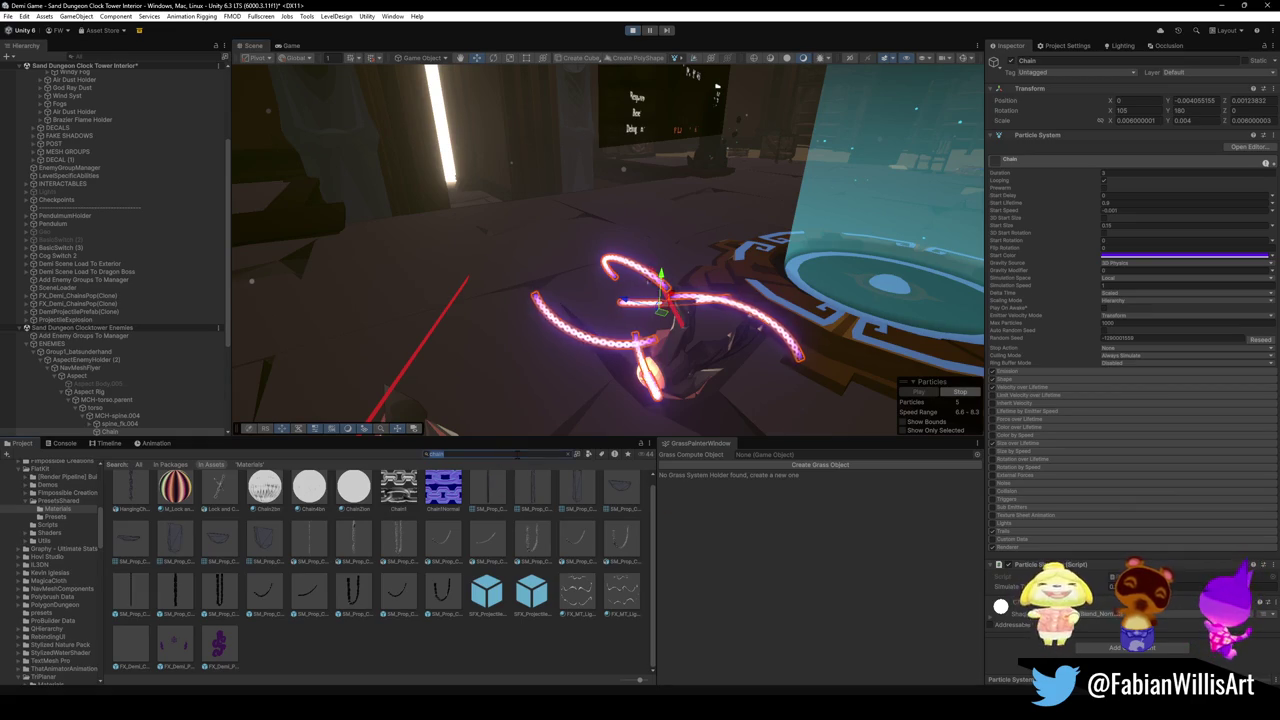
text(hovl)
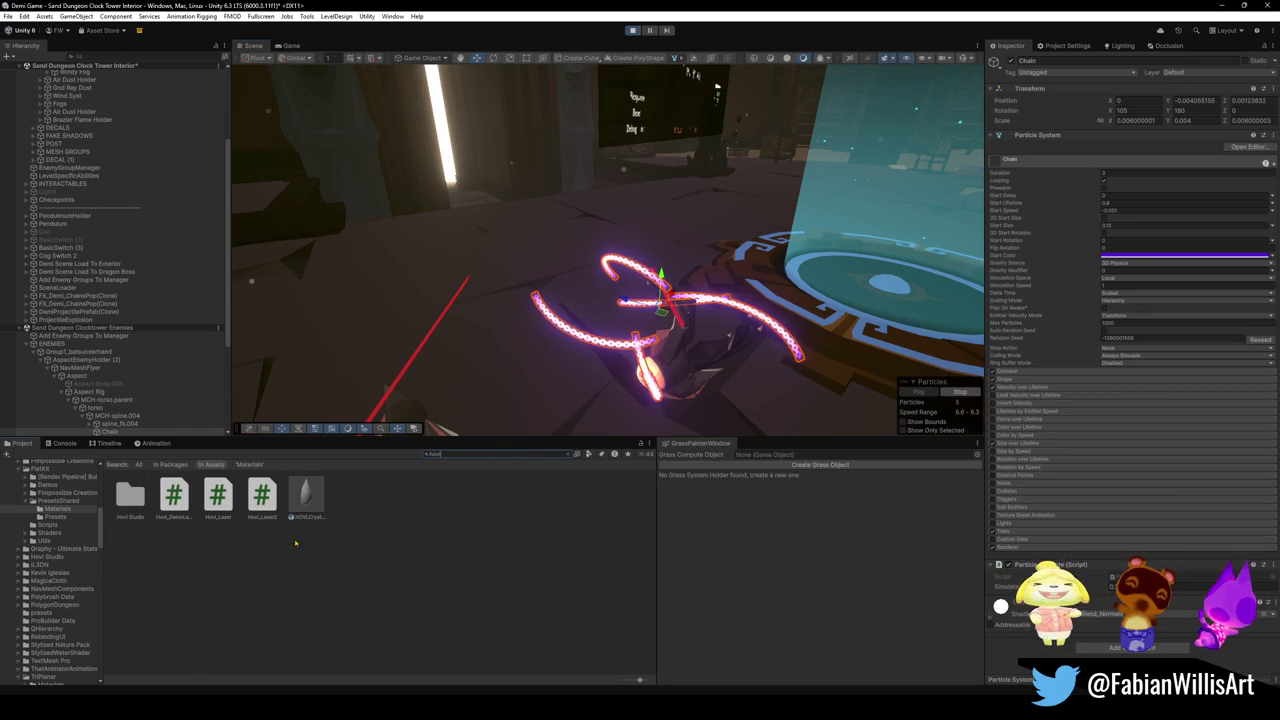
double_click(130, 497)
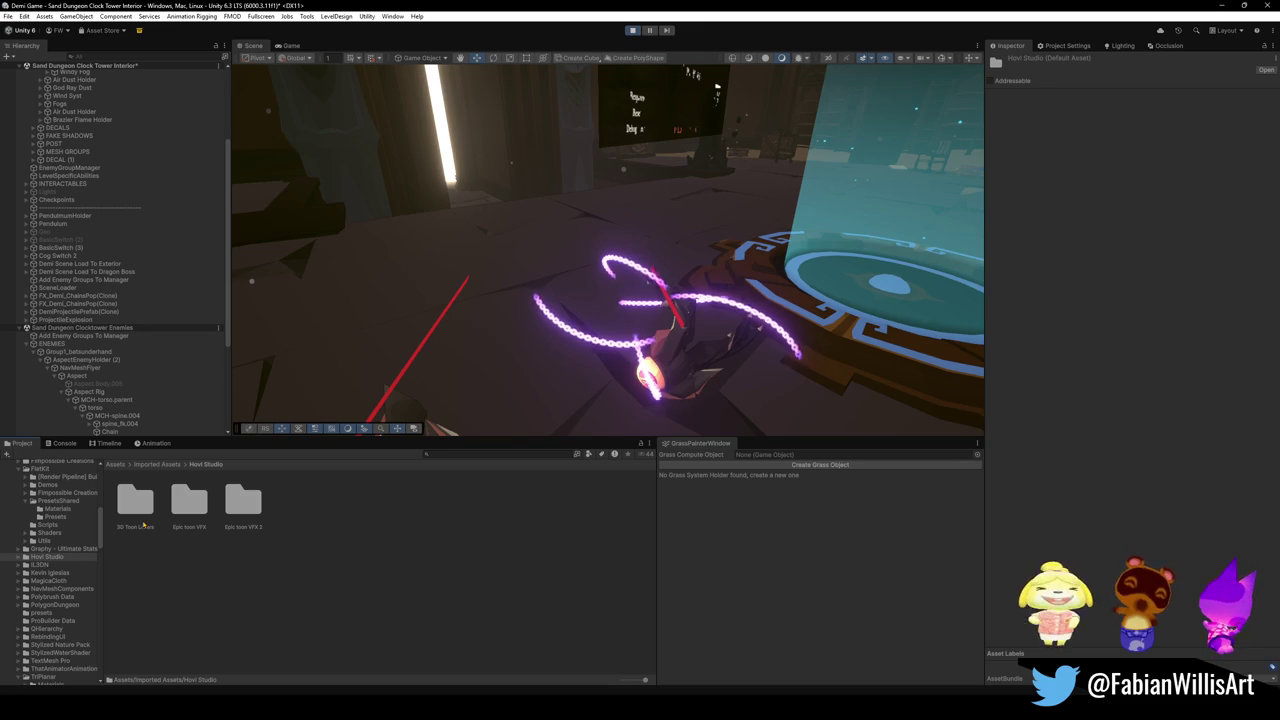
double_click(190, 508)
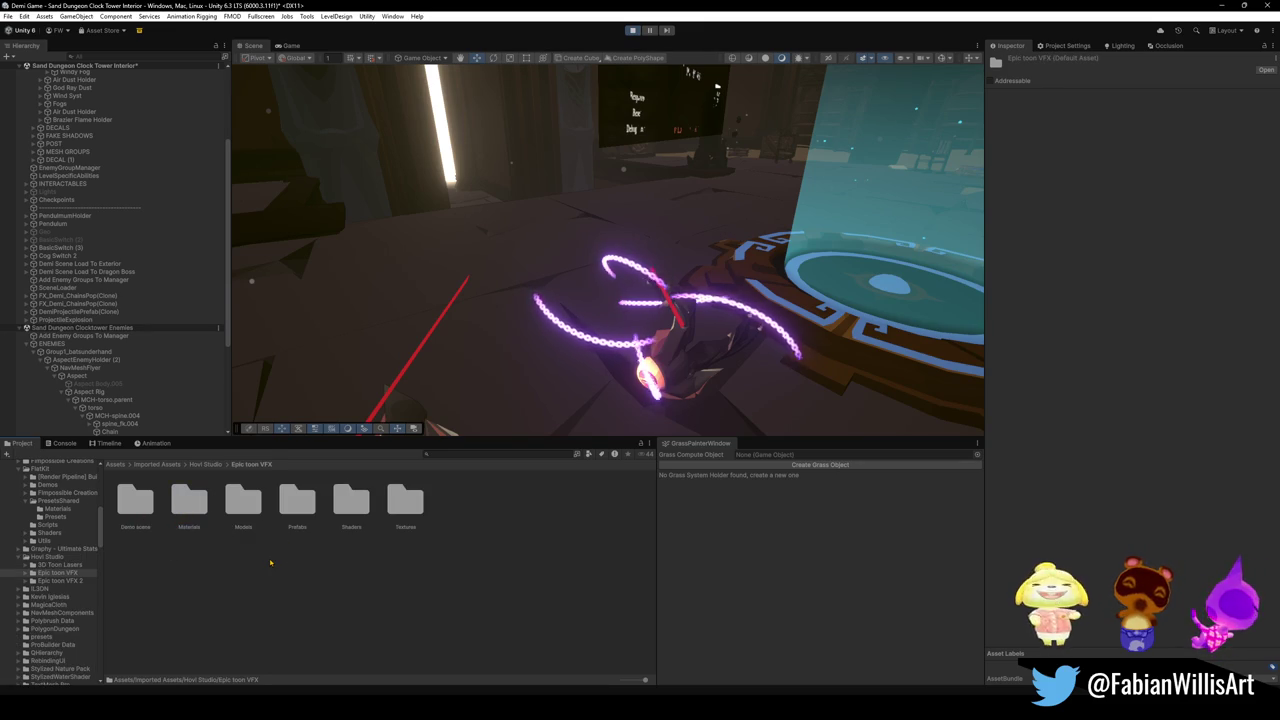
double_click(297, 500)
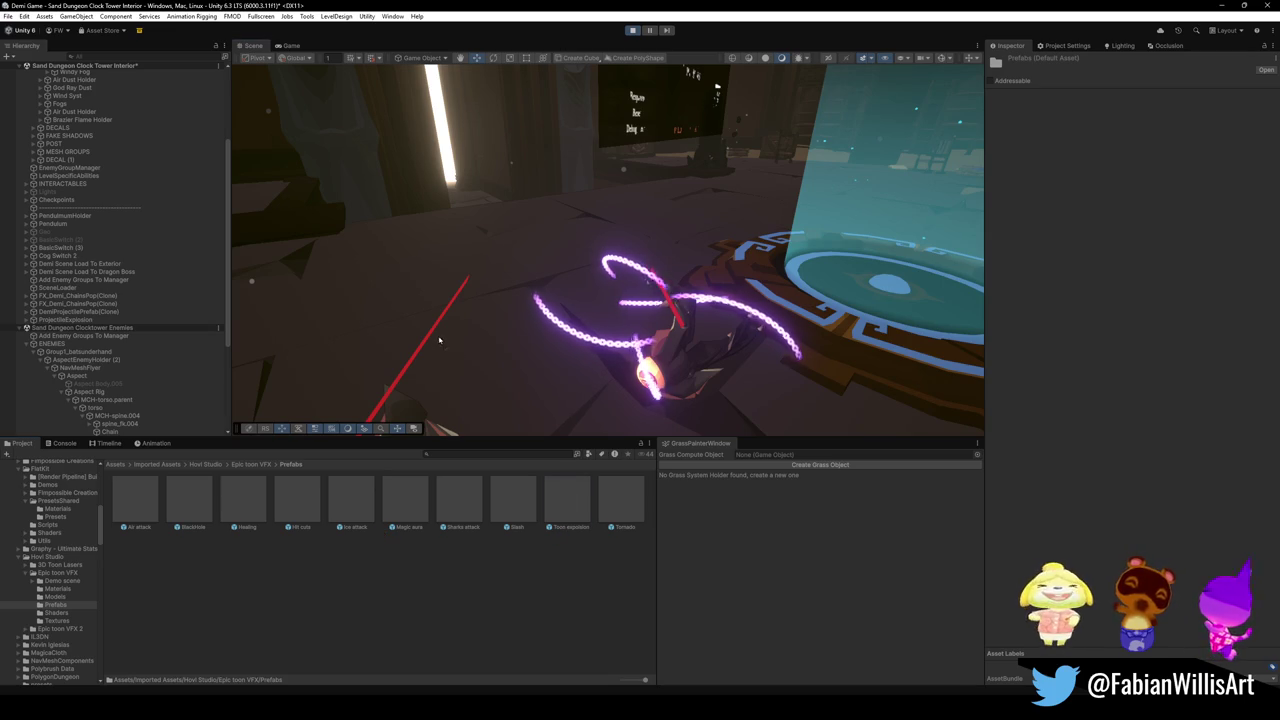
Trial the Toon explosion effect in the scene and Game view, then remove it.
drag(438, 340, 438, 340)
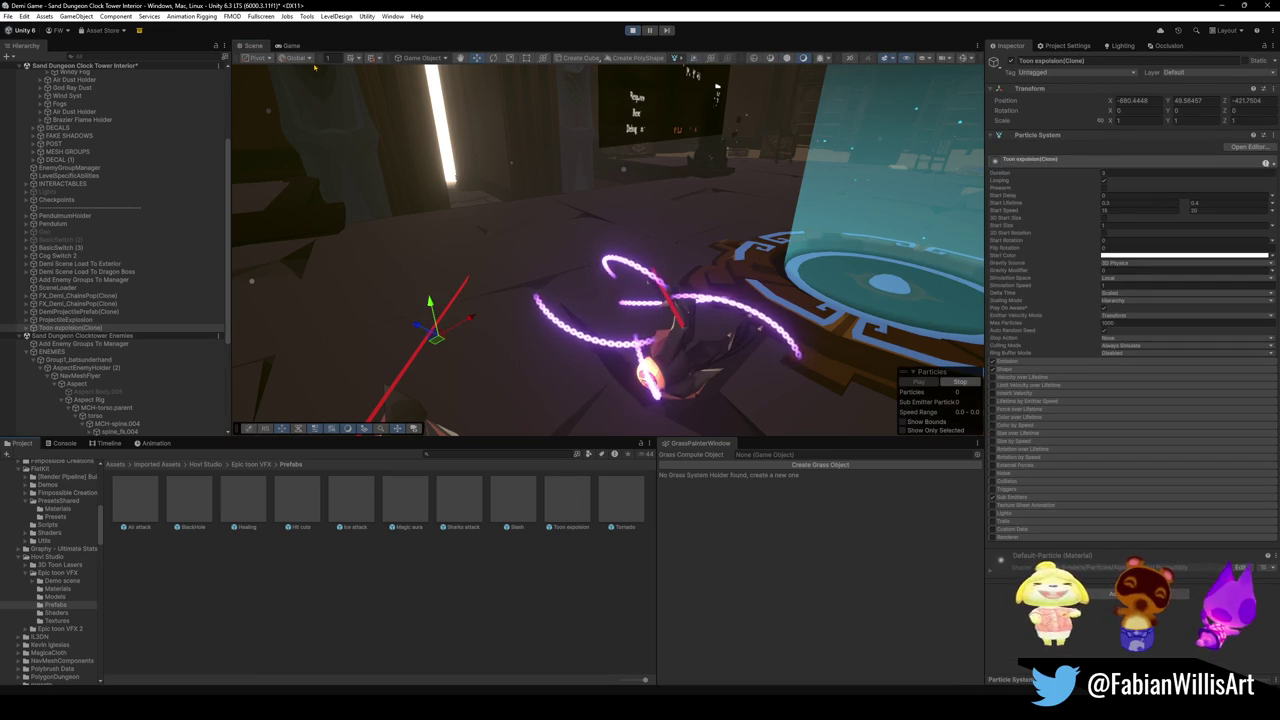
click(291, 45)
click(609, 200)
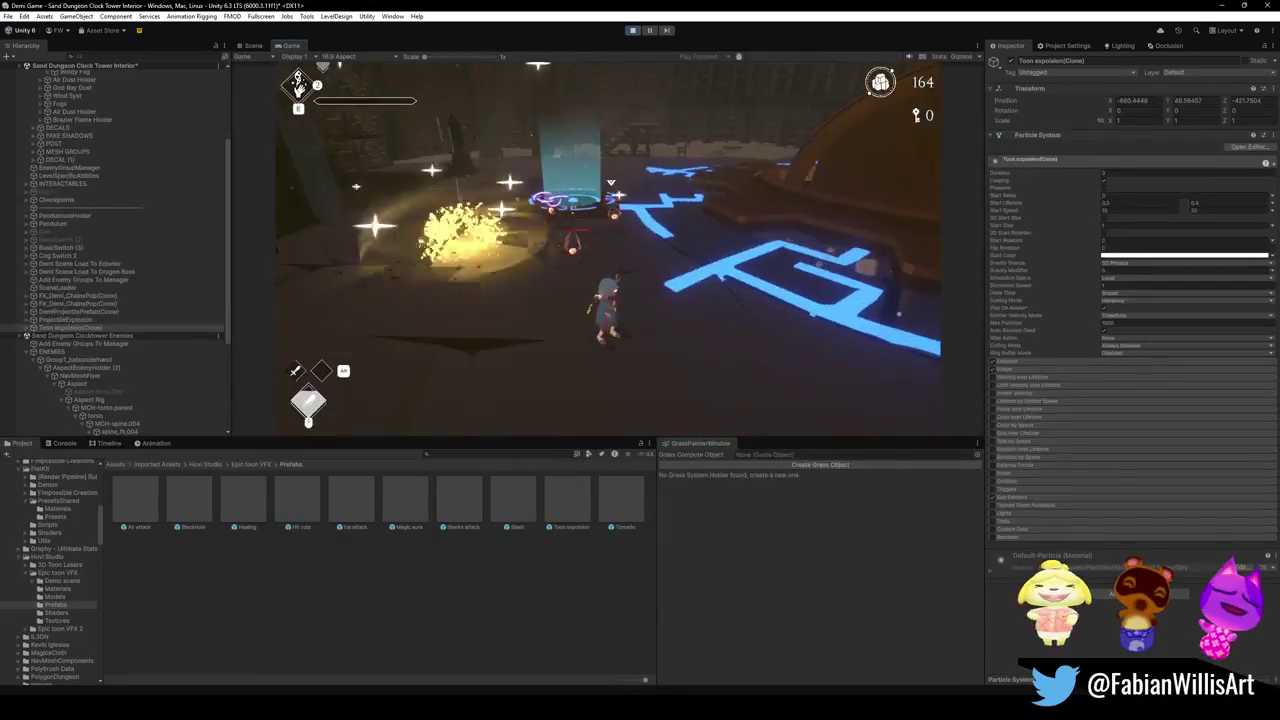
key(super)
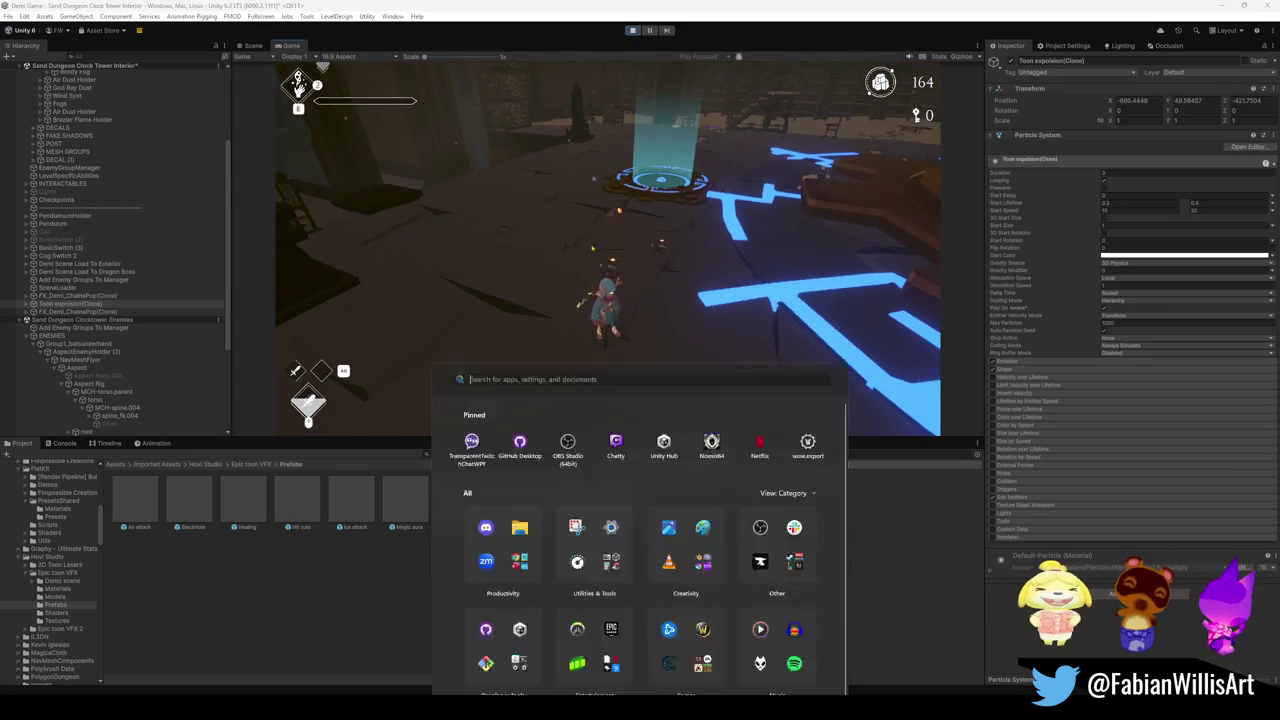
key(super)
key(ctrl+1)
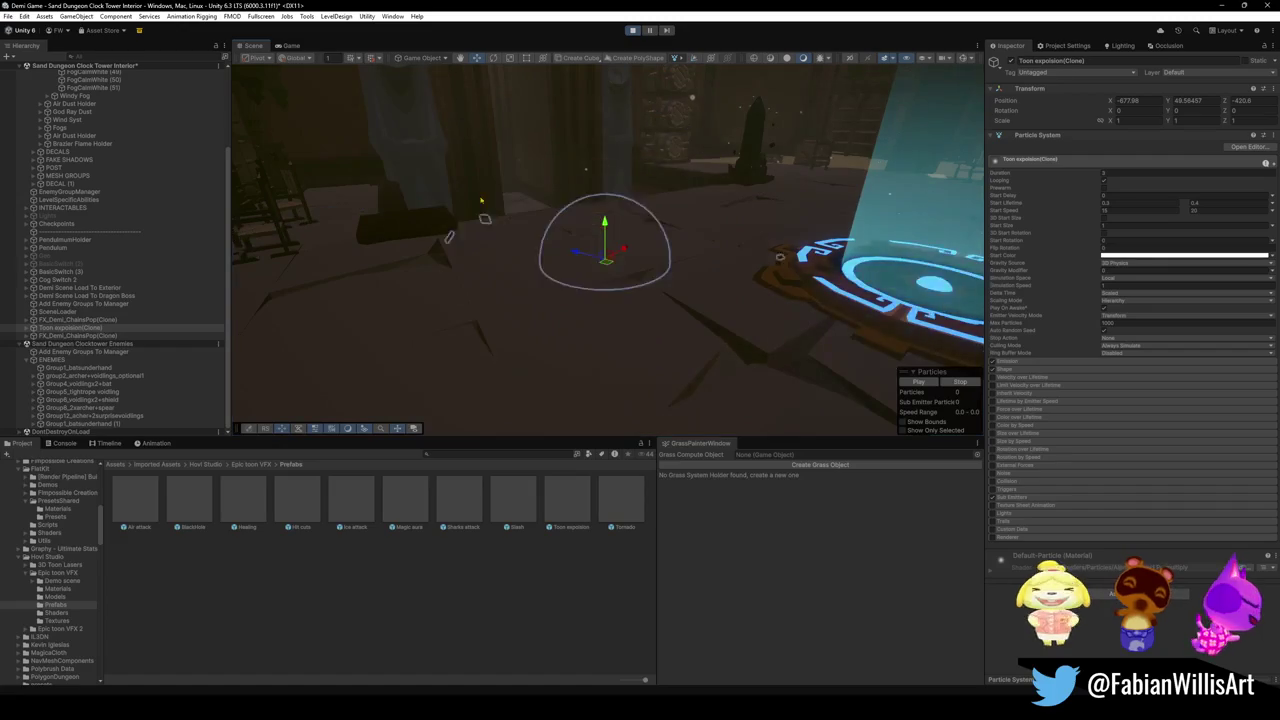
click(289, 45)
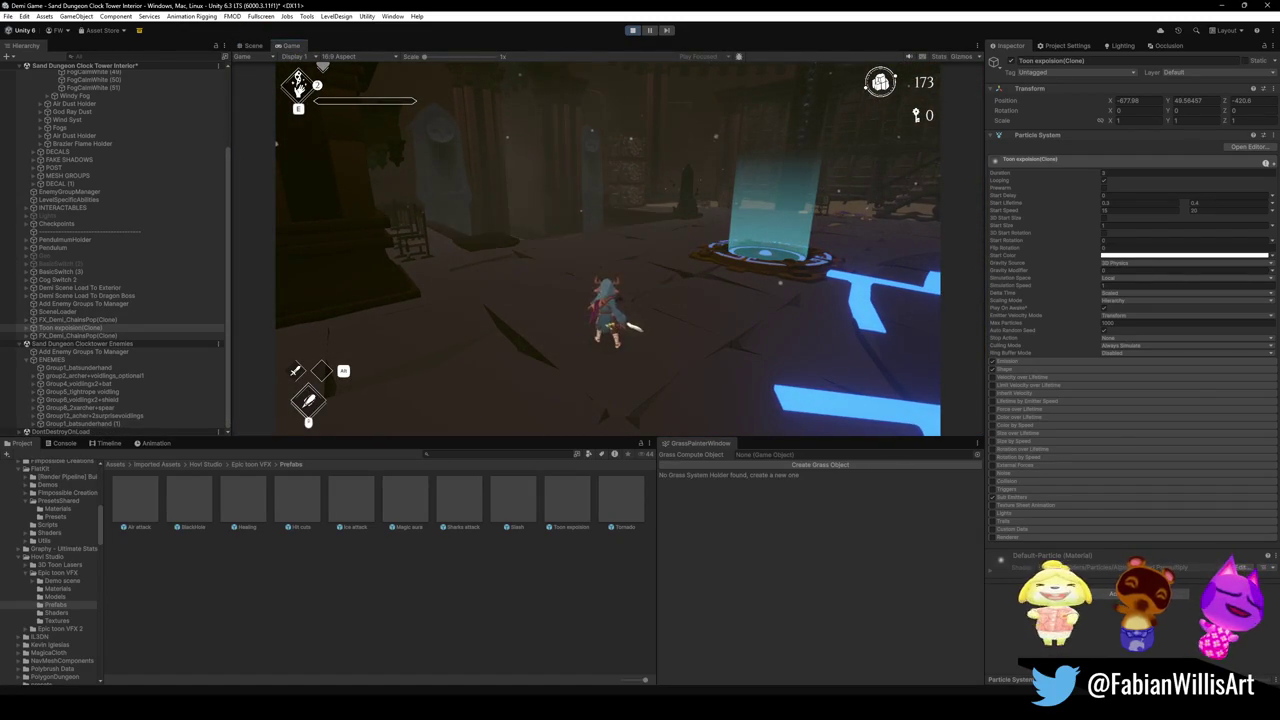
key(super)
click(252, 46)
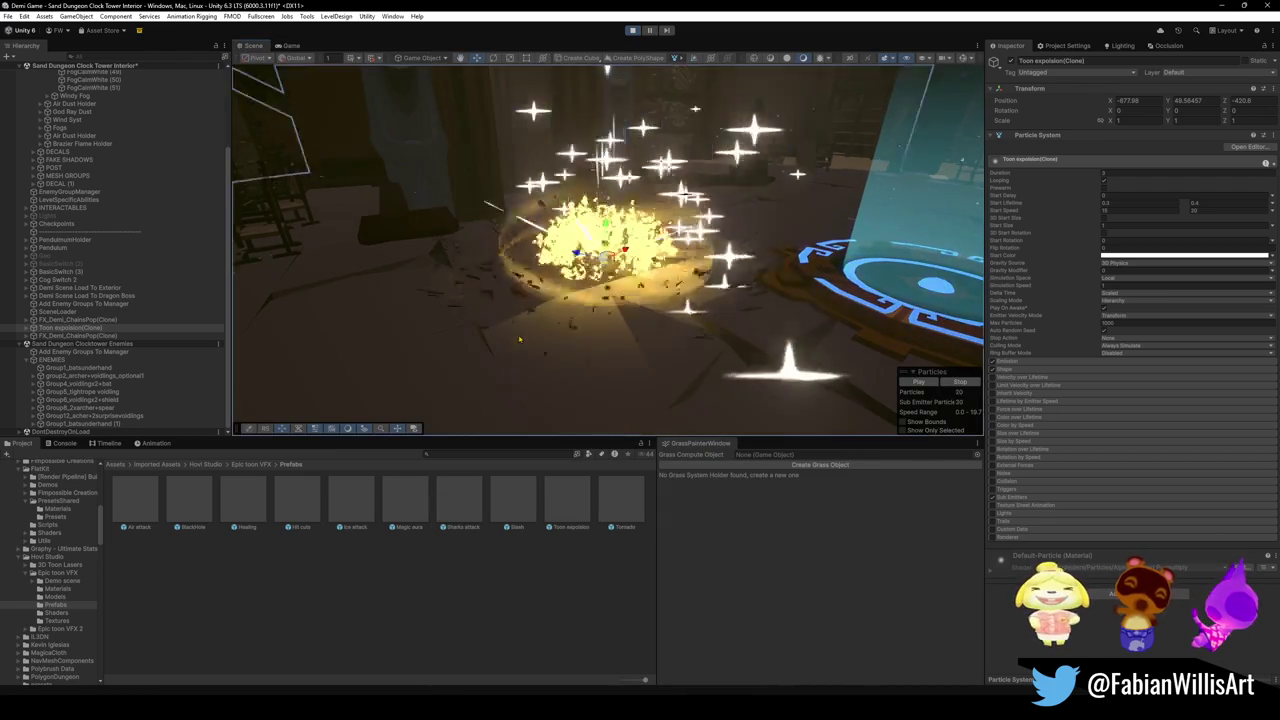
key(BackSpace)
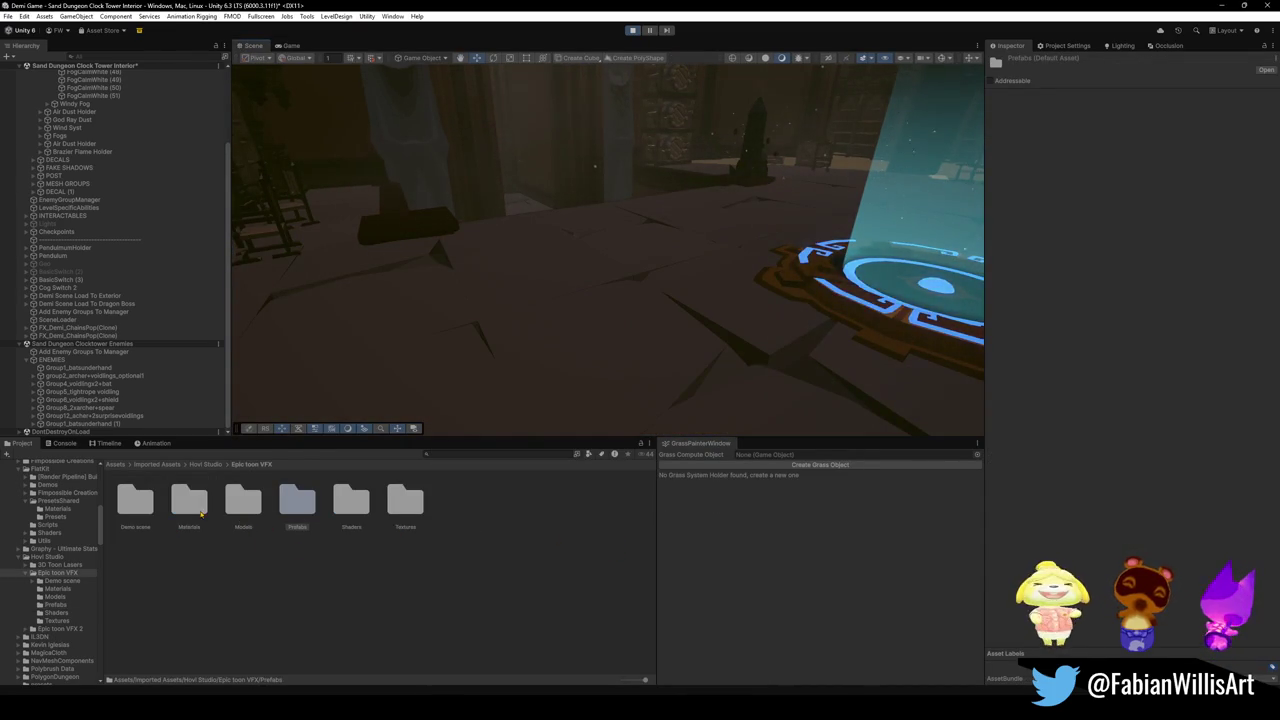
Preview the Healing and Tornado effects in the scene, undo both, and go up to Hovl Studio.
double_click(297, 500)
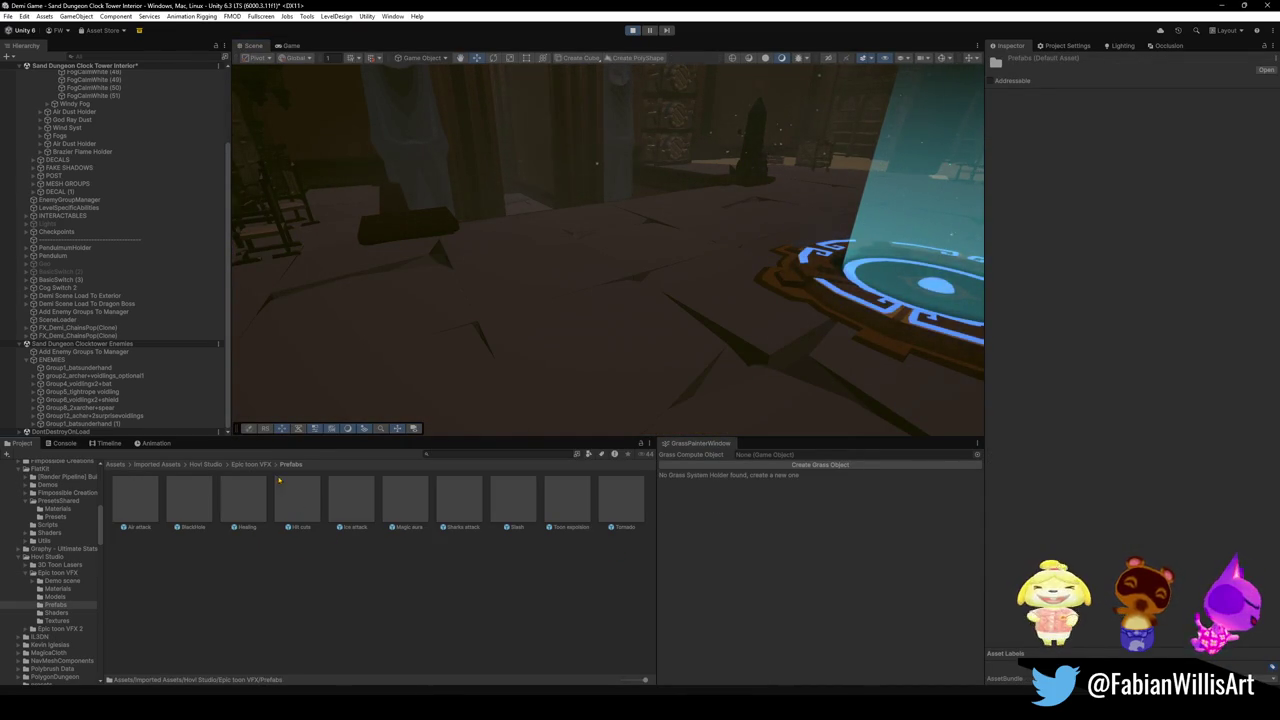
mouse_move(246, 500)
mouse_down()
mouse_move(490, 290)
mouse_move(497, 300)
mouse_up()
key(ctrl+z)
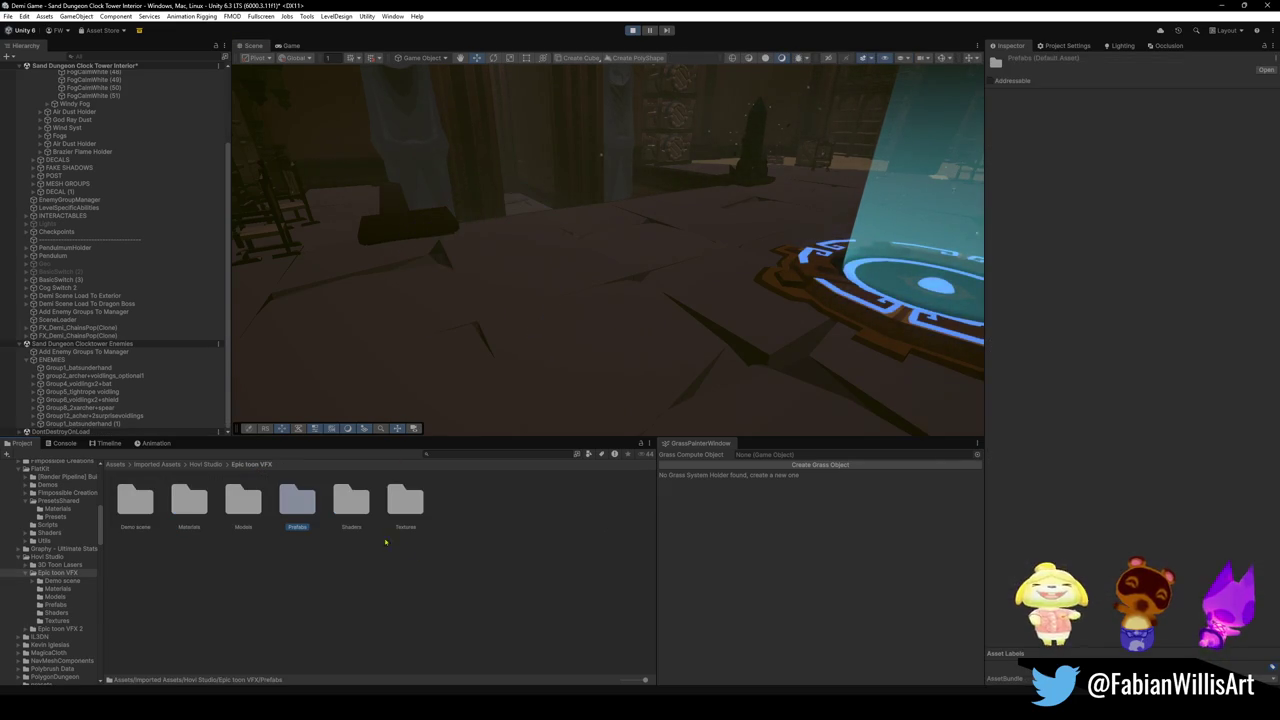
double_click(287, 500)
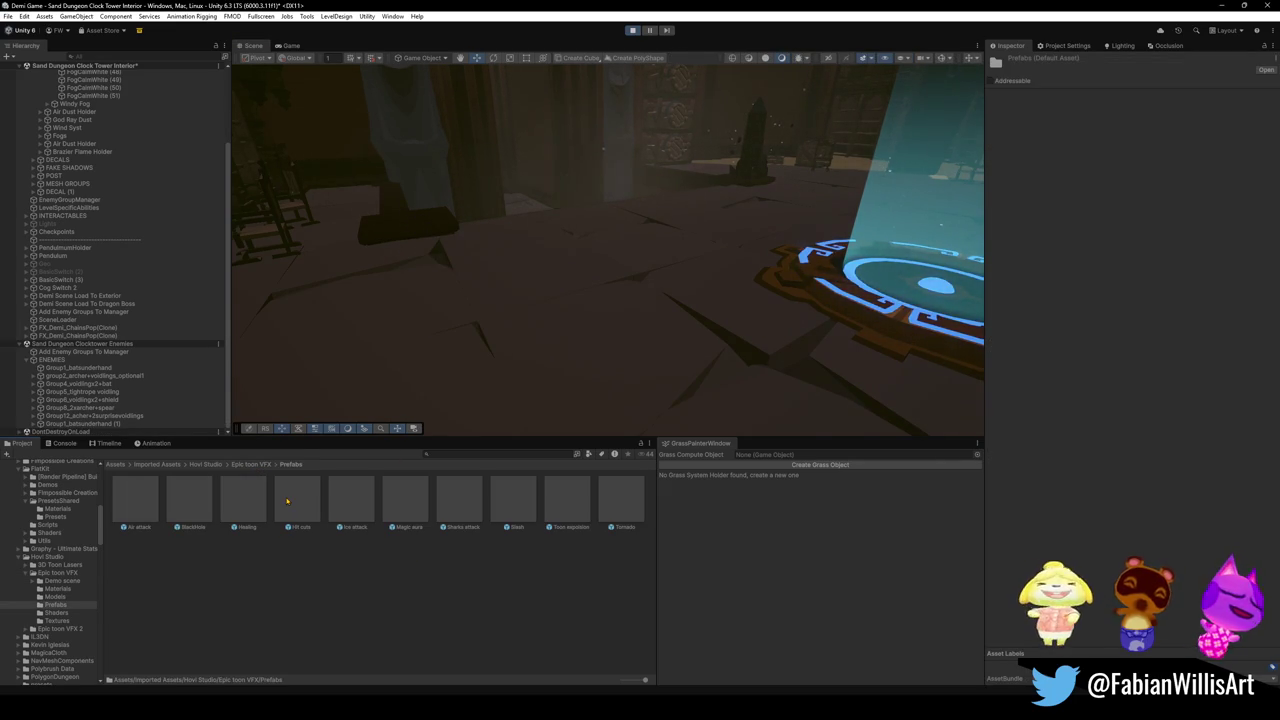
drag(636, 516, 604, 300)
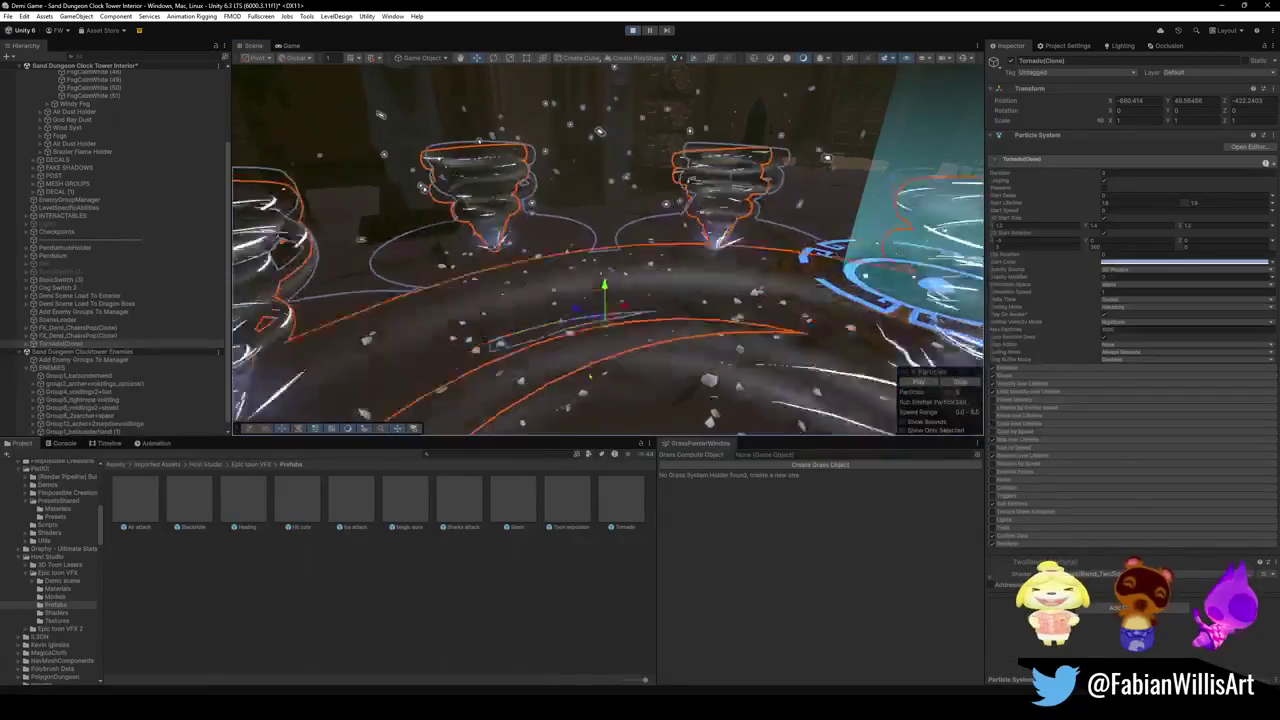
key(ctrl+z)
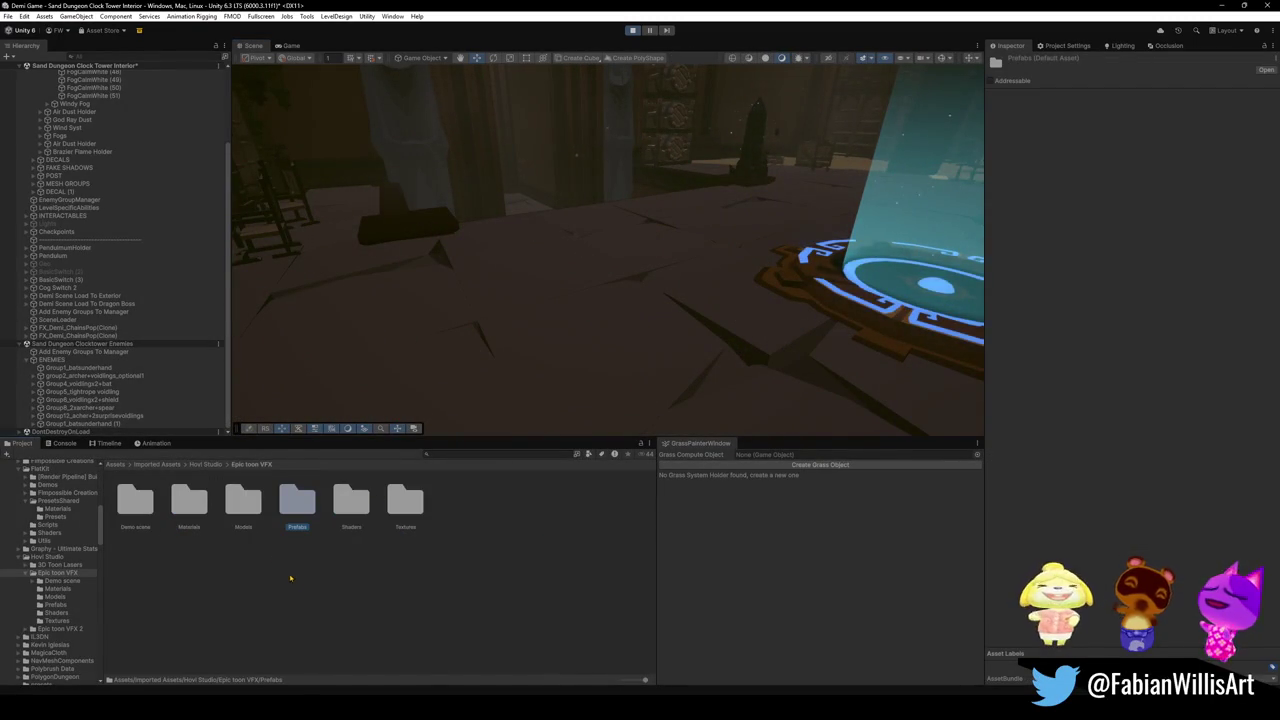
click(210, 465)
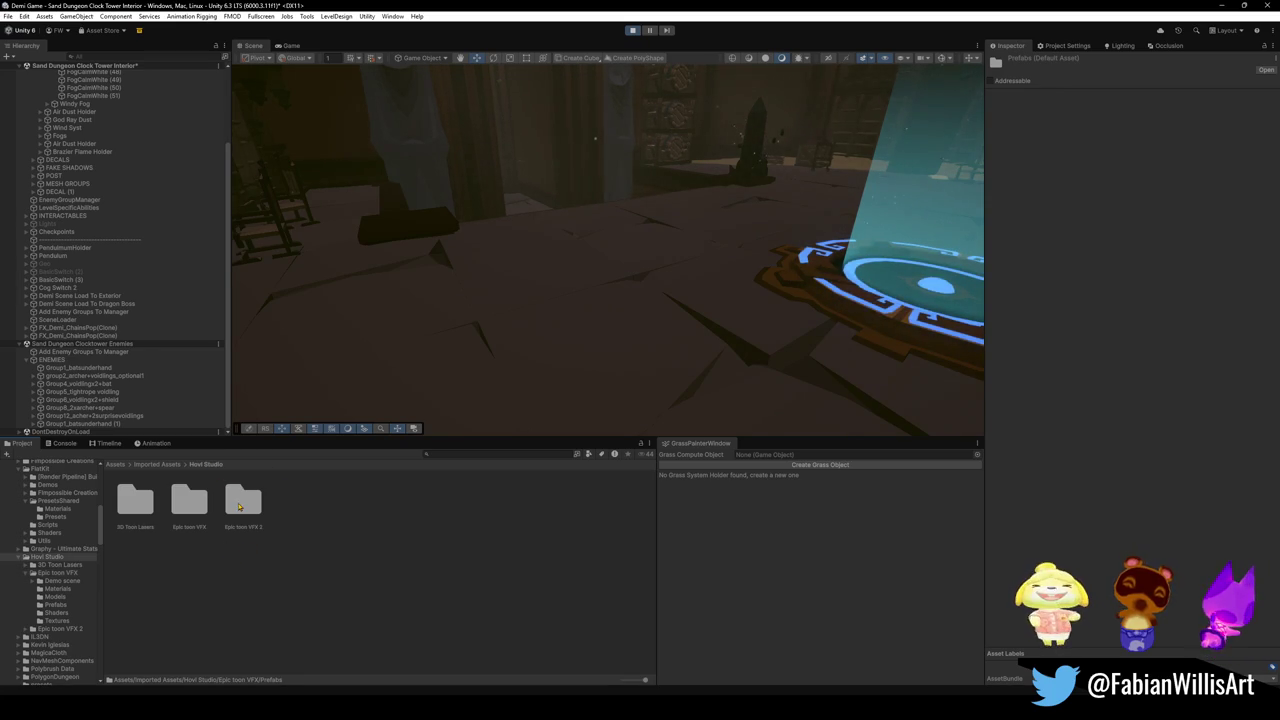
Open Epic toon VFX 2 > Prefabs and drop the Lightning bolt effect into the scene.
double_click(239, 507)
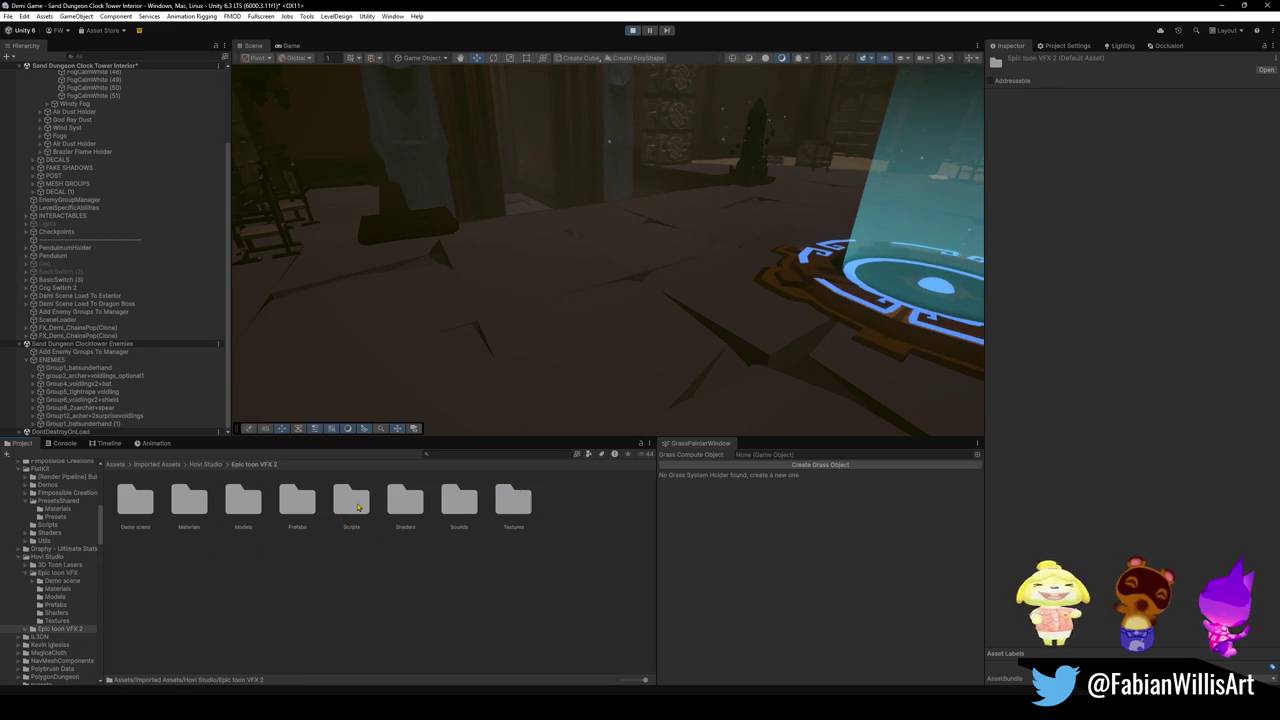
double_click(298, 503)
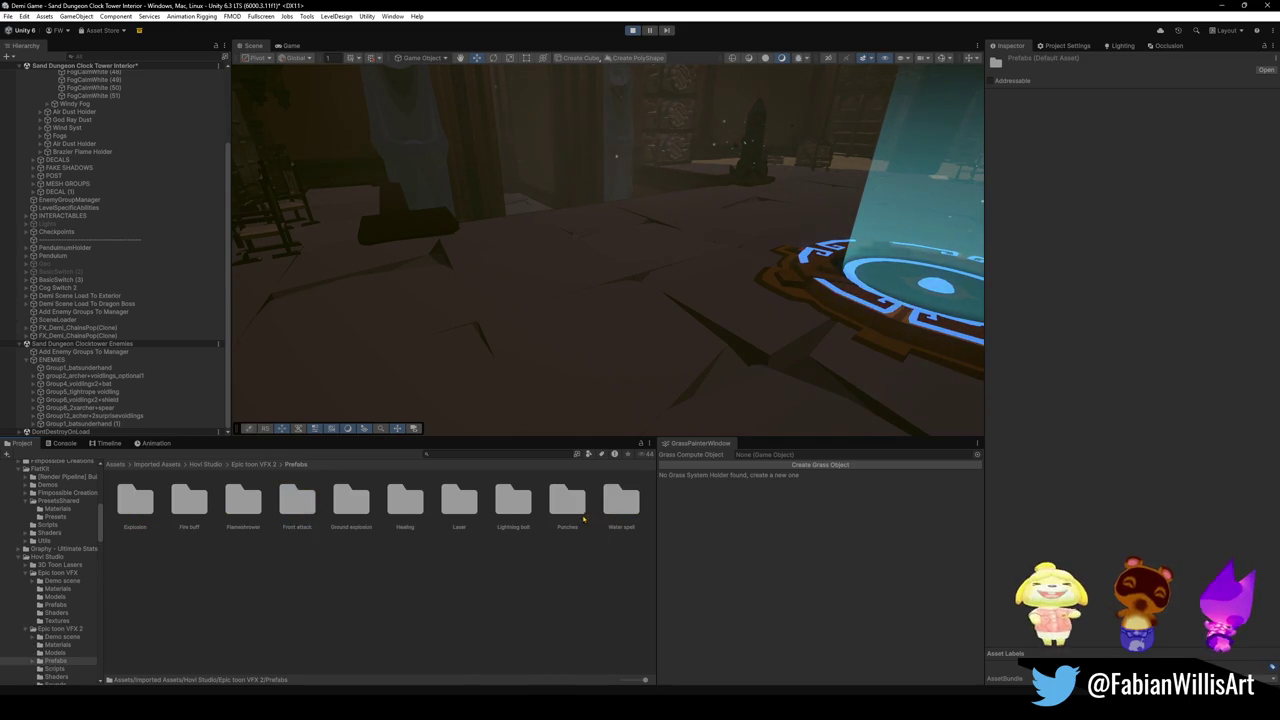
double_click(513, 500)
mouse_move(135, 500)
mouse_down()
mouse_move(492, 335)
mouse_move(488, 325)
mouse_up()
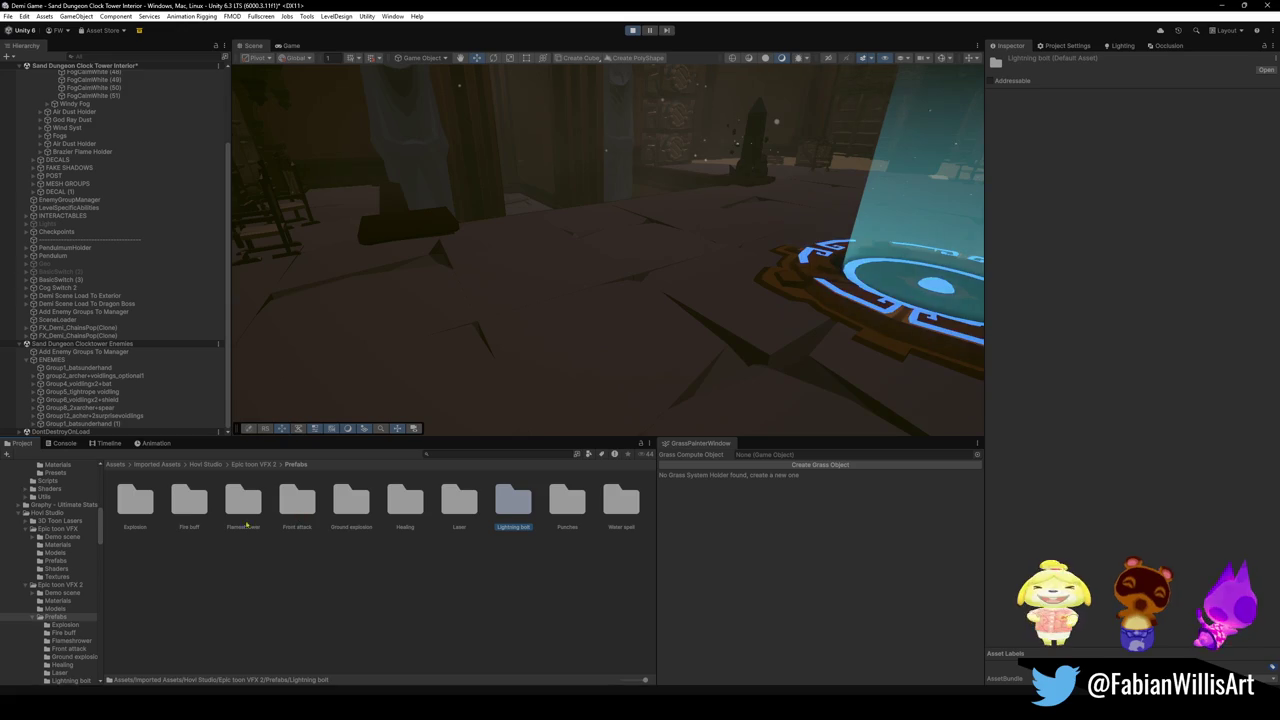
Preview and undo the Explosion and Ground explosion effects in the scene.
double_click(135, 500)
mouse_move(135, 500)
mouse_down()
mouse_move(386, 251)
mouse_move(437, 285)
mouse_up()
key(ctrl+z)
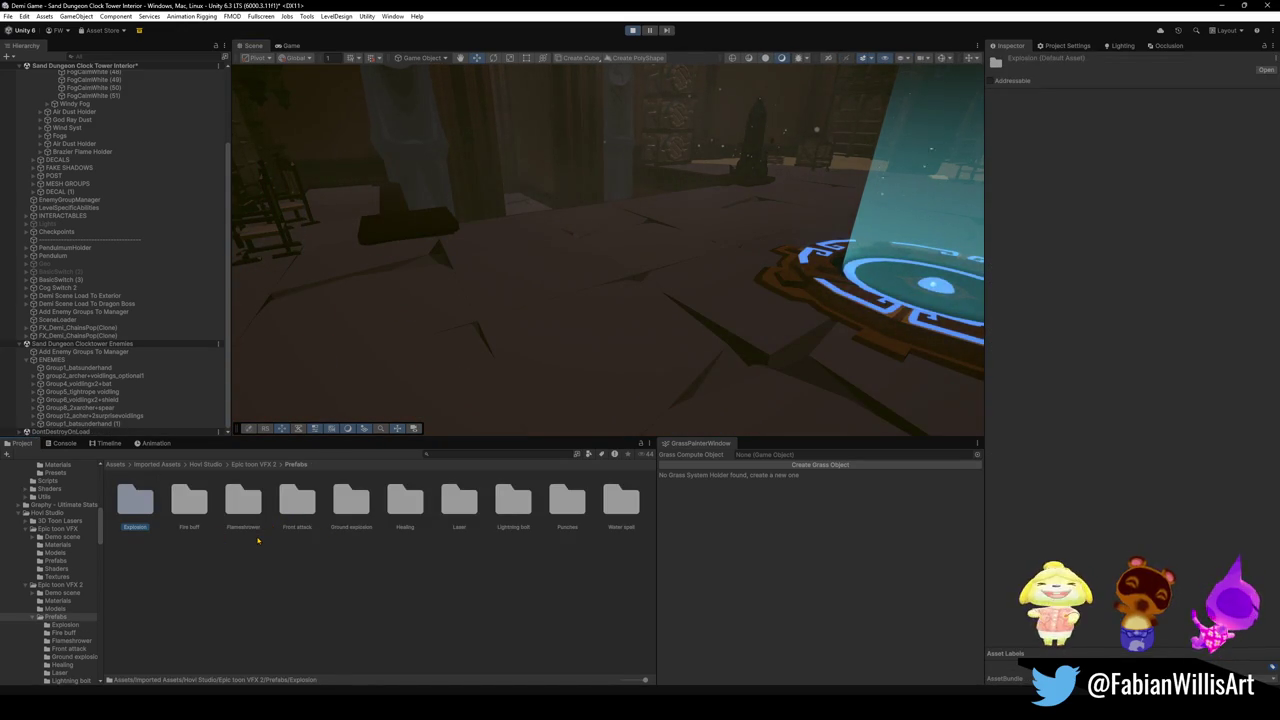
double_click(352, 500)
drag(135, 500, 445, 300)
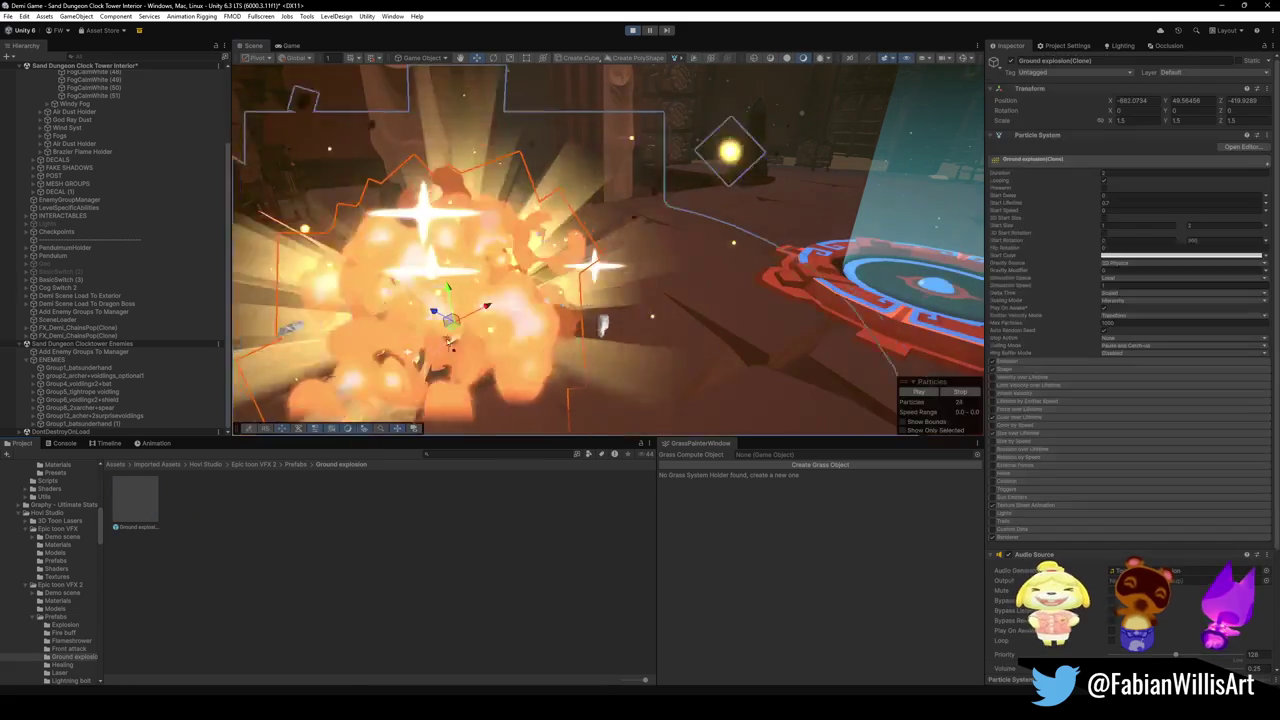
key(ctrl+z)
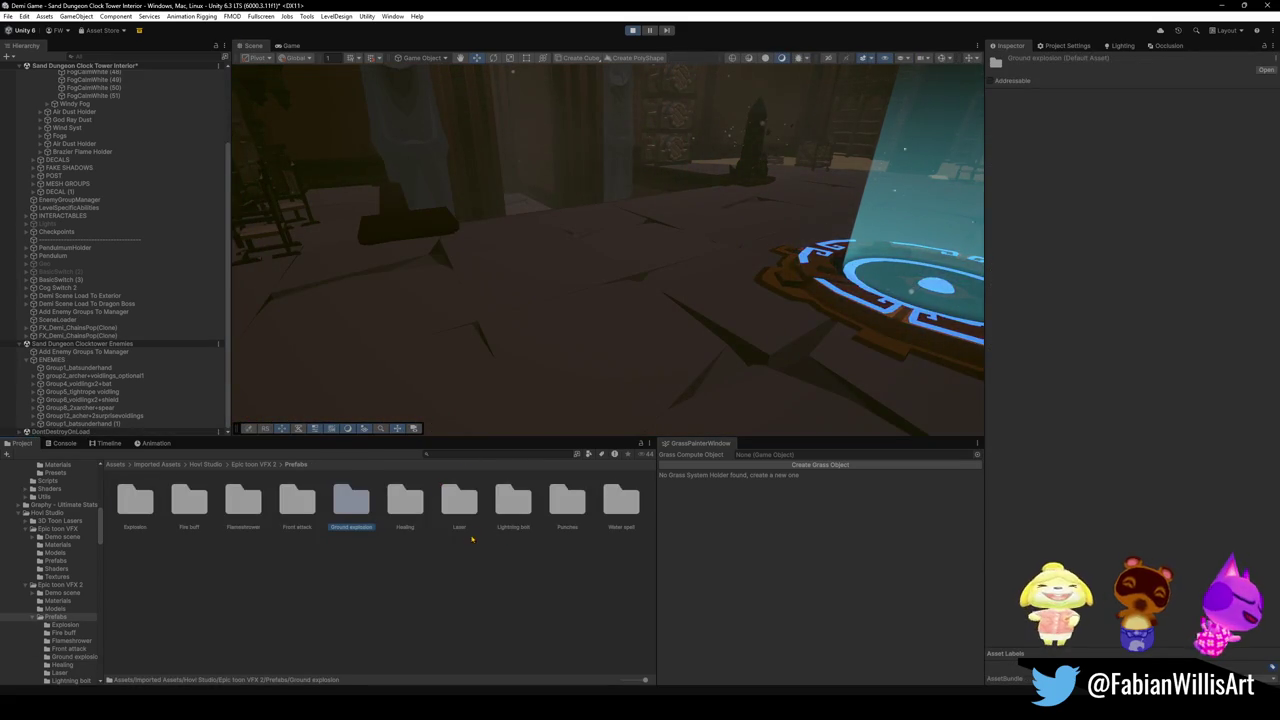
Preview and undo the Toon punch 2 and Water spell effects in the scene.
double_click(565, 503)
drag(384, 352, 400, 318)
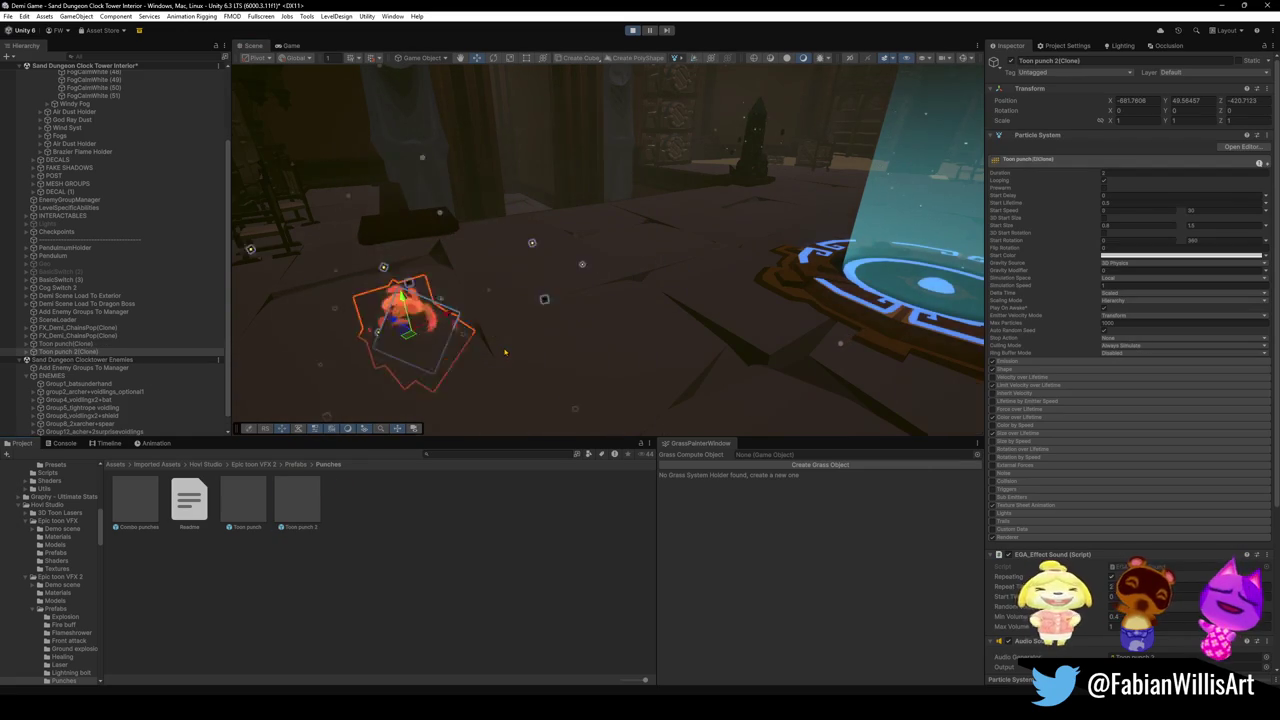
key(ctrl+z)
key(ctrl+z)
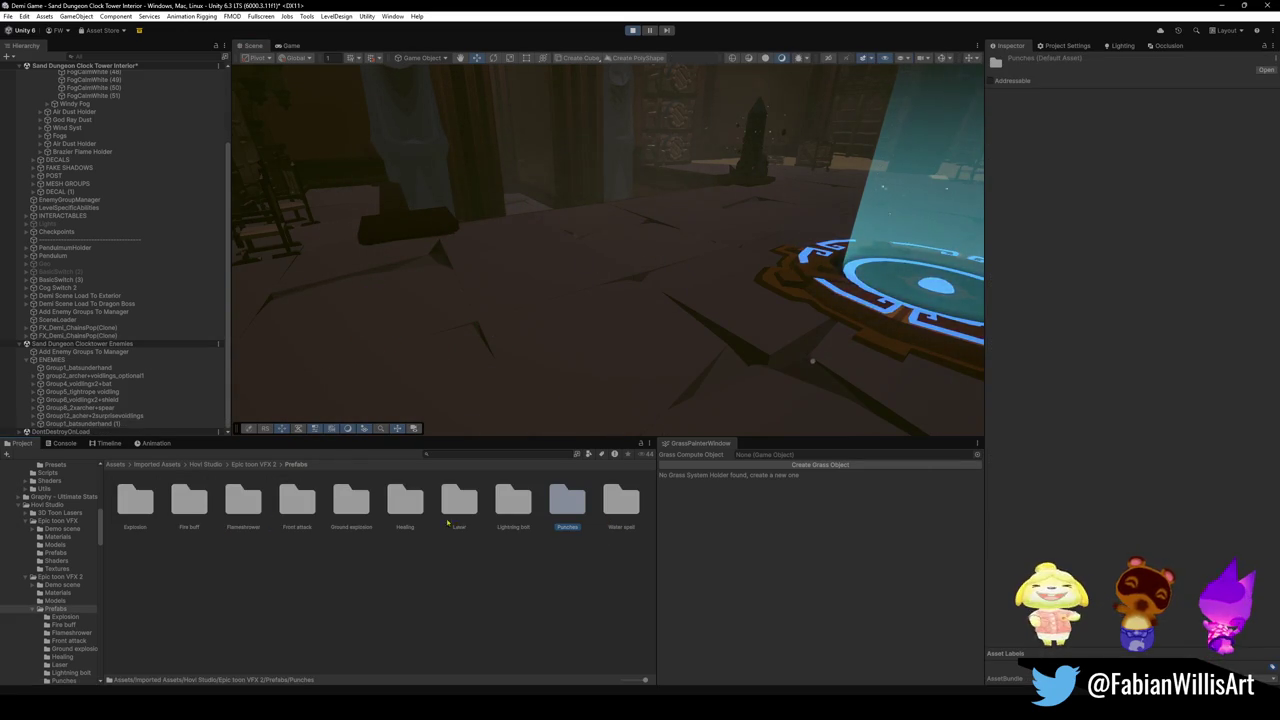
click(620, 504)
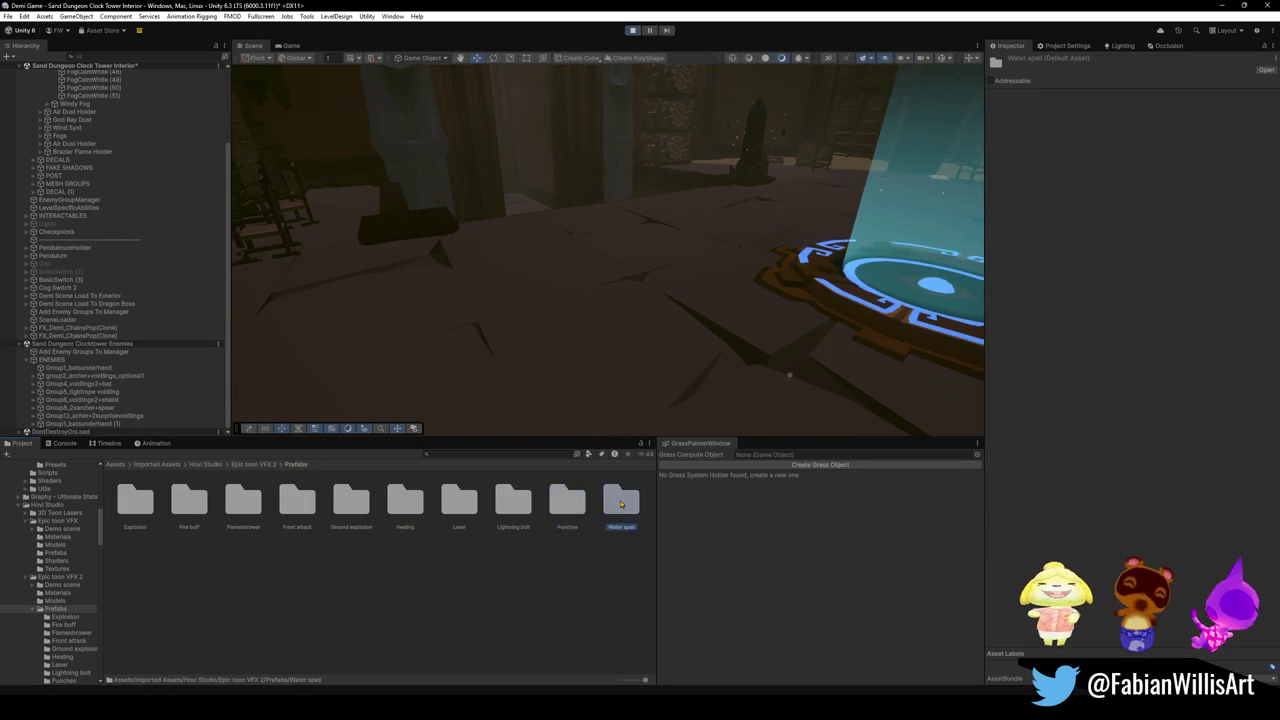
double_click(620, 504)
drag(189, 500, 445, 345)
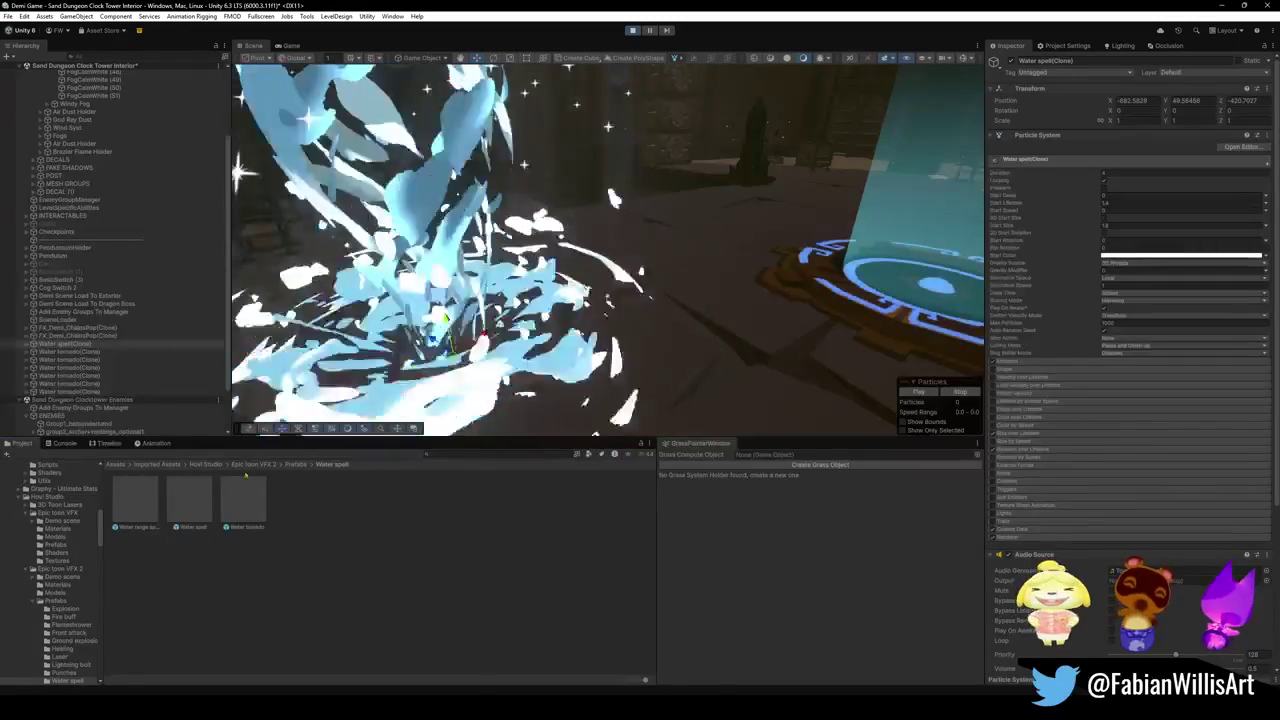
key(ctrl+z)
key(ctrl+z)
Preview and undo Water tornado and Water range spell, then return to Epic toon VFX 2.
double_click(624, 500)
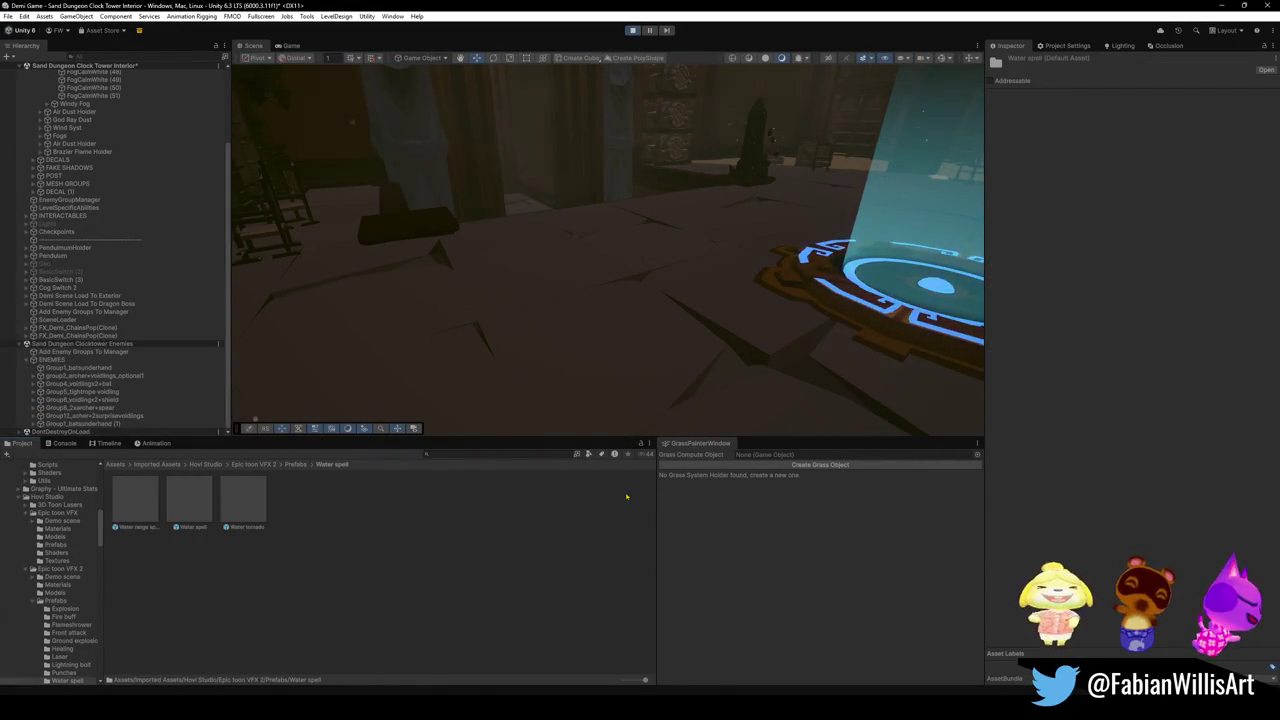
drag(244, 508, 486, 300)
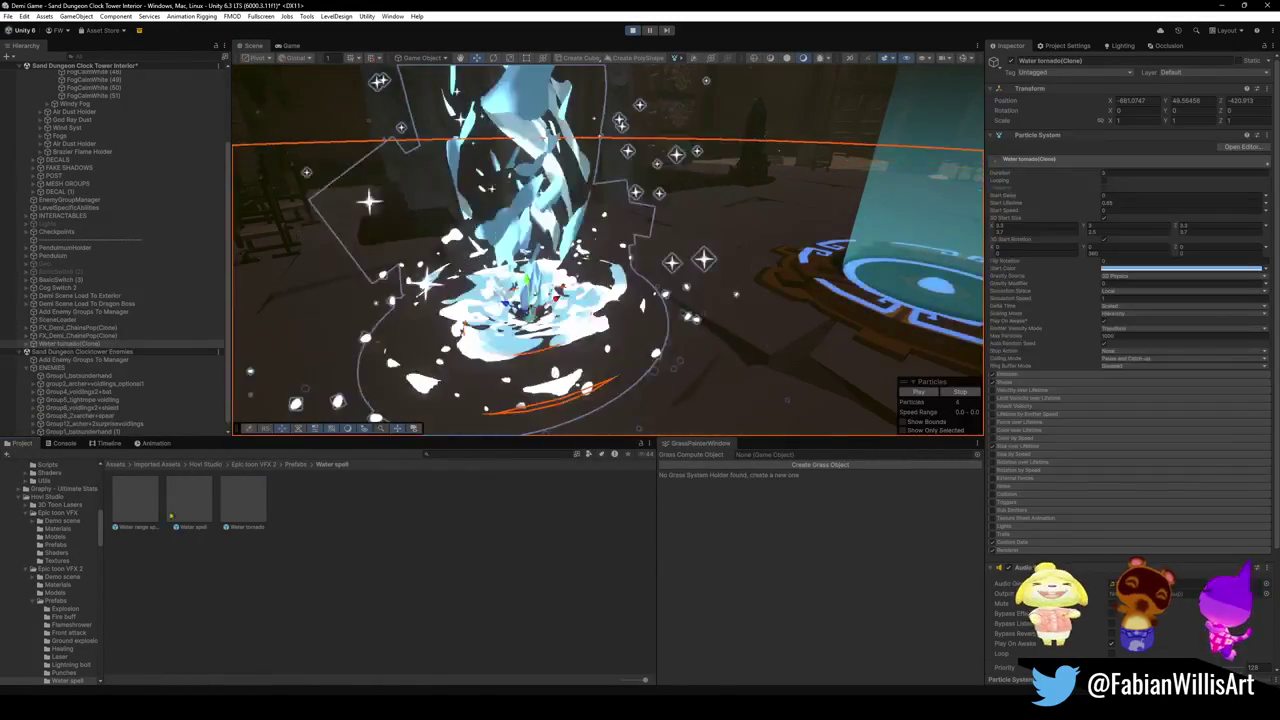
key(ctrl+z)
key(ctrl+z)
double_click(620, 500)
drag(135, 500, 484, 336)
key(ctrl+z)
key(ctrl+z)
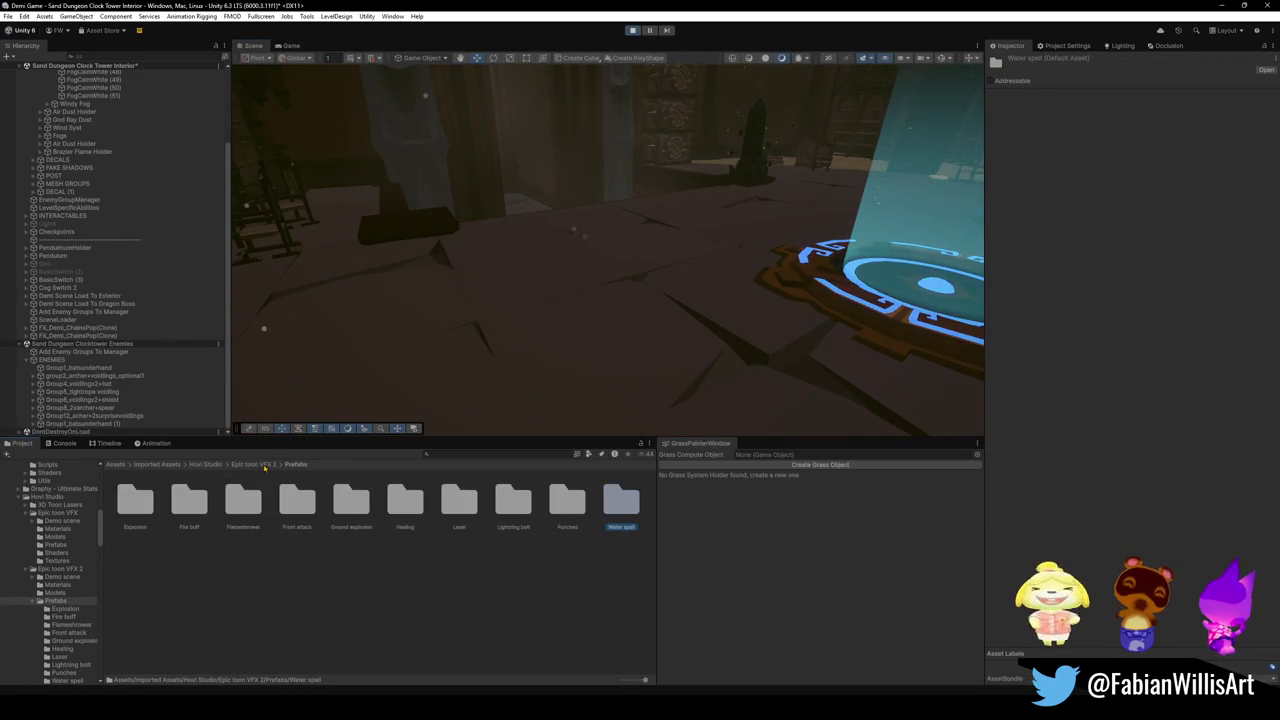
click(260, 465)
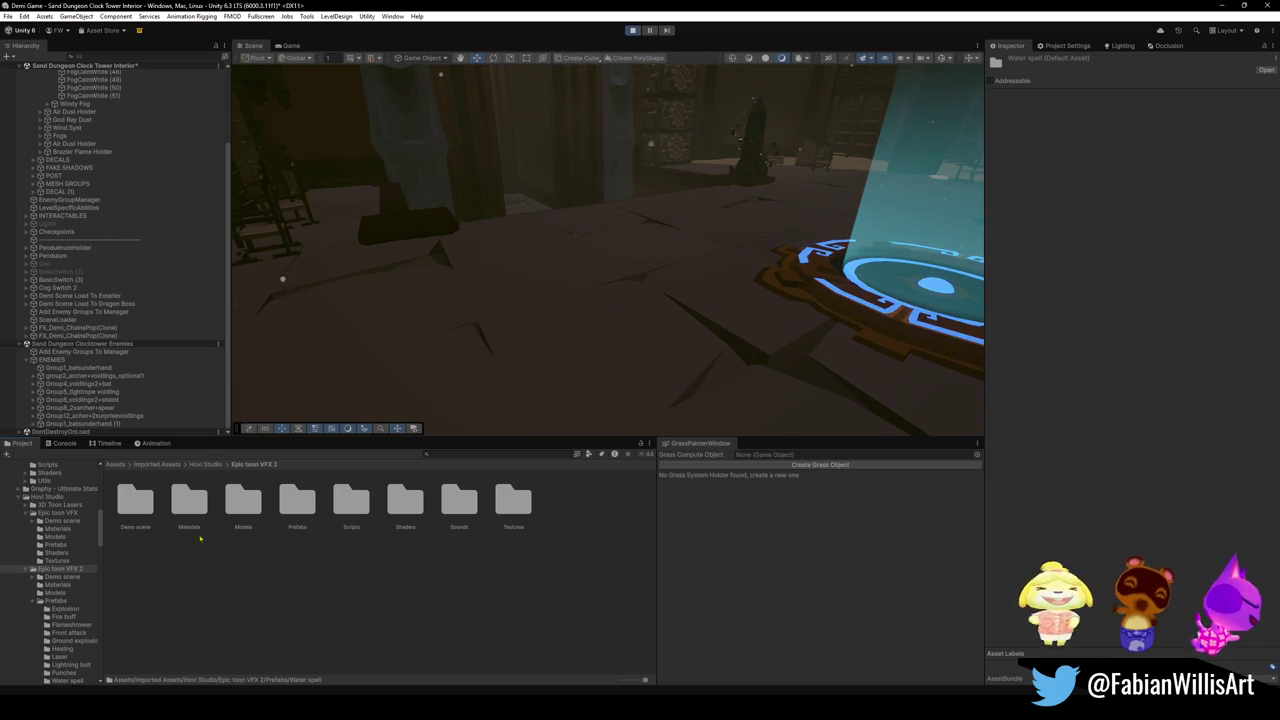
click(243, 499)
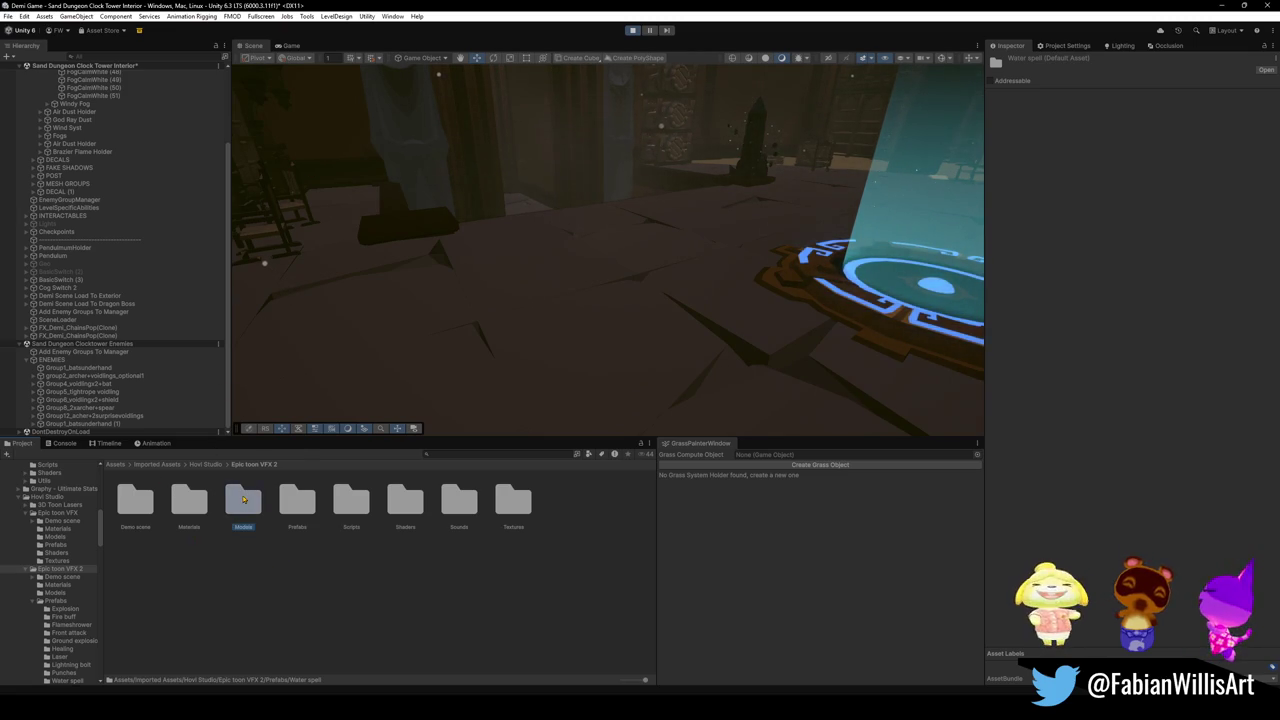
double_click(243, 499)
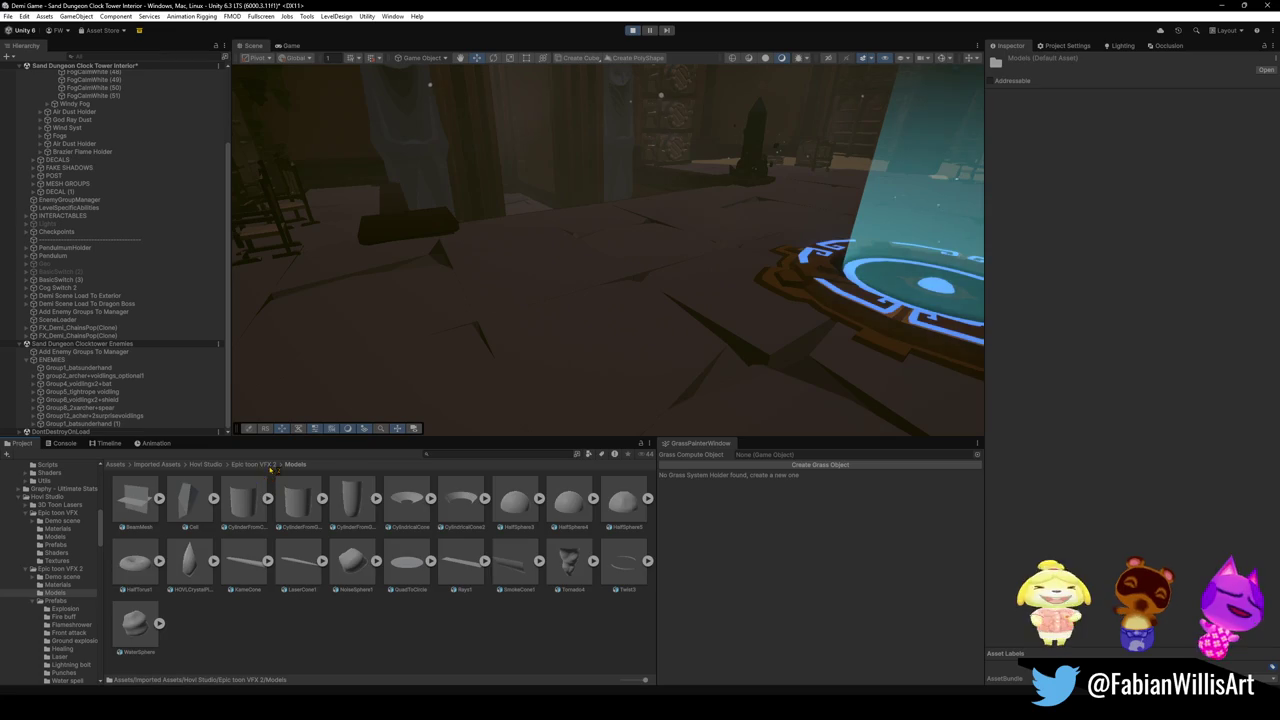
click(269, 465)
double_click(298, 502)
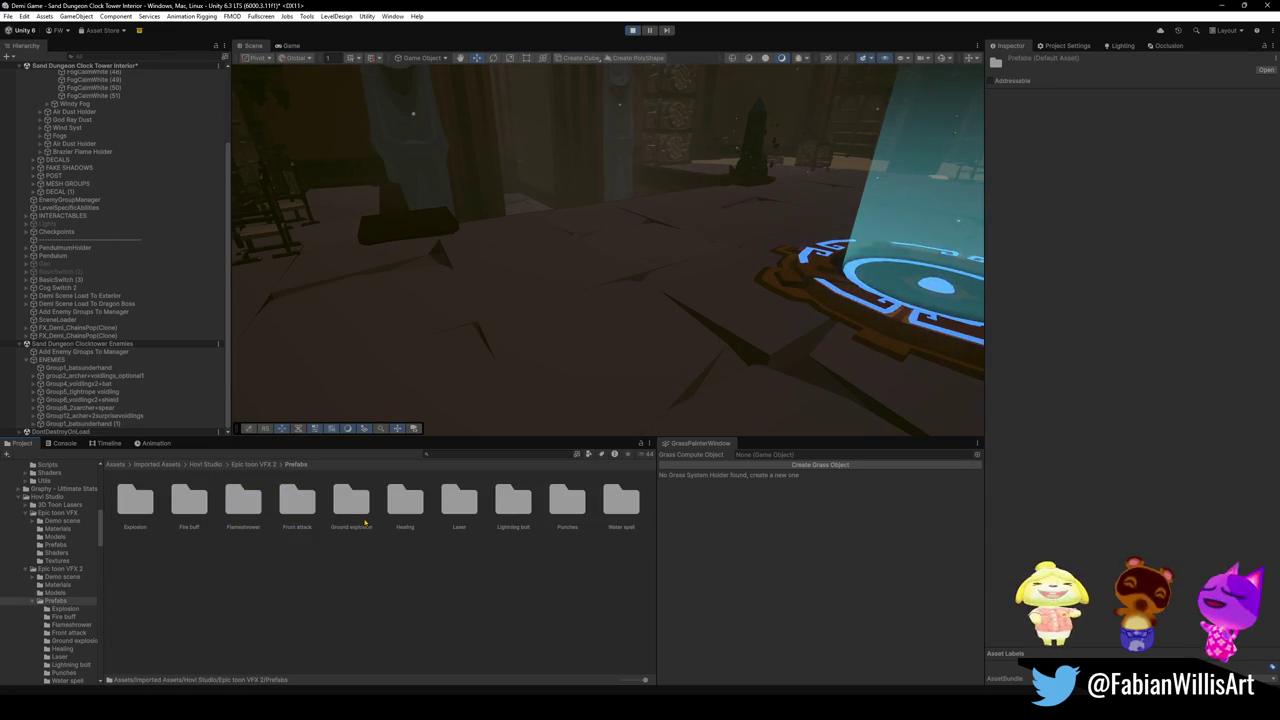
double_click(459, 500)
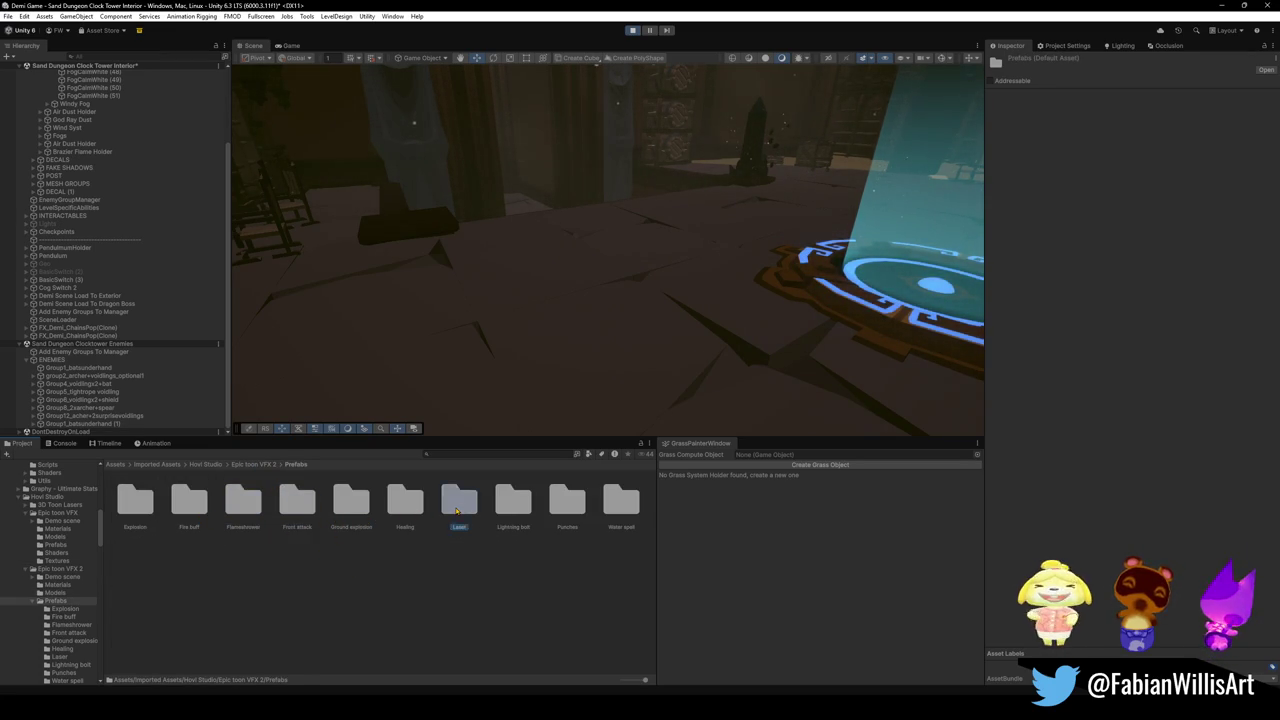
drag(135, 495, 580, 72)
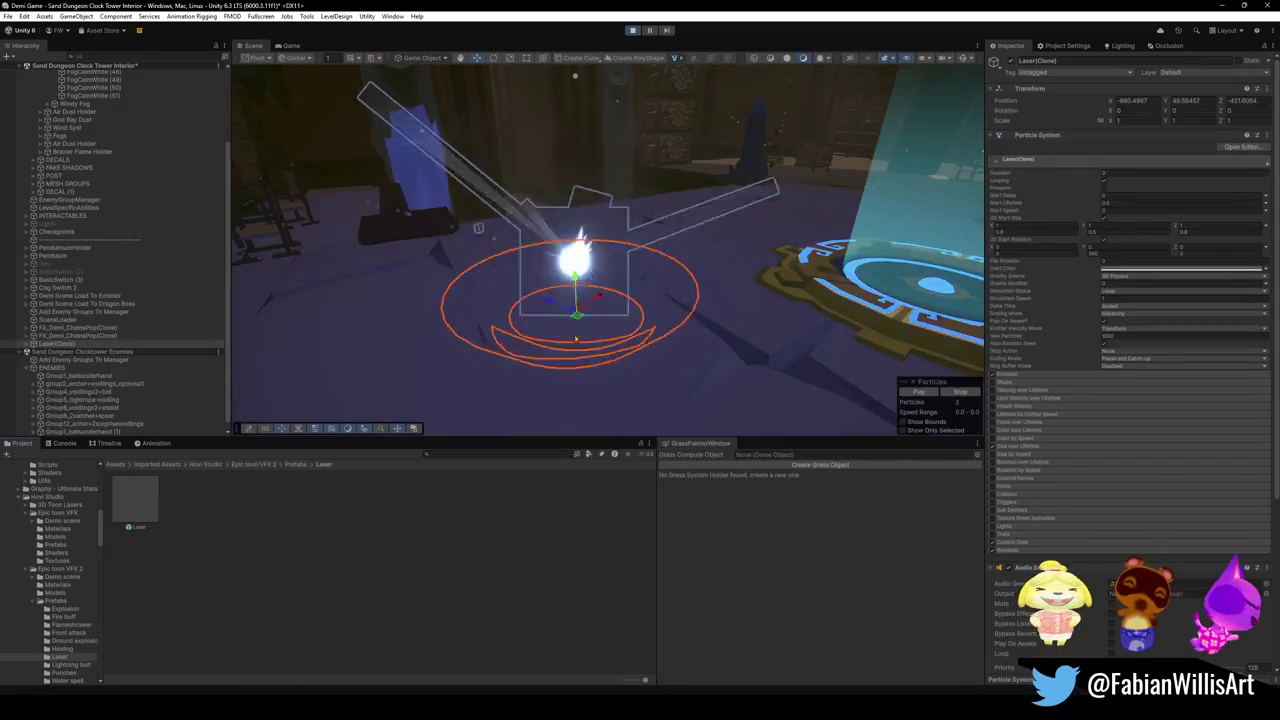
key(ctrl+z)
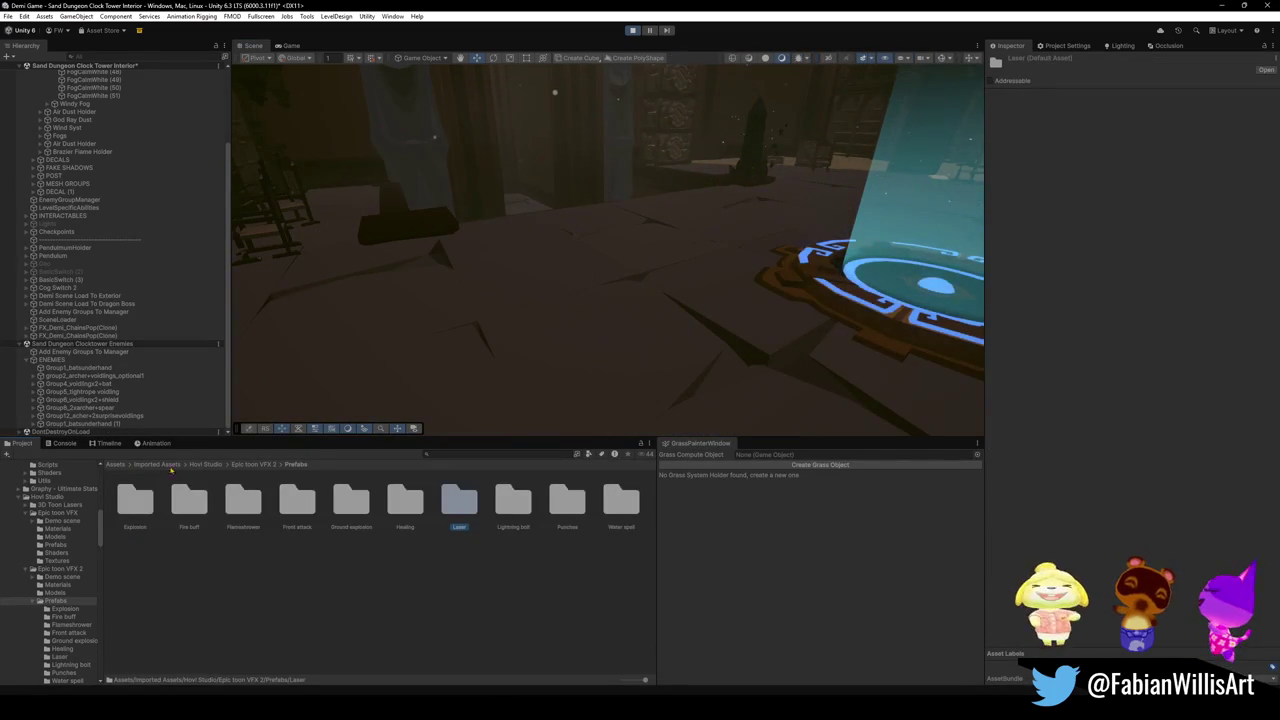
click(255, 465)
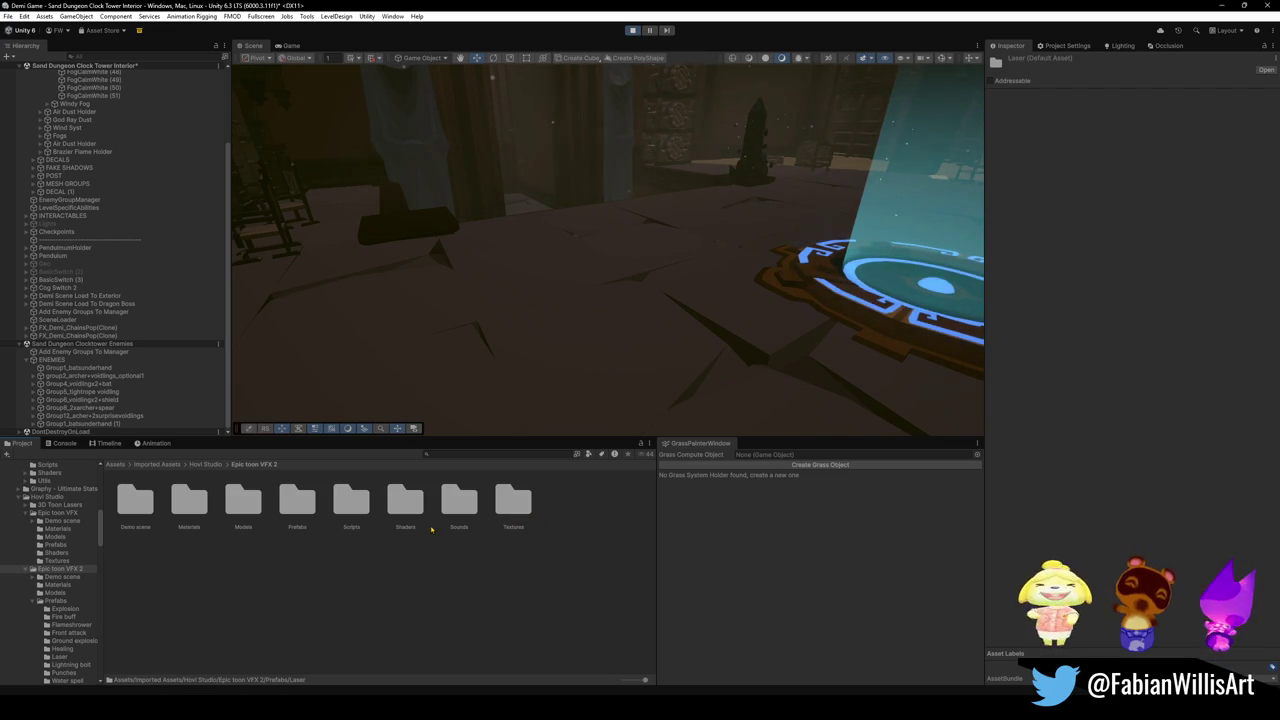
Open 3D Toon Lasers > Prefabs, place Laser Toon Blaster and Electricity, and reposition the Blaster.
click(208, 465)
double_click(135, 500)
double_click(297, 502)
mouse_move(135, 517)
mouse_down()
mouse_move(150, 480)
mouse_move(320, 350)
mouse_move(365, 362)
mouse_up()
mouse_move(191, 515)
mouse_down()
mouse_move(330, 440)
mouse_move(457, 305)
mouse_move(439, 266)
mouse_up()
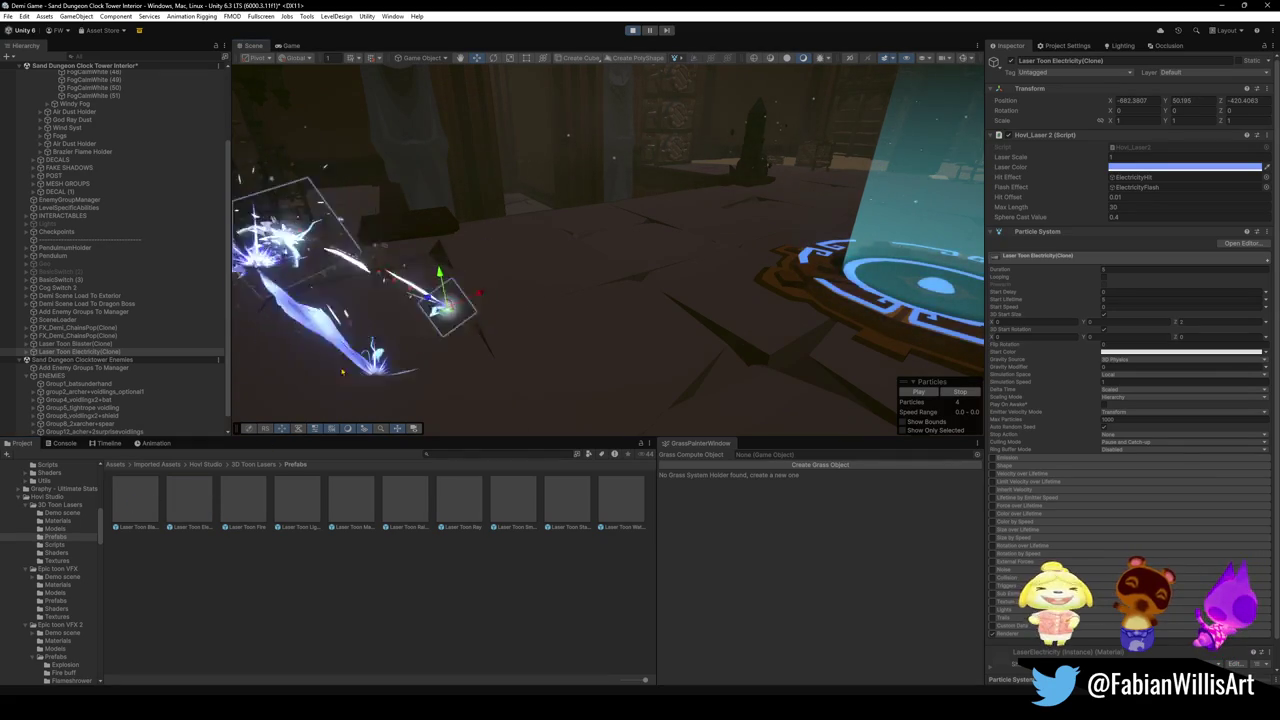
click(352, 366)
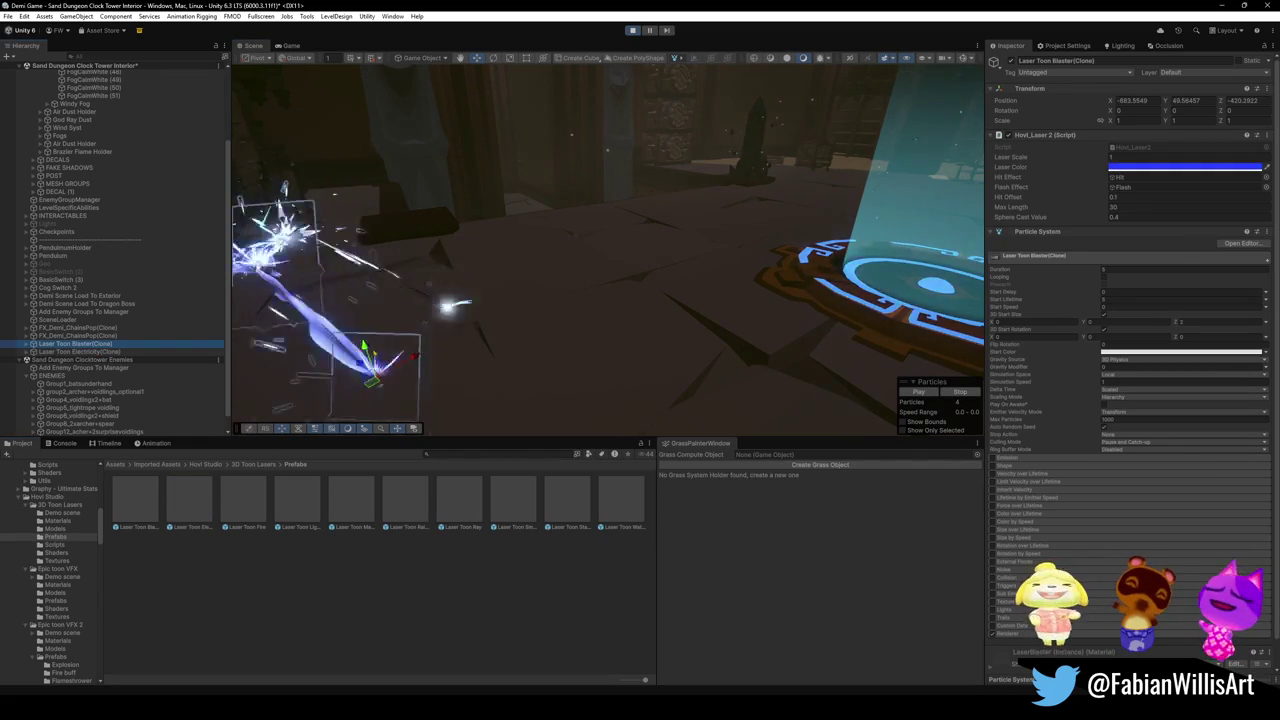
drag(366, 350, 345, 285)
mouse_move(244, 500)
mouse_down()
mouse_move(397, 421)
mouse_move(530, 290)
mouse_up()
Add the Fire, Magic, Smoke and Water lasers, then undo all laser previews.
mouse_move(351, 500)
mouse_down()
mouse_move(560, 300)
mouse_move(615, 285)
mouse_up()
mouse_move(519, 511)
mouse_down()
mouse_move(470, 270)
mouse_move(480, 265)
mouse_up()
mouse_move(620, 500)
mouse_down()
mouse_move(600, 275)
mouse_move(662, 337)
mouse_up()
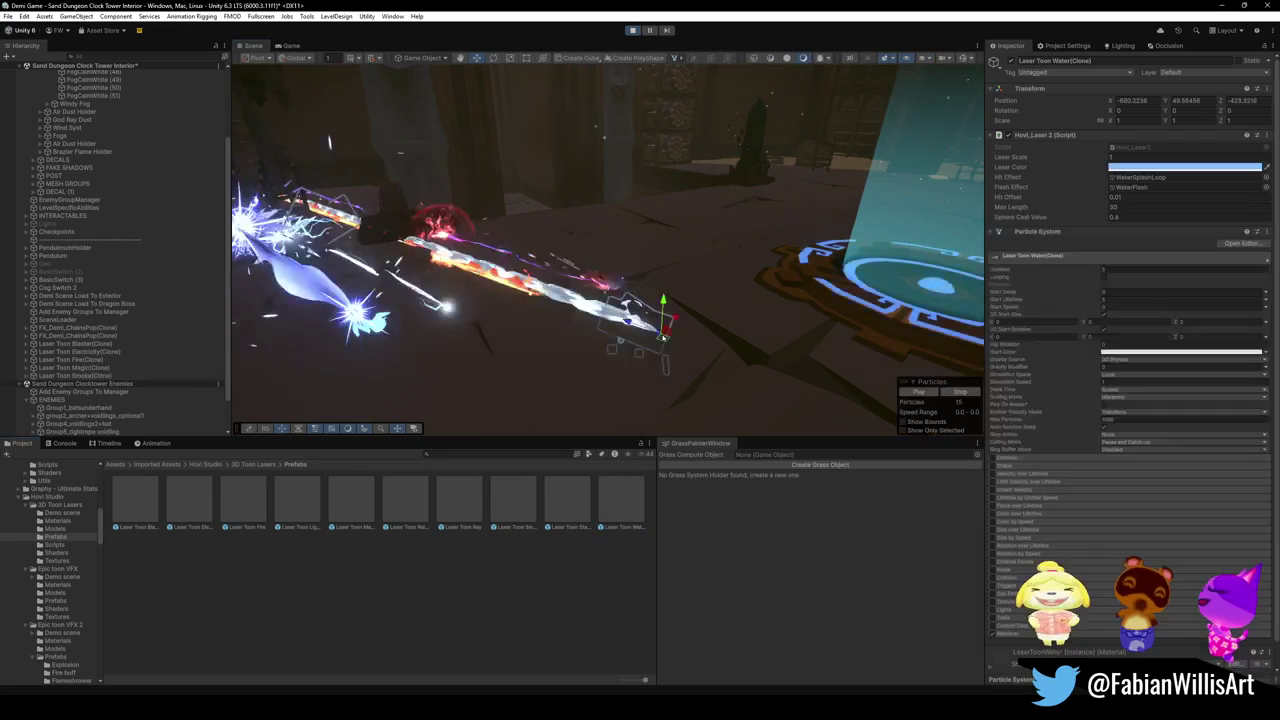
key(ctrl+z)
key(ctrl+z)
key(ctrl+z)
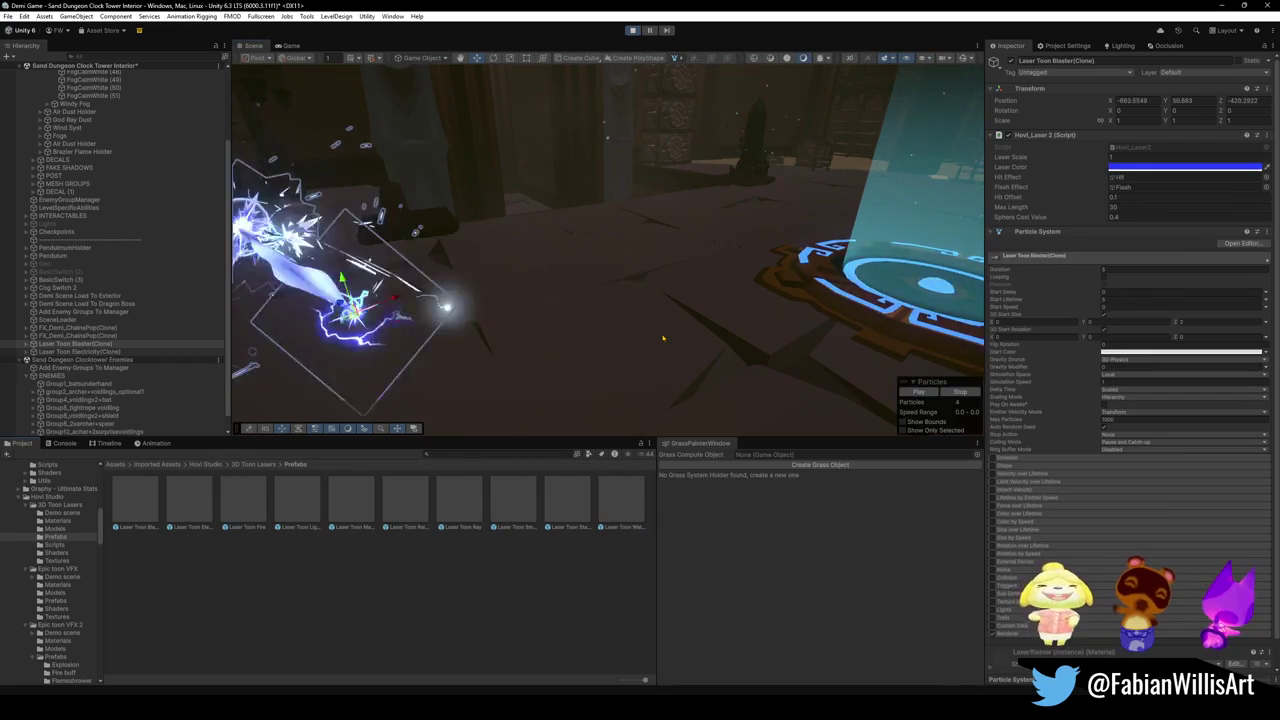
key(ctrl+z)
key(ctrl+z)
key(ctrl+z)
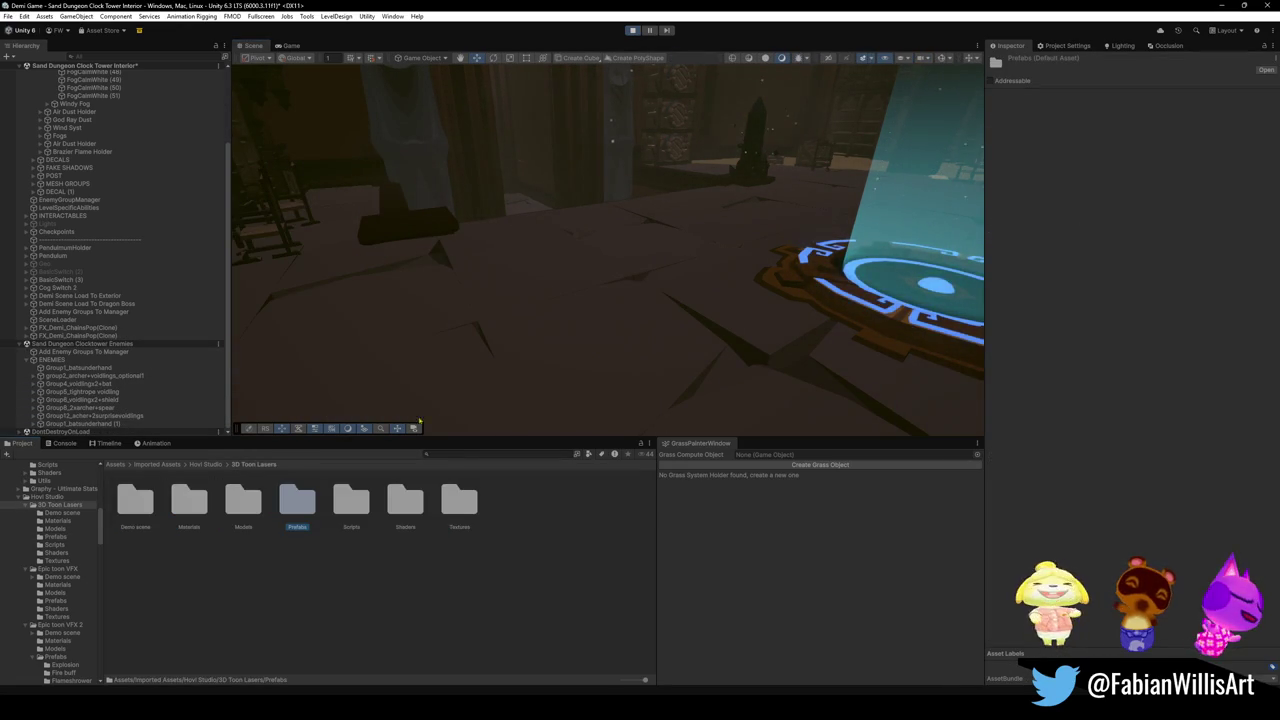
key(ctrl+z)
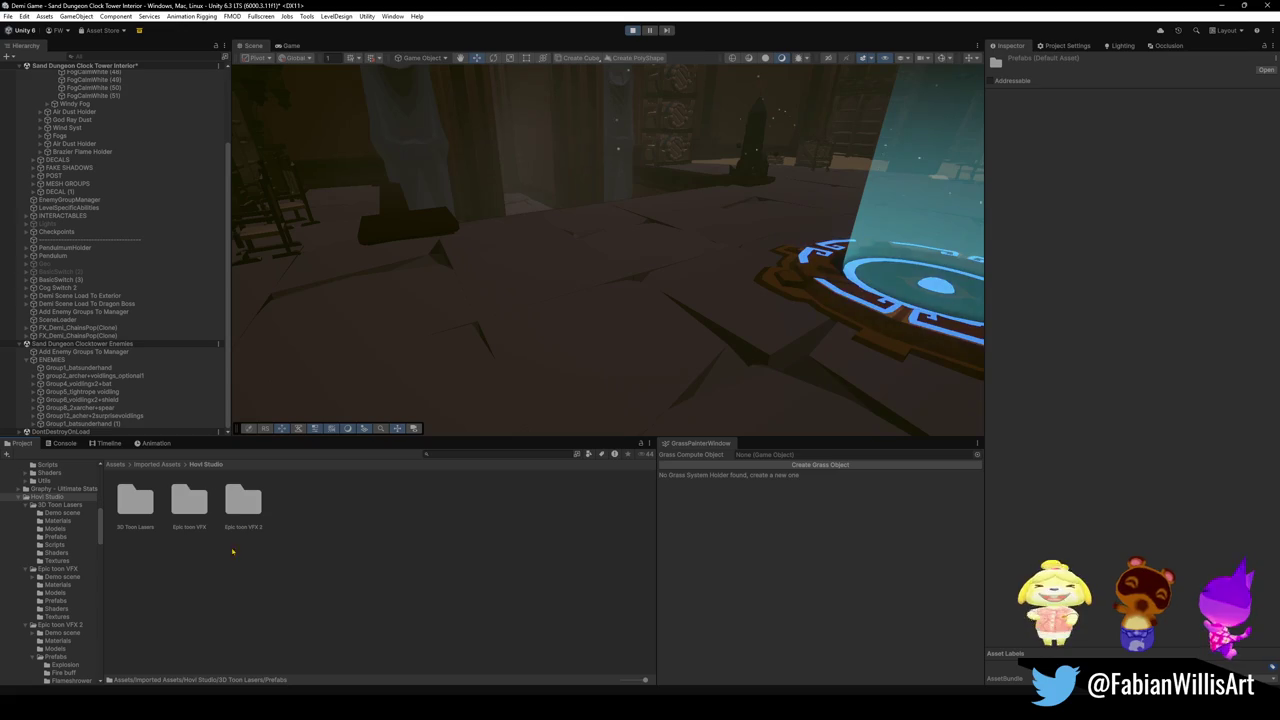
Open Epic toon VFX > Prefabs and preview the Air attack and BlackHole effects, undoing BlackHole.
double_click(187, 505)
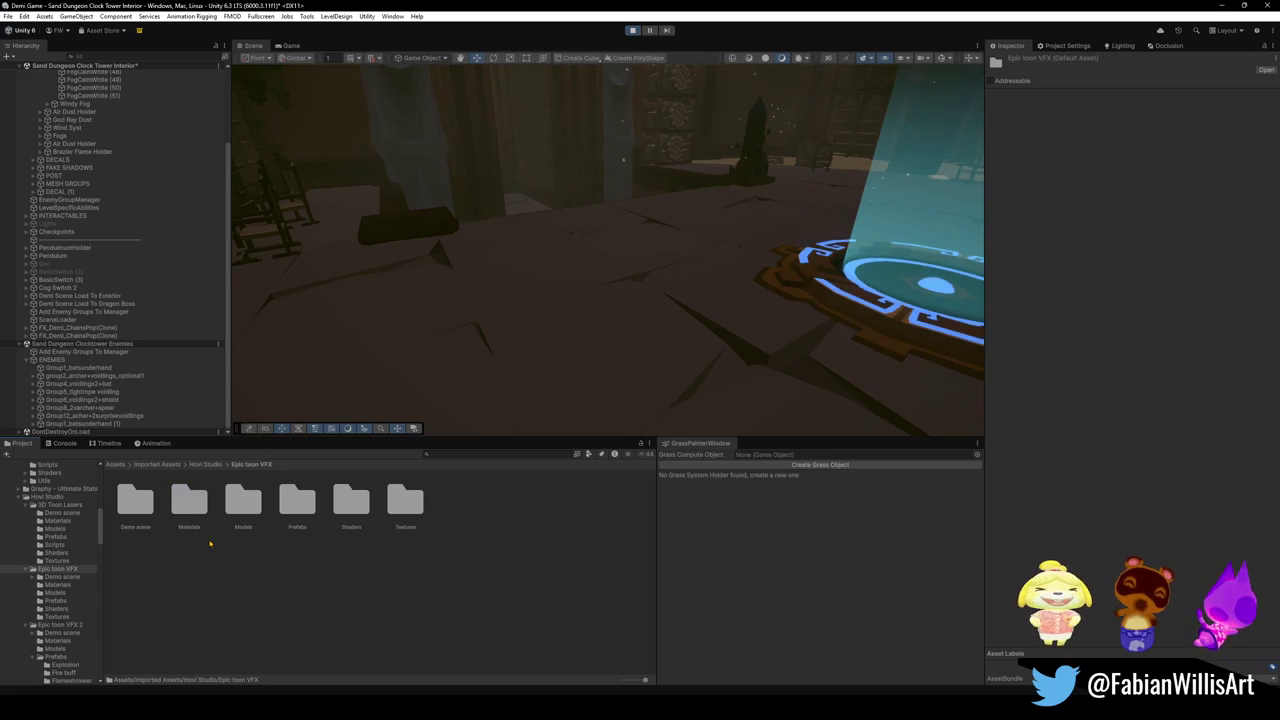
double_click(298, 500)
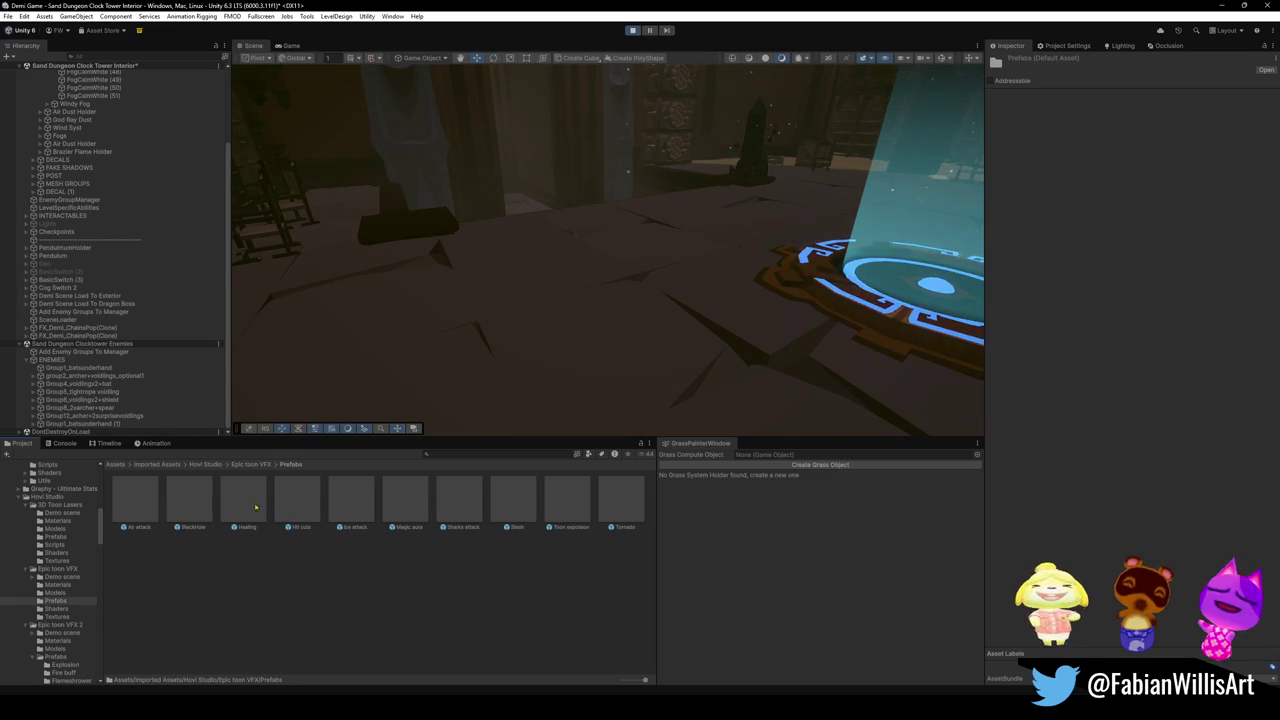
mouse_move(150, 505)
mouse_down()
mouse_move(470, 330)
mouse_move(600, 290)
mouse_move(527, 318)
mouse_up()
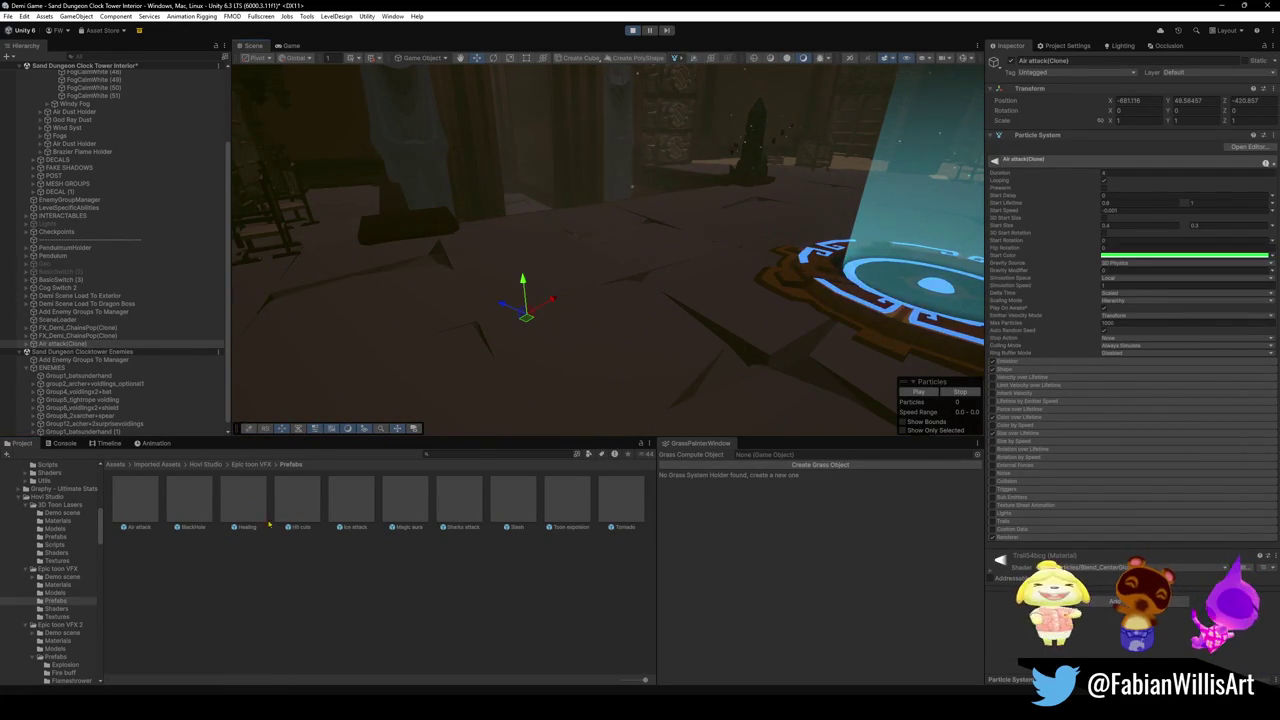
click(251, 464)
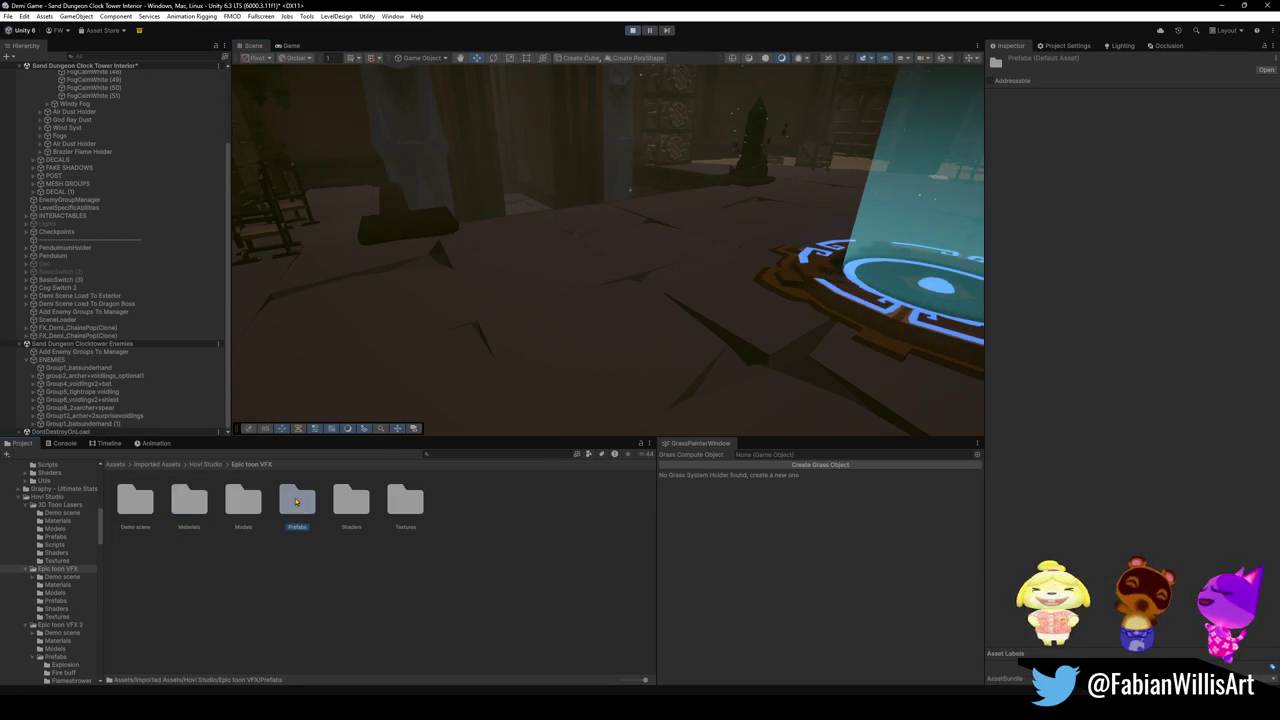
double_click(296, 502)
drag(189, 500, 500, 300)
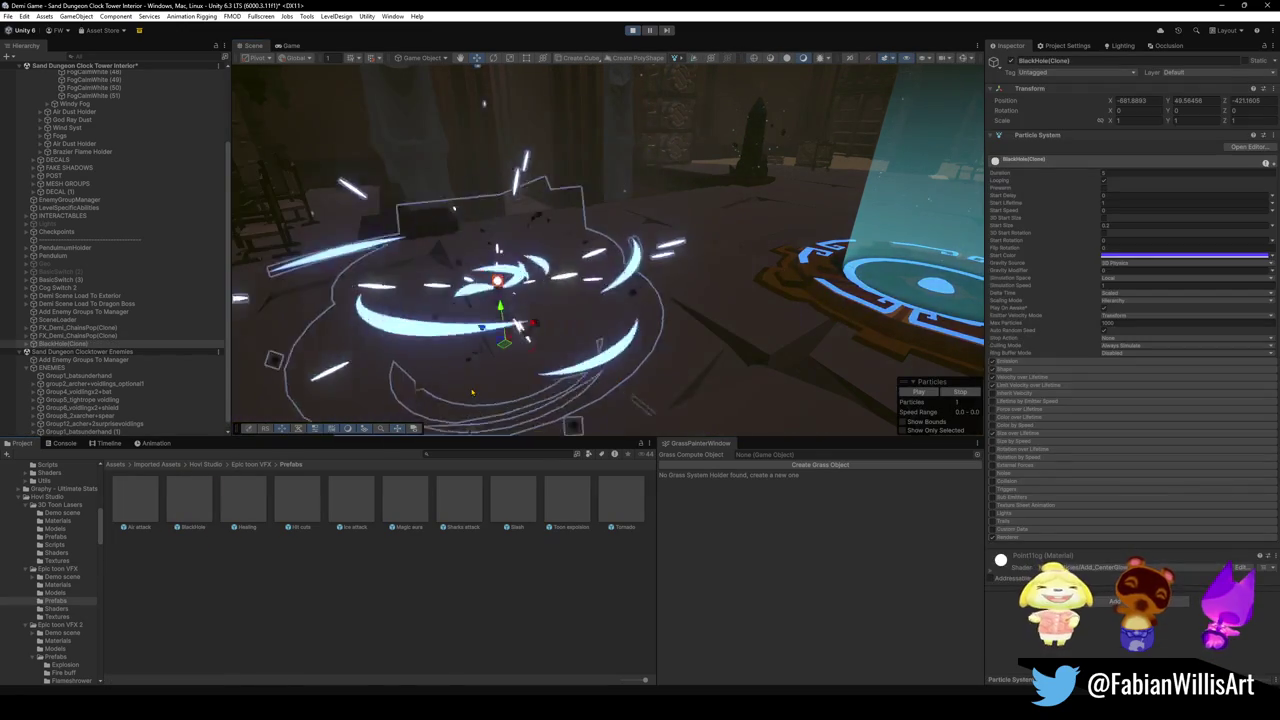
key(ctrl+z)
Preview the Hit cuts effect and the Magic aura effect at several spots in the scene.
double_click(298, 508)
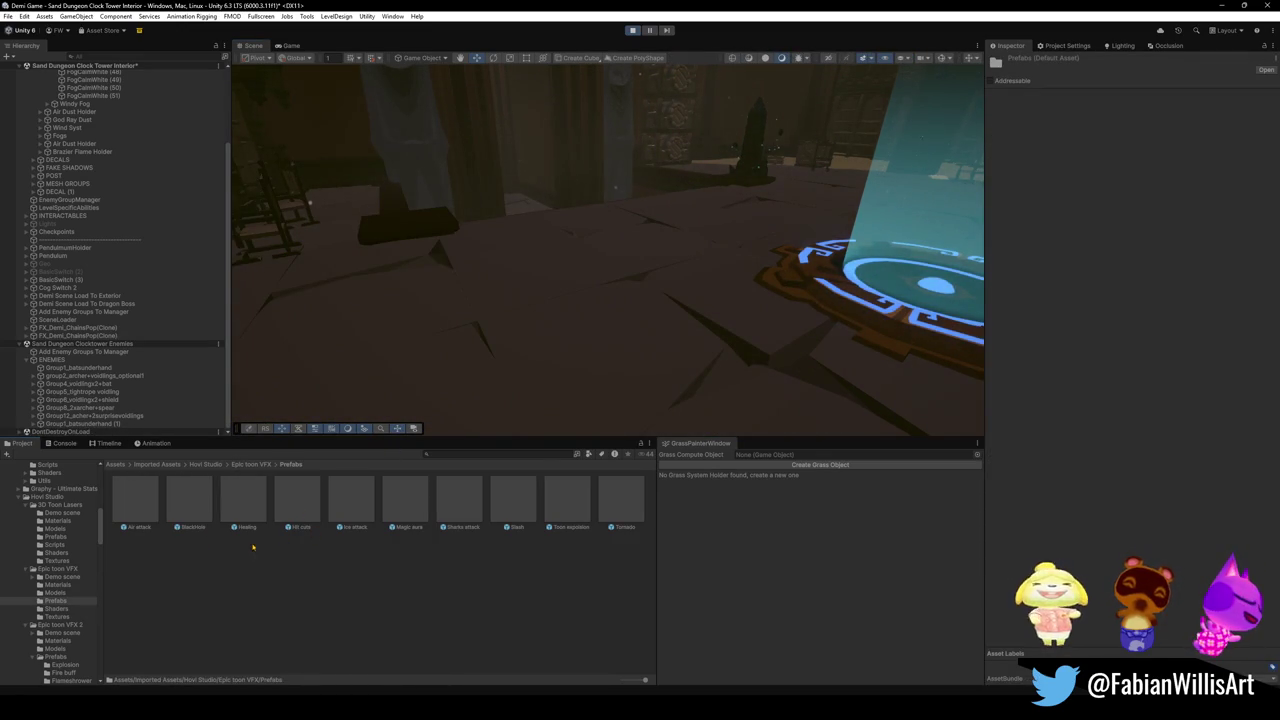
drag(300, 501, 517, 312)
drag(405, 505, 504, 337)
mouse_move(410, 505)
mouse_down()
mouse_move(500, 370)
mouse_move(525, 358)
mouse_up()
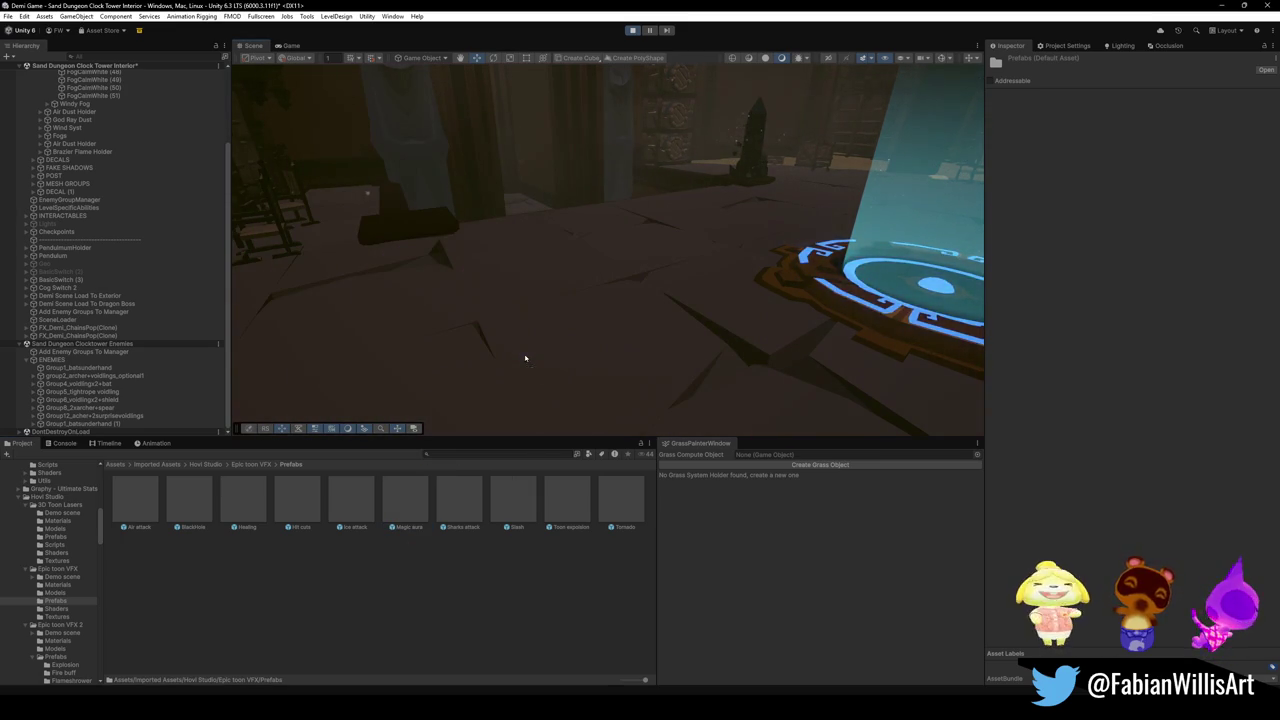
drag(418, 513, 503, 356)
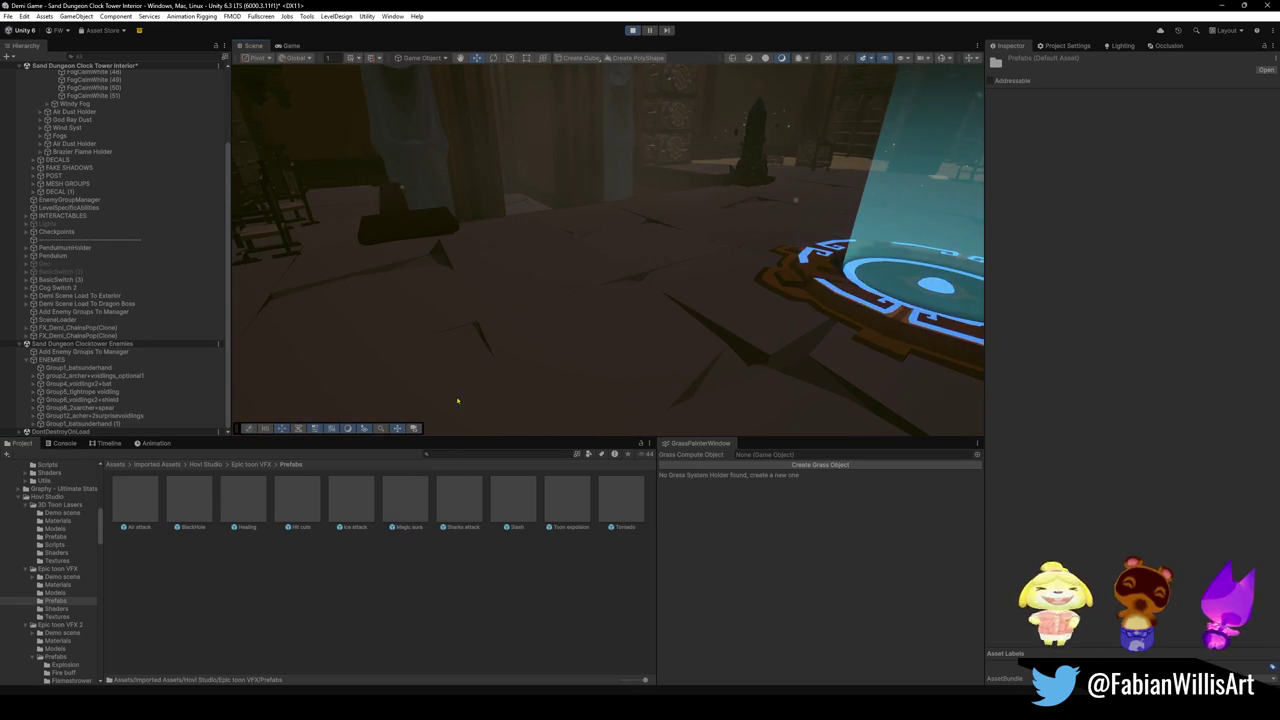
mouse_move(416, 517)
mouse_down()
mouse_move(430, 372)
mouse_move(505, 347)
mouse_move(391, 521)
mouse_up()
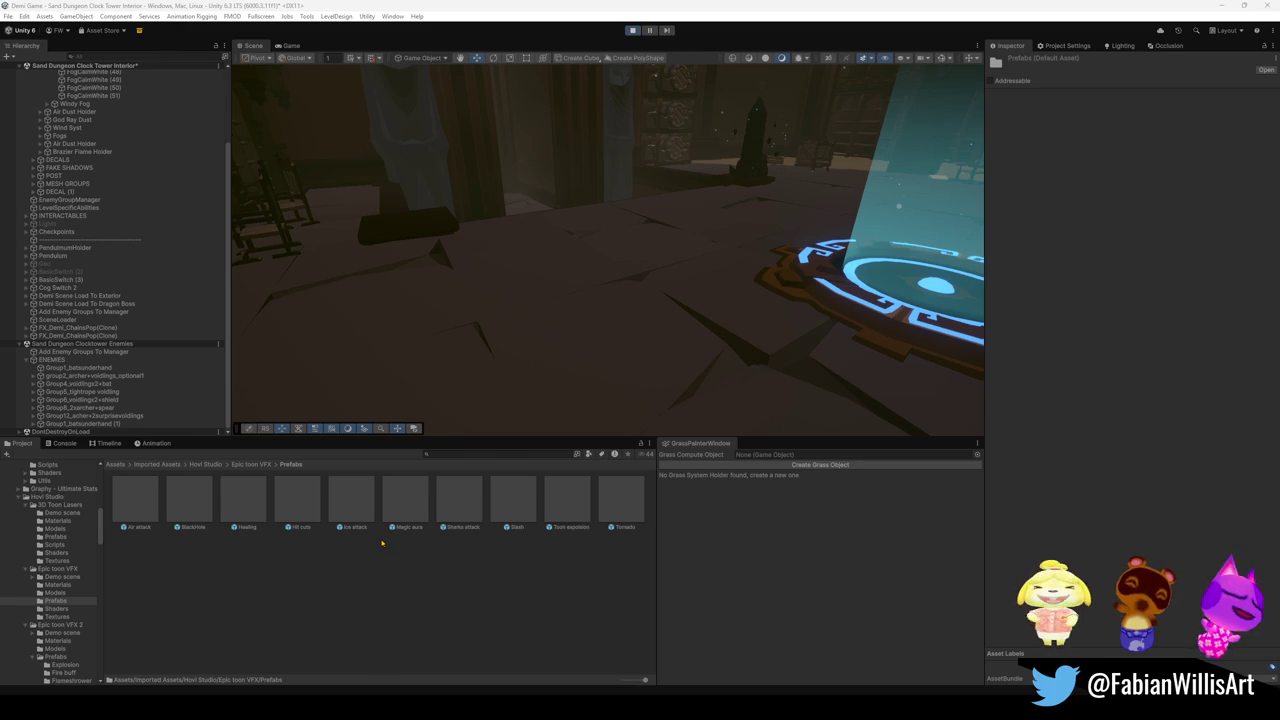
Search for 'magic aura', trial MagicAuraYellow and Magic aura in the scene, then delete both.
click(518, 454)
text(magic aura)
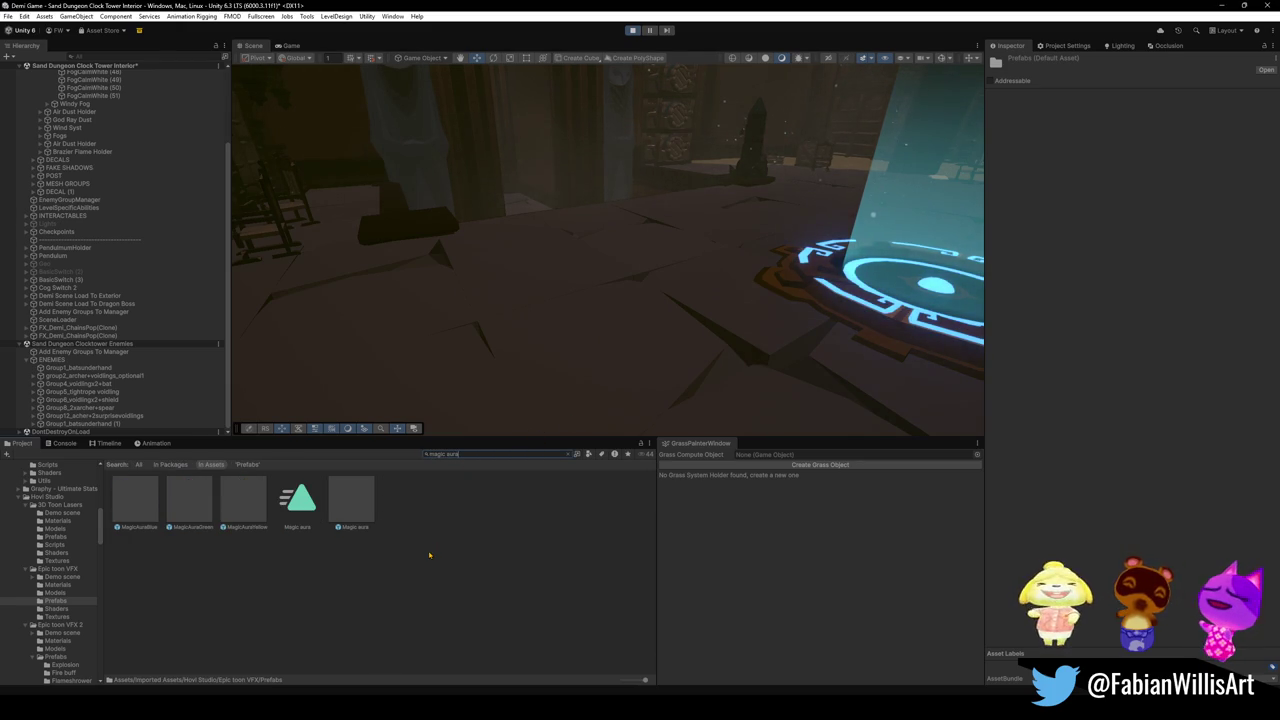
drag(243, 500, 521, 355)
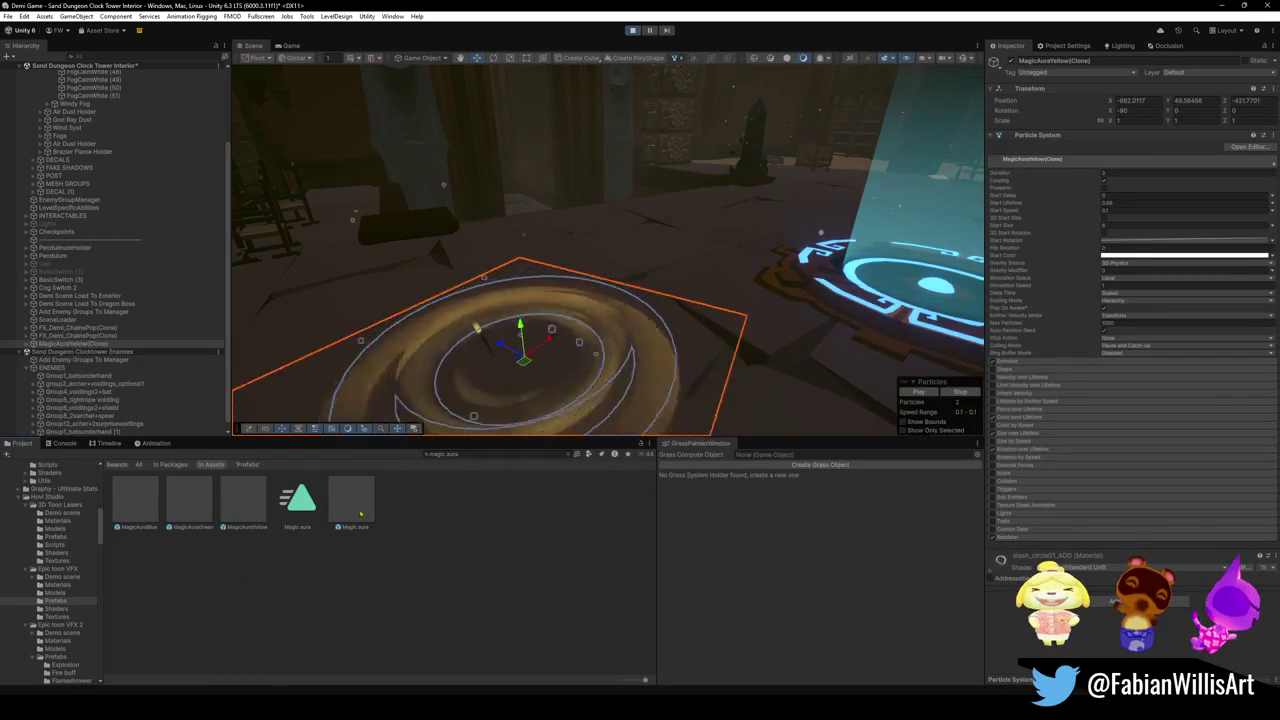
key(Delete)
drag(362, 500, 530, 345)
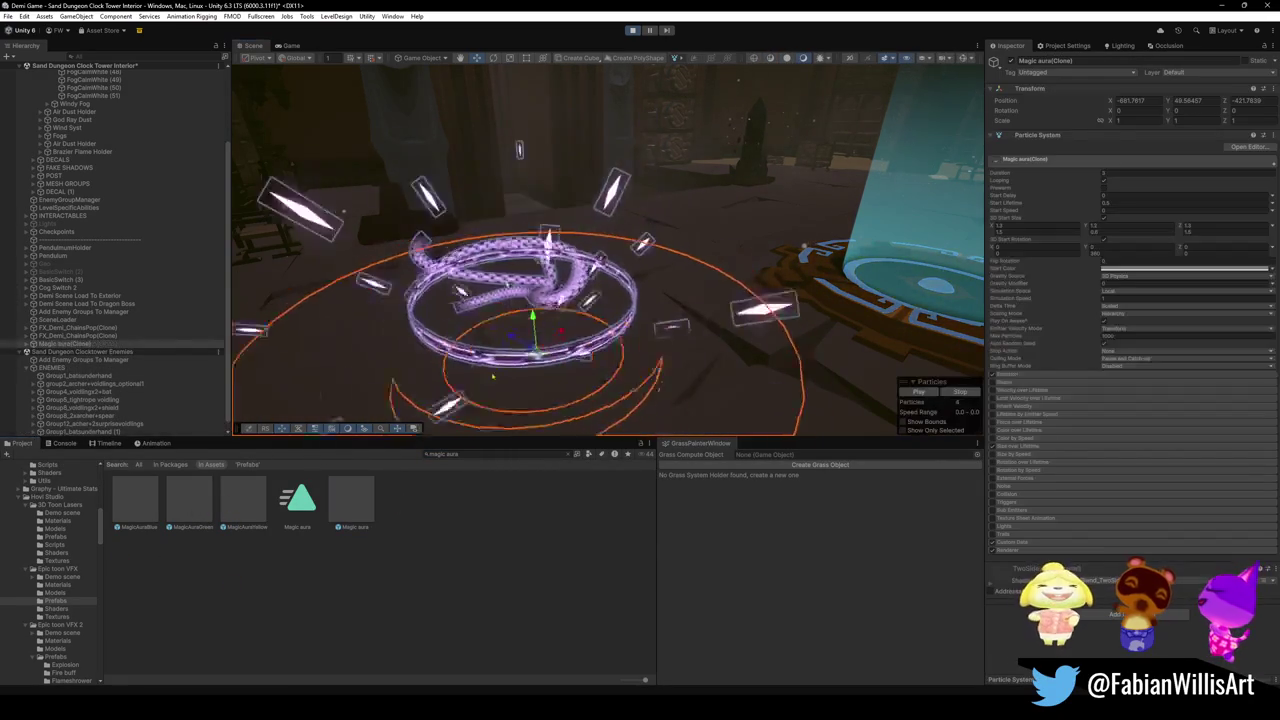
key(Delete)
click(275, 545)
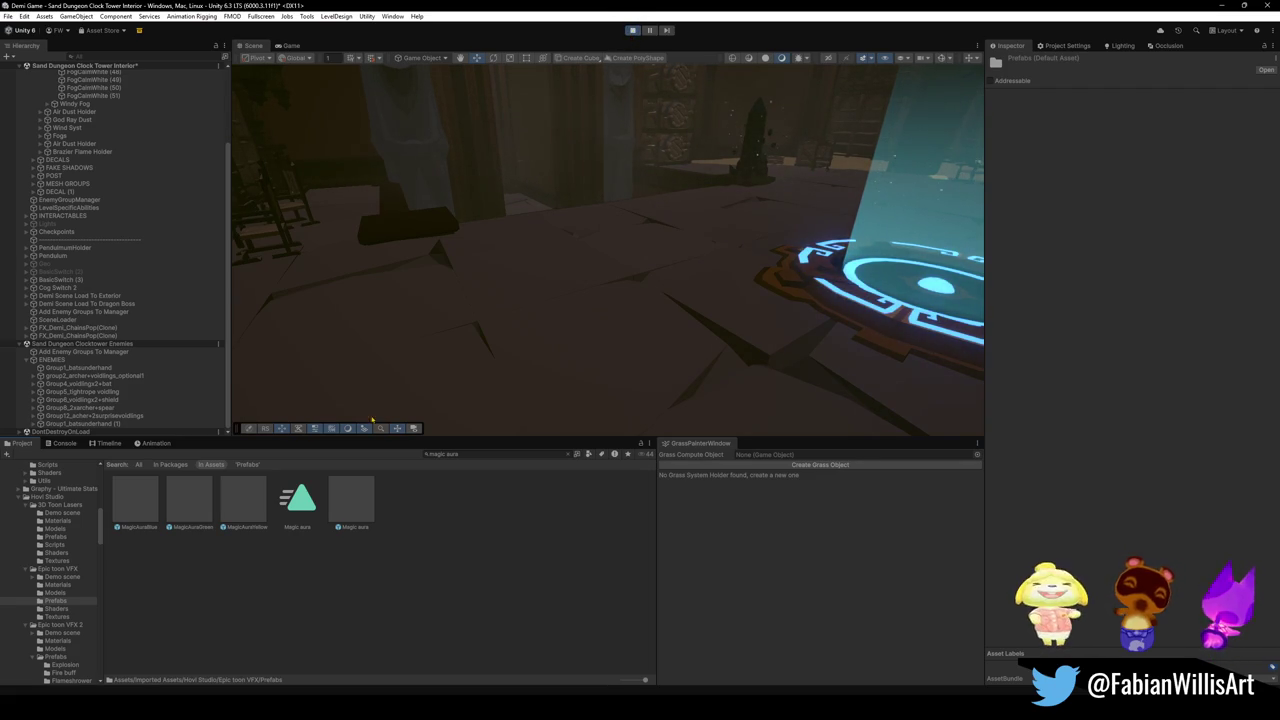
click(481, 455)
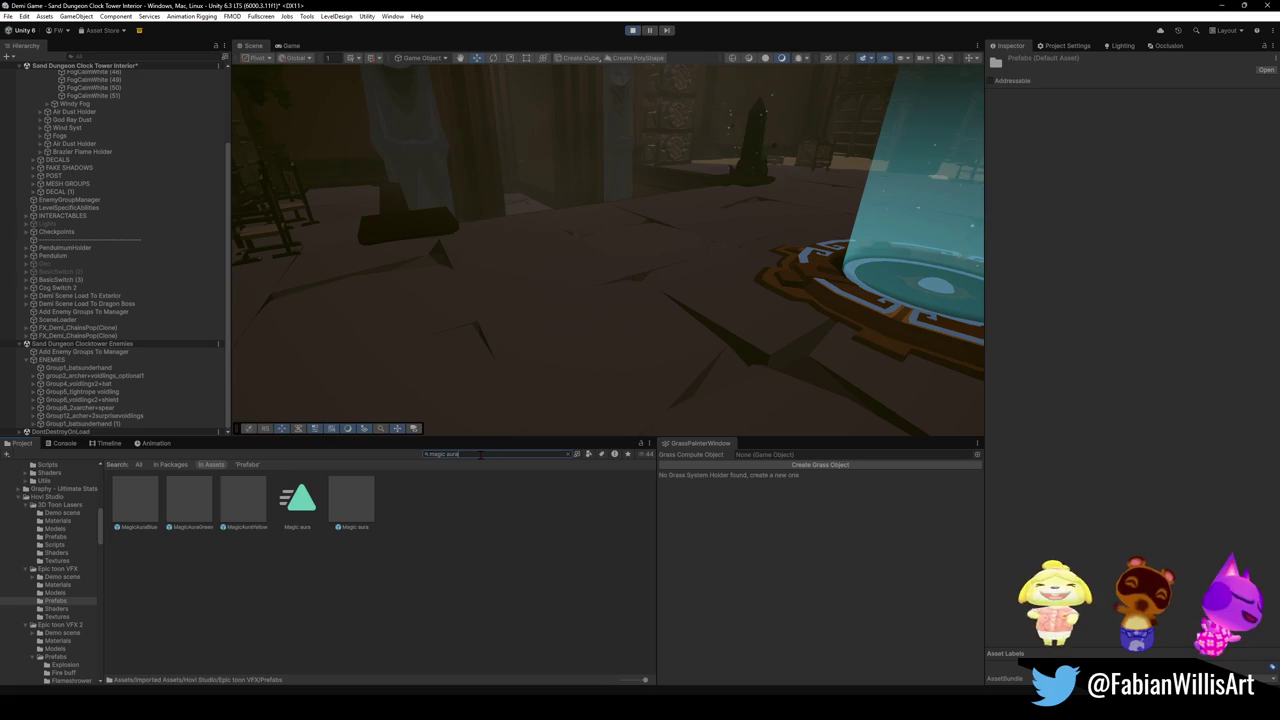
Search the Project for 'rune', select the purple hand platform mesh, then search 'magic aura'.
key(ctrl+a)
text(rune)
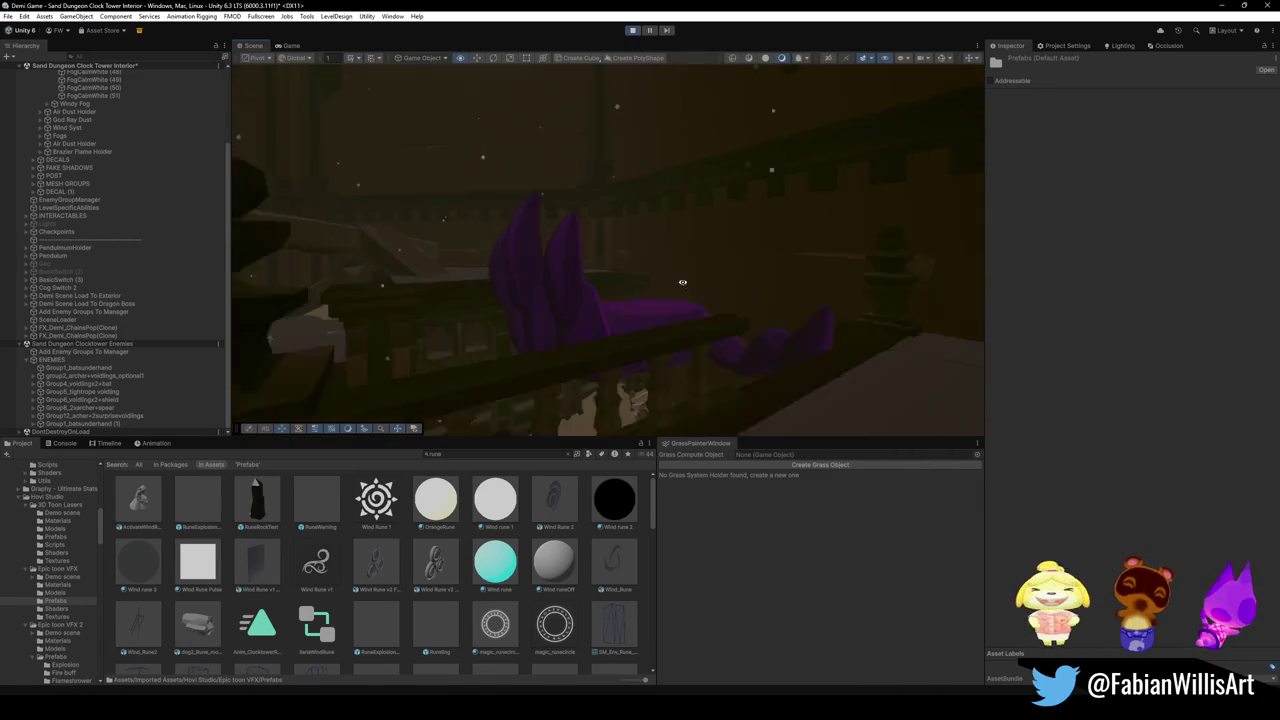
drag(598, 354, 641, 278)
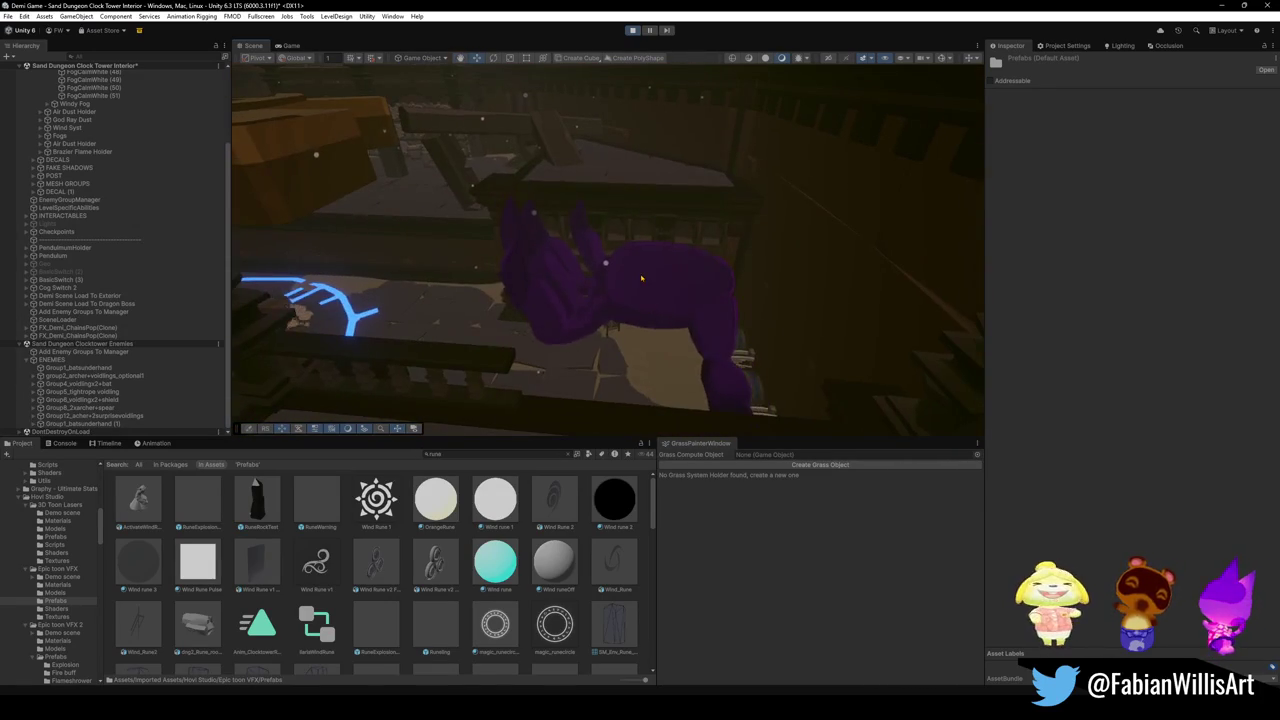
click(641, 278)
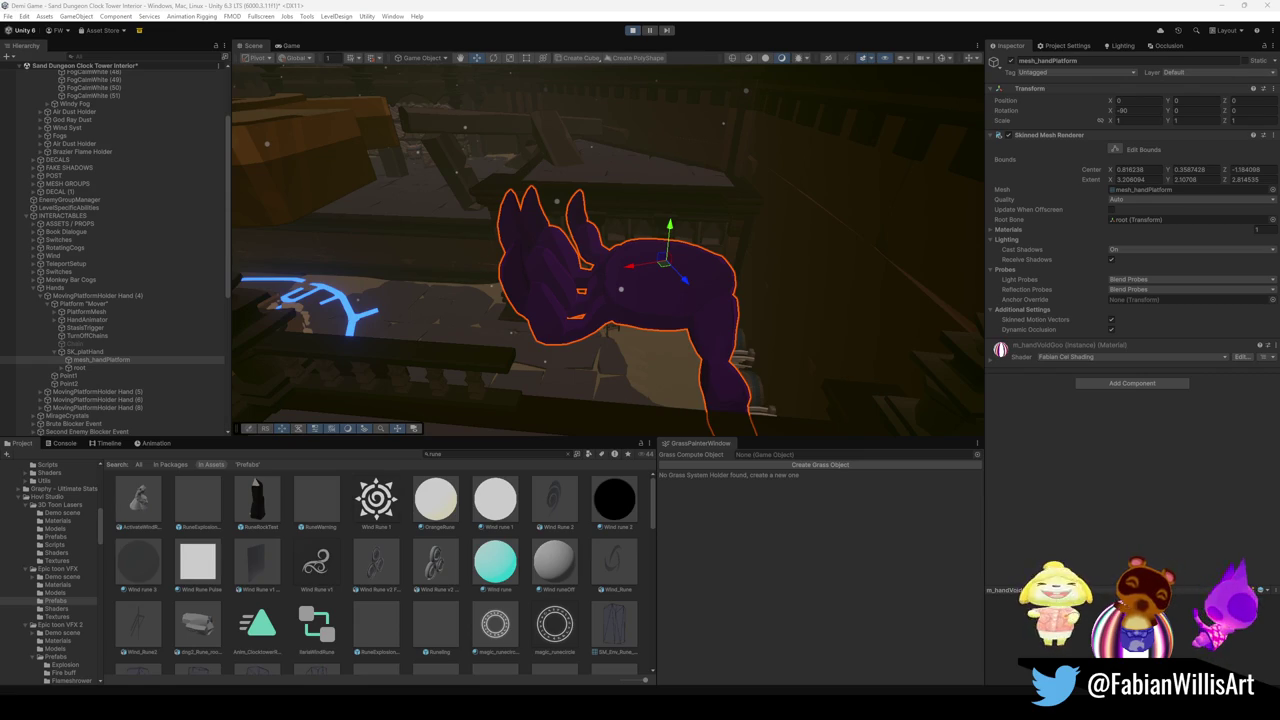
click(468, 454)
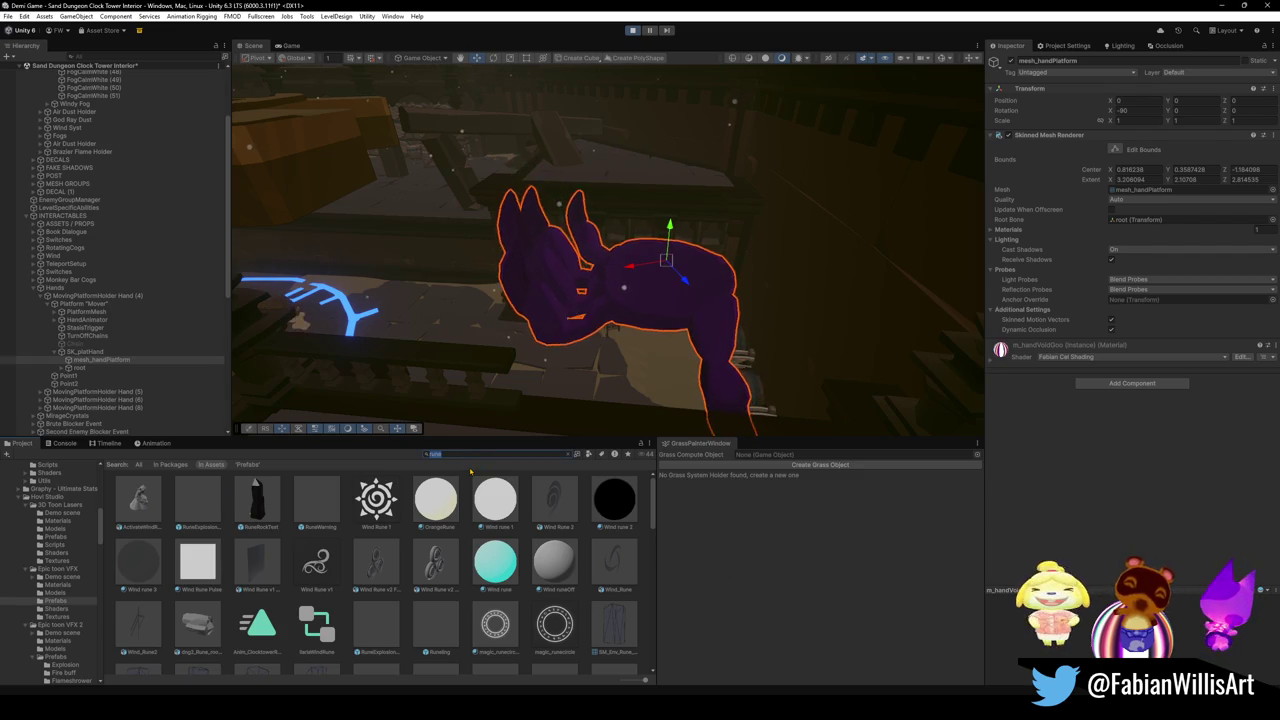
text(magic)
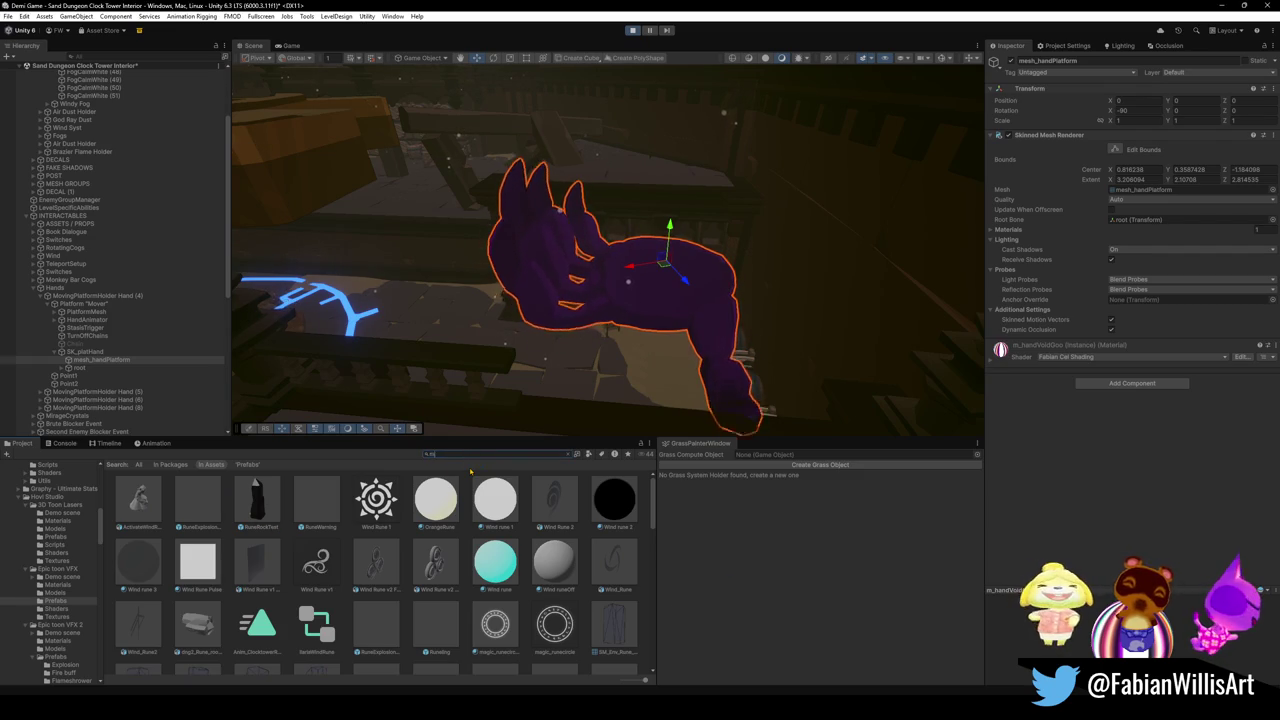
text( au)
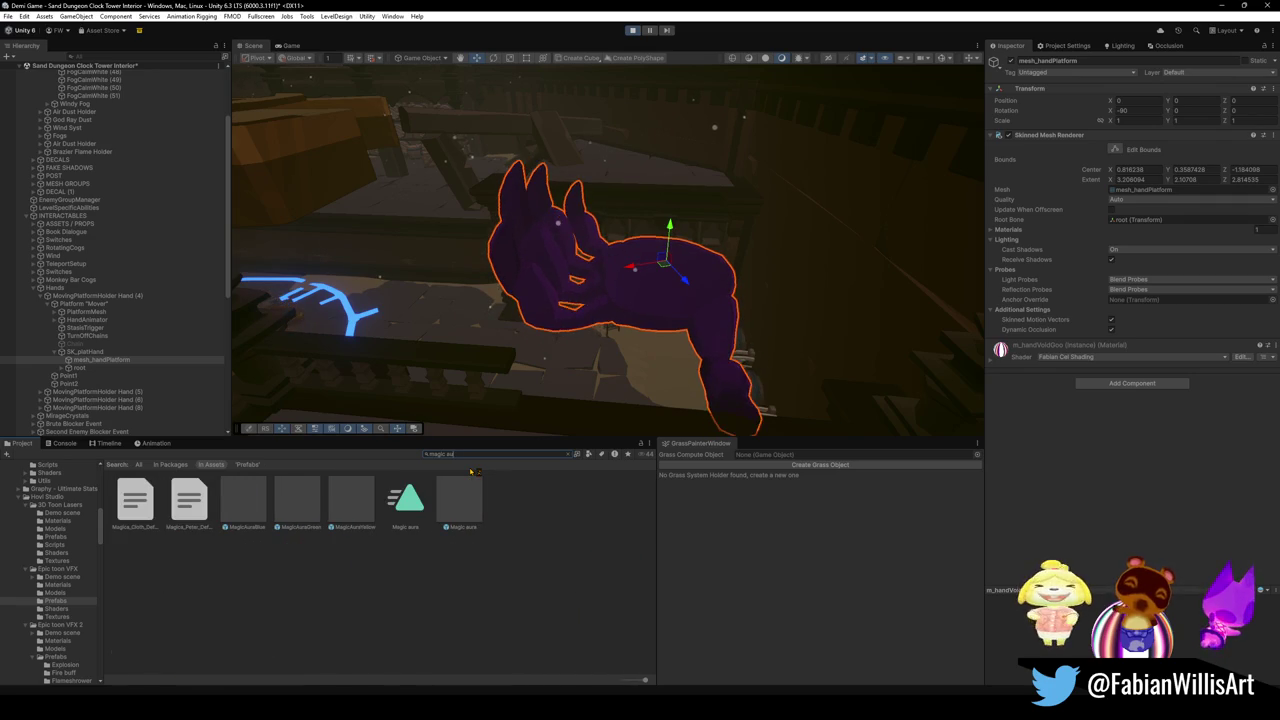
text(ra)
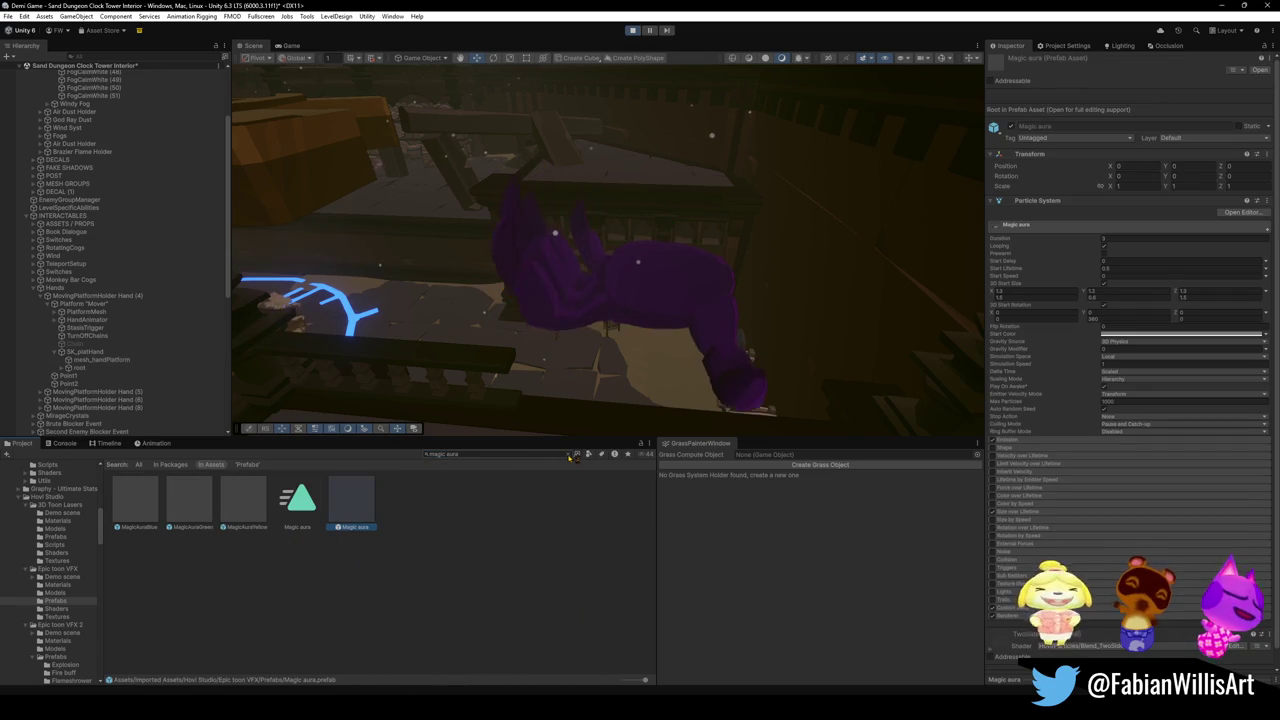
Show the Magic aura prefab's particle settings in the Inspector.
click(569, 454)
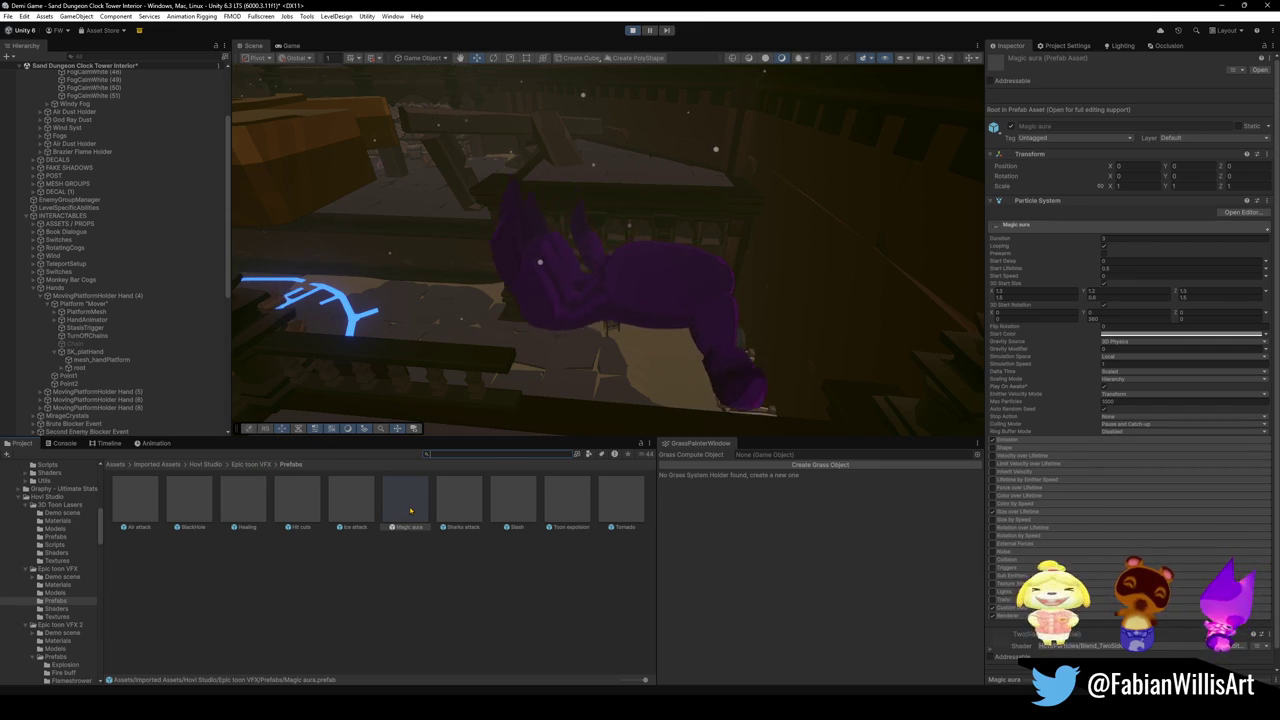
Look through the Epic toon VFX Models and Textures folders, ending back at Epic toon VFX.
click(253, 464)
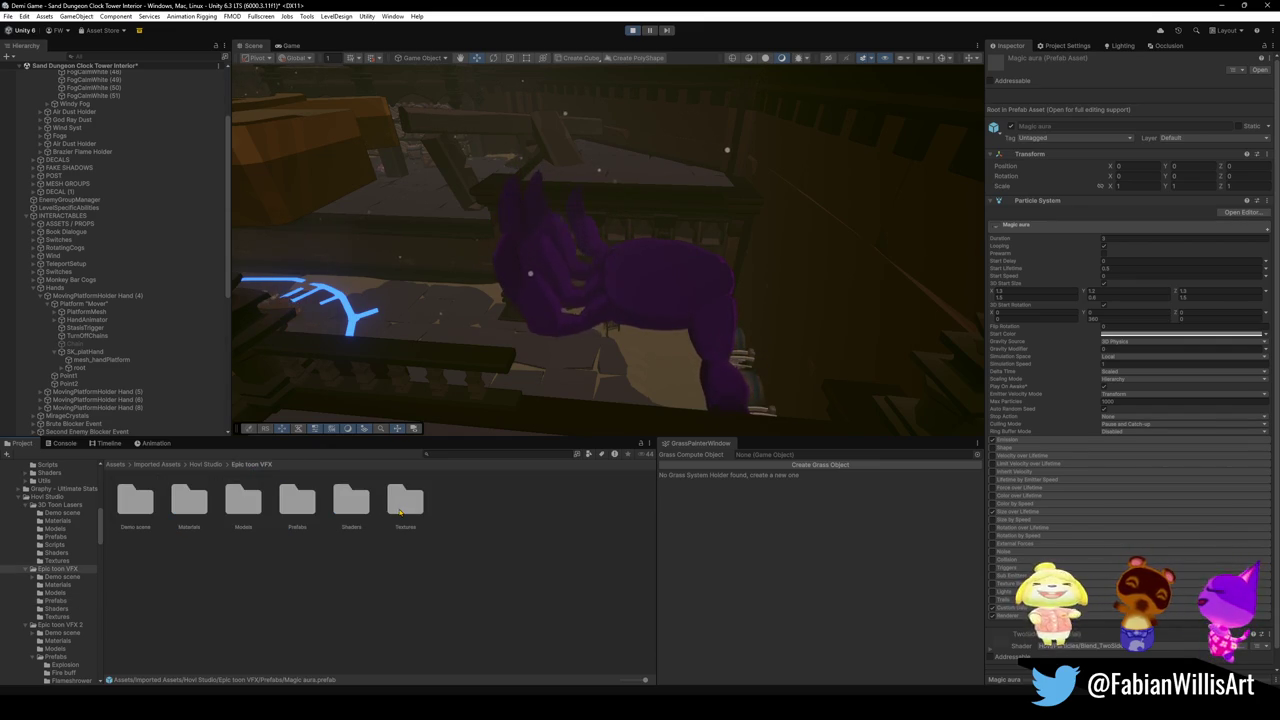
double_click(256, 512)
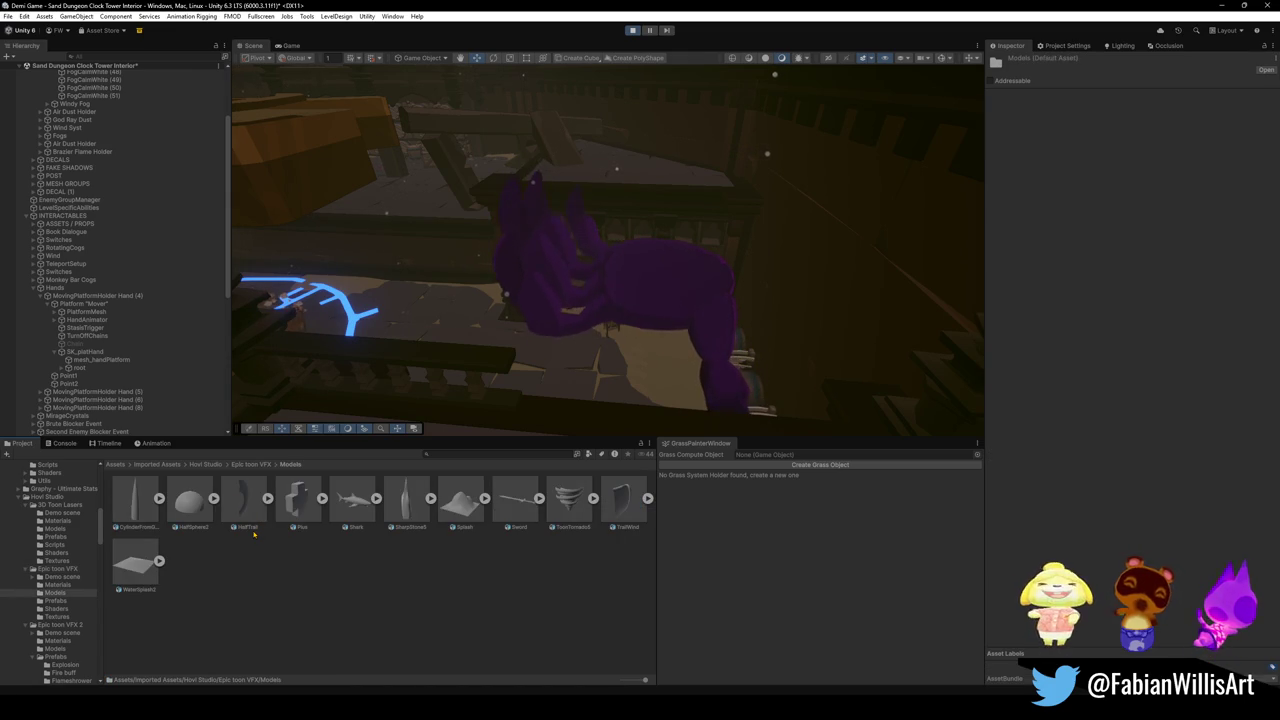
click(250, 464)
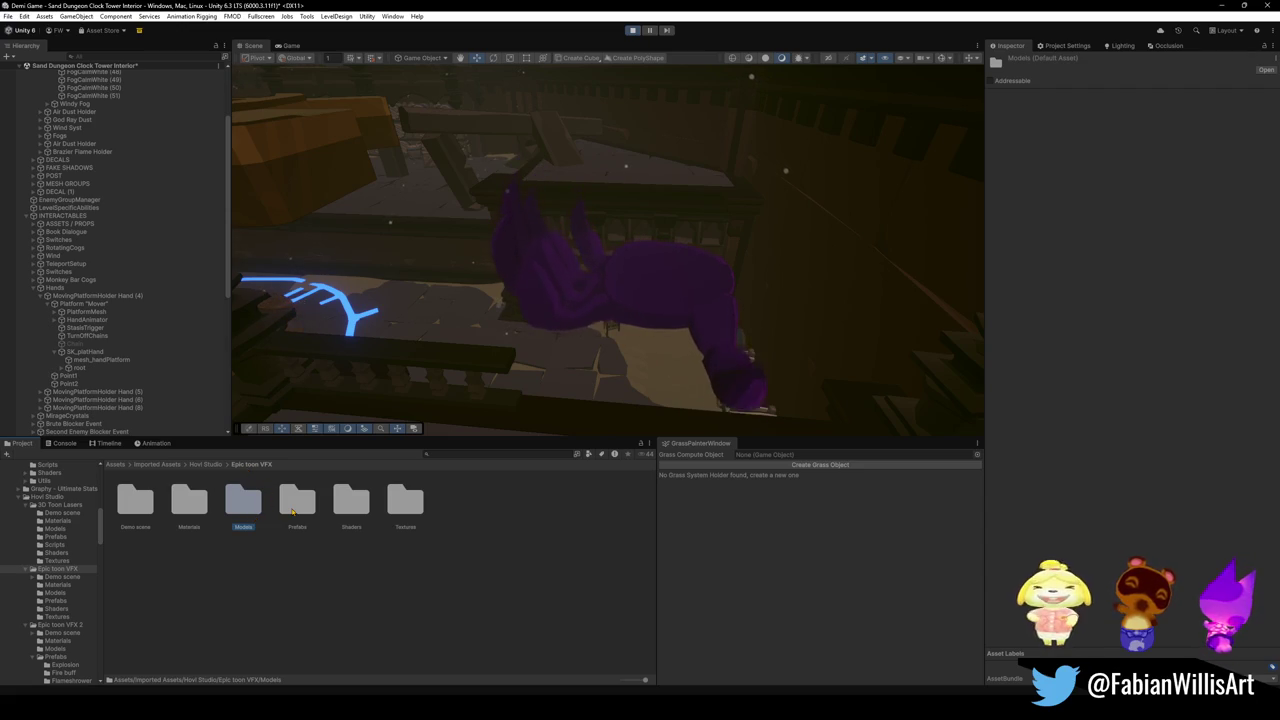
double_click(405, 500)
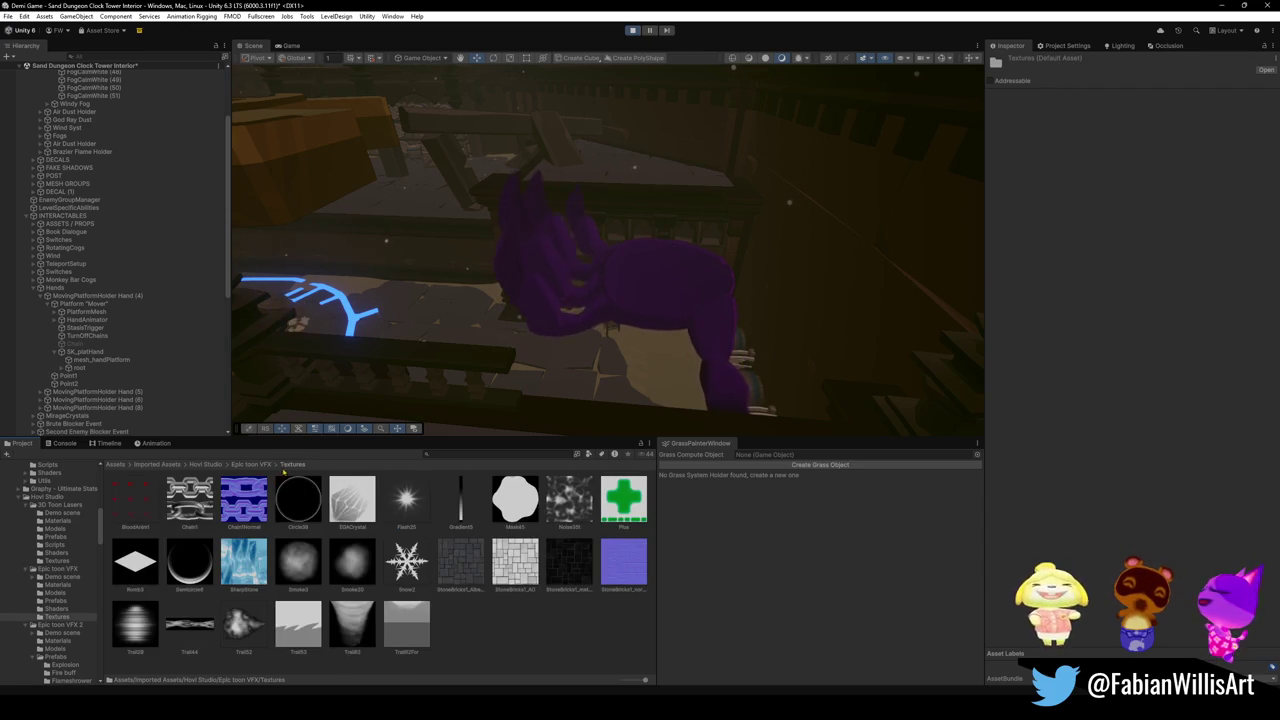
click(251, 464)
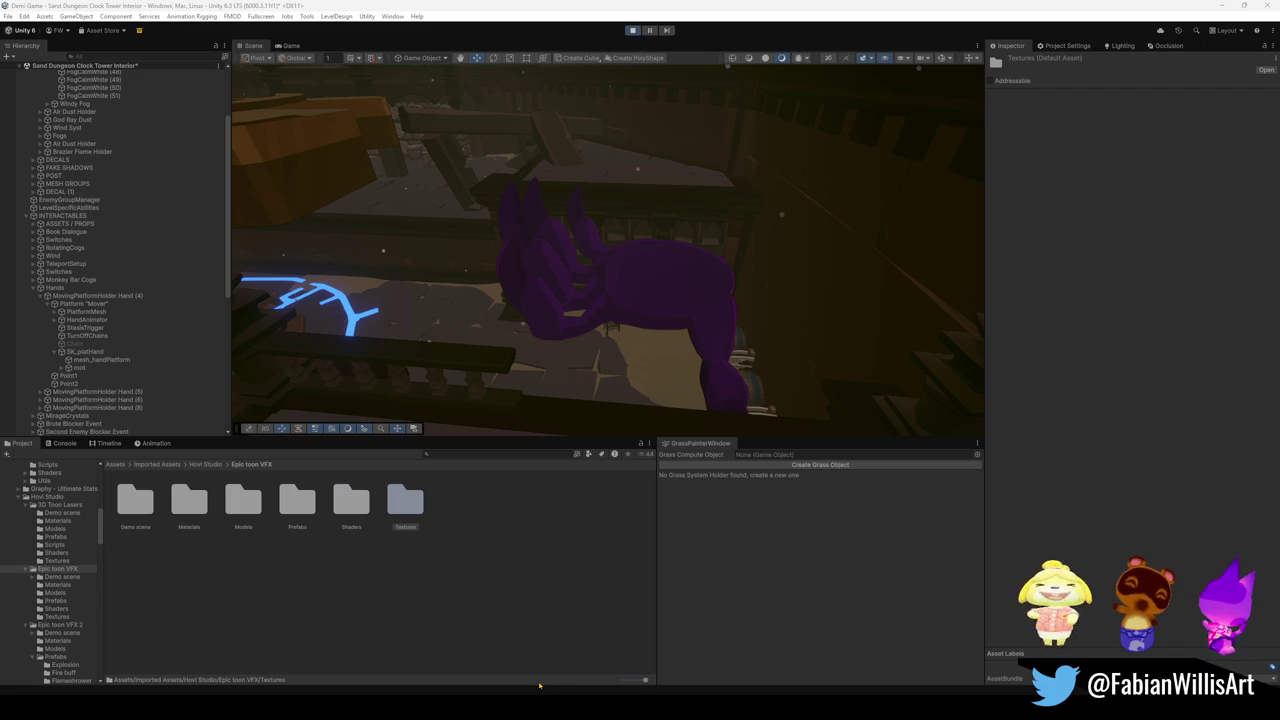
key(alt+Tab)
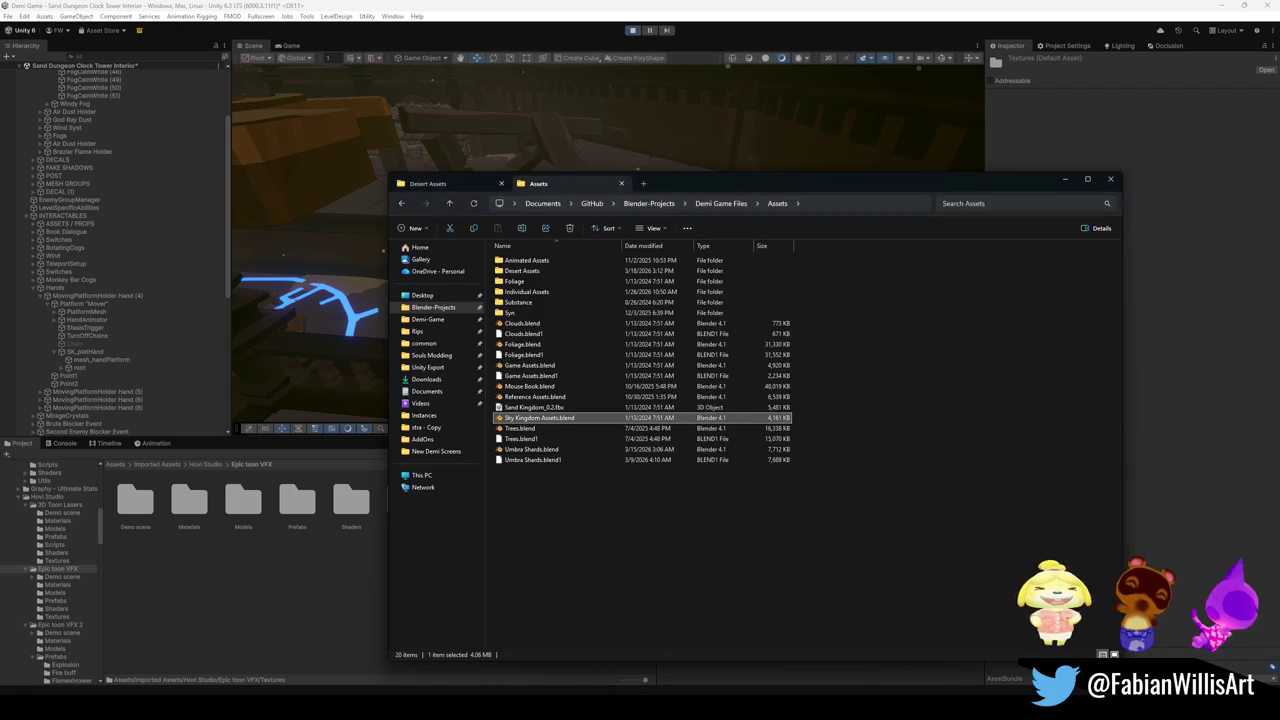
Open Desert Dungeon Assets1.blend from the Desert Assets folder in File Explorer.
key(ctrl+Tab)
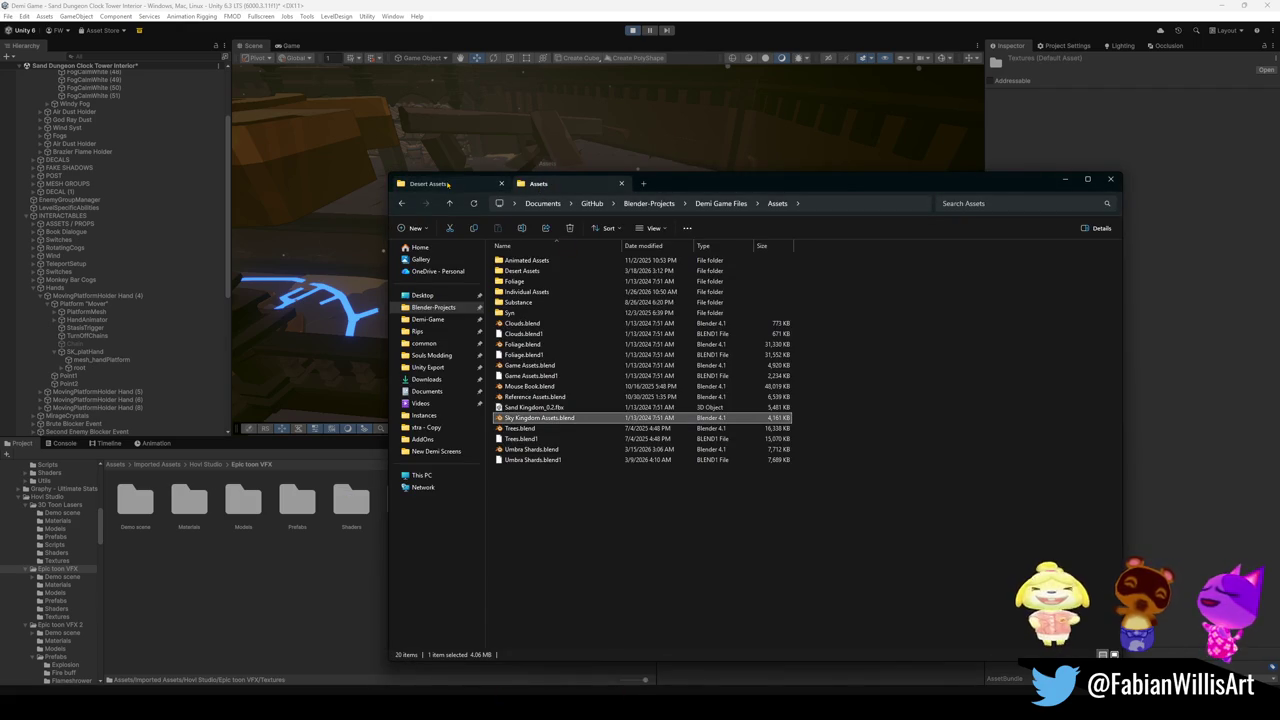
scroll(578, 618, down, 1)
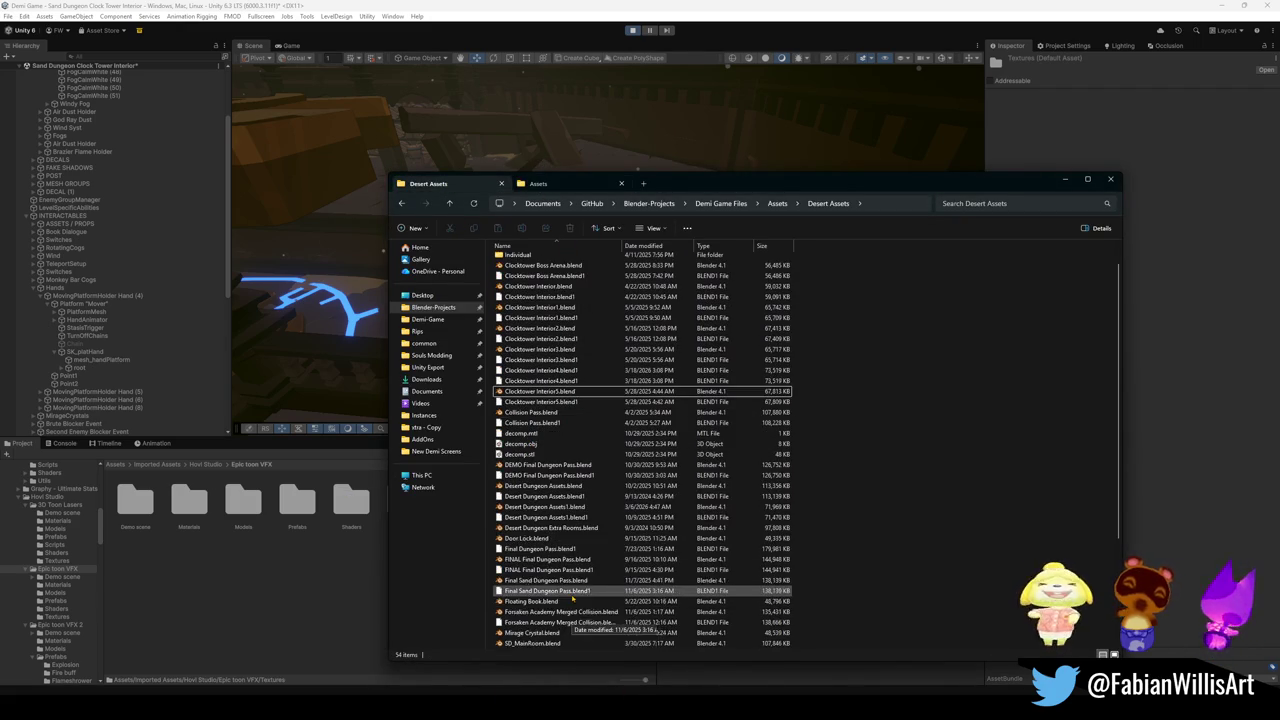
click(598, 507)
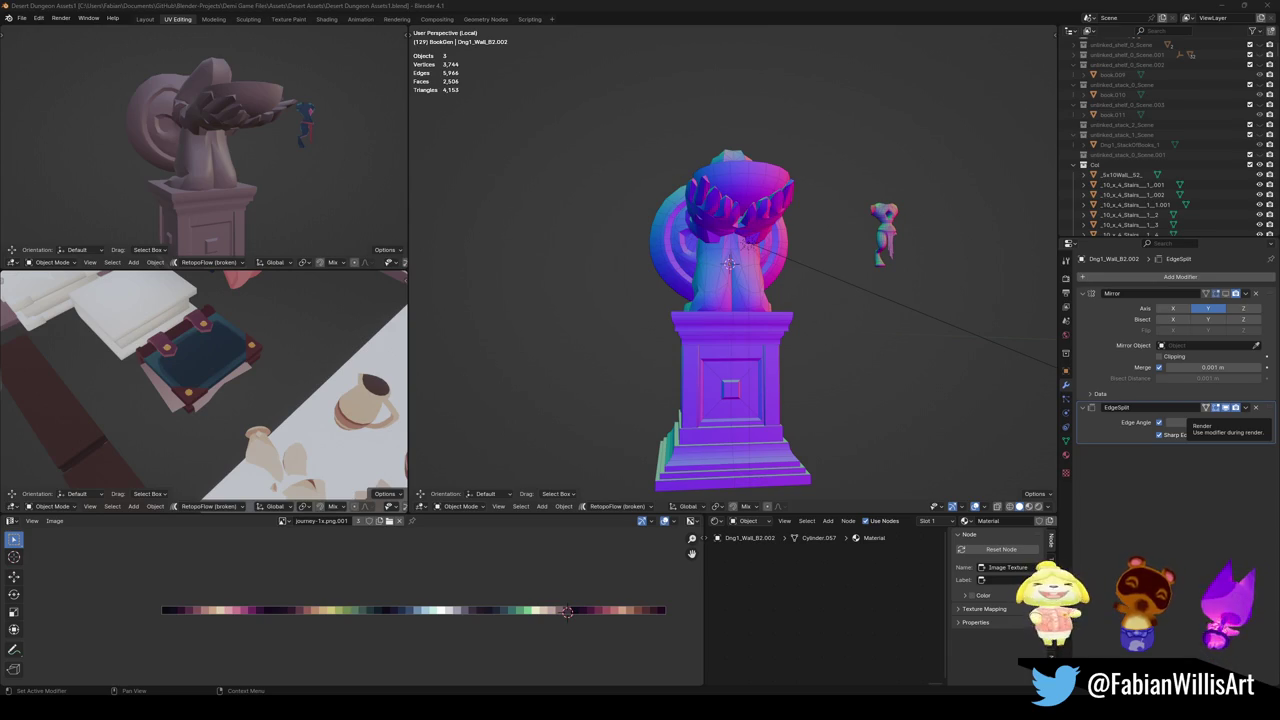
Start and then cancel a Snipping Tool screen capture while the file loads.
key(super+shift+s)
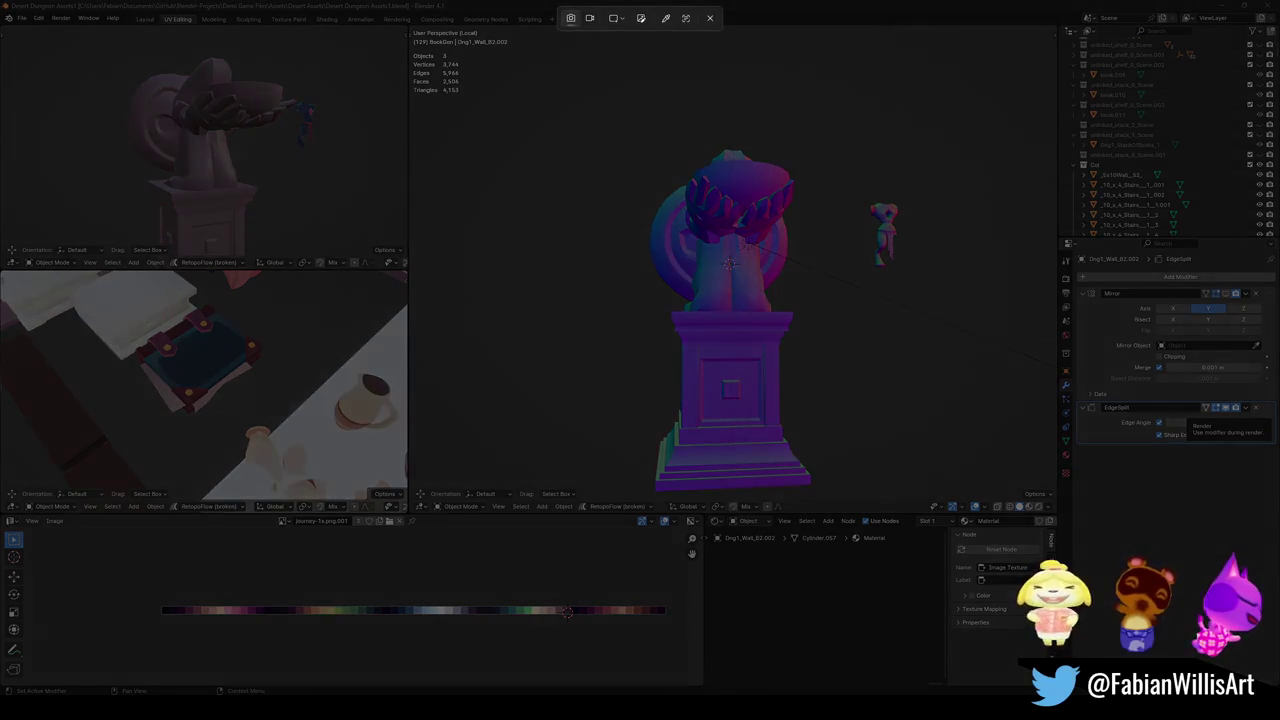
key(Escape)
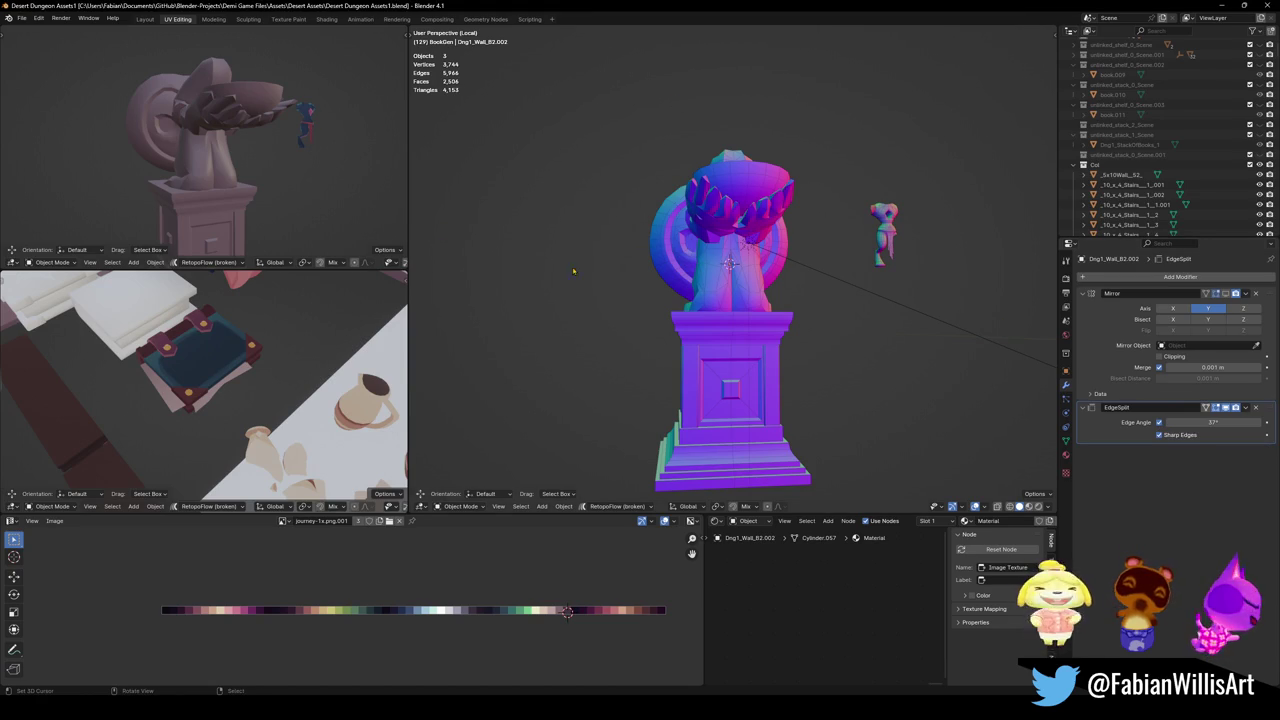
Exit Local View to show the whole desert scene and orbit around it.
scroll(706, 283, down, 12)
scroll(706, 283, up, 6)
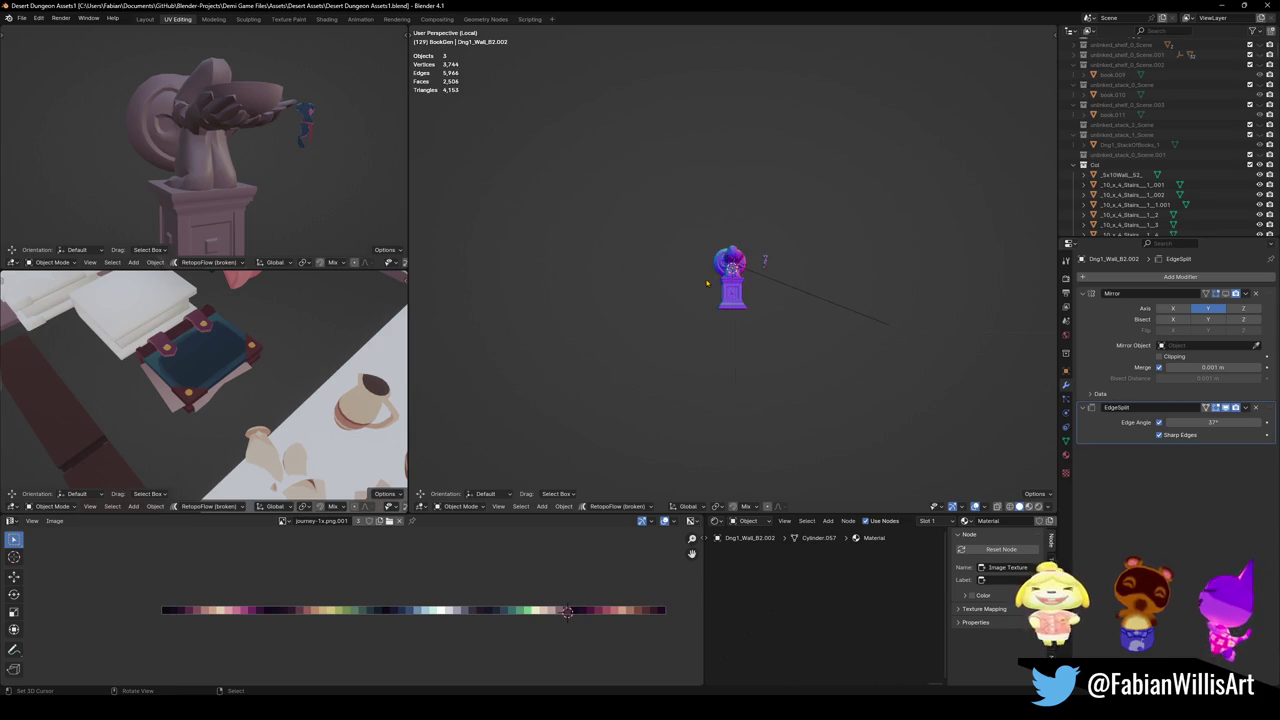
key(KP_Divide)
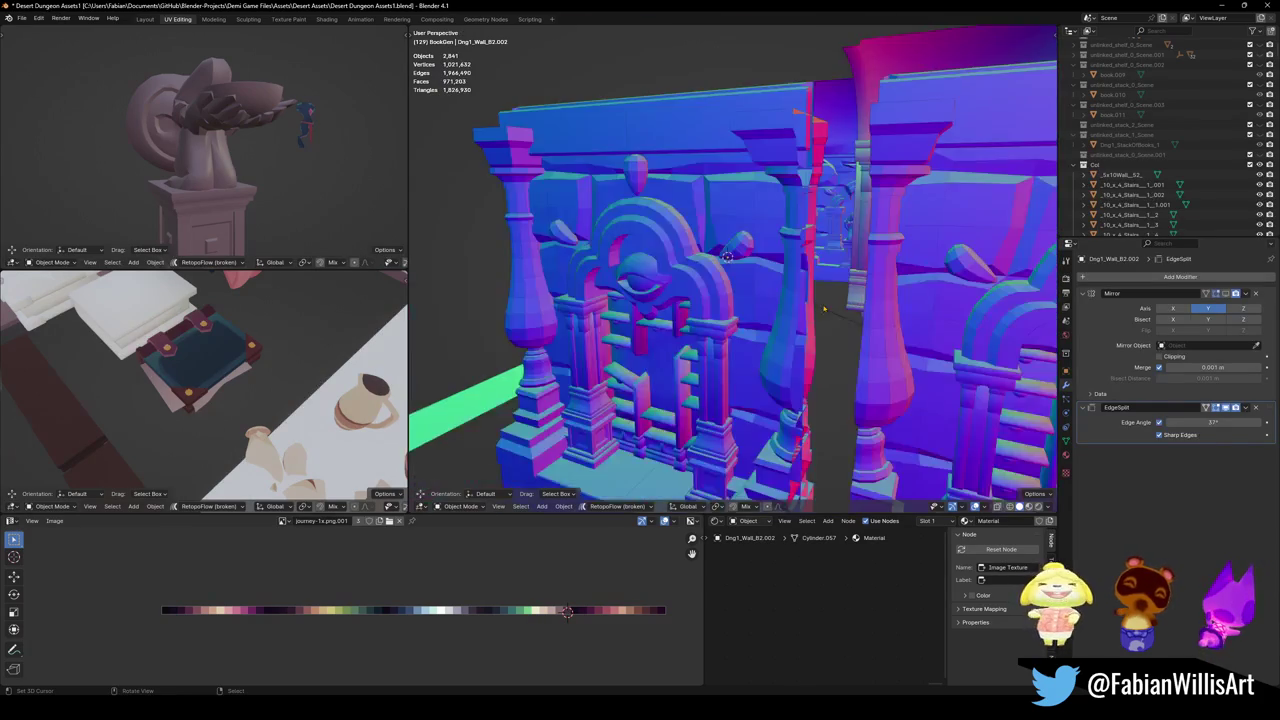
scroll(873, 291, up, 10)
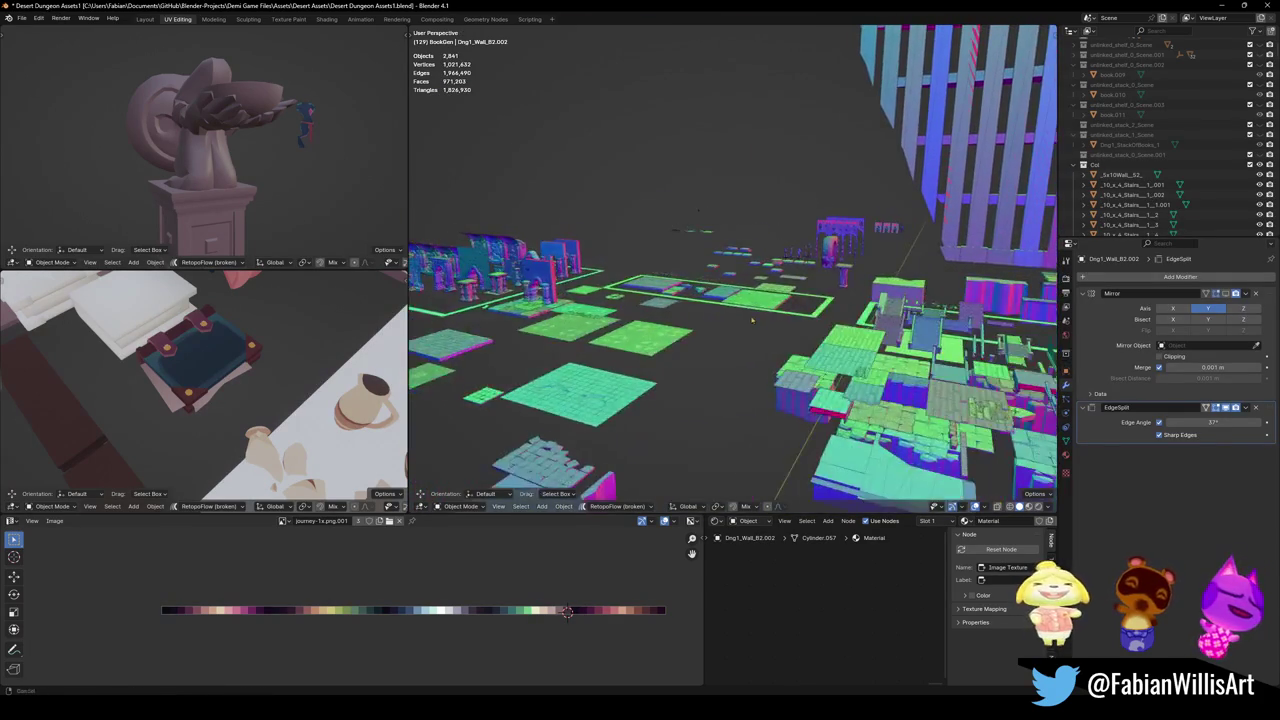
mouse_move(748, 322)
mouse_down()
mouse_move(664, 326)
mouse_move(785, 307)
mouse_move(714, 335)
mouse_move(760, 290)
mouse_move(795, 283)
mouse_move(820, 334)
mouse_move(683, 288)
mouse_up()
scroll(783, 258, up, 2)
Select the bookshelf, then box-select the A–Z runic letter tiles.
click(600, 420)
drag(600, 420, 610, 445)
scroll(696, 274, down, 2)
drag(694, 274, 689, 370)
key(b)
mouse_move(670, 178)
mouse_down()
mouse_move(712, 270)
mouse_move(718, 452)
mouse_up()
Open the FBX (.fbx) export dialog for the selected runic letter objects.
scroll(730, 366, up, 5)
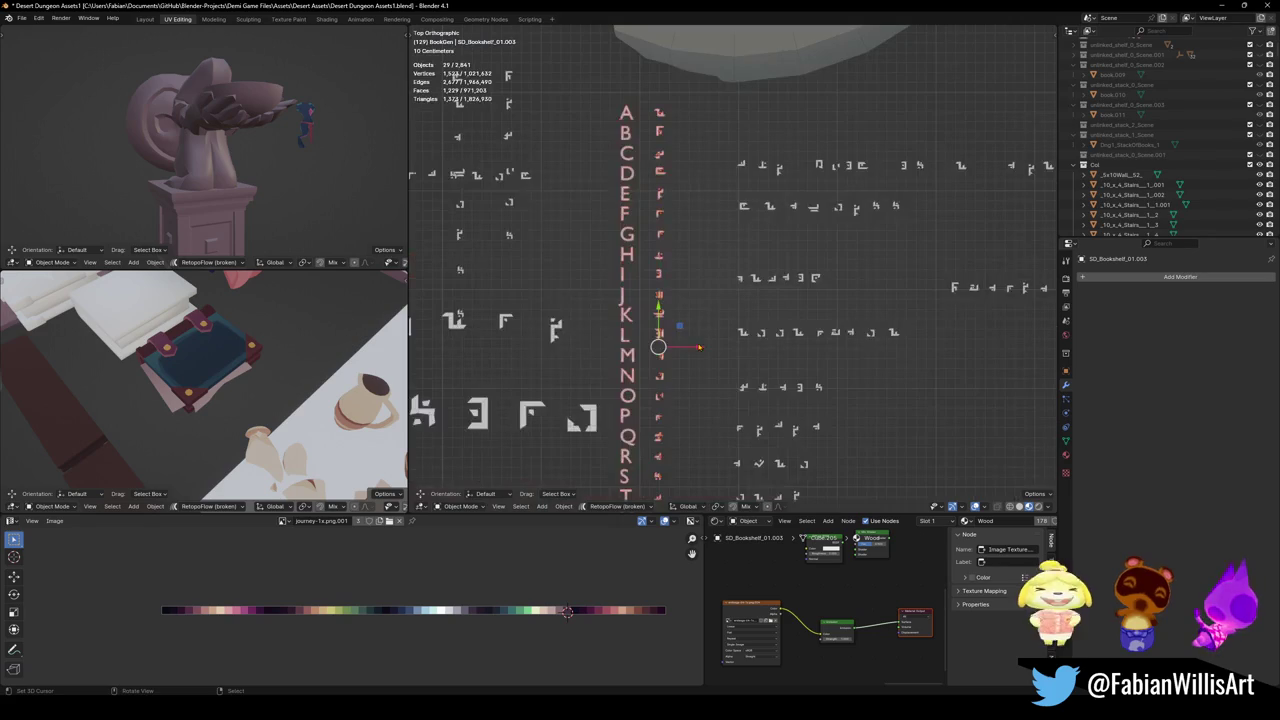
scroll(692, 302, down, 2)
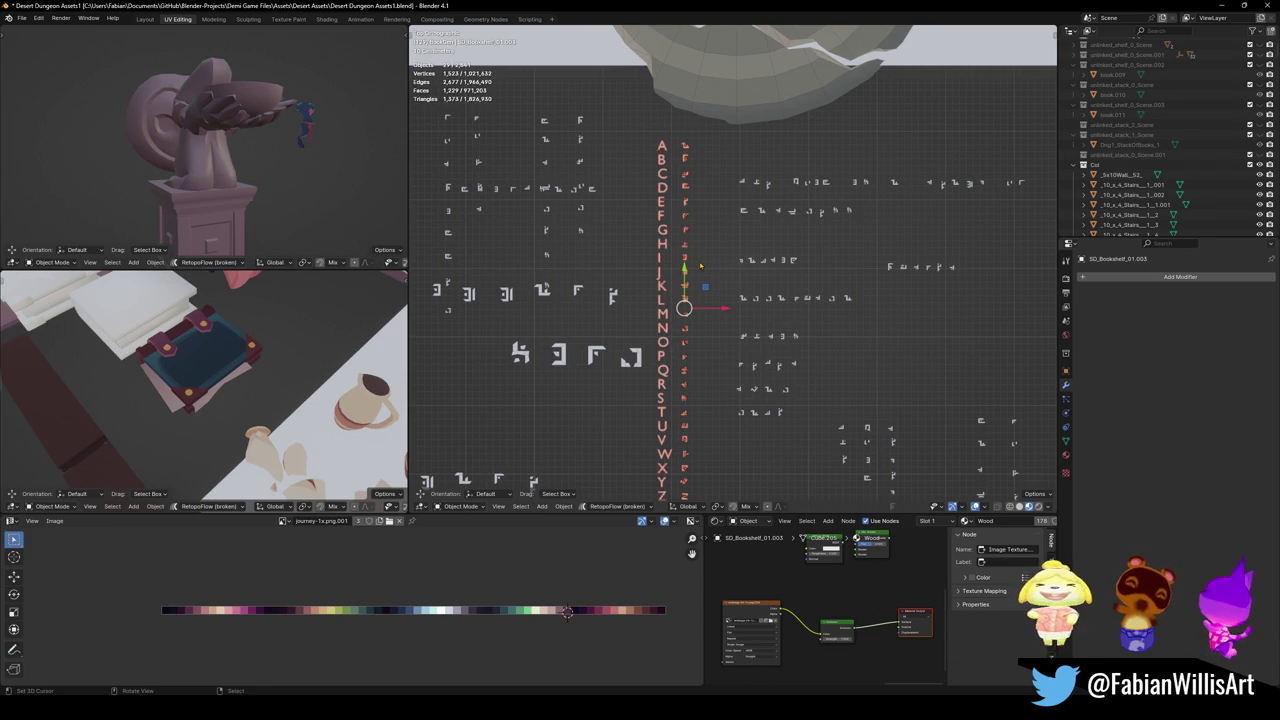
scroll(716, 248, down, 1)
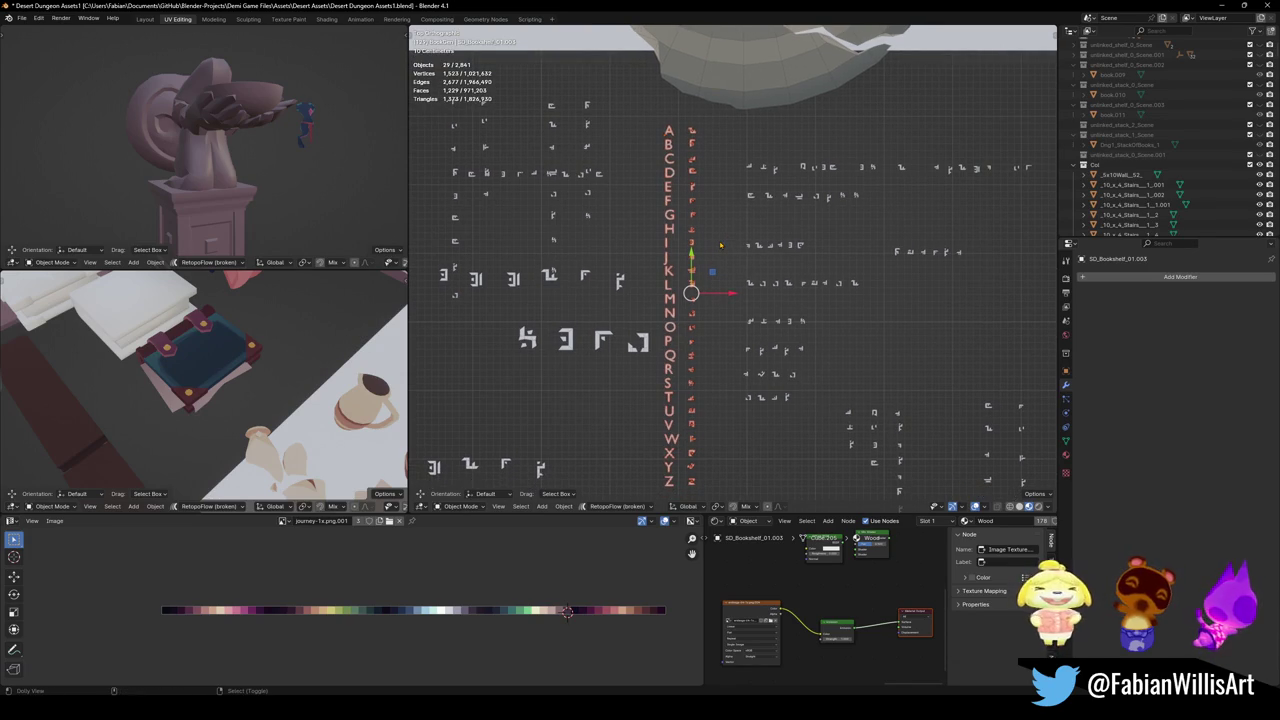
click(801, 241)
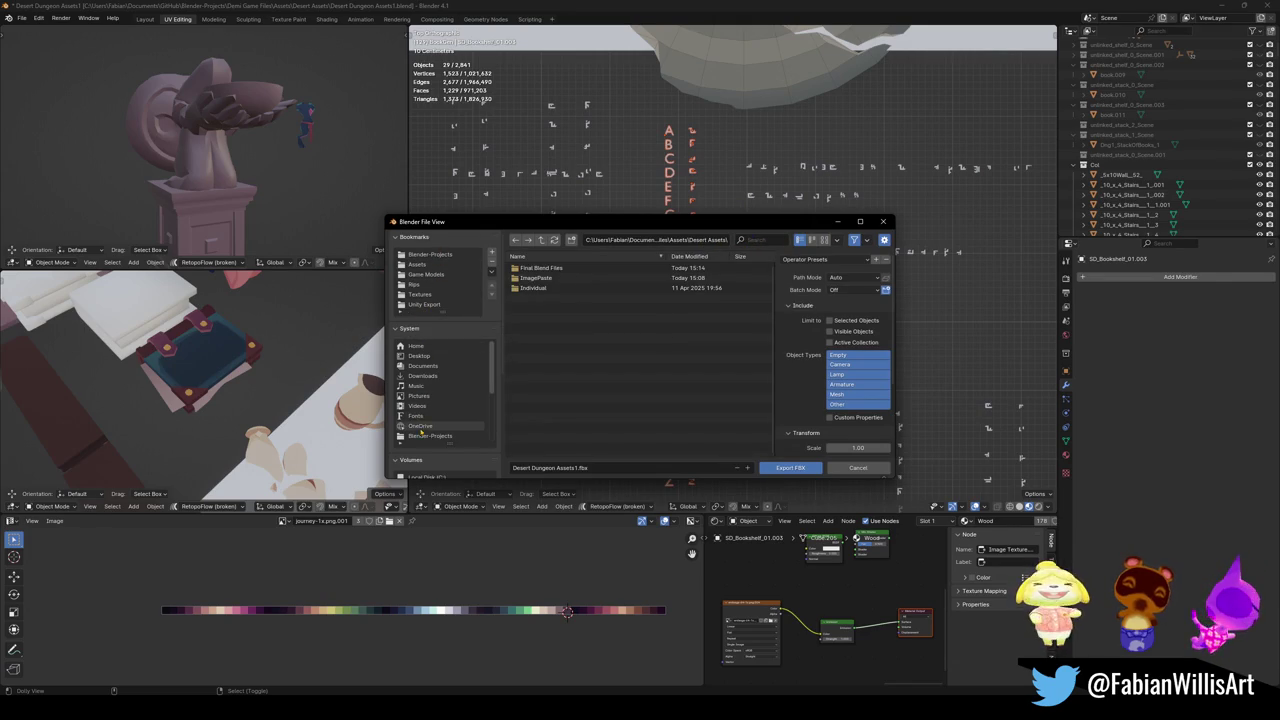
Set the export location to Downloads and apply the Unity operator preset.
click(432, 376)
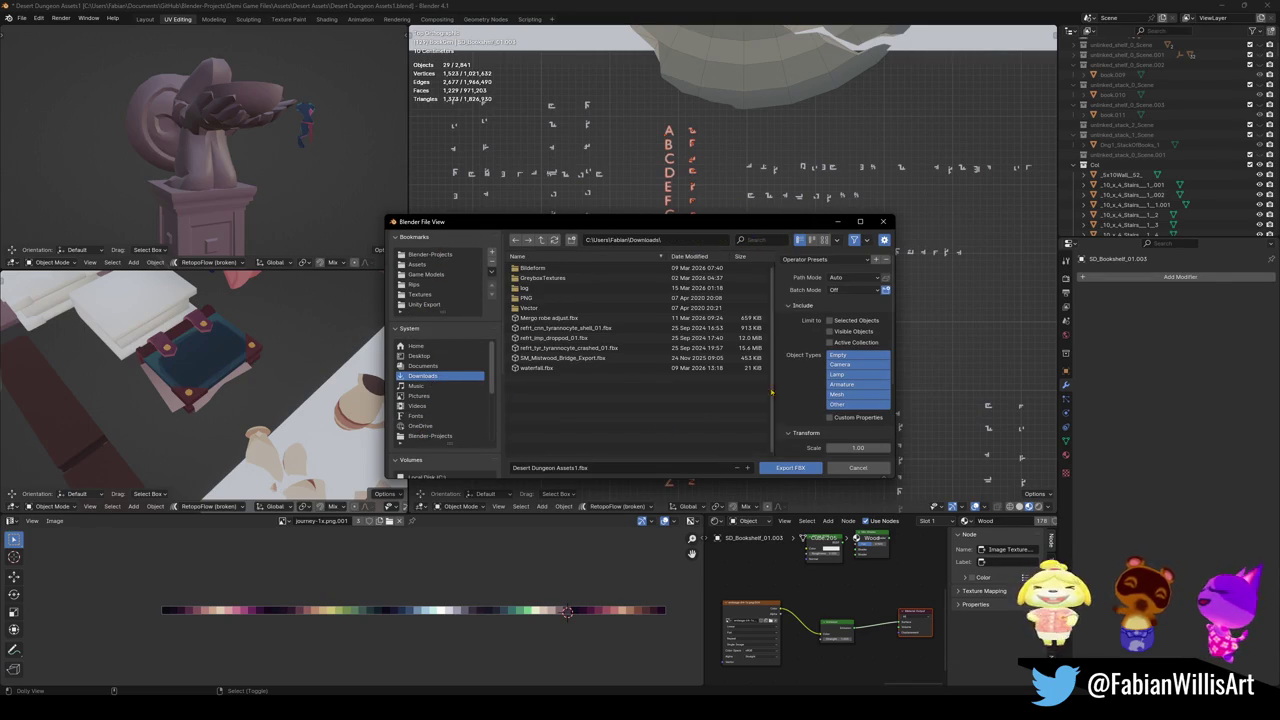
click(805, 259)
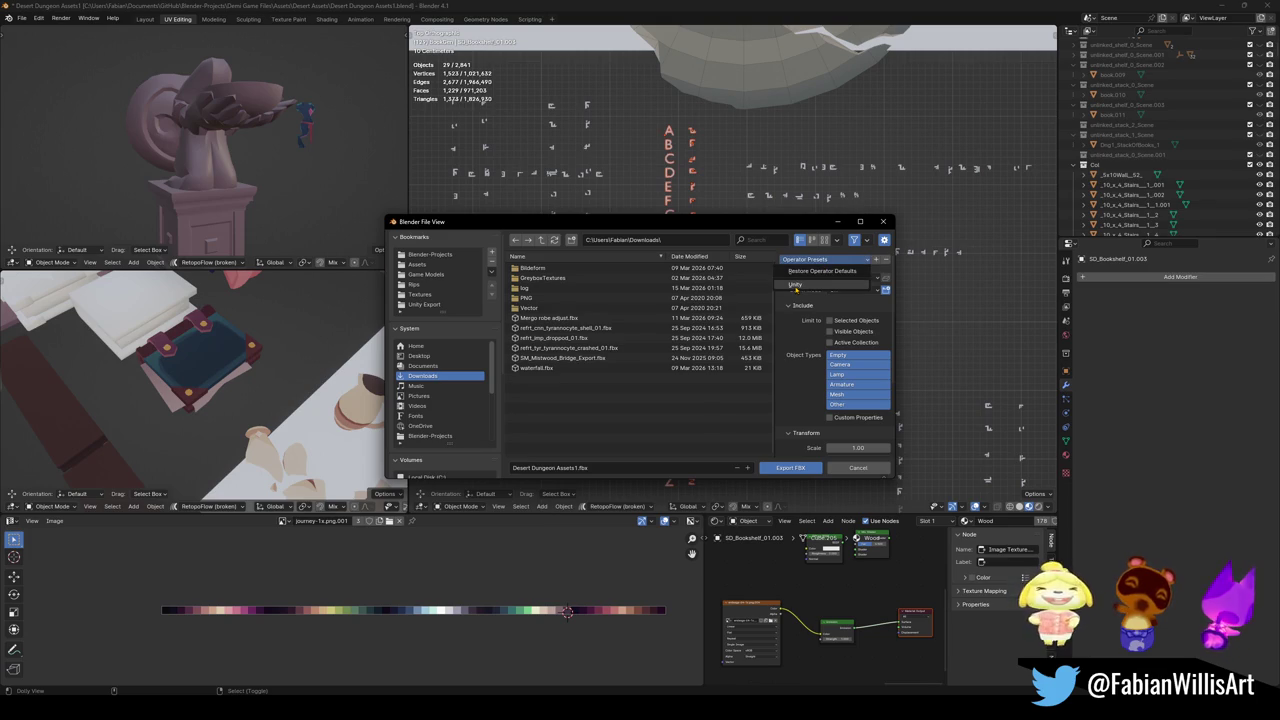
click(796, 287)
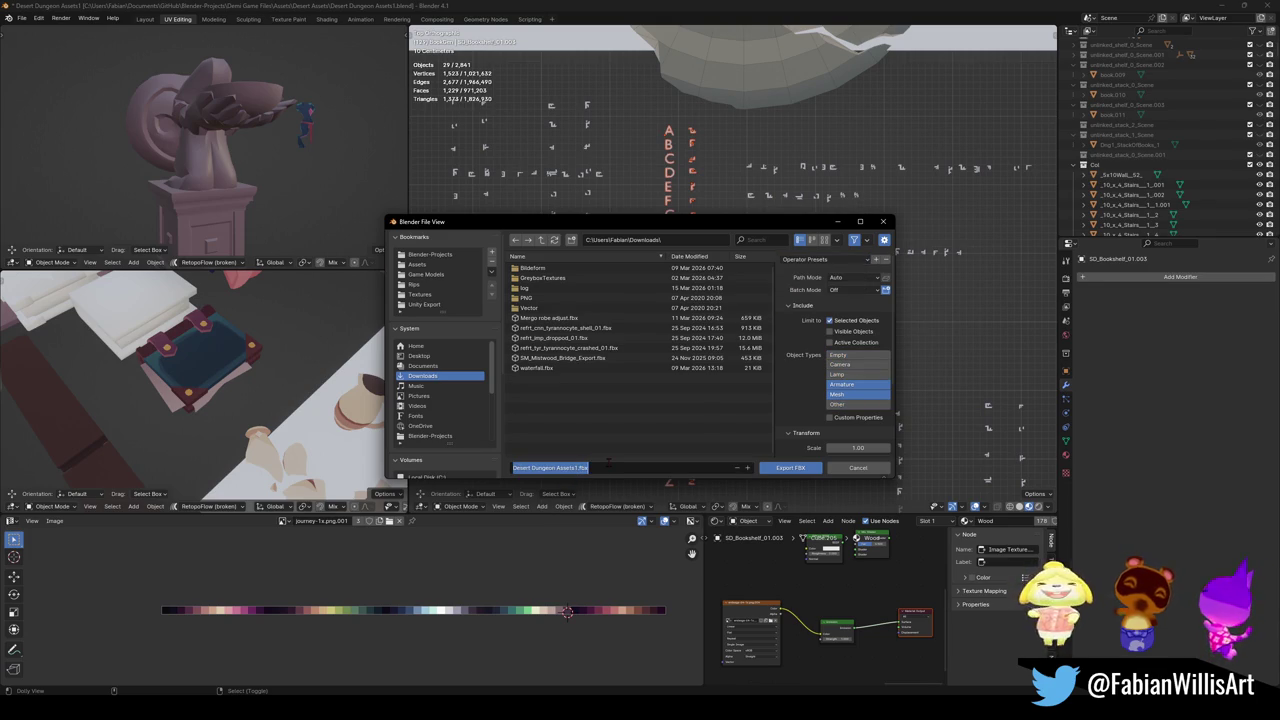
text(Void Rune)
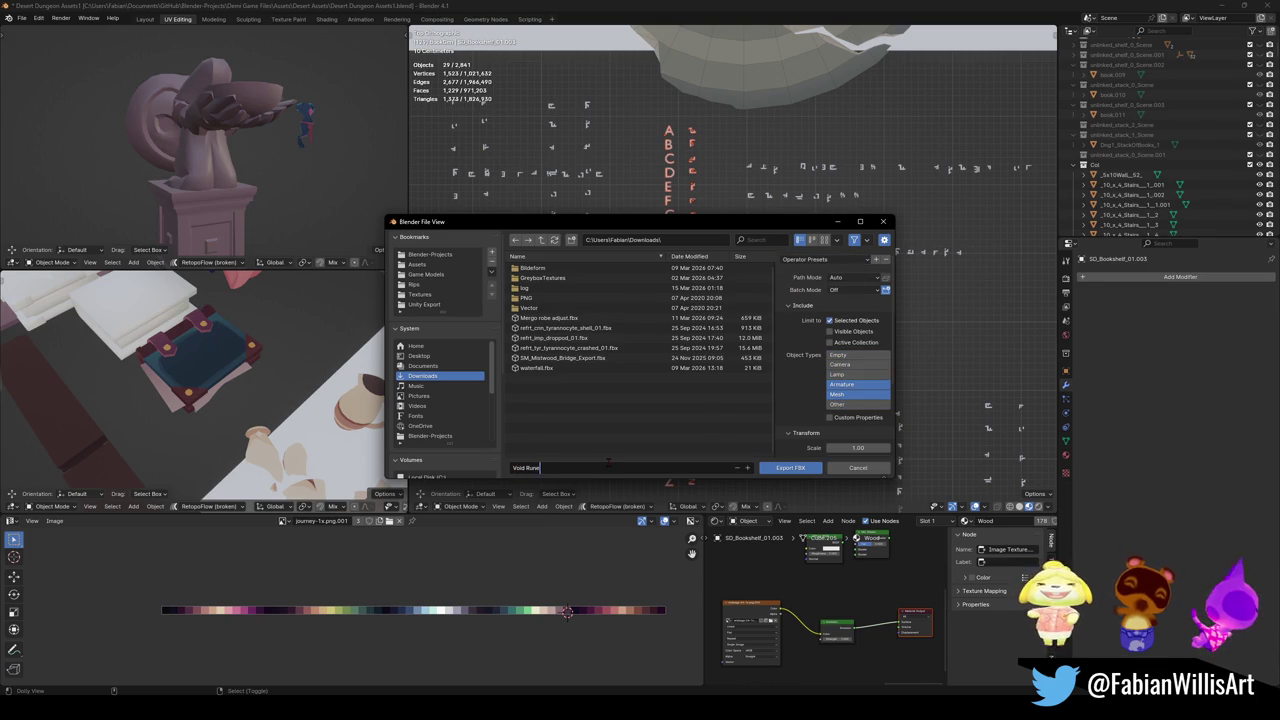
key(Return)
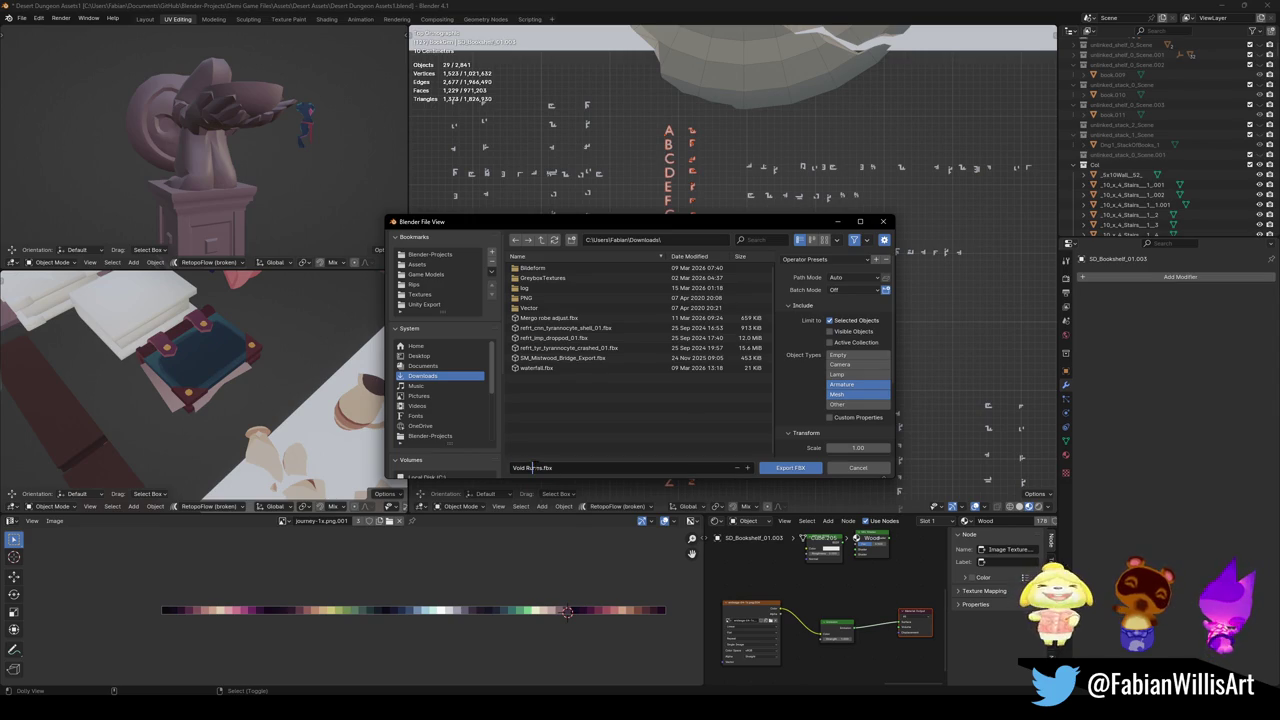
Name the file Demi Runic Symbols.fbx and export the selected letters.
click(625, 470)
text(Dem)
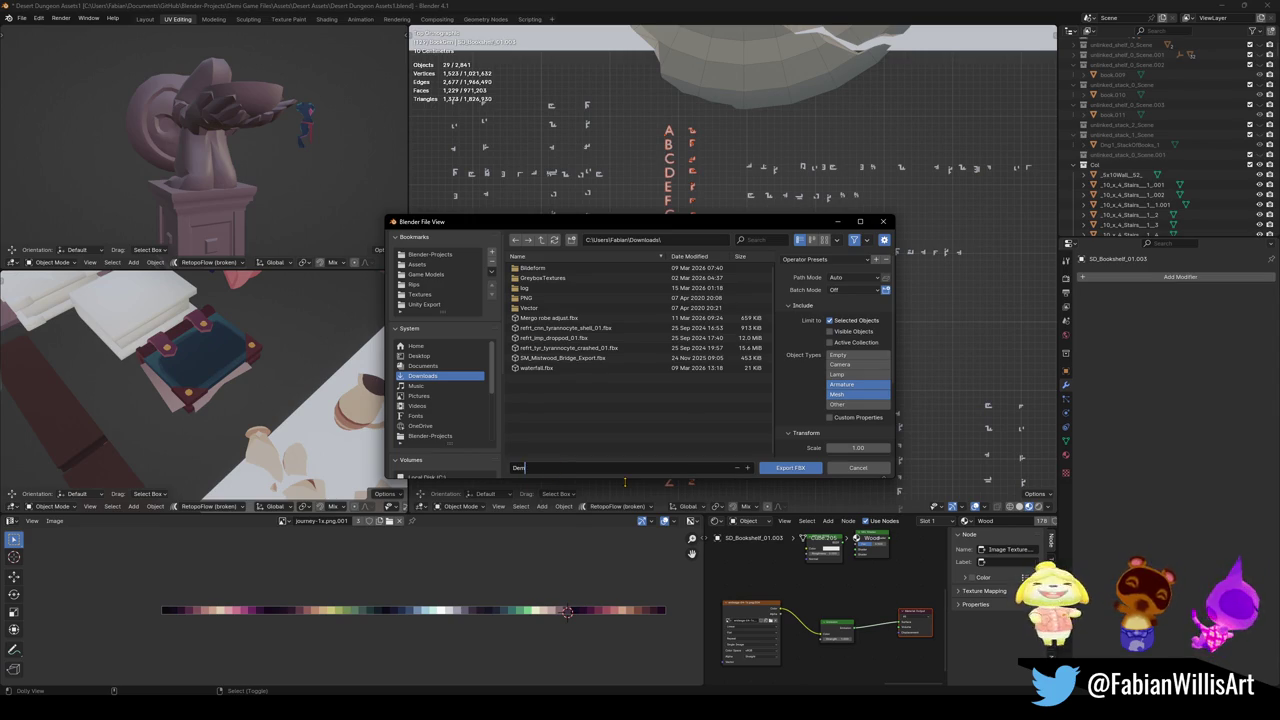
text(i Symbols.fbx)
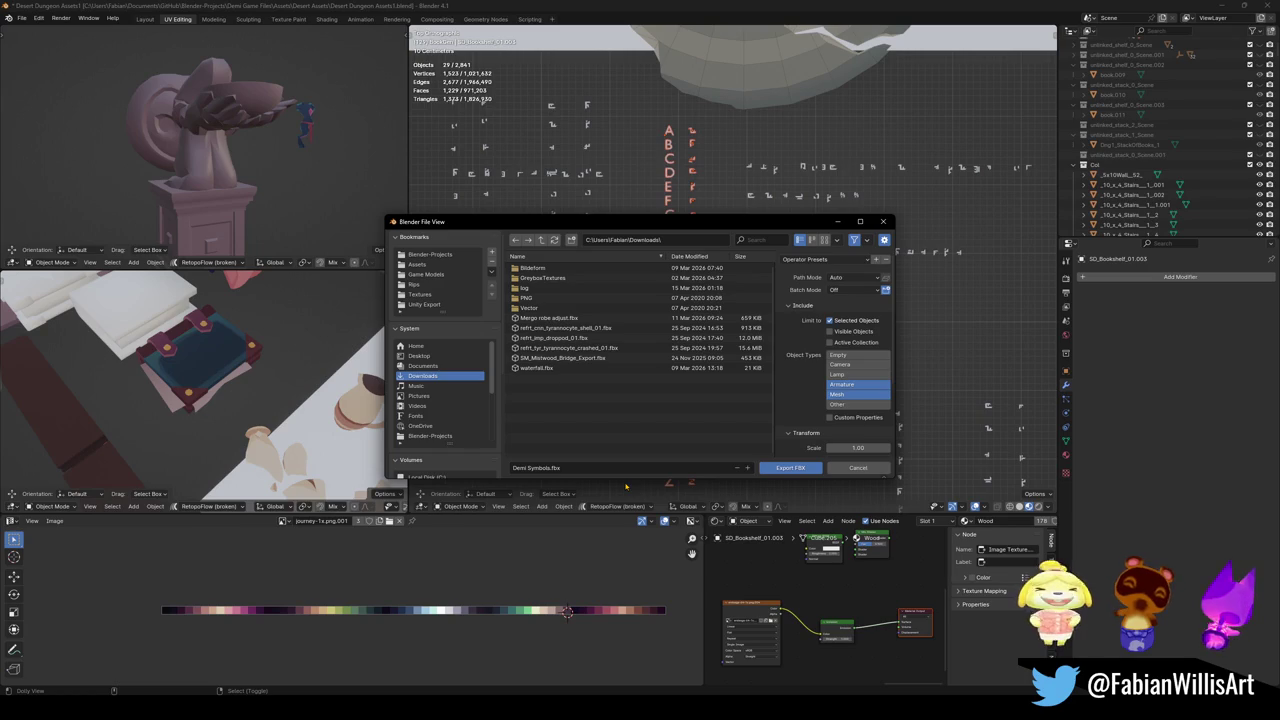
click(527, 467)
text(runic)
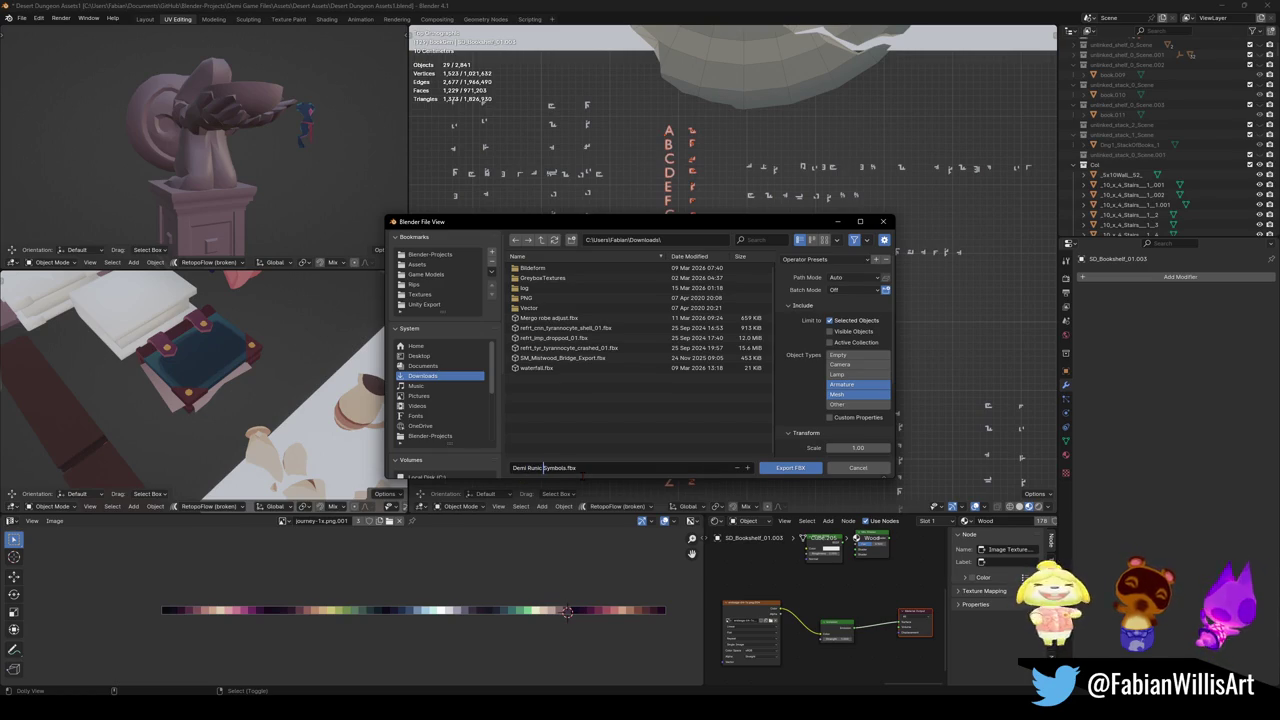
key(Return)
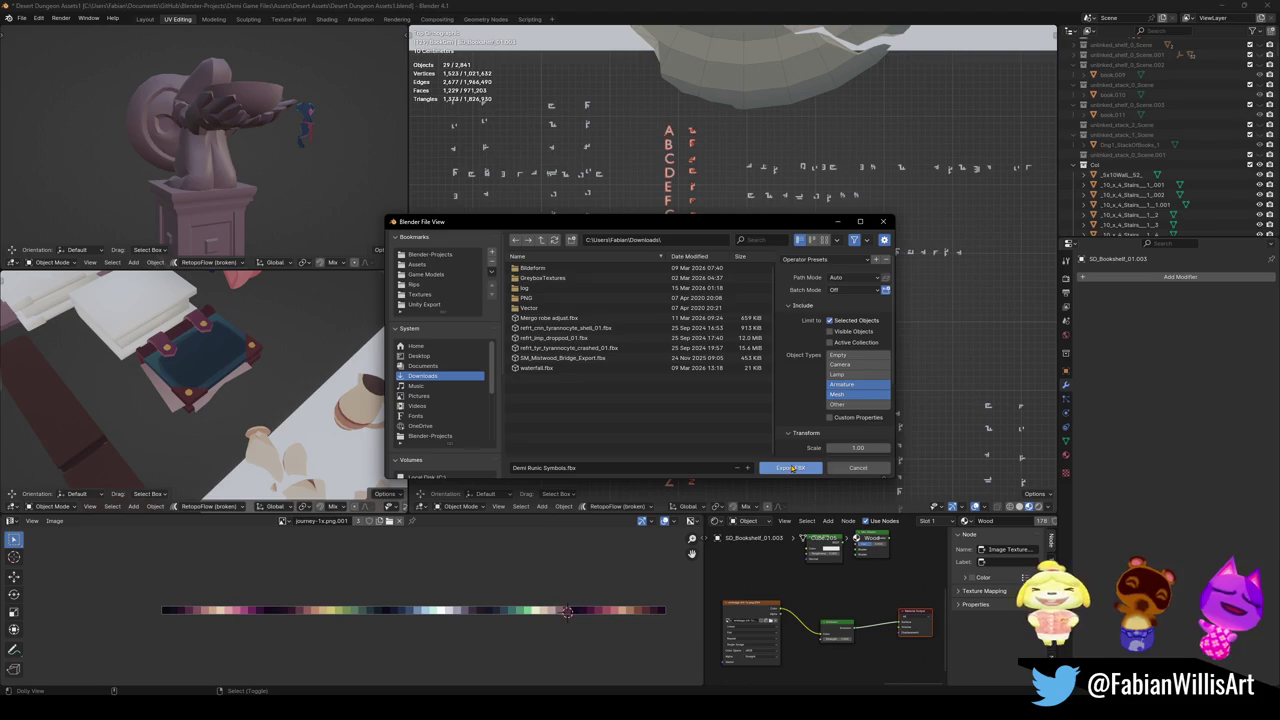
click(790, 468)
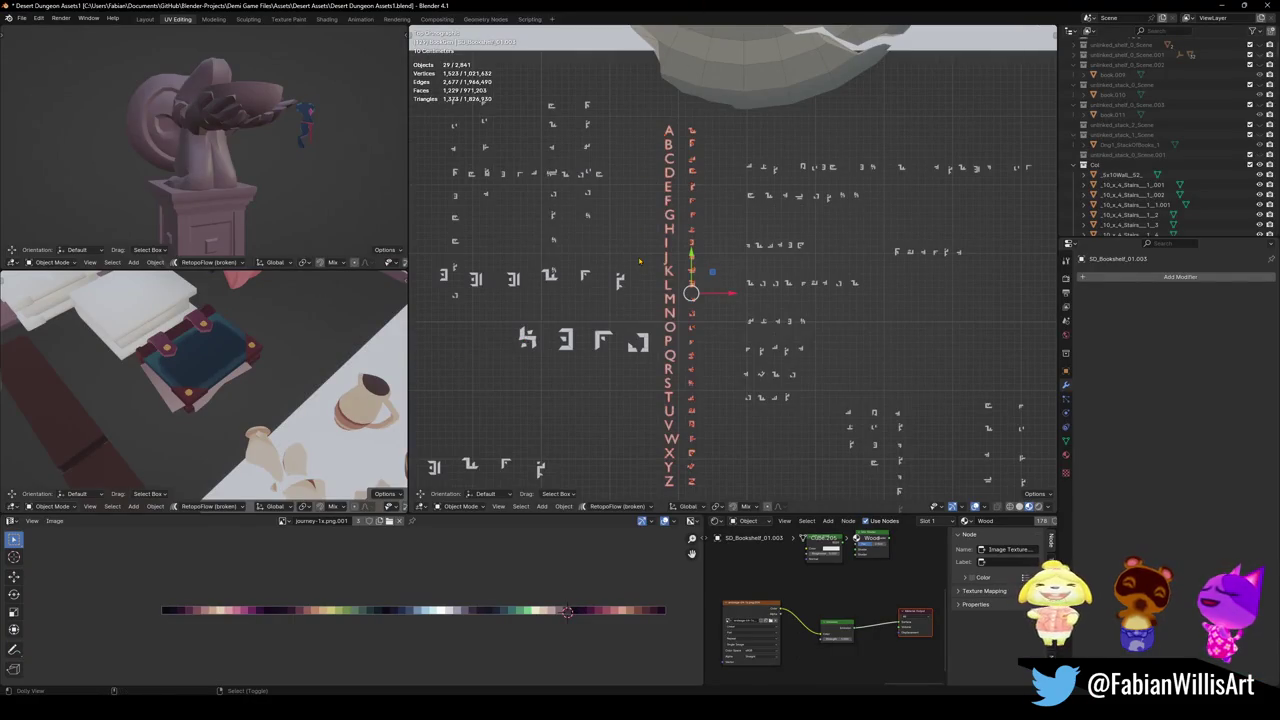
Reopen the FBX export dialog to confirm Demi Runic Symbols.fbx is in Downloads.
key(shift+r)
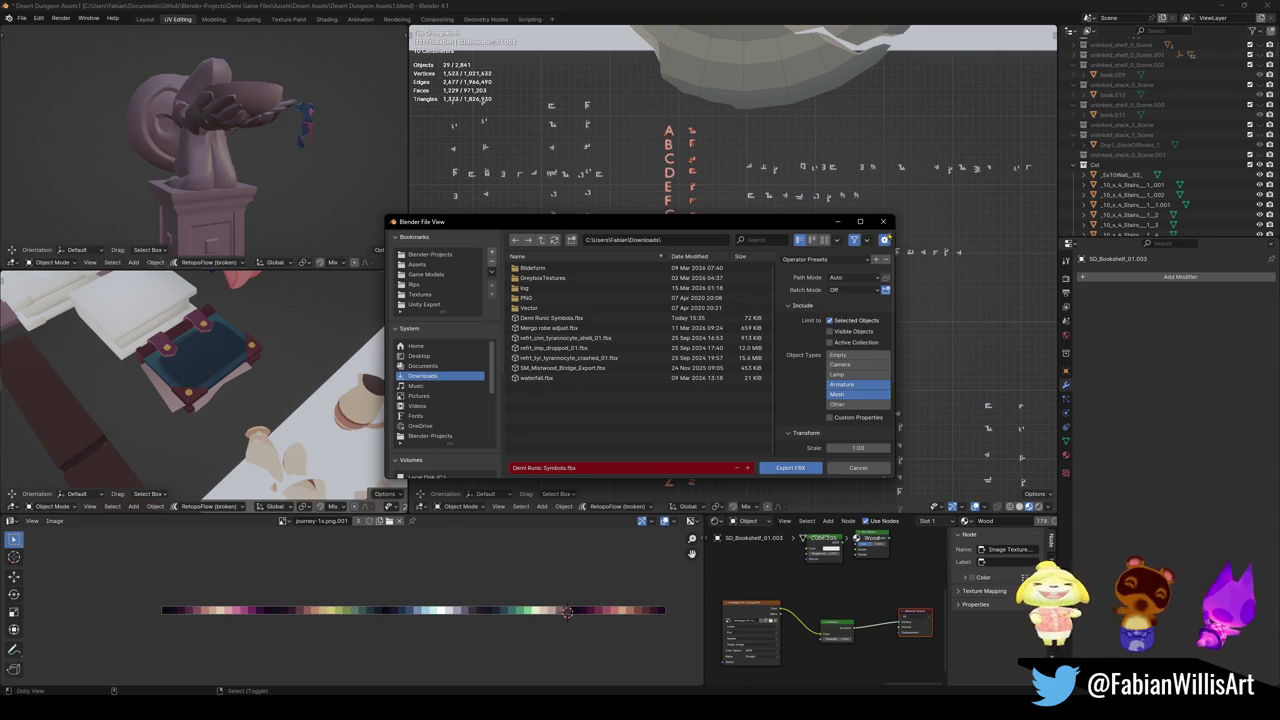
Close the export dialog, returning to the rune tile scene.
click(886, 226)
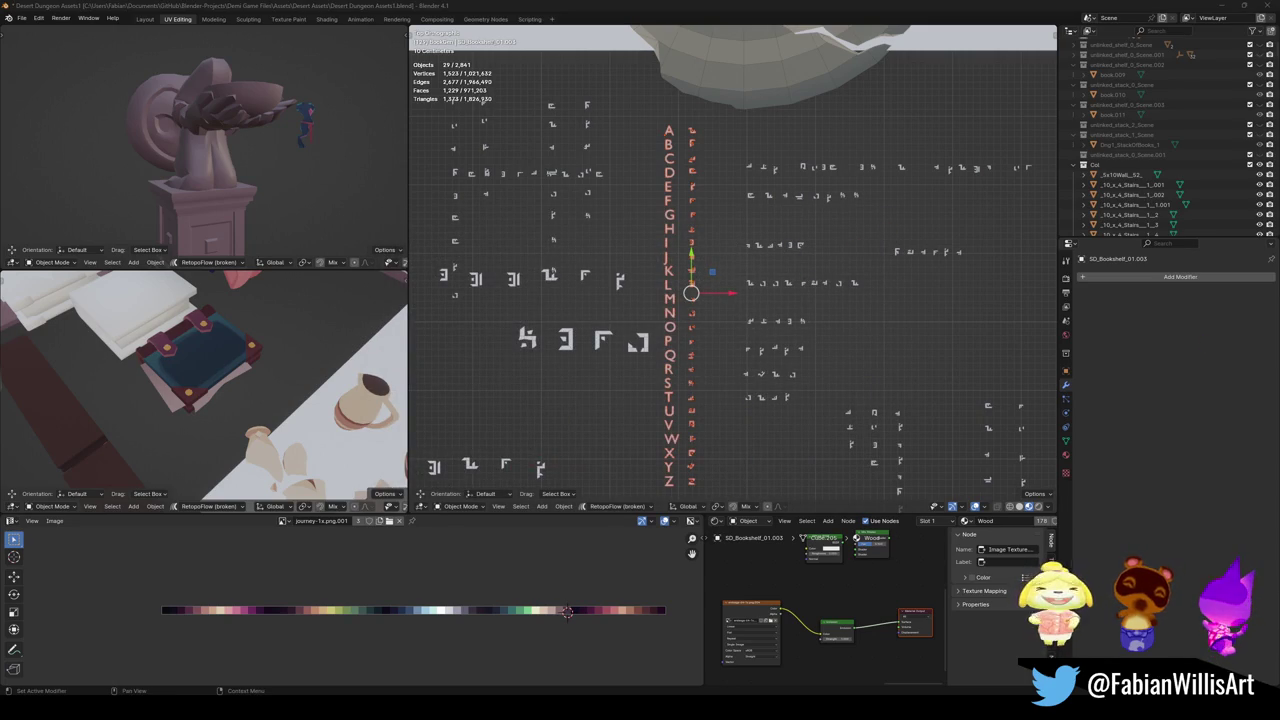
key(alt+Tab)
Select the exported Demi Runic Symbols.fbx in Downloads, then minimize the file browser and Blender.
click(426, 379)
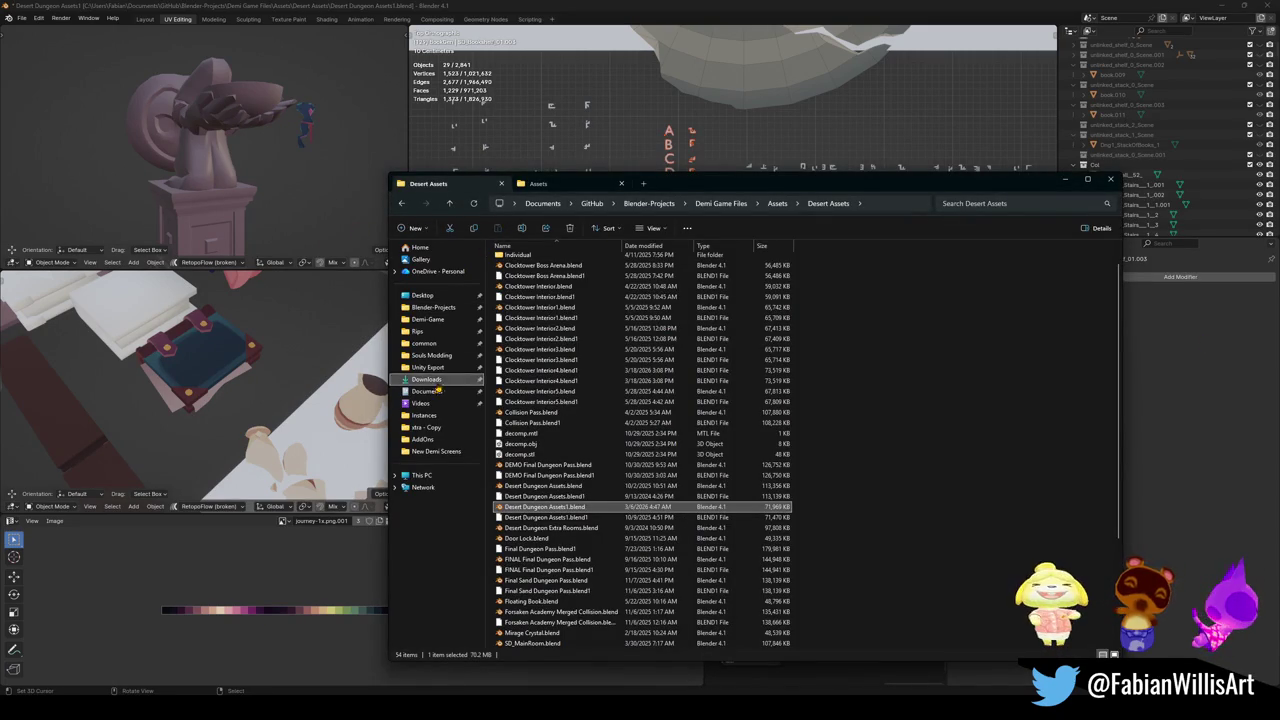
click(540, 260)
click(1066, 180)
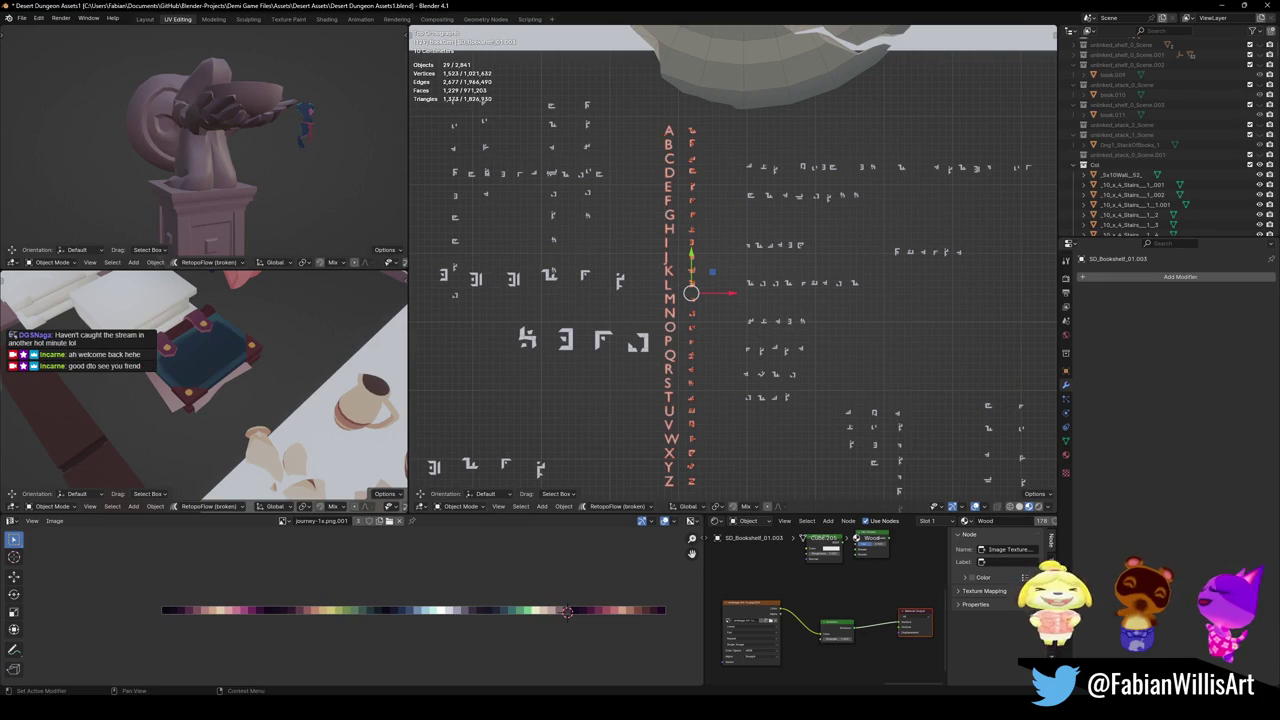
click(1212, 5)
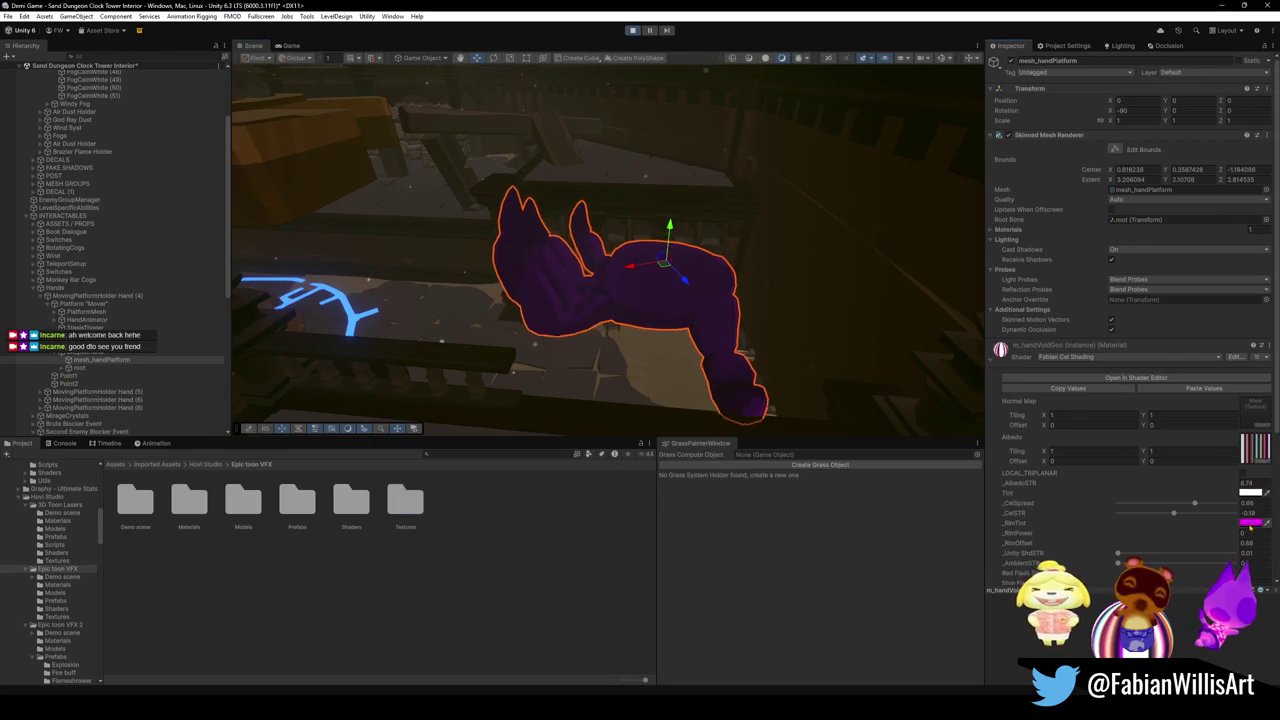
Set the rim tint to black and change the material Tint from red to blue.
click(1250, 523)
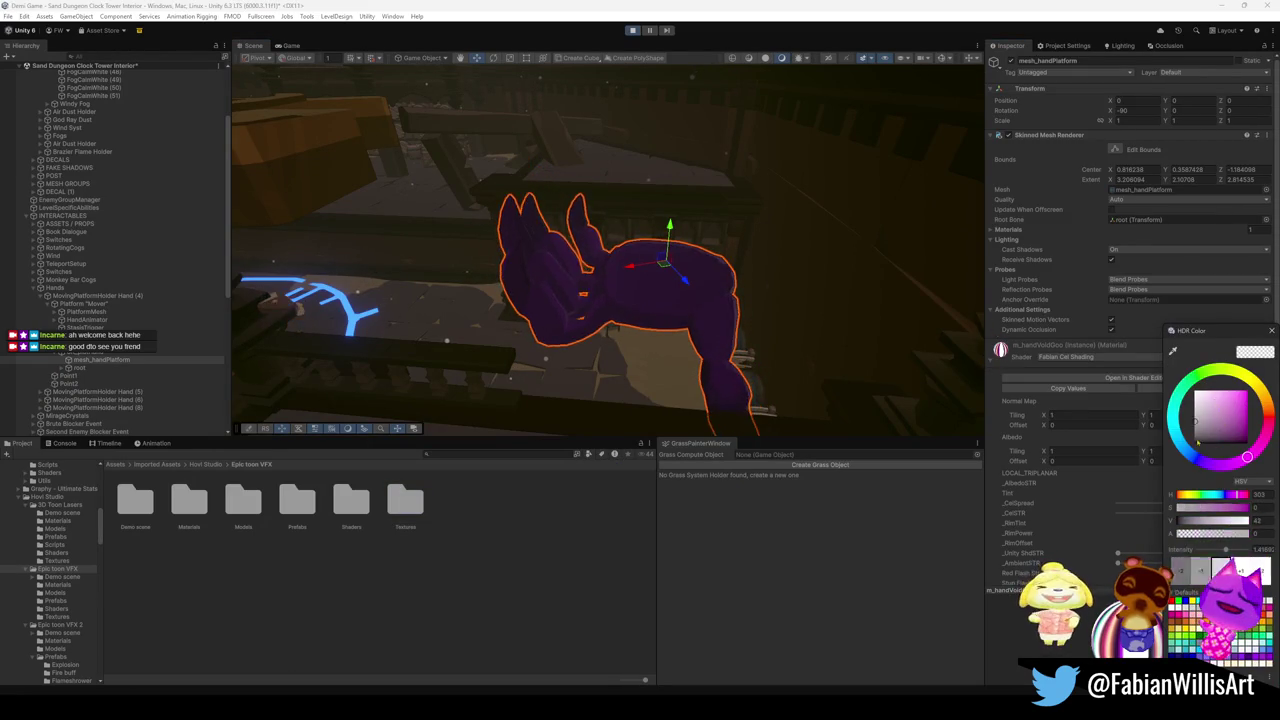
key(Escape)
click(1250, 492)
mouse_move(1213, 407)
mouse_down()
mouse_move(1208, 448)
mouse_move(1194, 442)
mouse_up()
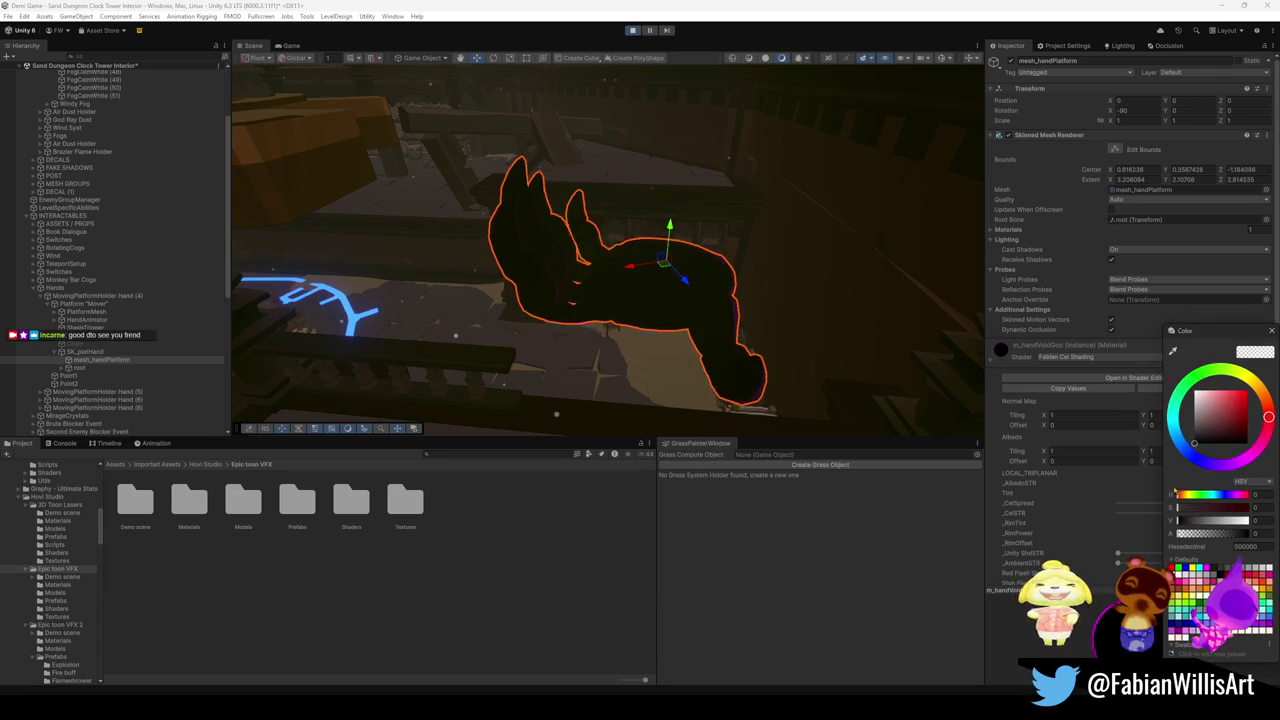
mouse_move(556, 434)
mouse_down()
mouse_move(559, 344)
mouse_move(609, 323)
mouse_move(640, 240)
mouse_move(711, 194)
mouse_move(686, 100)
mouse_move(493, 306)
mouse_move(440, 335)
mouse_up()
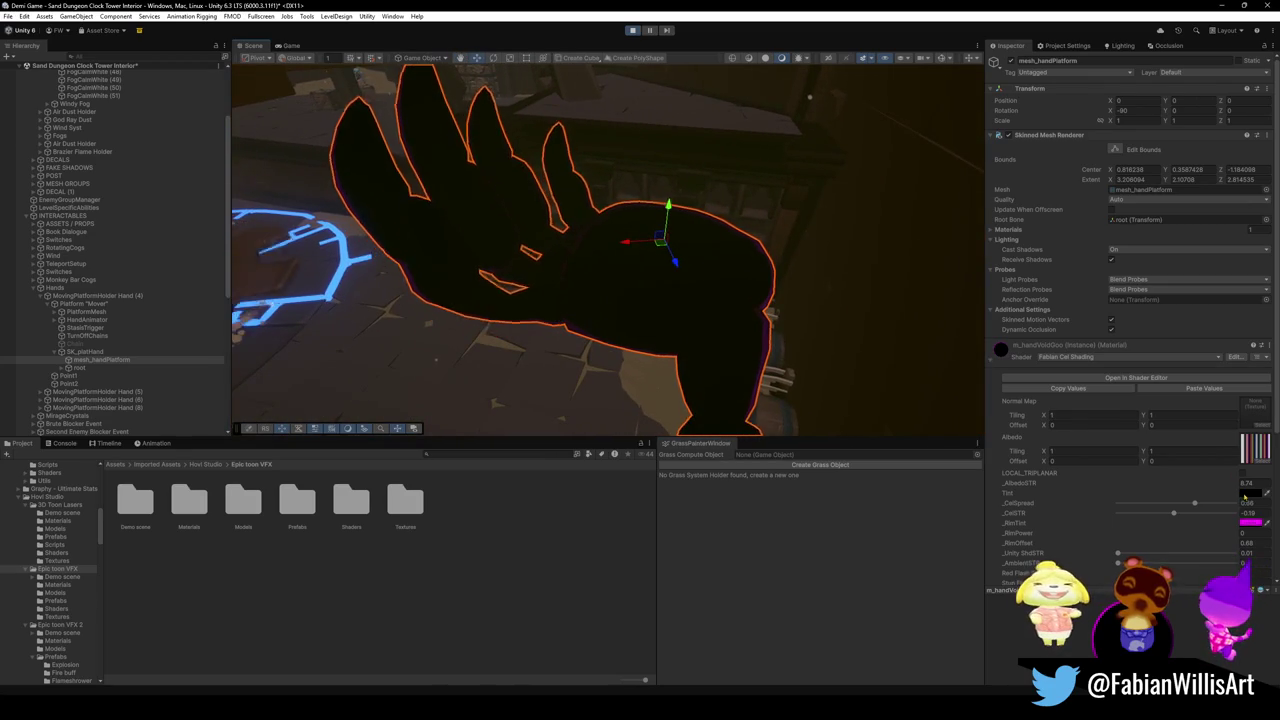
click(1245, 495)
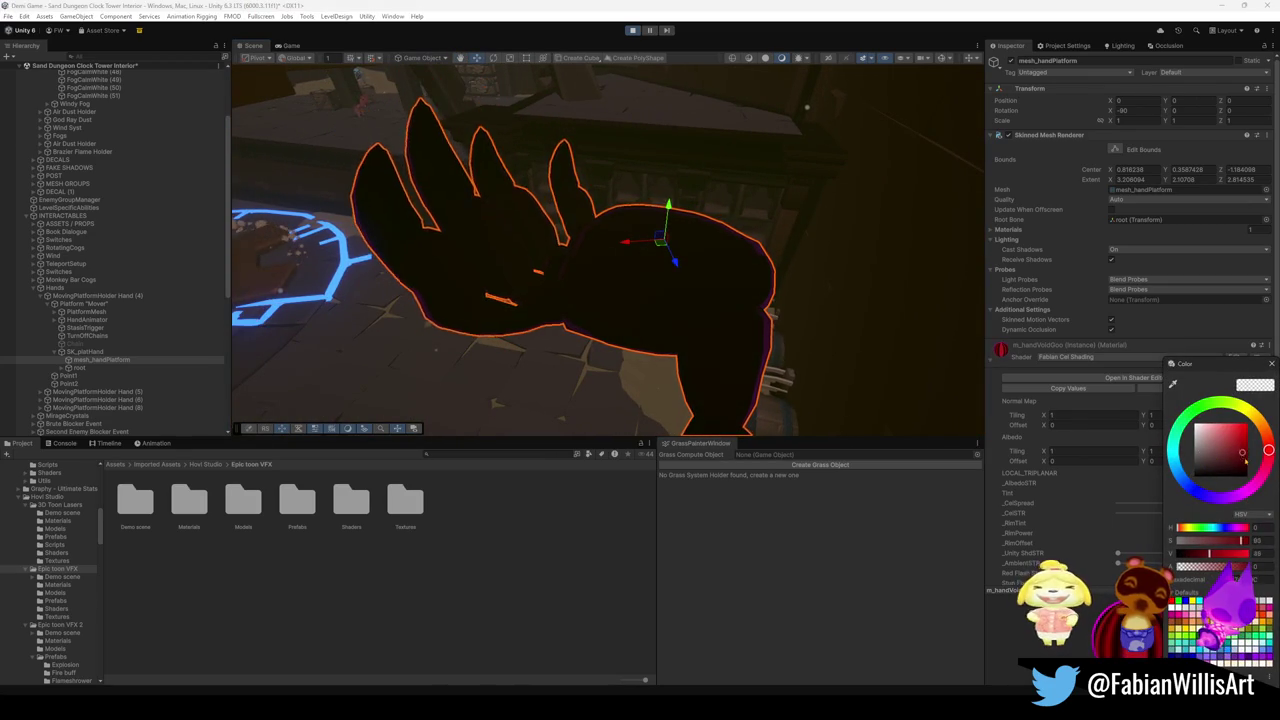
mouse_move(1267, 450)
mouse_down()
mouse_move(1220, 493)
mouse_move(1185, 483)
mouse_move(1249, 434)
mouse_move(1262, 484)
mouse_up()
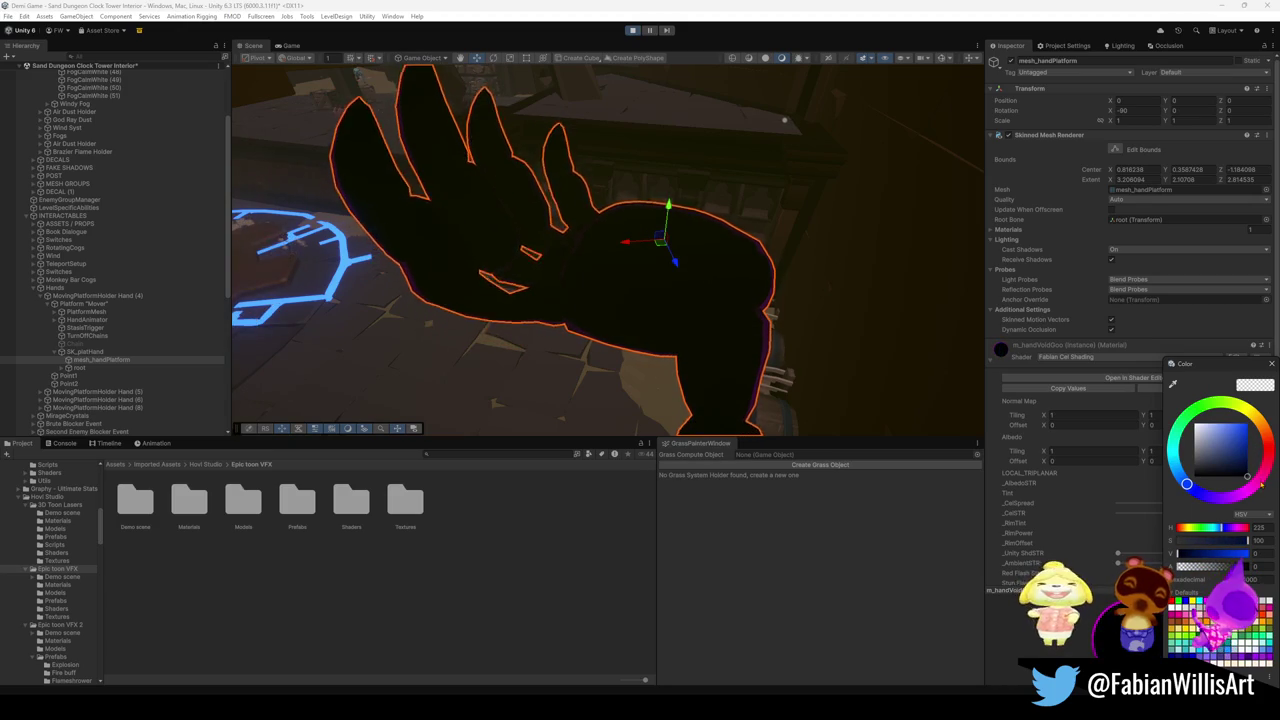
click(691, 366)
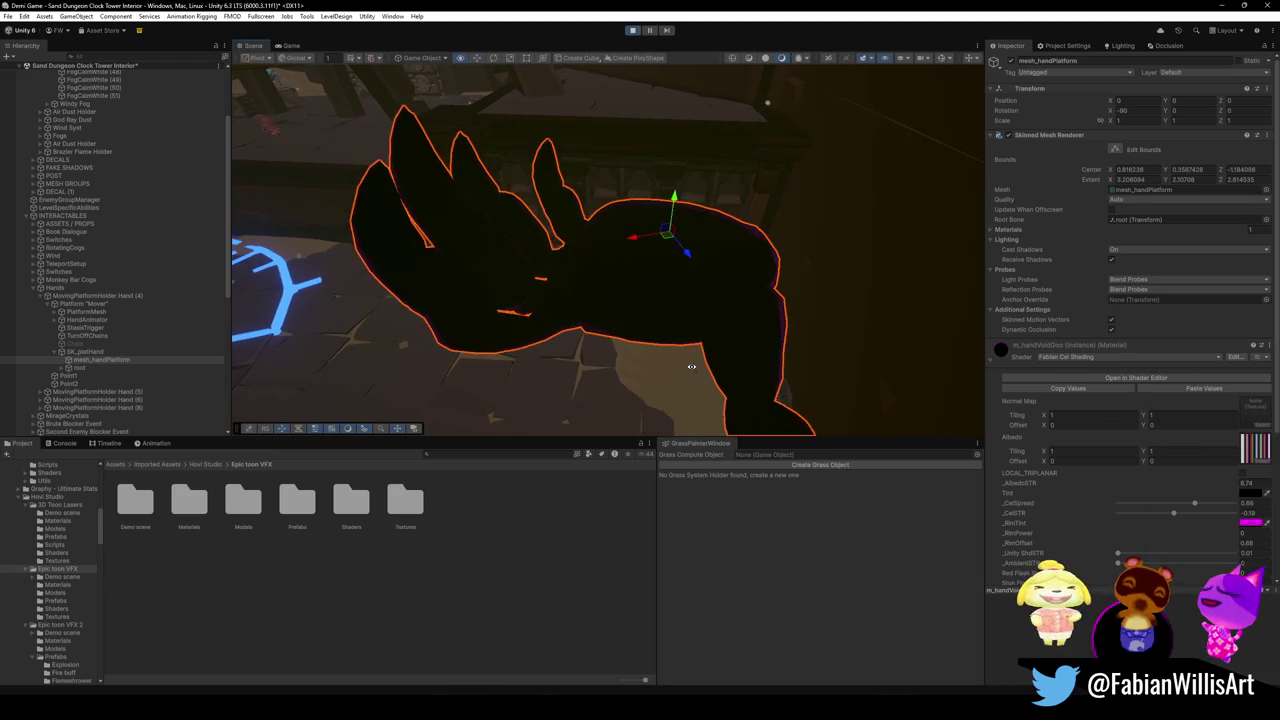
Shift the rim colour toward purple and raise _RimOffset from 0.68 to 0.77.
click(1250, 522)
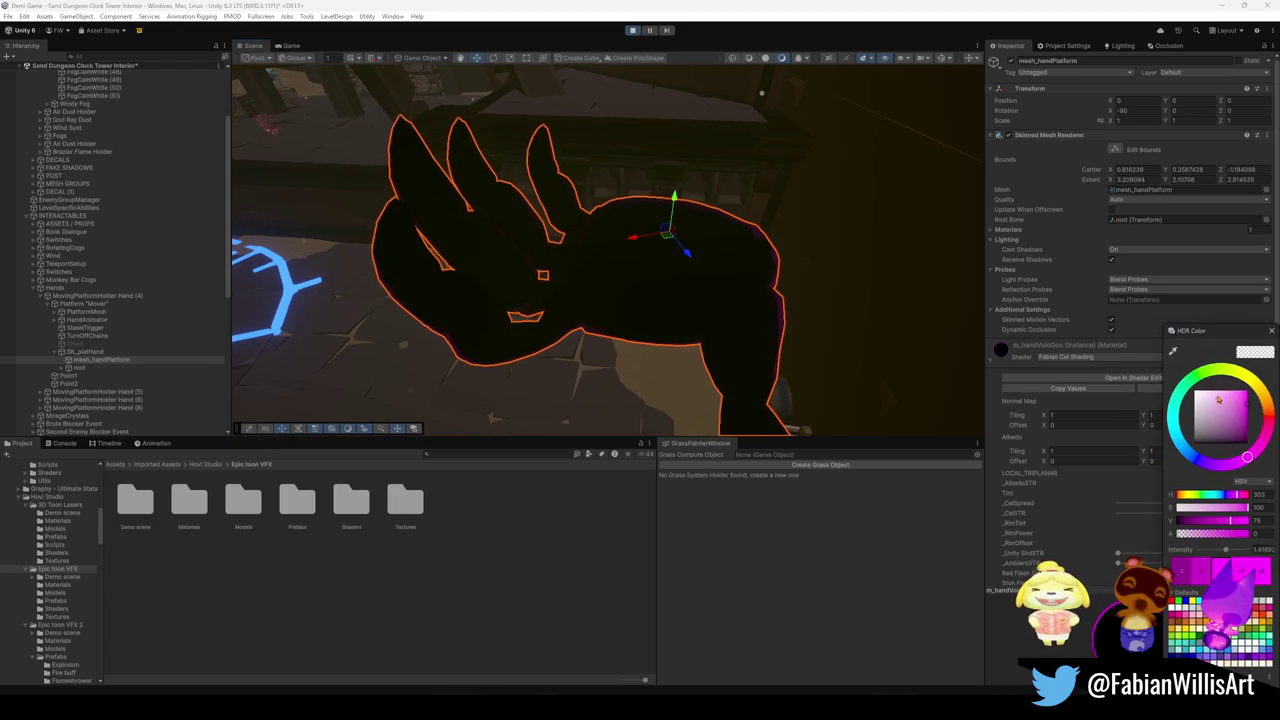
mouse_move(1266, 436)
mouse_down()
mouse_move(1252, 458)
mouse_move(1203, 465)
mouse_up()
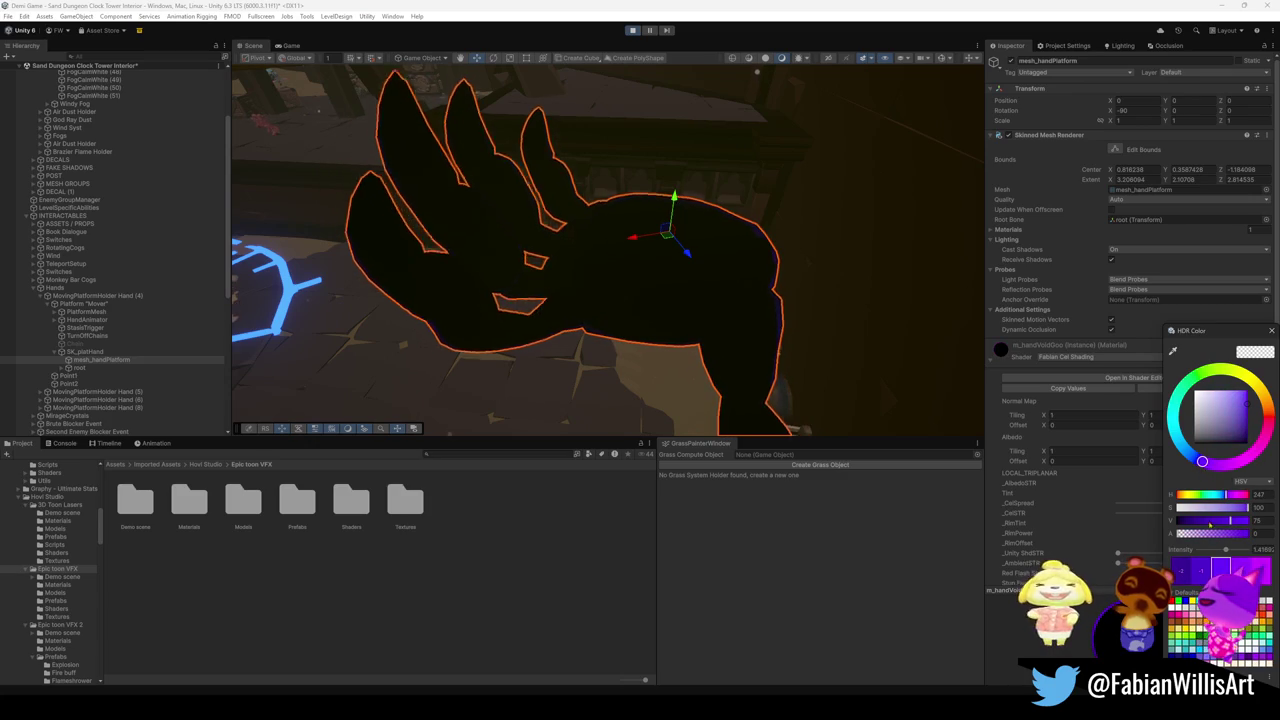
click(1091, 527)
drag(1238, 547, 1239, 553)
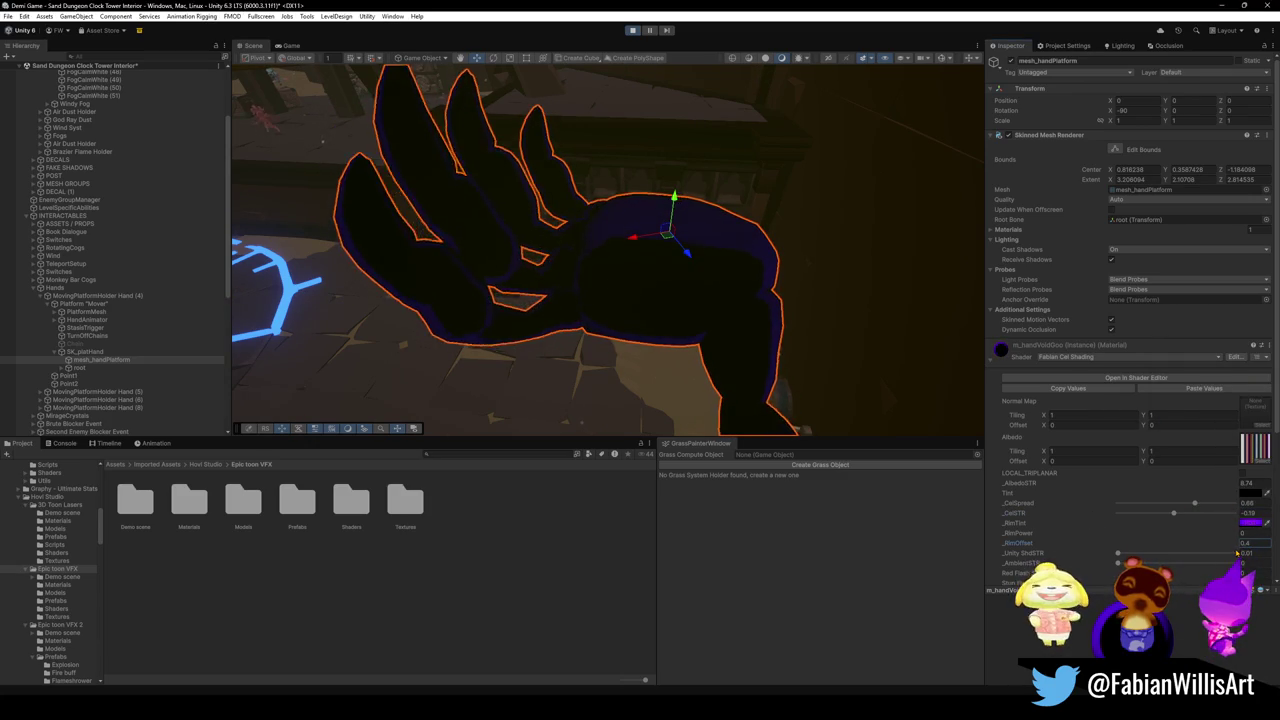
Increase the rim tint's HDR intensity and shift its hue from purple to bright blue.
click(1251, 522)
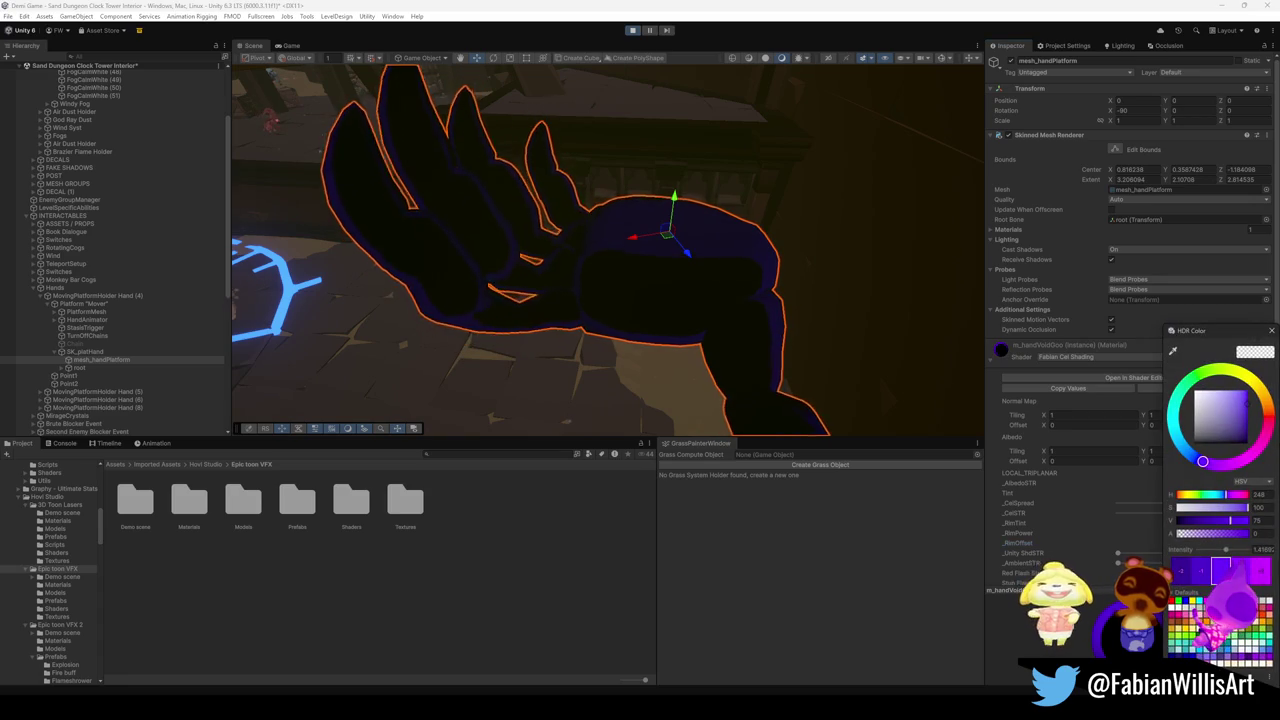
drag(1226, 550, 1233, 551)
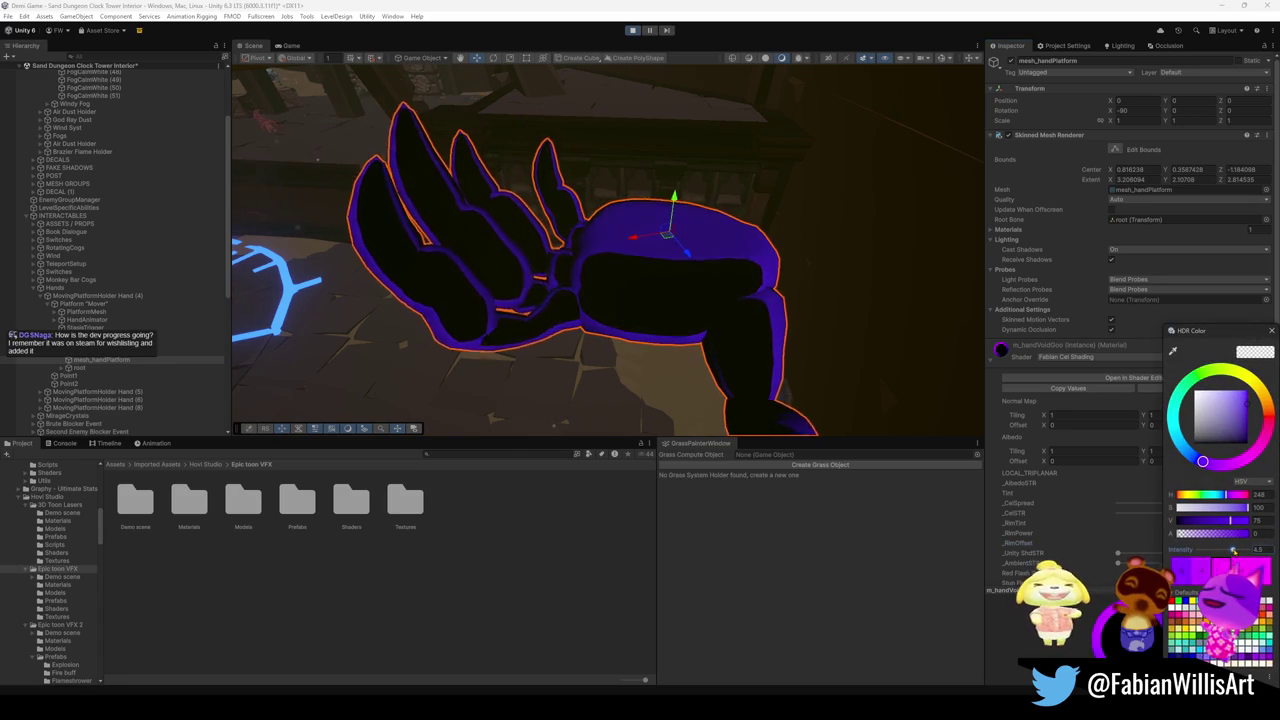
click(1243, 423)
mouse_move(1243, 423)
mouse_down()
mouse_move(1235, 411)
mouse_move(1246, 444)
mouse_move(1259, 438)
mouse_move(1261, 410)
mouse_move(1236, 398)
mouse_move(1262, 401)
mouse_up()
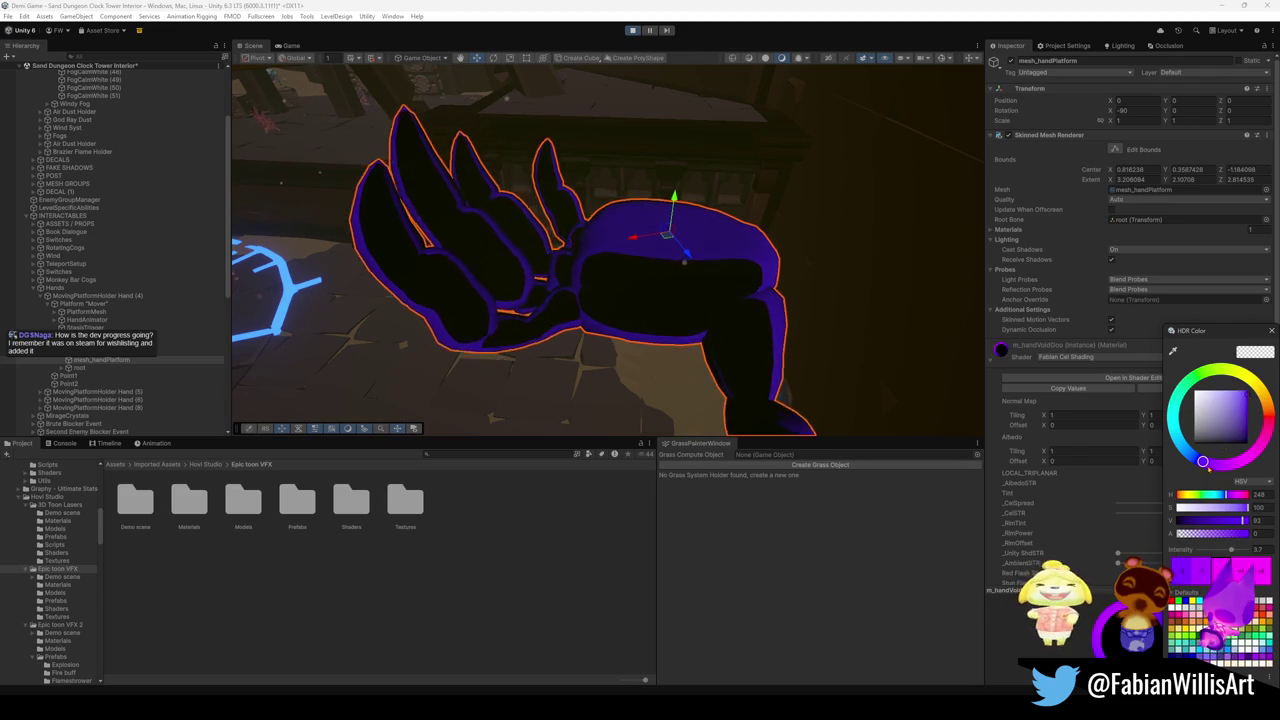
drag(1201, 461, 1194, 457)
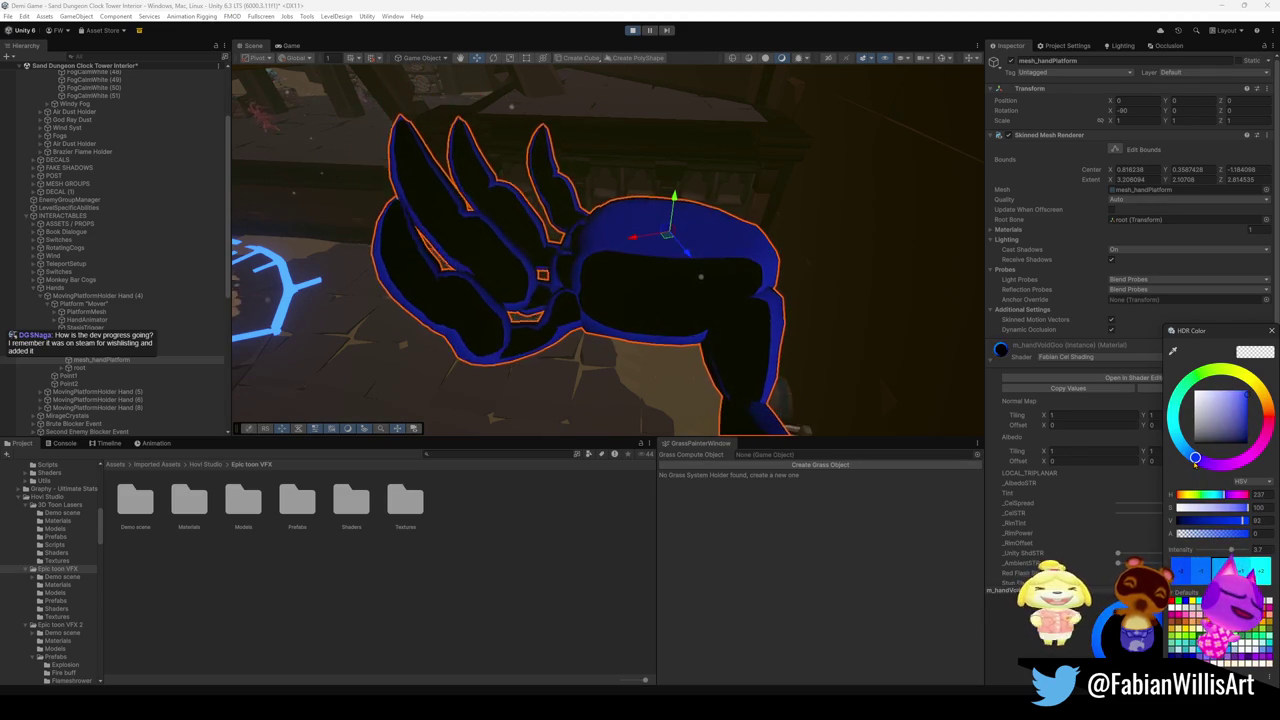
click(771, 290)
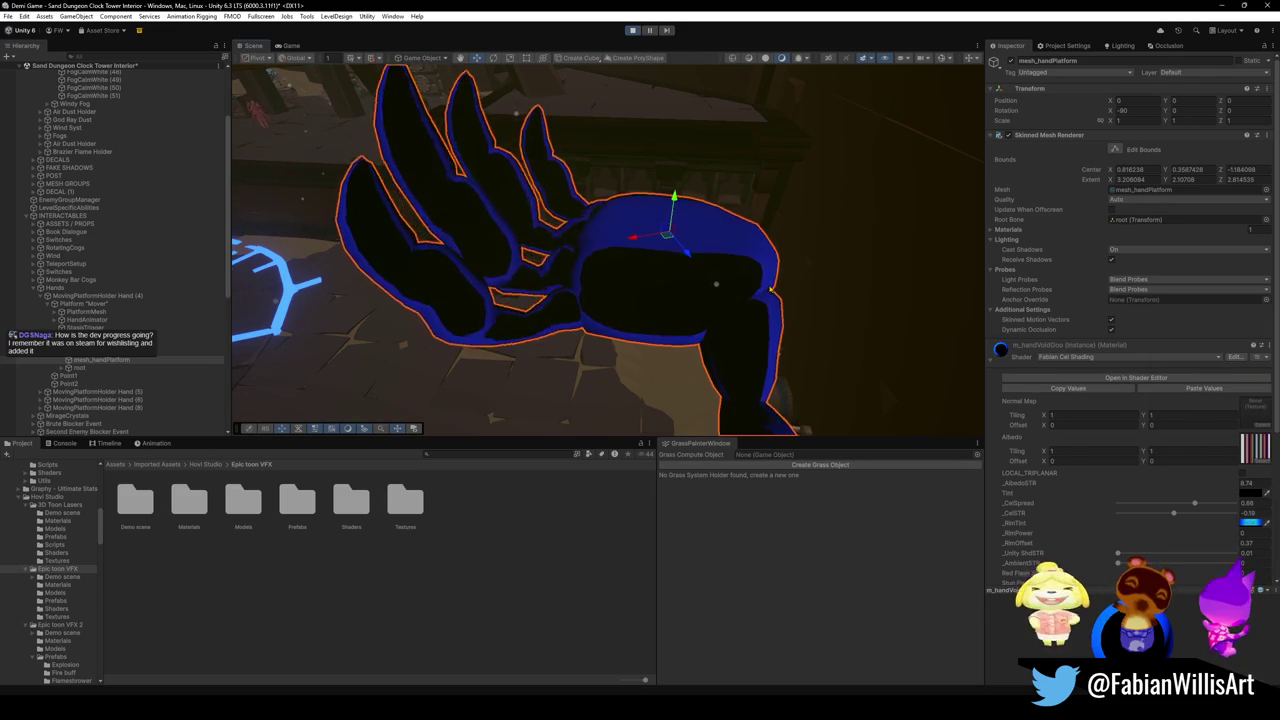
scroll(771, 290, down, 5)
Adjust the _RimTint HDR colour to a lighter, less saturated blue.
mouse_move(796, 294)
mouse_down()
mouse_move(811, 241)
mouse_move(790, 312)
mouse_move(803, 294)
mouse_move(751, 349)
mouse_move(695, 326)
mouse_up()
scroll(790, 312, up, 5)
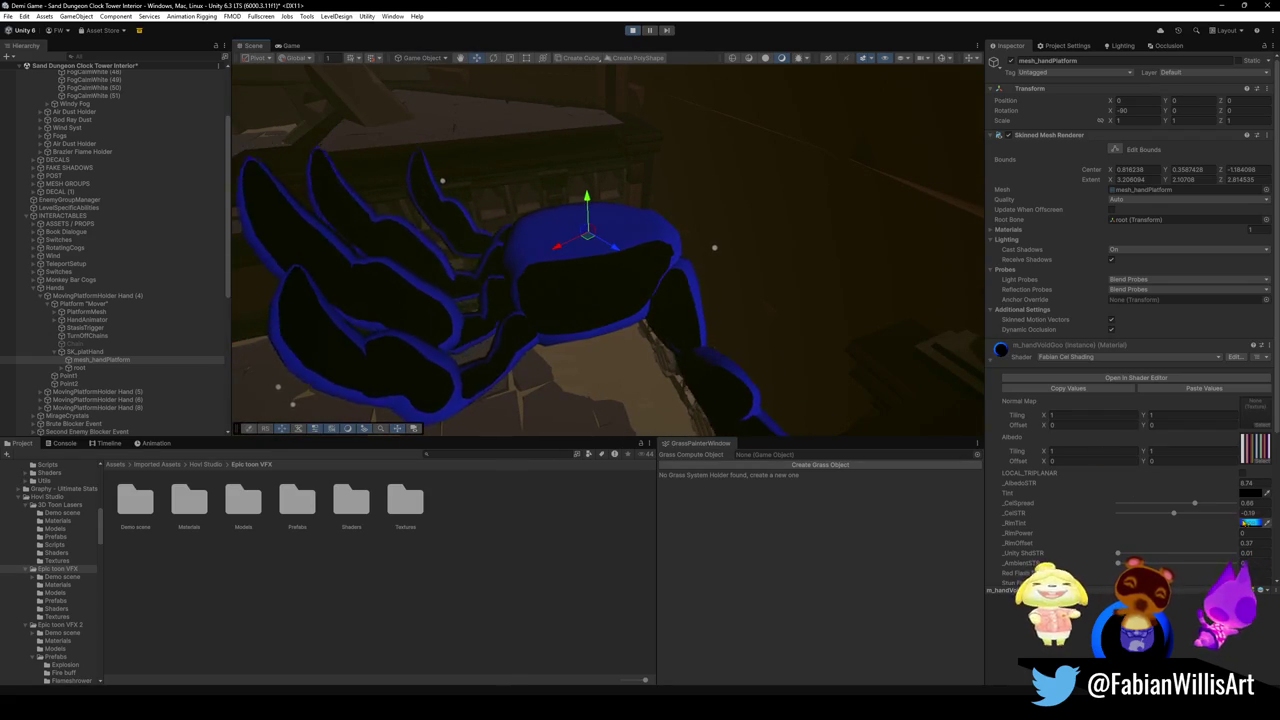
click(1250, 522)
mouse_move(1194, 457)
mouse_down()
mouse_move(1178, 442)
mouse_move(1212, 465)
mouse_move(1202, 461)
mouse_move(1238, 461)
mouse_move(1268, 414)
mouse_move(1248, 458)
mouse_move(1200, 459)
mouse_up()
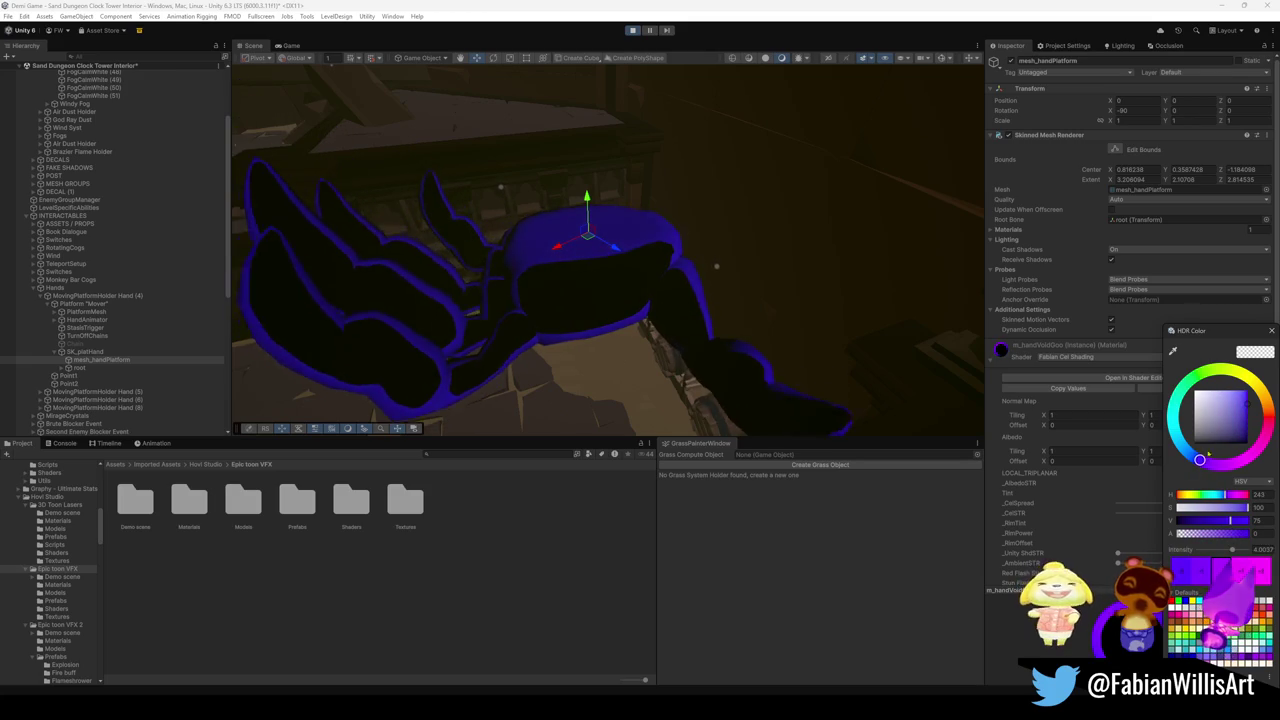
drag(1244, 410, 1264, 410)
drag(1199, 459, 1191, 455)
mouse_move(1247, 408)
mouse_down()
mouse_move(1240, 434)
mouse_move(1259, 411)
mouse_up()
key(Return)
Lower _RimOffset to about 0.41 to thin the rim, then view the running game.
drag(1233, 545, 1238, 540)
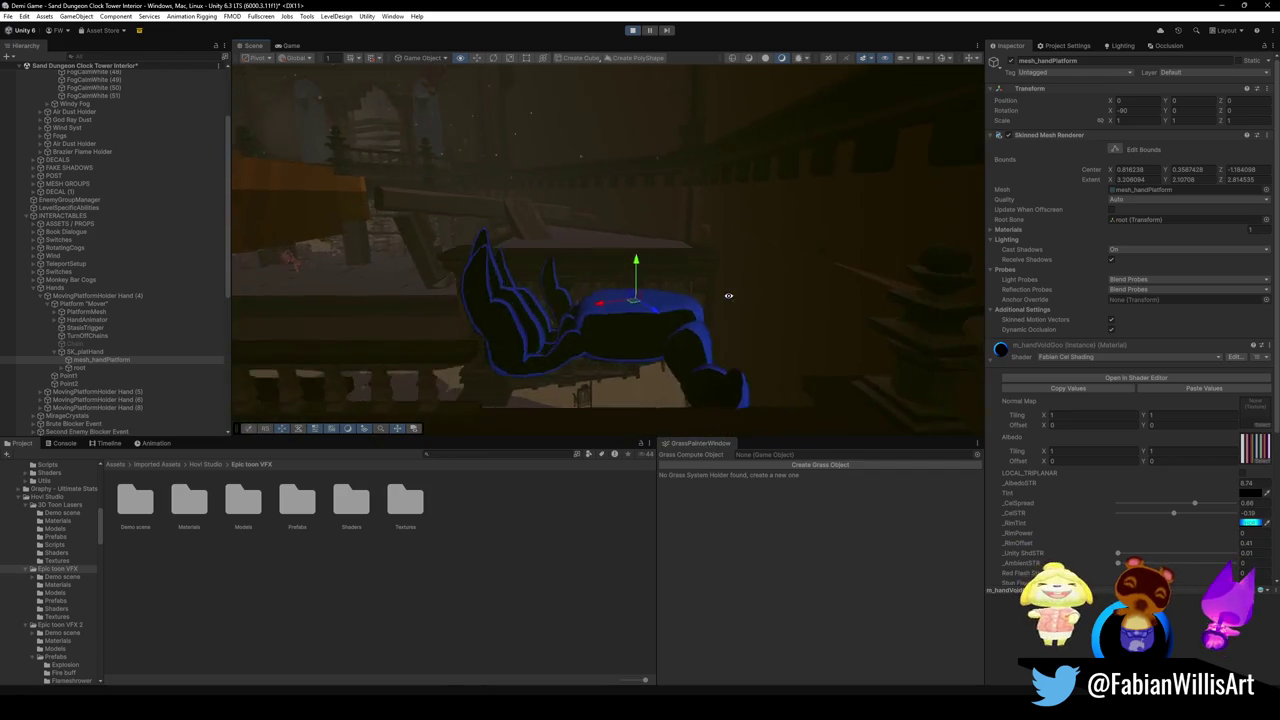
drag(728, 295, 524, 233)
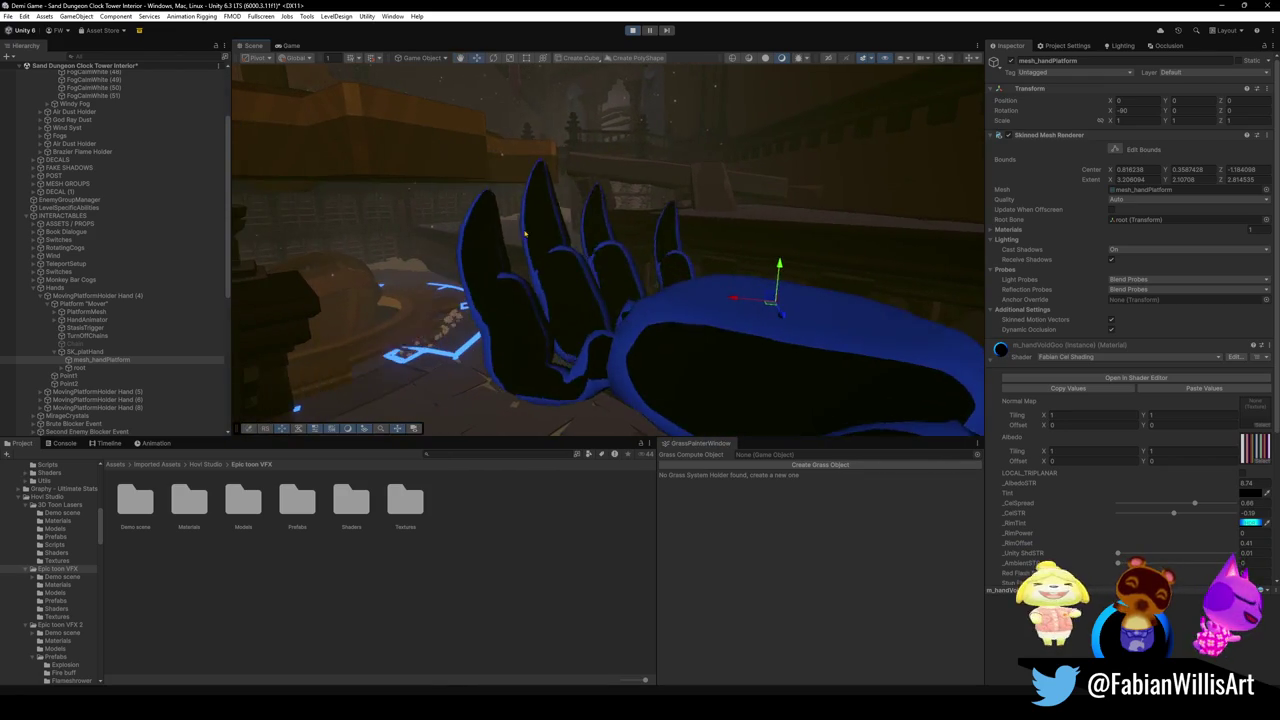
click(290, 44)
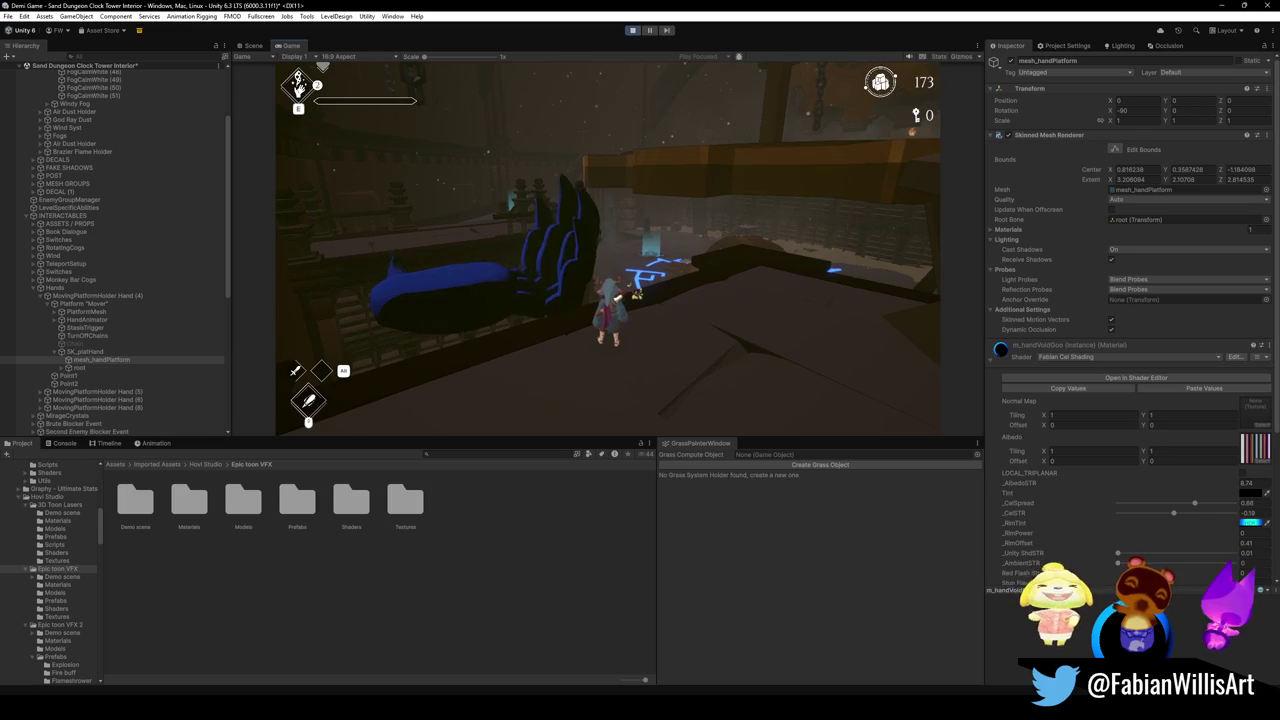
Pause the game to show its Menu, then return to the Scene view.
key(Escape)
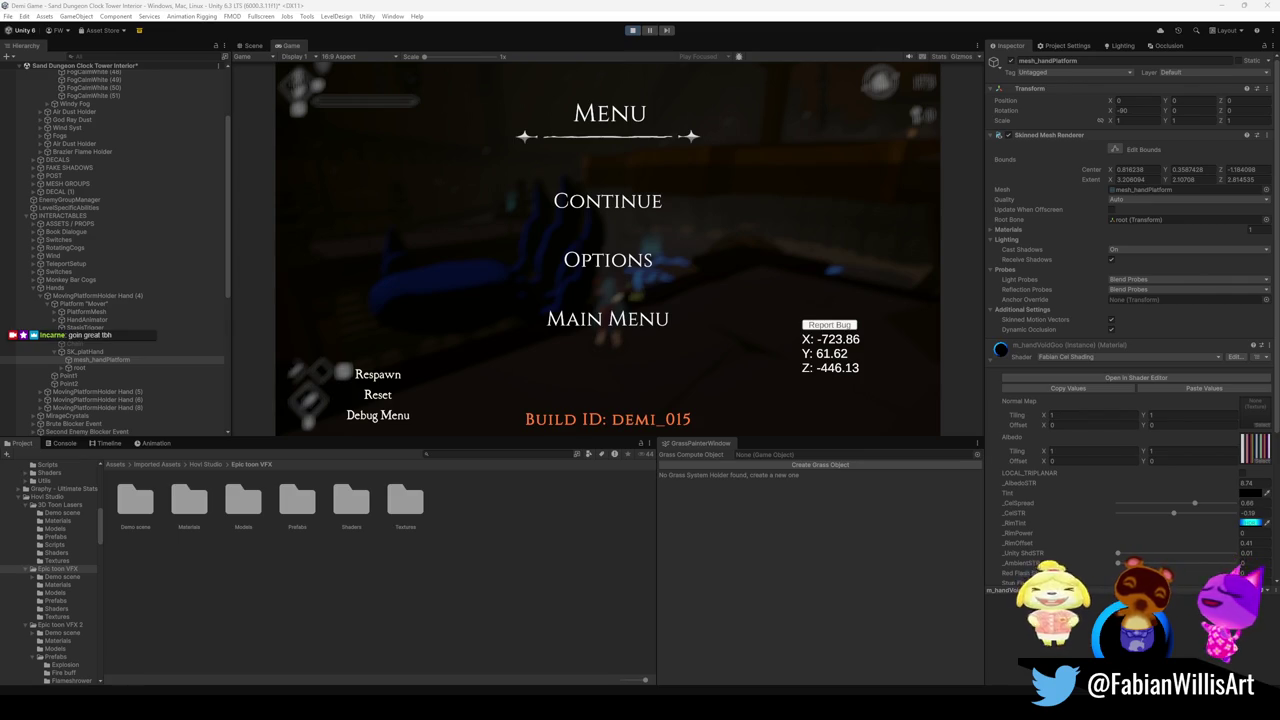
click(256, 48)
scroll(600, 328, up, 2)
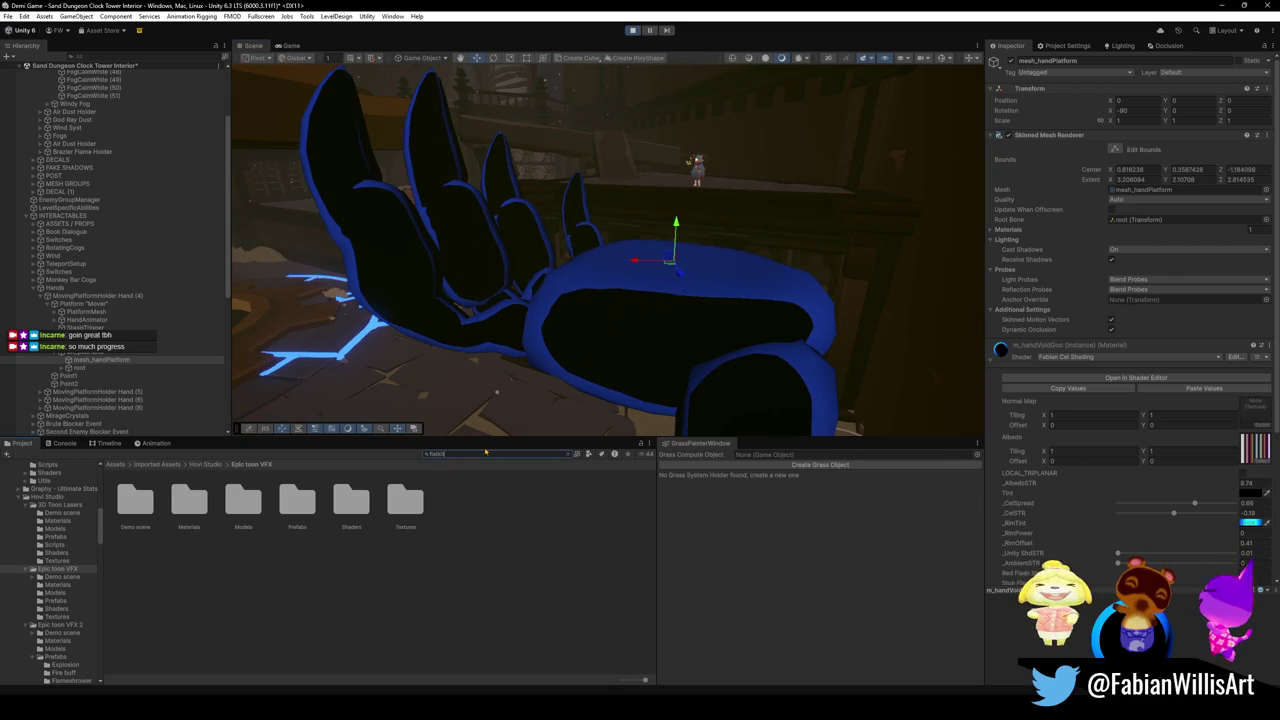
Try the FlatKit Ice material on the hand, undo it, and search the Project window.
mouse_move(350, 512)
mouse_down()
mouse_move(645, 420)
mouse_move(643, 333)
mouse_up()
key(Escape)
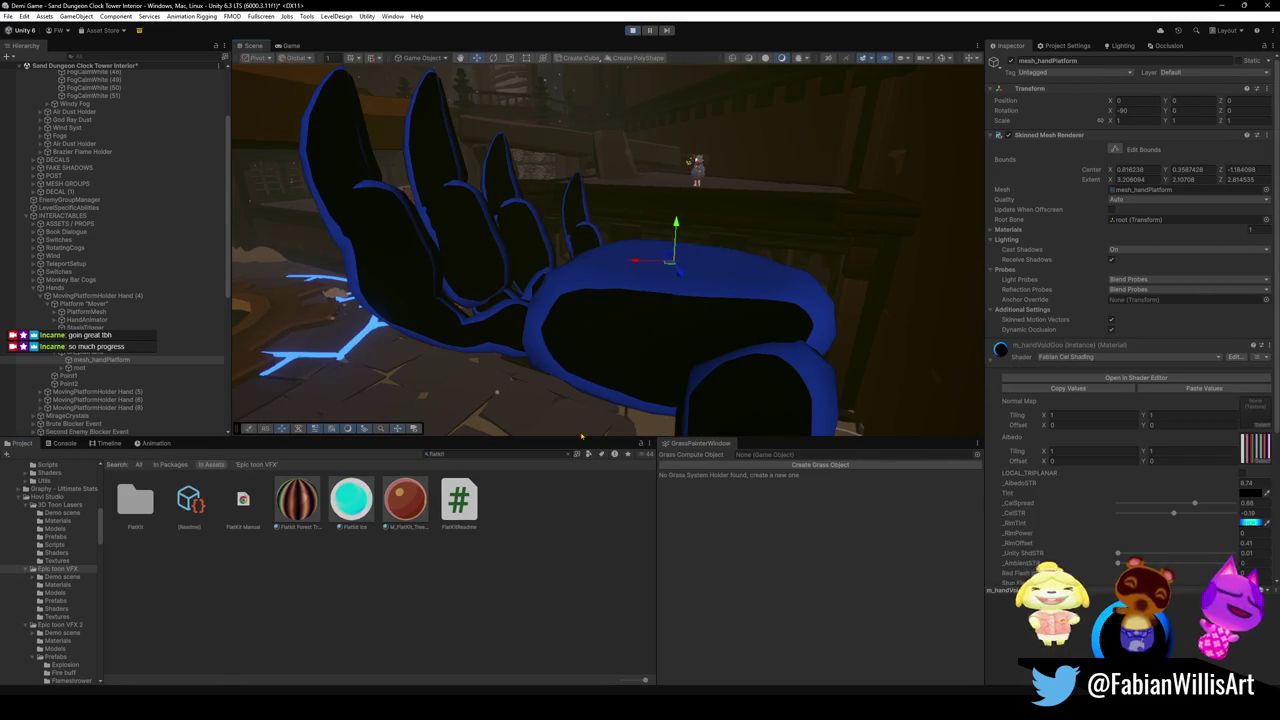
click(573, 453)
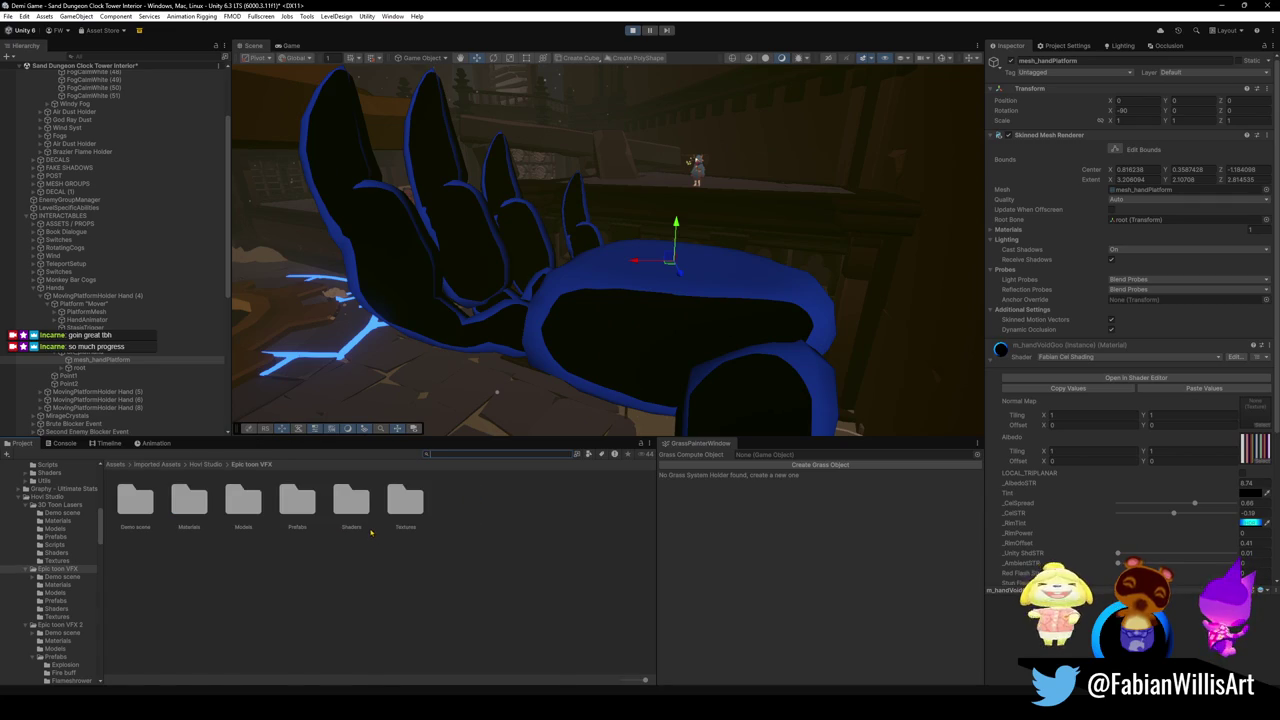
text(flatkit)
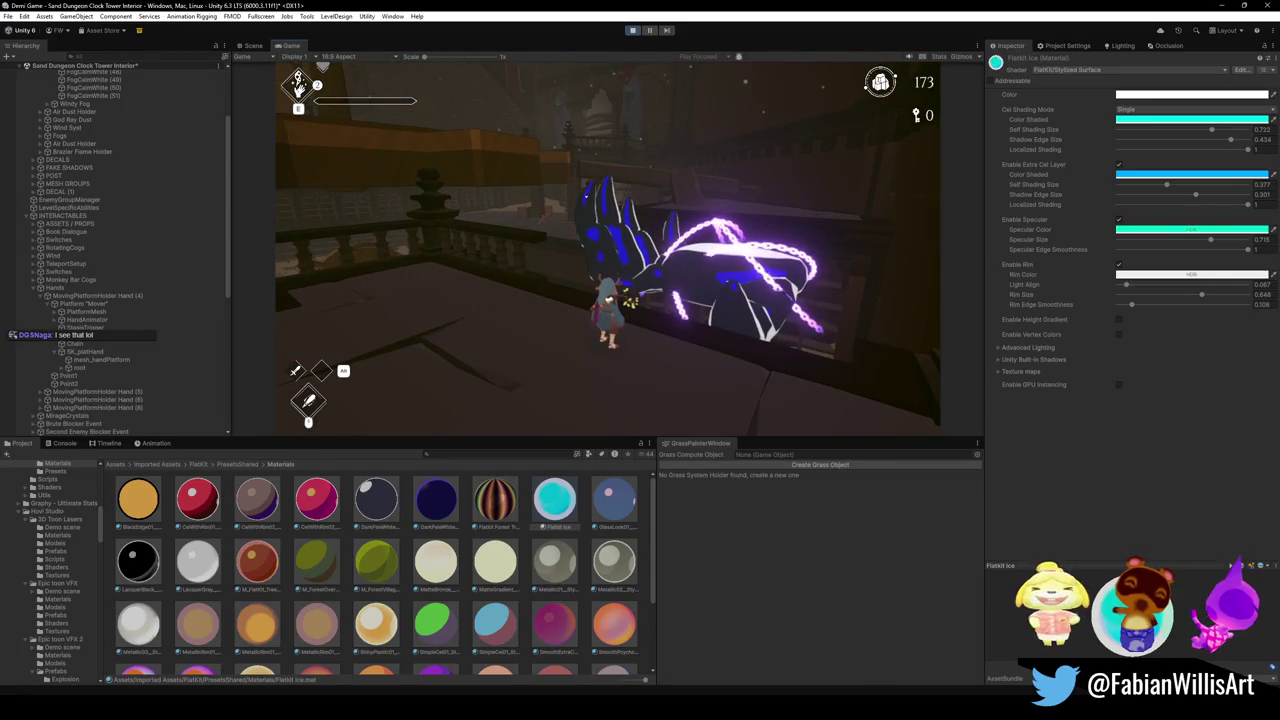
key(super)
key(super)
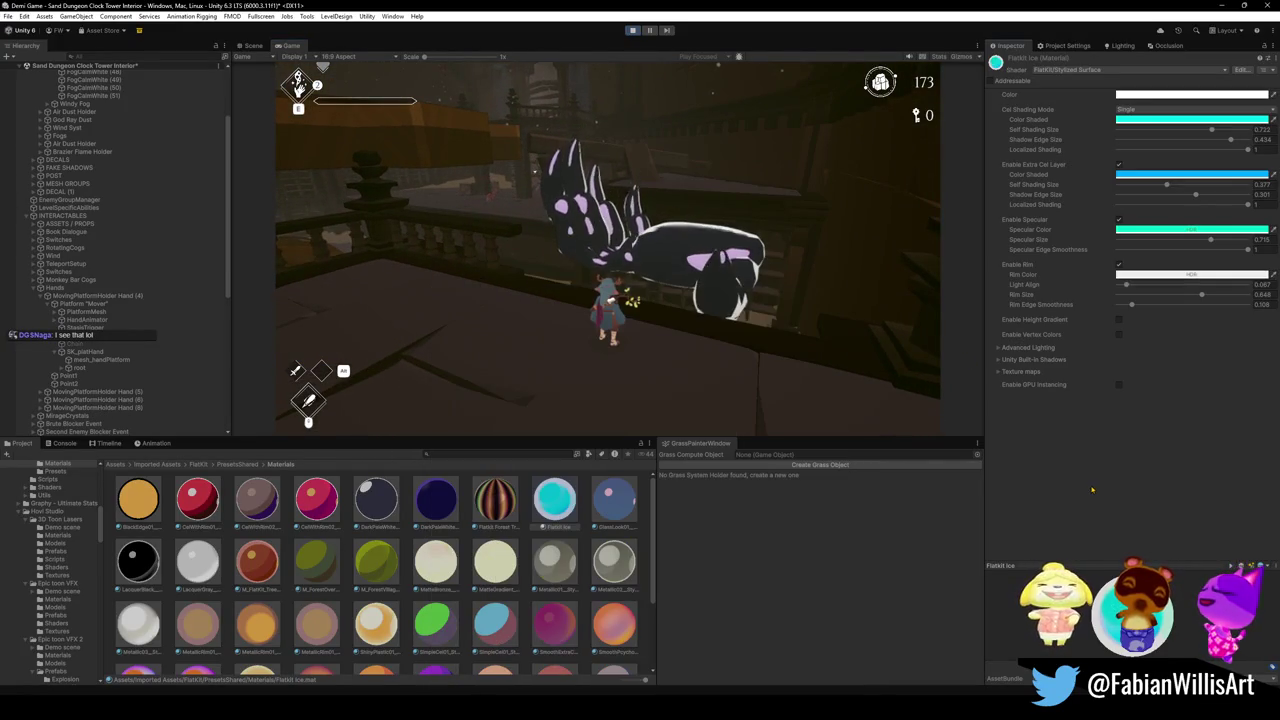
Apply a pink FlatKit preset material to the hand in the Scene view.
click(250, 47)
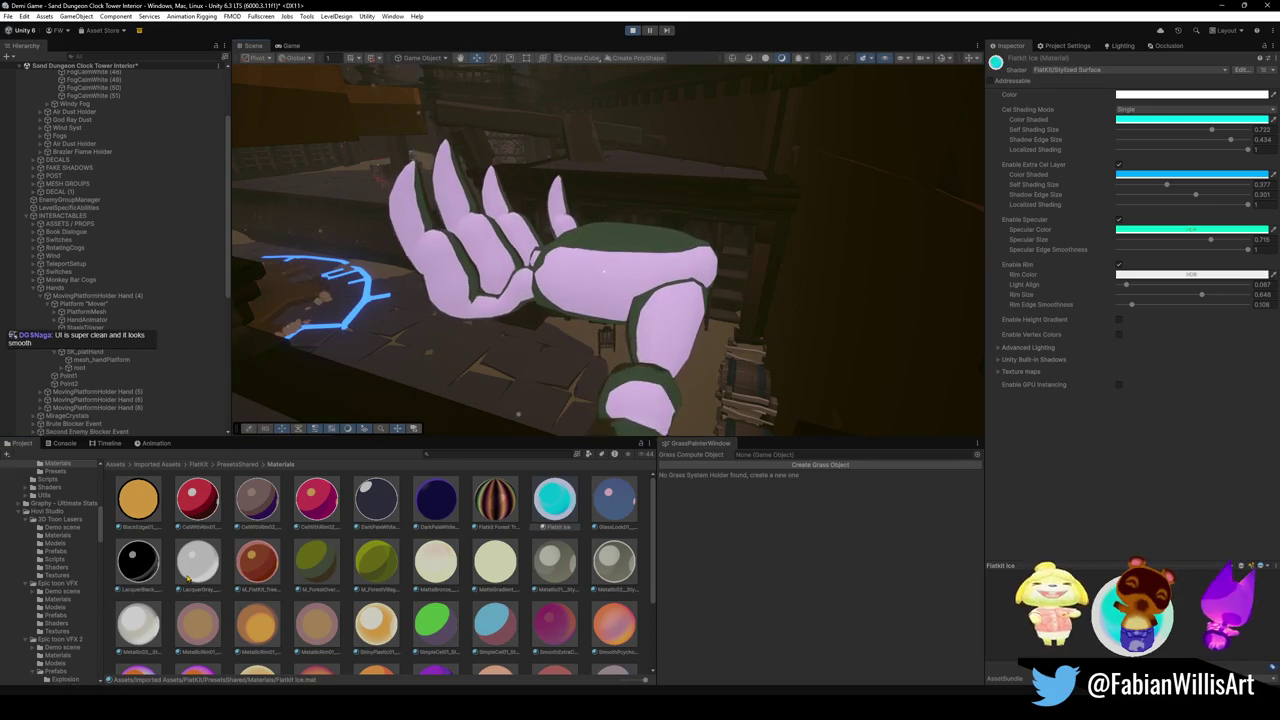
mouse_move(256, 553)
mouse_down()
mouse_move(600, 300)
mouse_move(660, 277)
mouse_move(613, 289)
mouse_up()
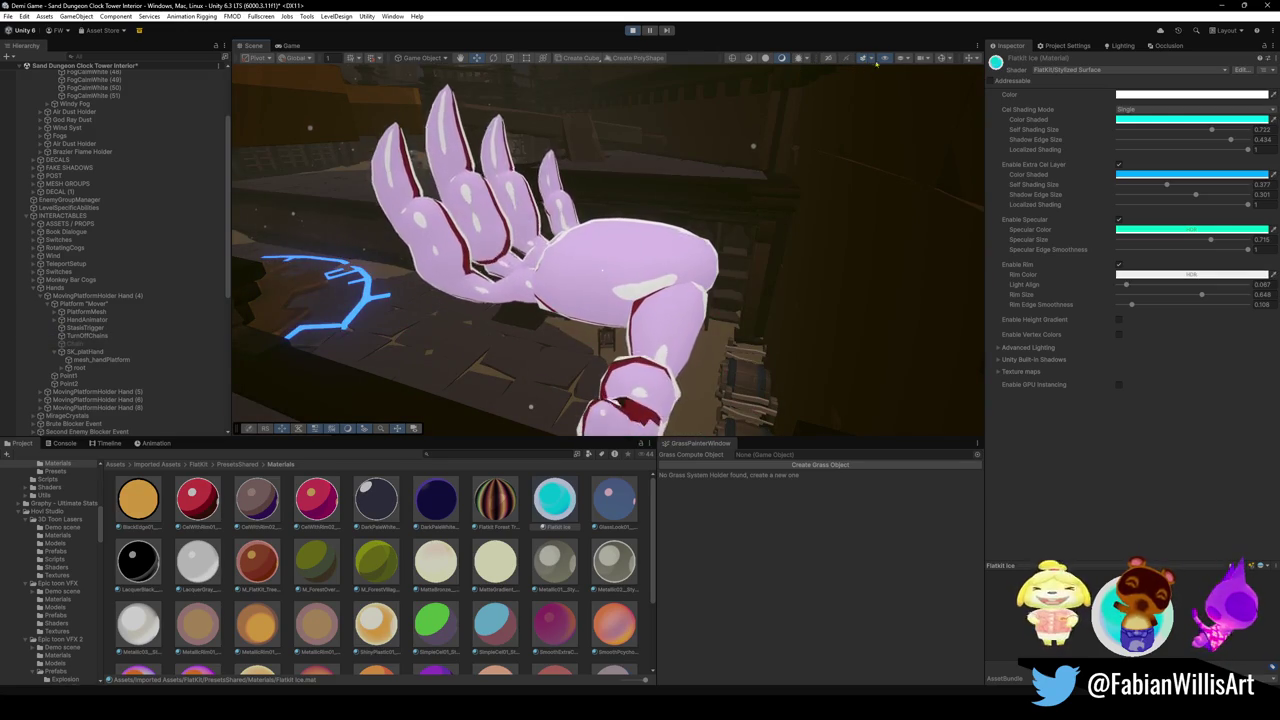
Cycle the Scene through unlit, wireframe and shaded wireframe, and preview lighting contributors.
click(768, 60)
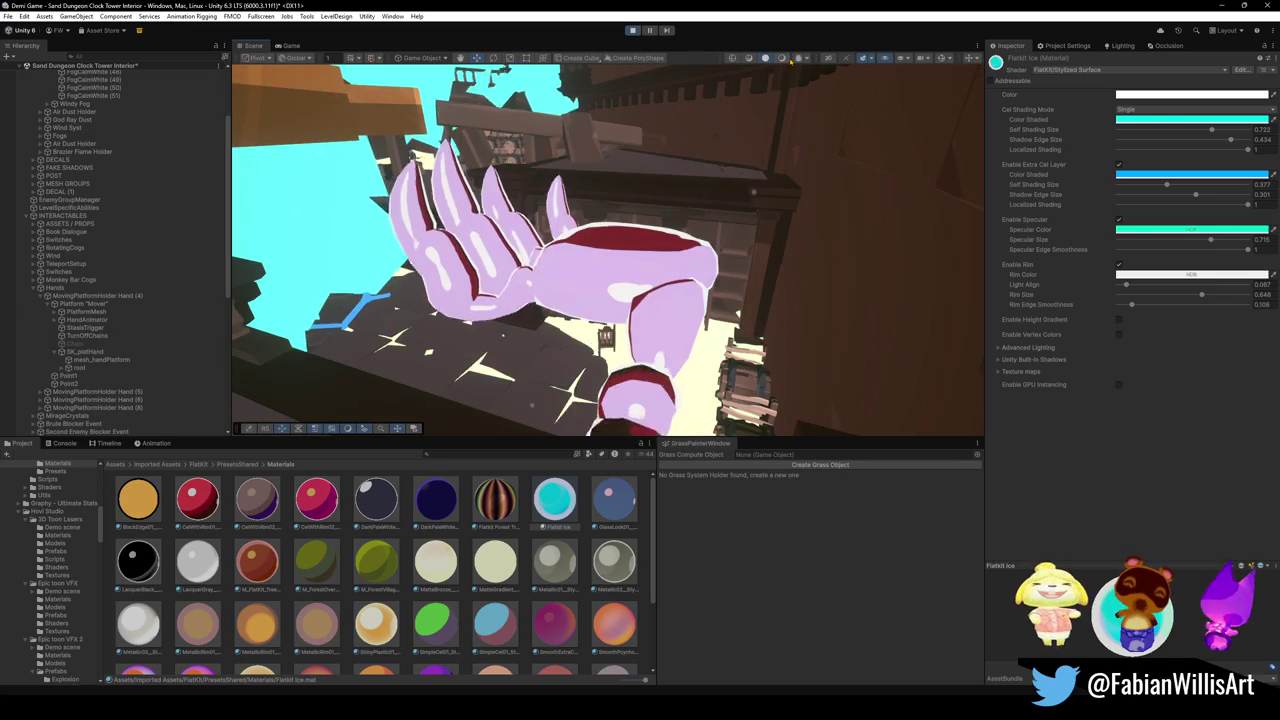
click(782, 59)
click(749, 59)
click(732, 59)
click(749, 59)
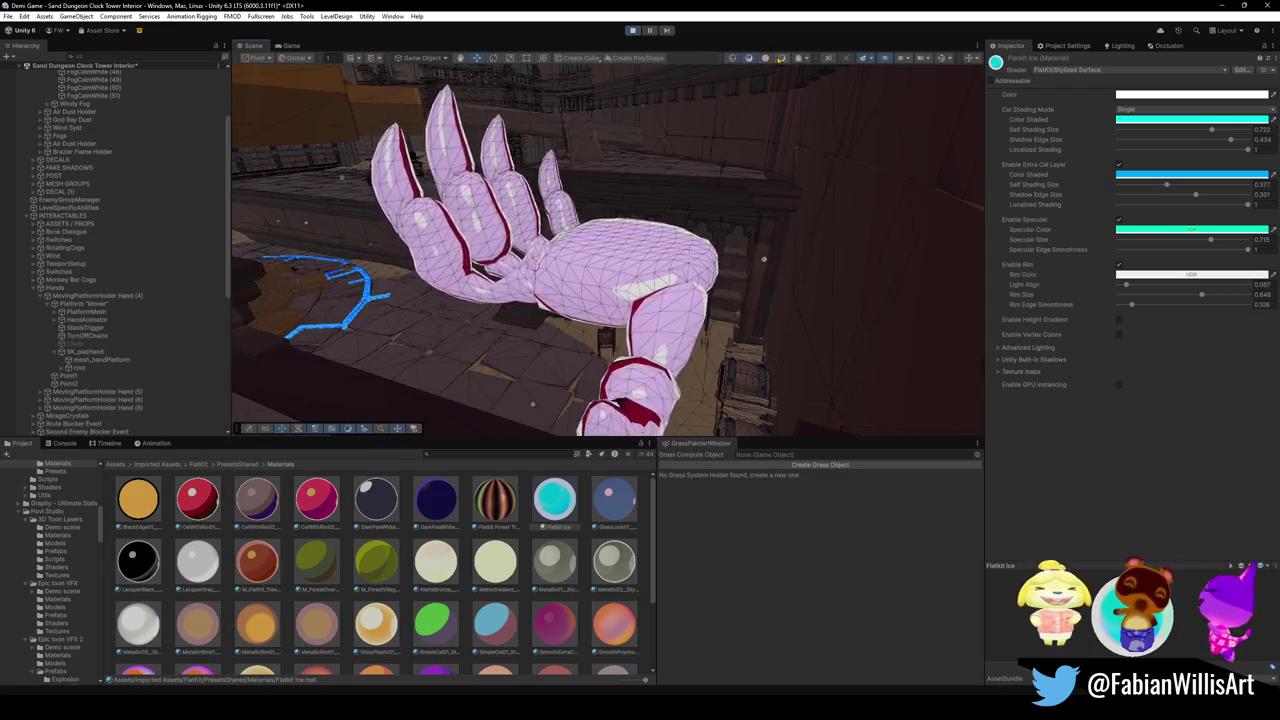
click(781, 59)
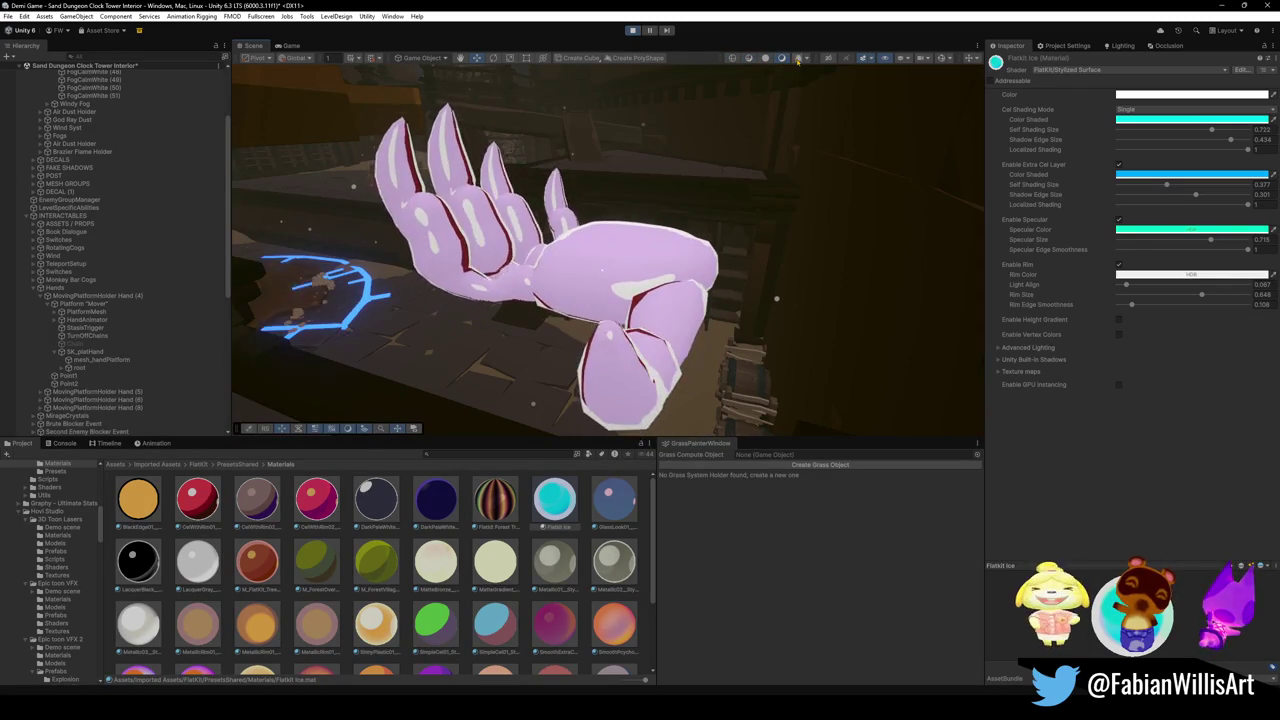
click(799, 59)
click(828, 75)
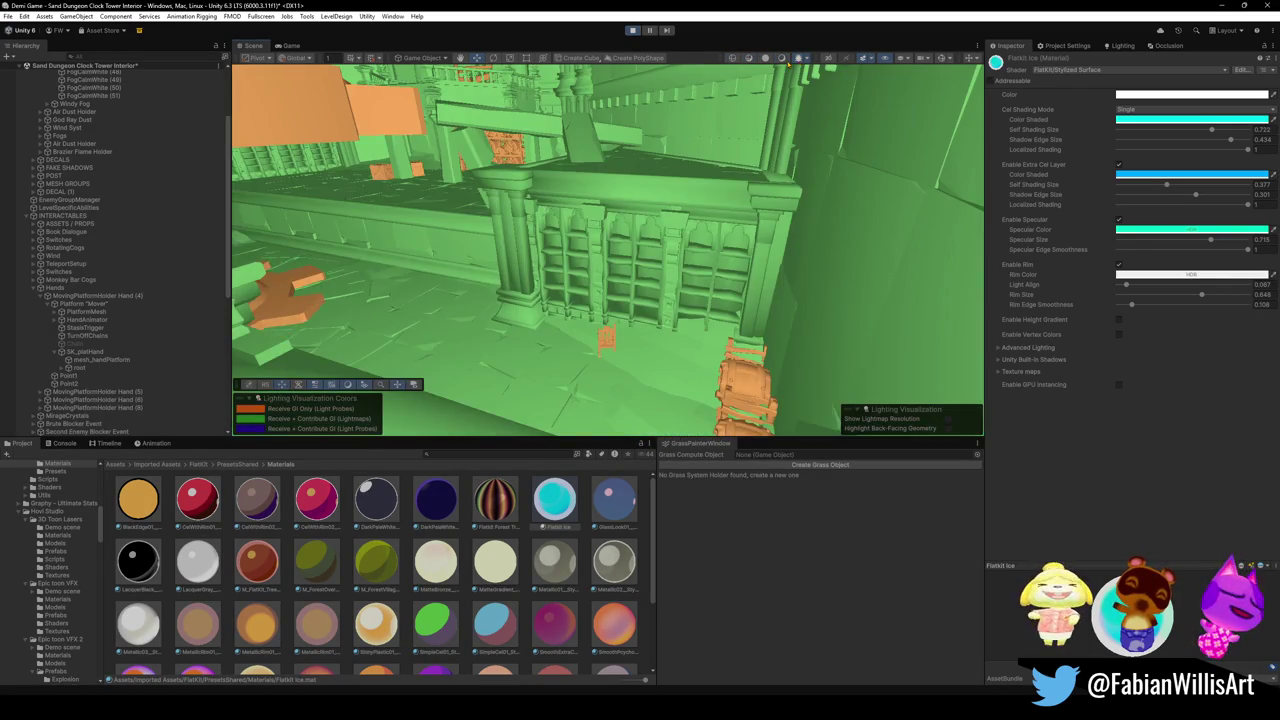
click(783, 58)
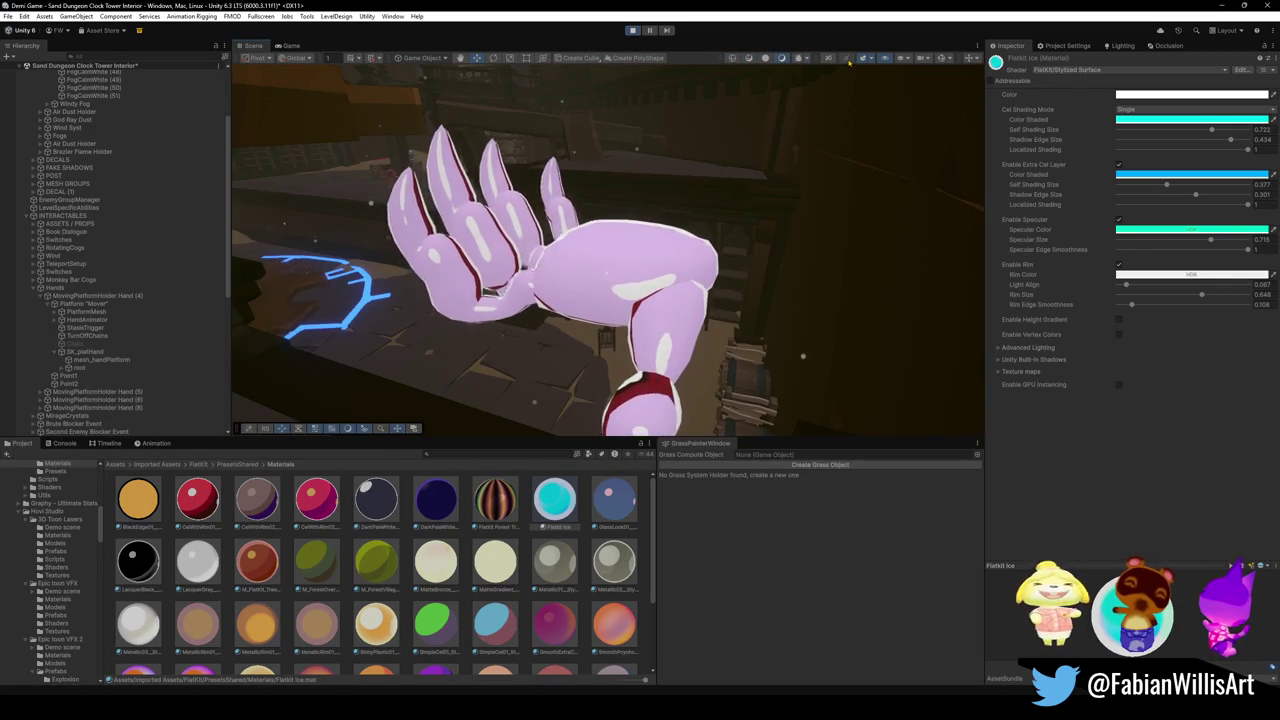
Preview the Contribute GI visualization and the cyan overlay, then turn them off.
click(904, 60)
click(880, 64)
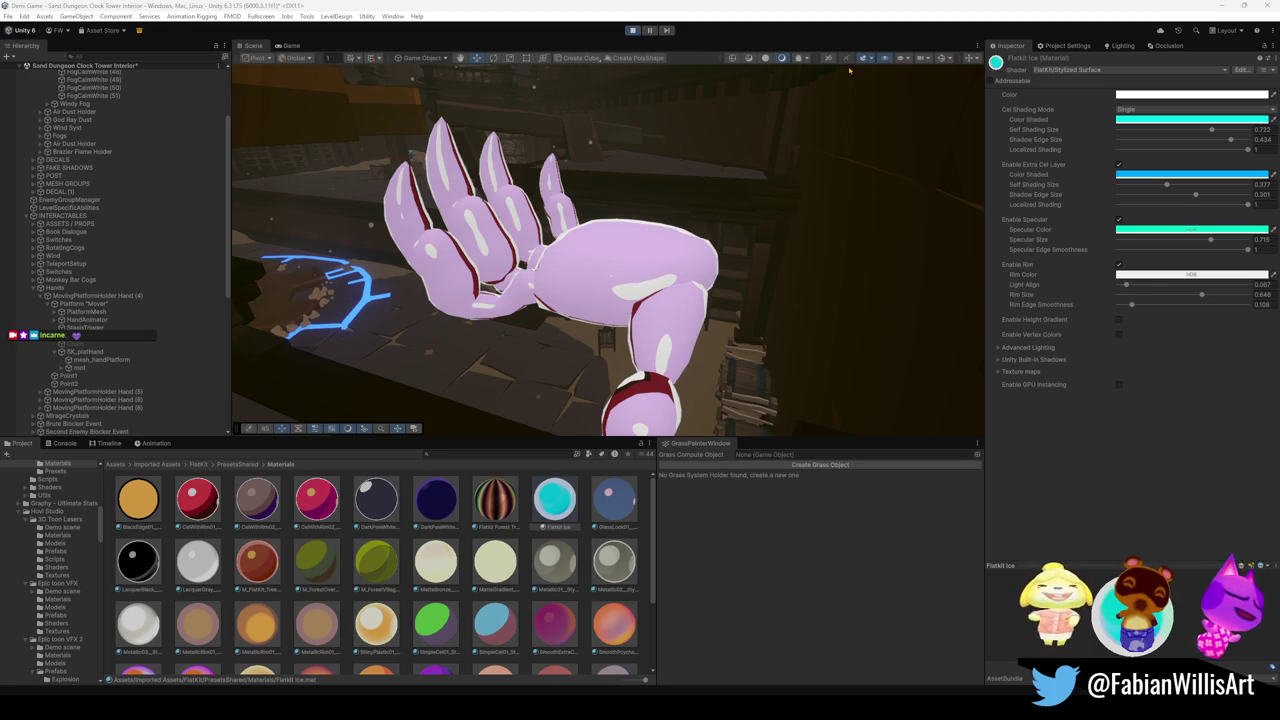
click(798, 59)
click(782, 59)
click(808, 59)
click(812, 60)
click(810, 60)
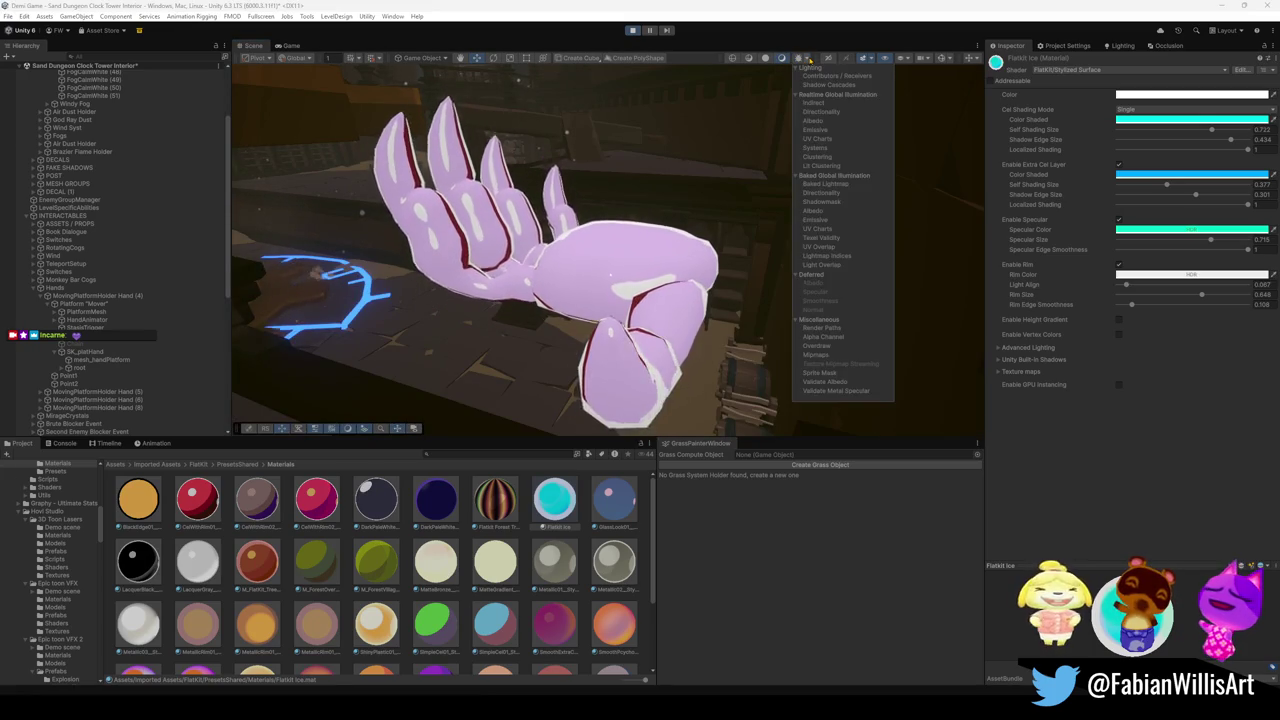
click(822, 61)
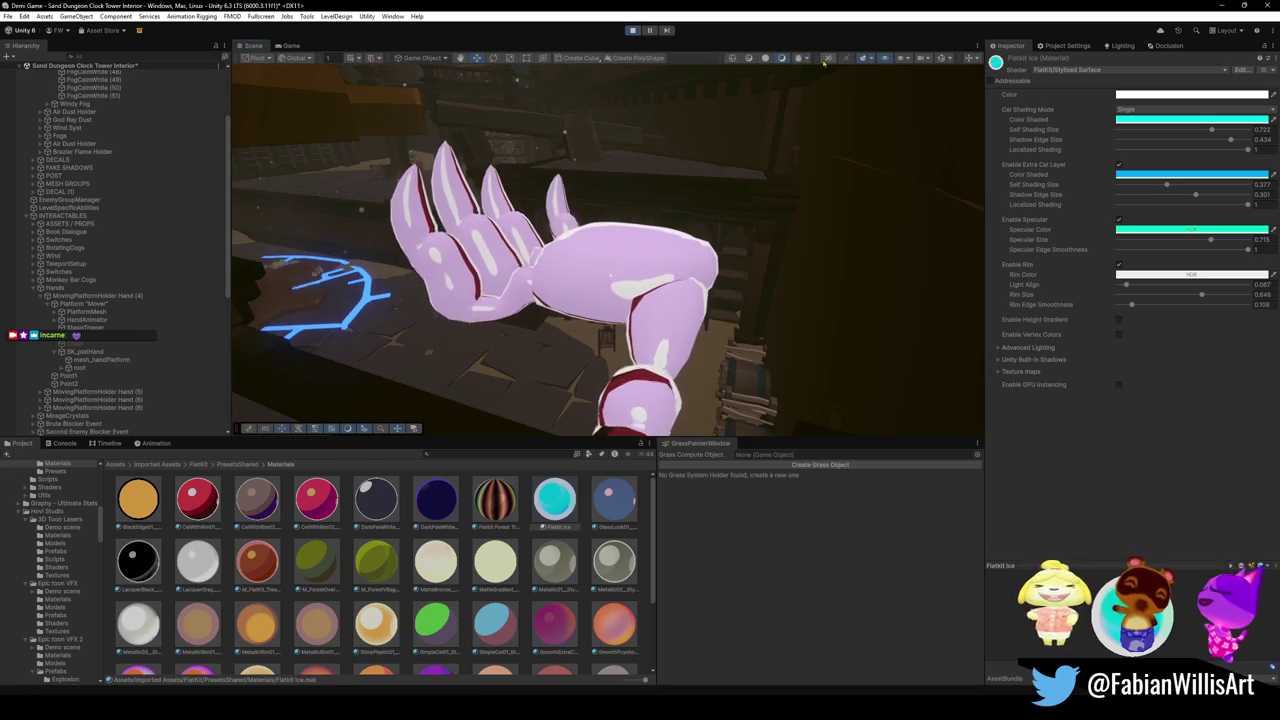
click(902, 60)
click(929, 62)
click(922, 60)
click(936, 62)
click(941, 60)
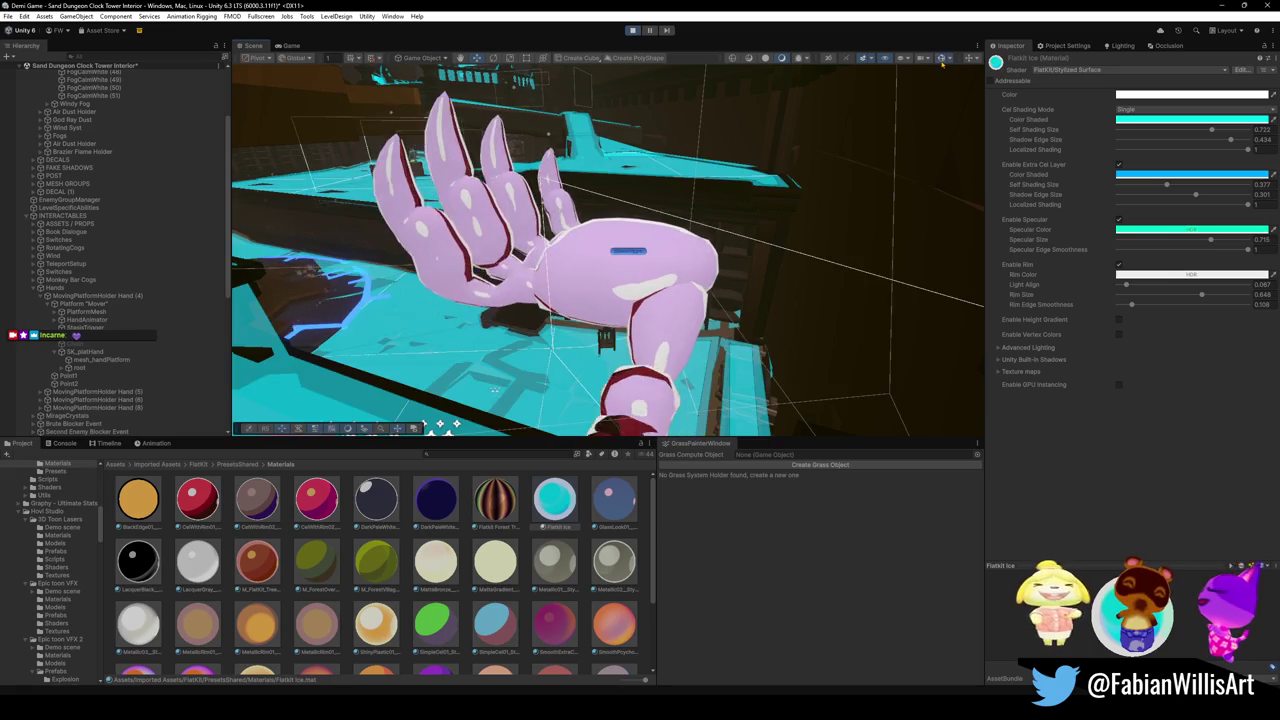
click(941, 61)
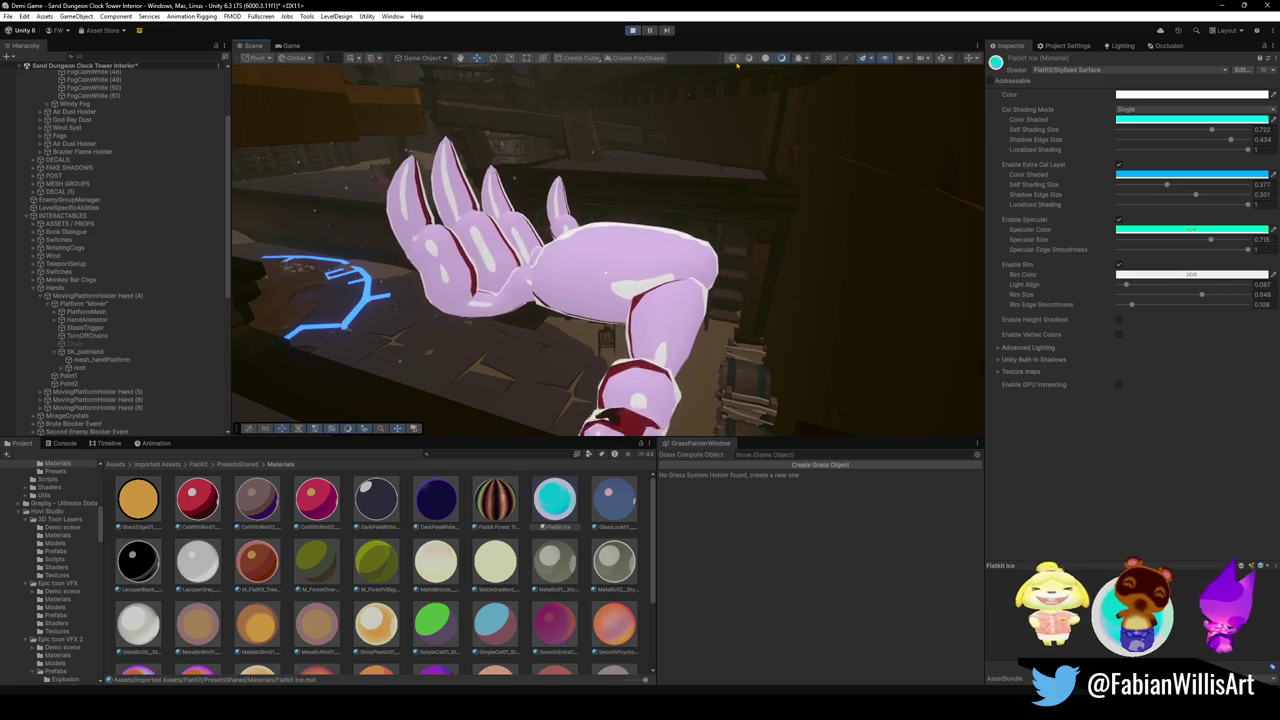
View the hand as shaded wireframe, return to Shaded, and show the running game.
click(733, 58)
click(749, 58)
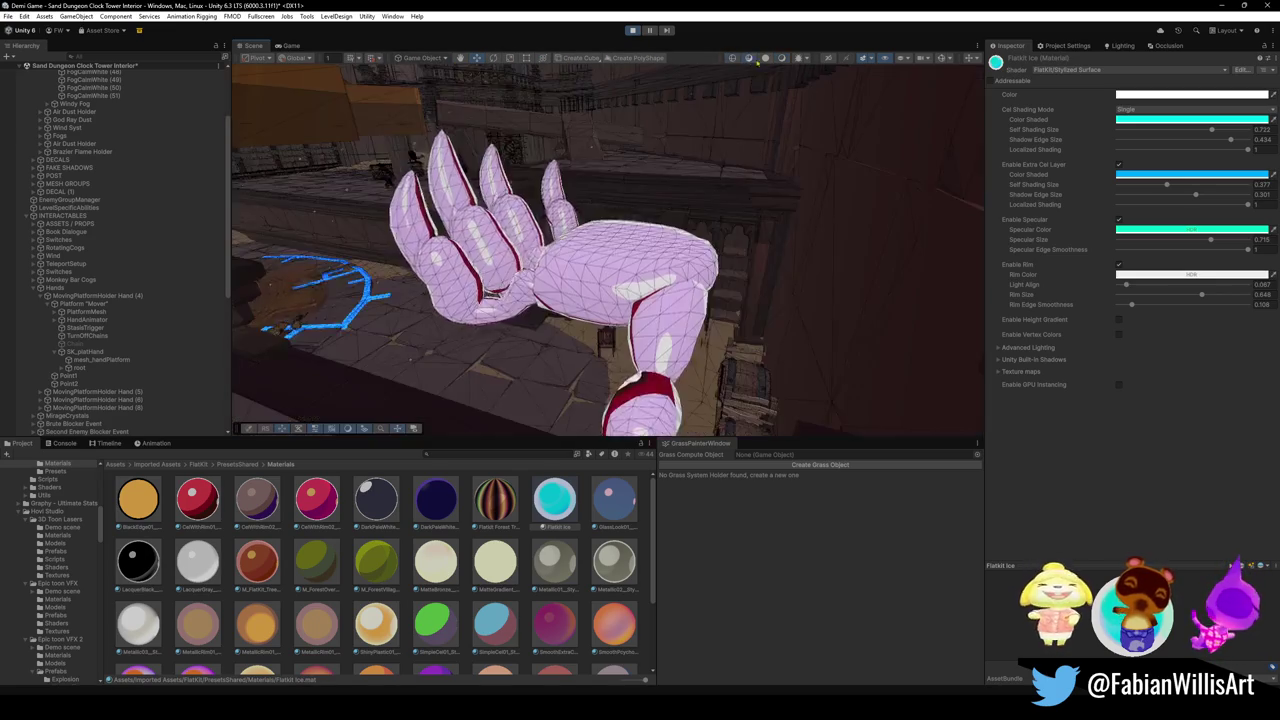
click(765, 58)
click(781, 58)
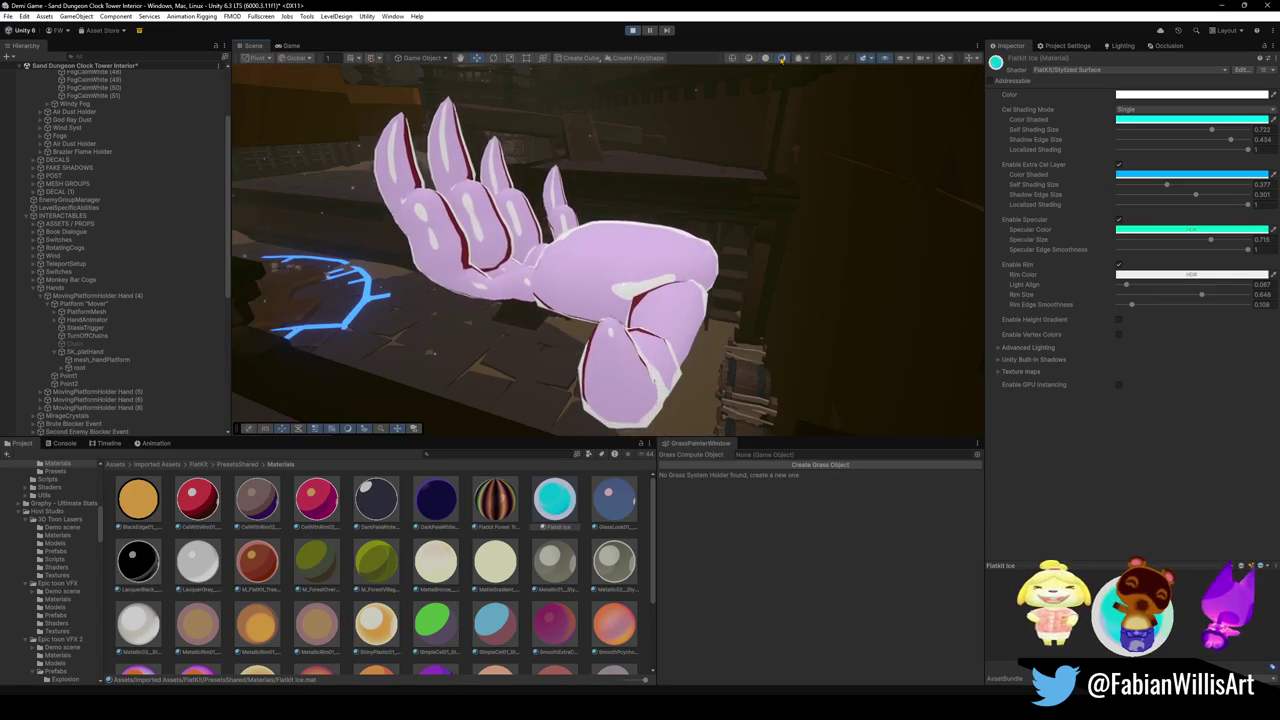
click(290, 46)
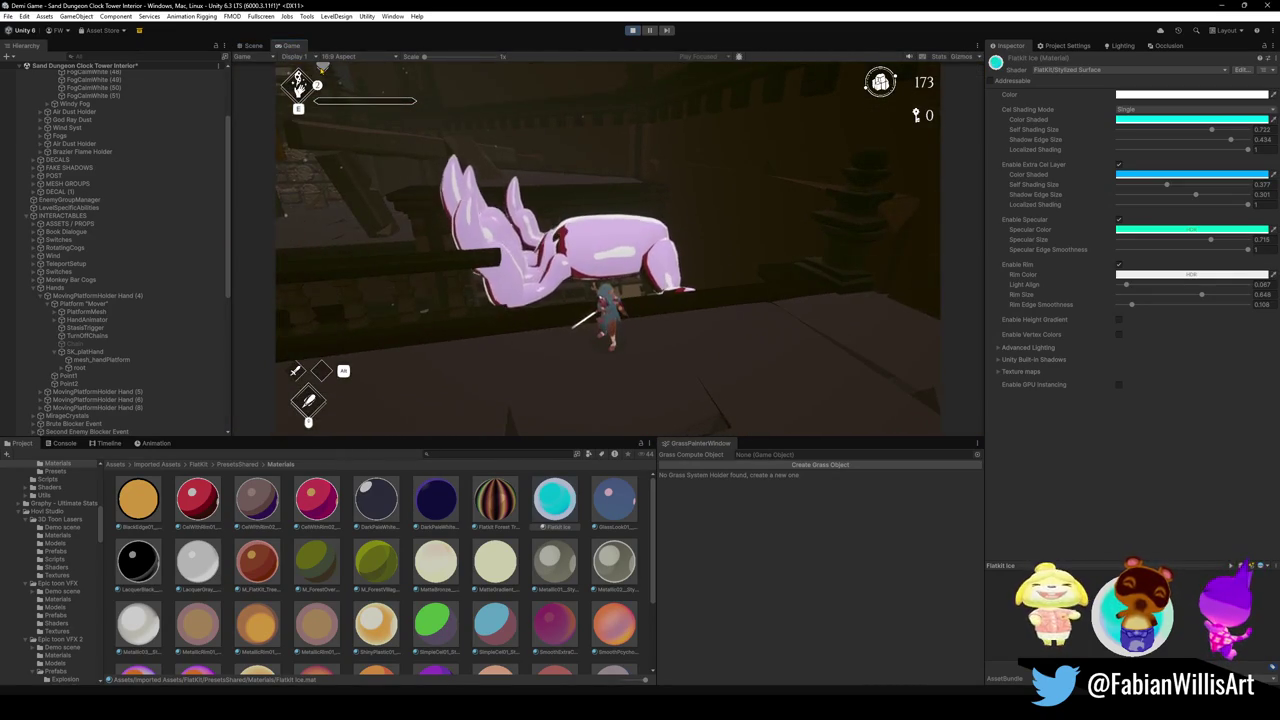
Apply the purple toon material to the hand and check it in the running game.
click(252, 46)
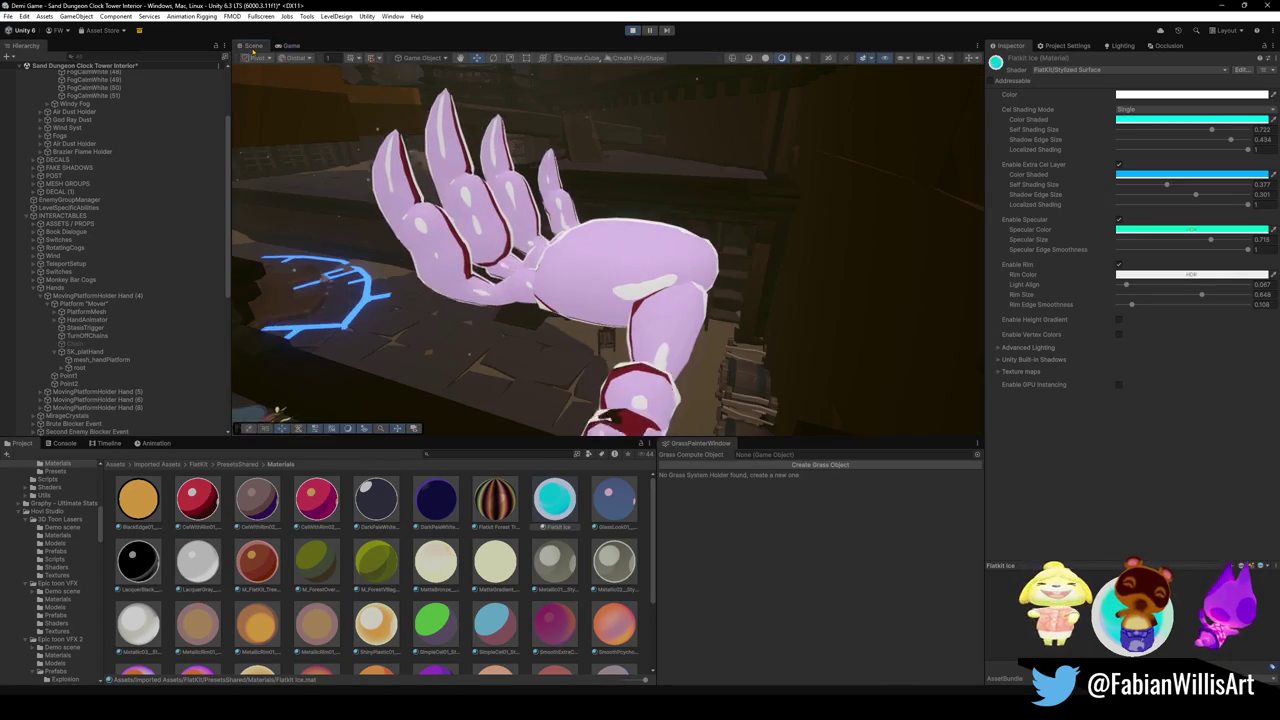
key(super)
key(super)
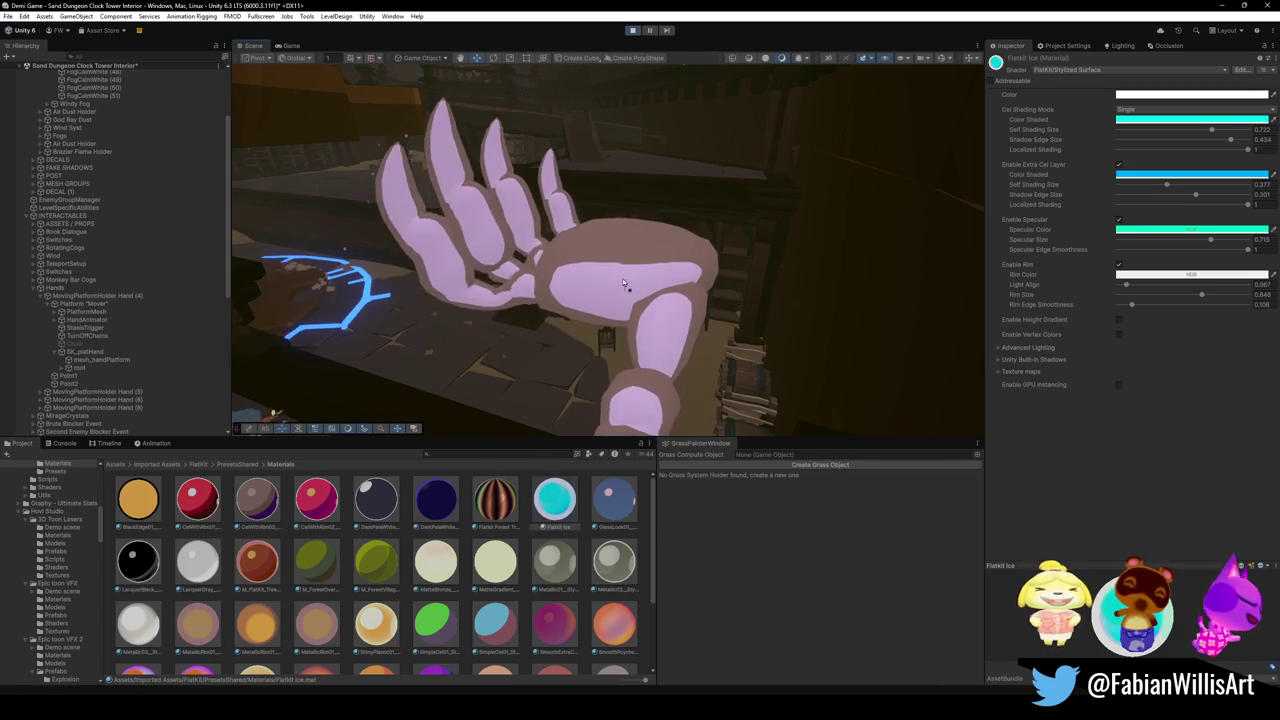
scroll(447, 597, down, 2)
mouse_move(447, 597)
mouse_down()
mouse_move(480, 330)
mouse_move(607, 283)
mouse_up()
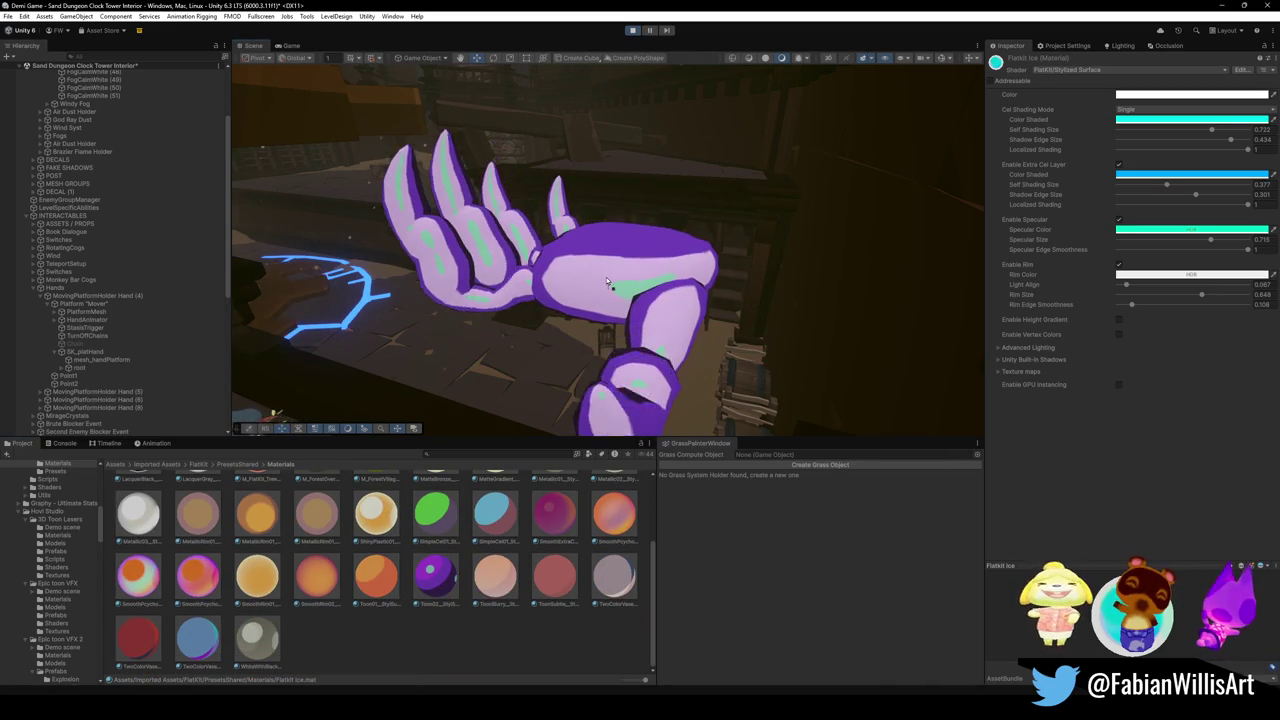
click(291, 46)
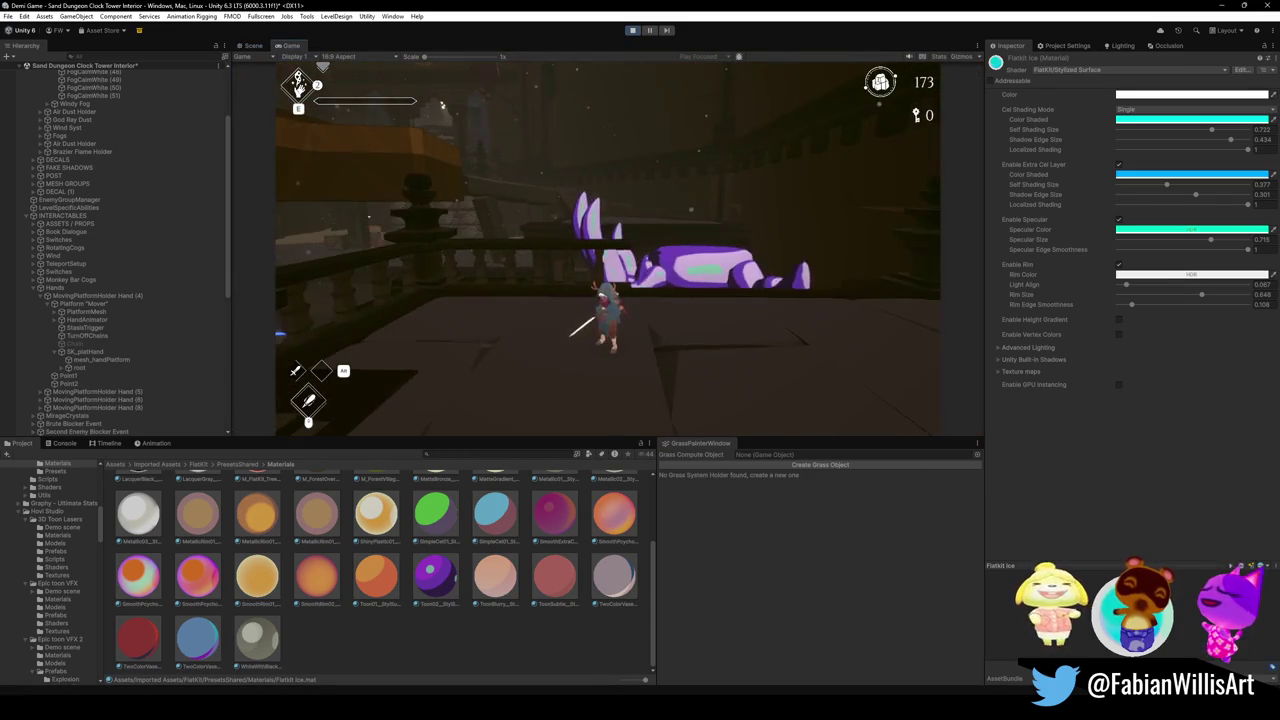
key(super)
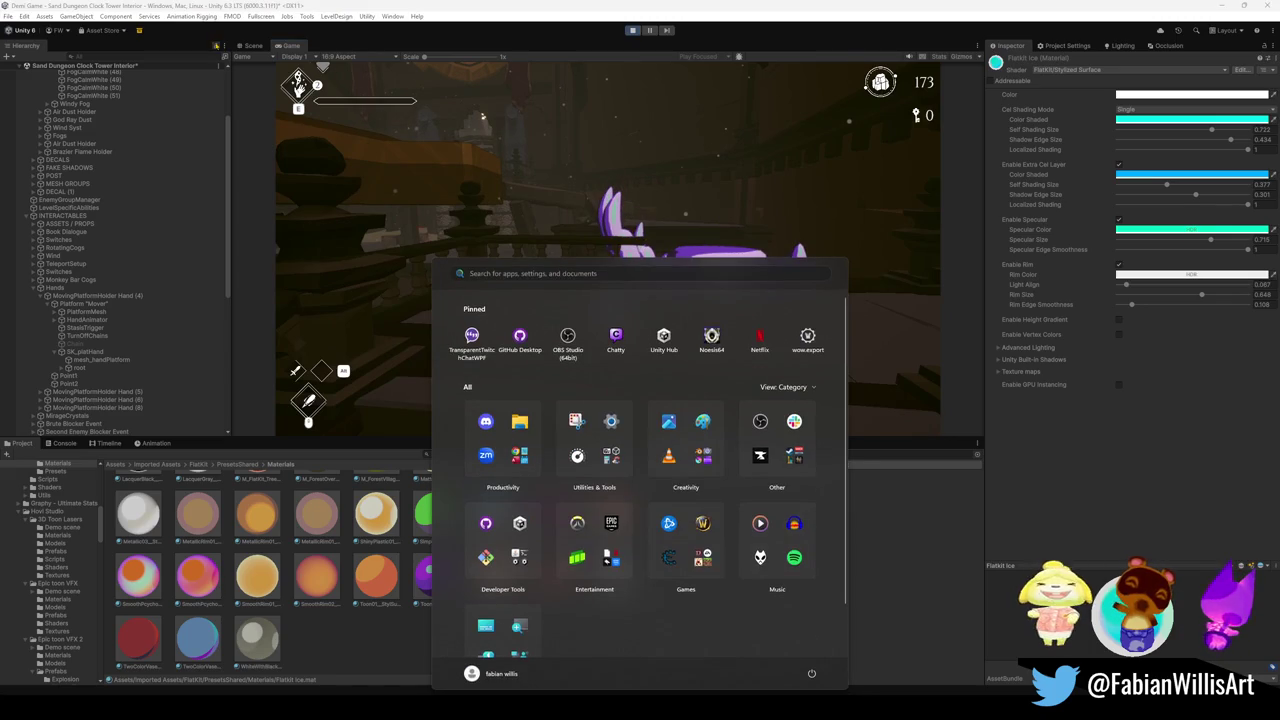
Give the central platform under the chain the flat orange material, then view the hand again.
click(253, 45)
drag(595, 301, 503, 331)
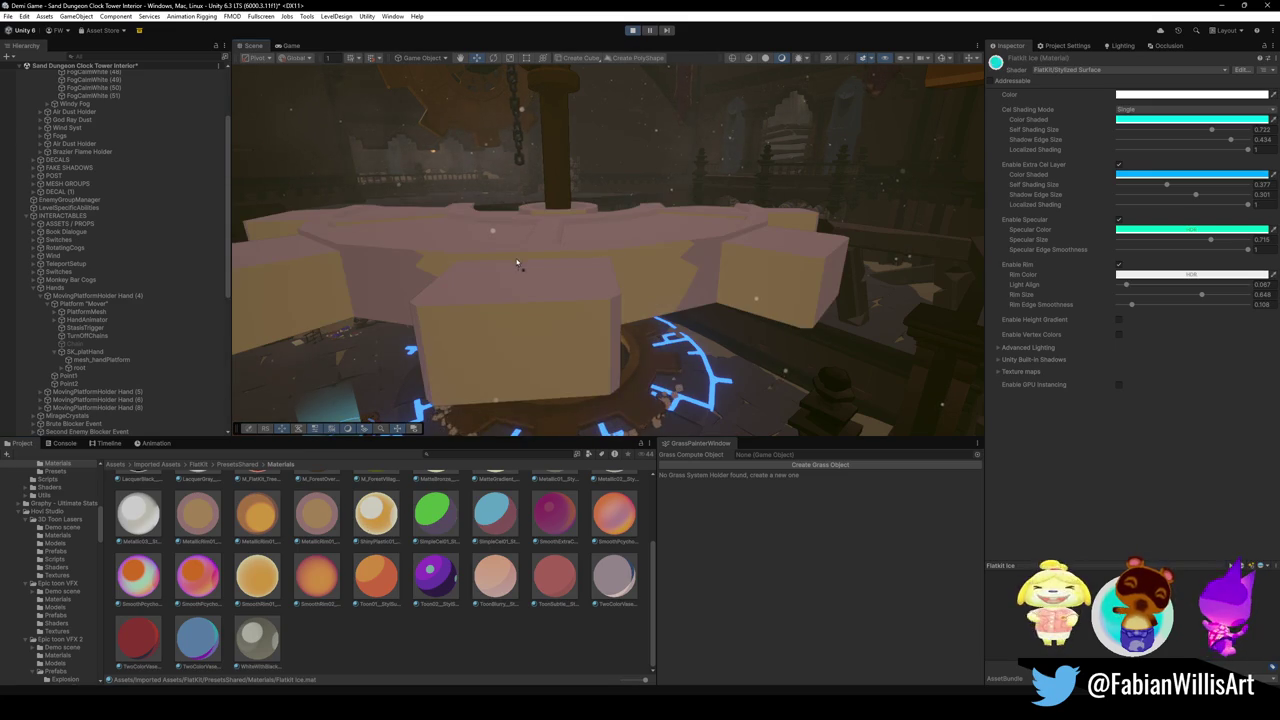
scroll(245, 519, up, 2)
mouse_move(138, 498)
mouse_down()
mouse_move(660, 365)
mouse_move(500, 294)
mouse_move(507, 303)
mouse_up()
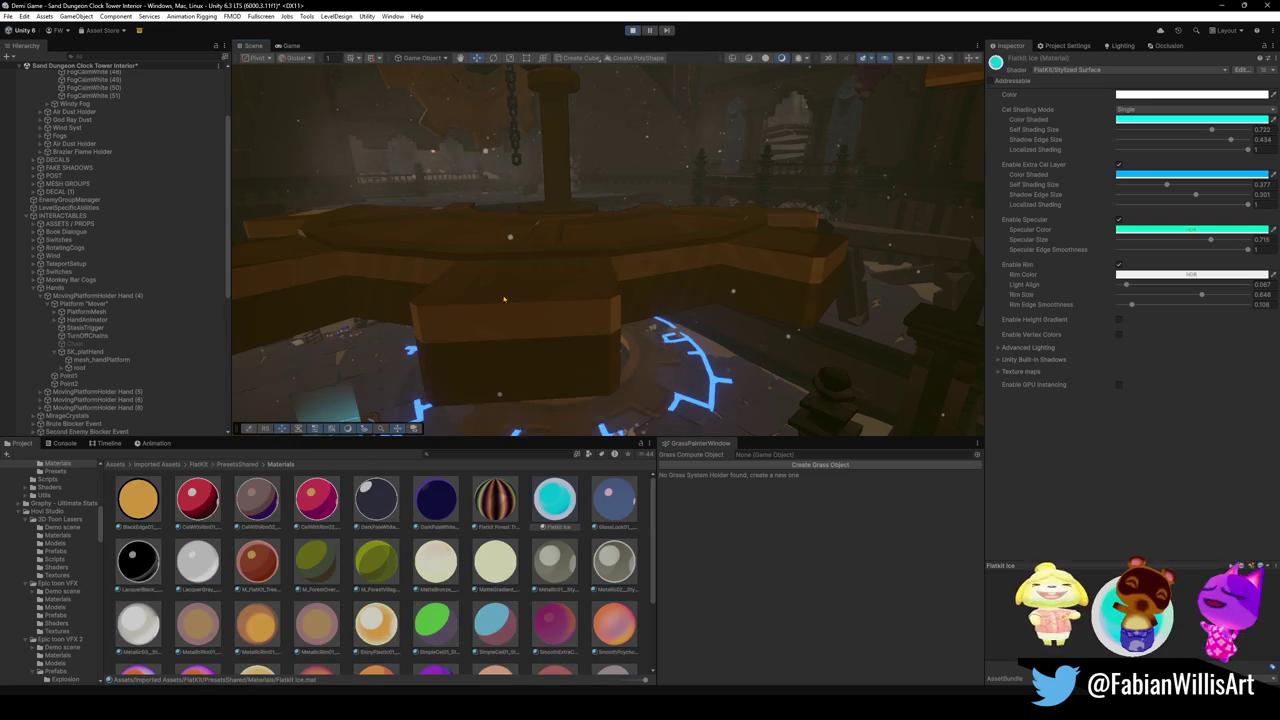
mouse_move(680, 365)
mouse_down()
mouse_move(660, 395)
mouse_move(677, 350)
mouse_move(618, 350)
mouse_up()
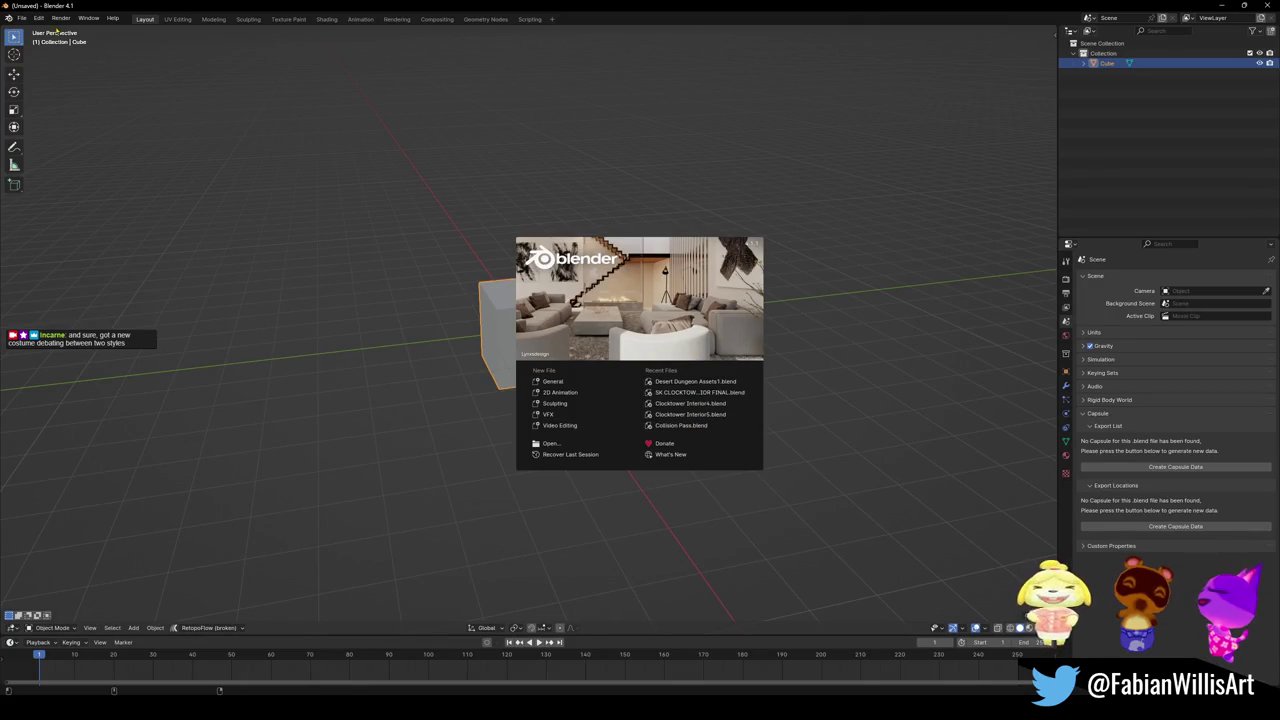
Open Demi.blend from the recent files list and orbit to face both jesters.
click(20, 20)
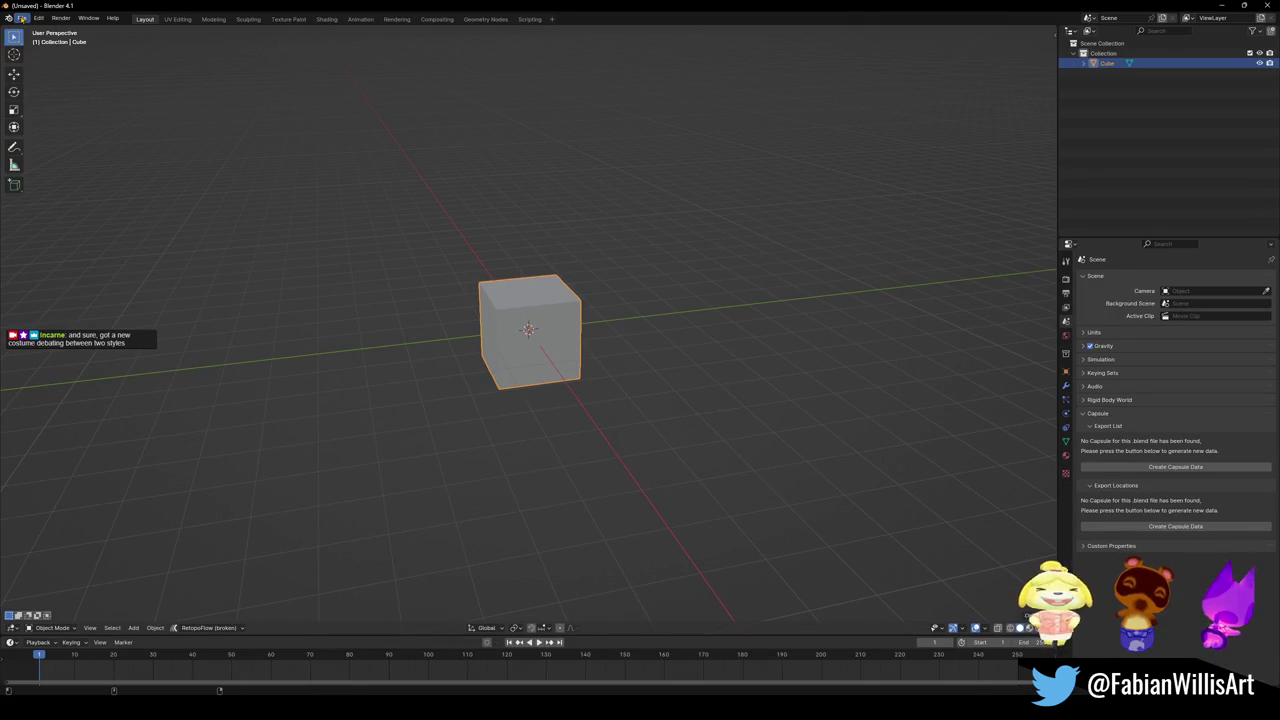
click(21, 19)
mouse_move(42, 50)
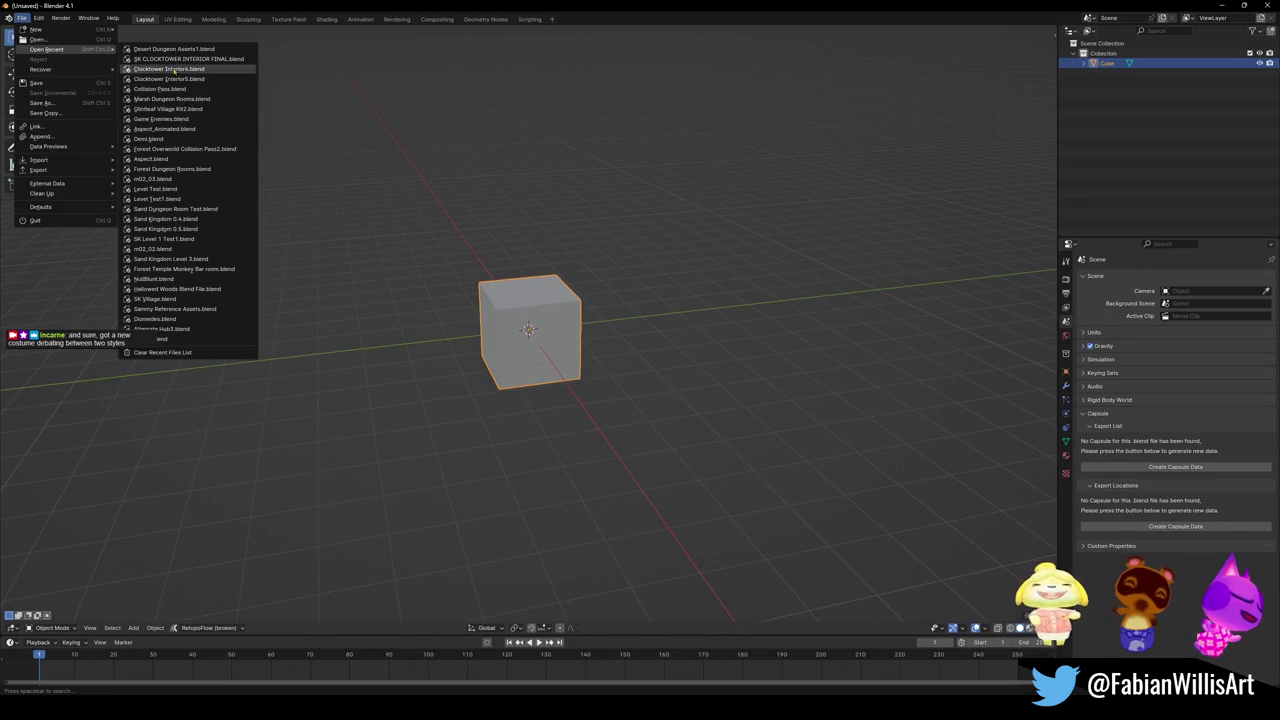
click(150, 138)
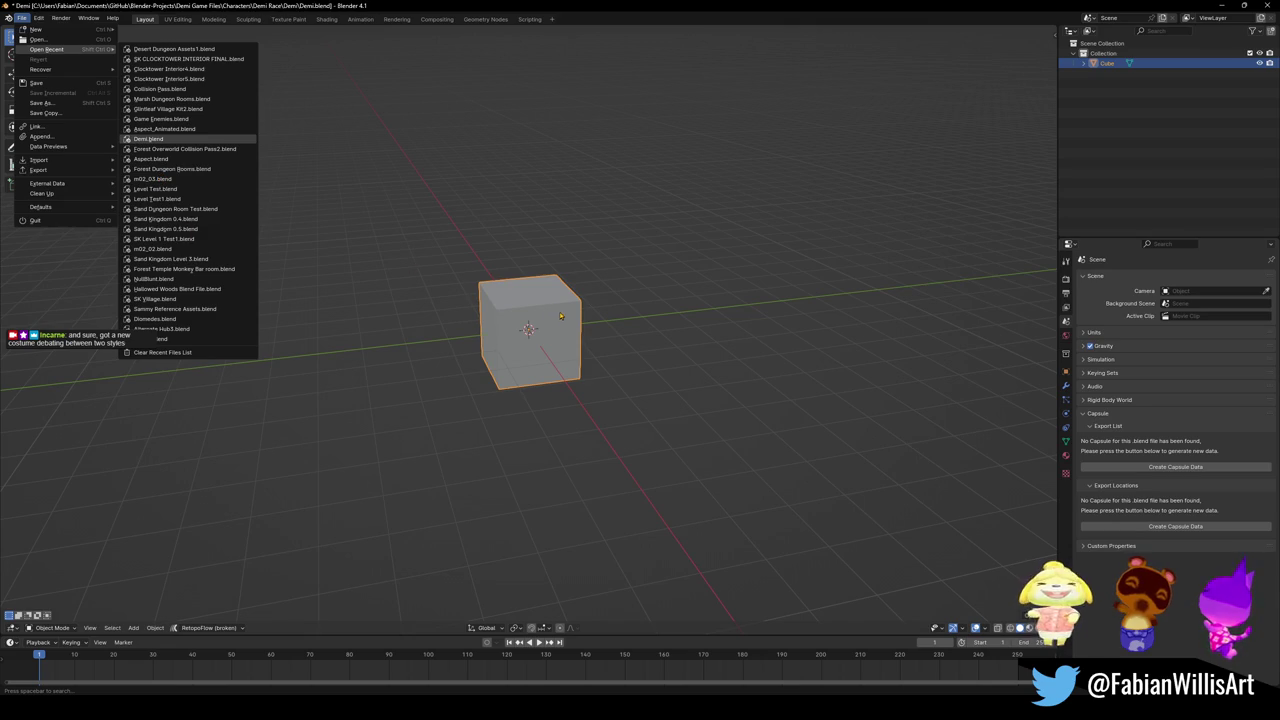
drag(527, 378, 620, 323)
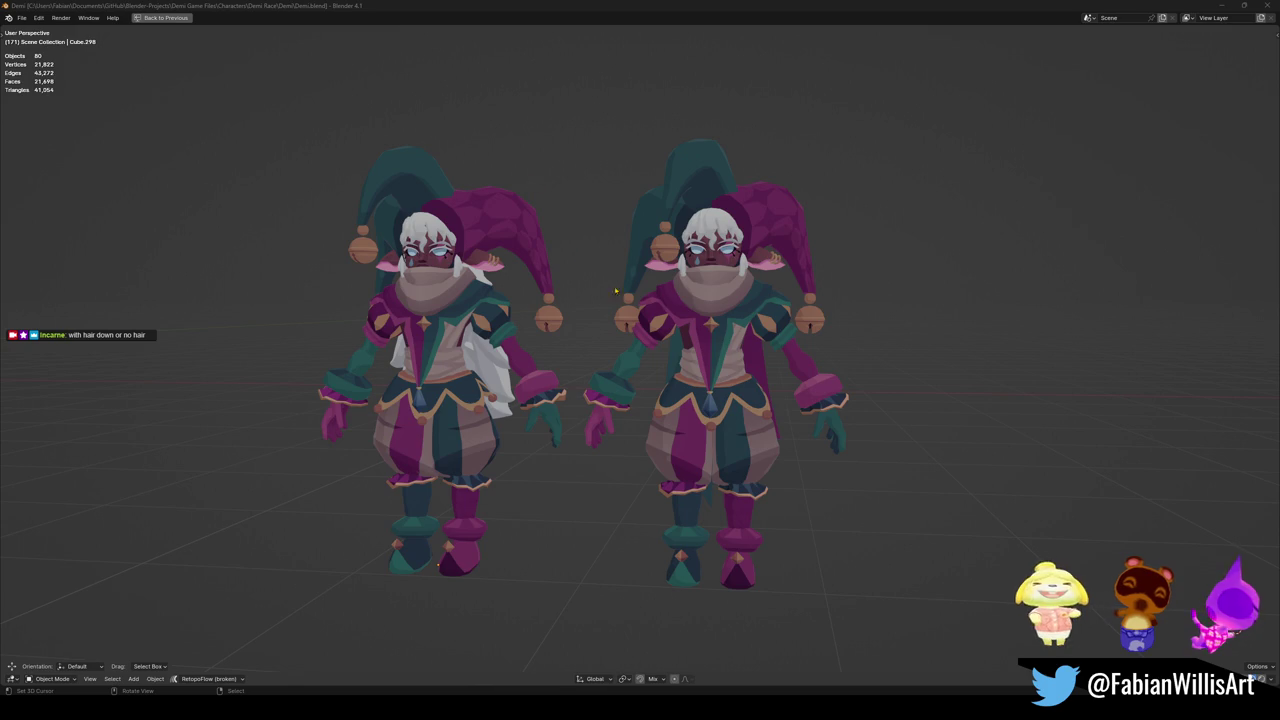
drag(620, 323, 675, 350)
mouse_move(790, 365)
mouse_down()
mouse_move(755, 386)
mouse_move(1058, 394)
mouse_move(934, 374)
mouse_move(957, 323)
mouse_move(642, 330)
mouse_move(655, 331)
mouse_up()
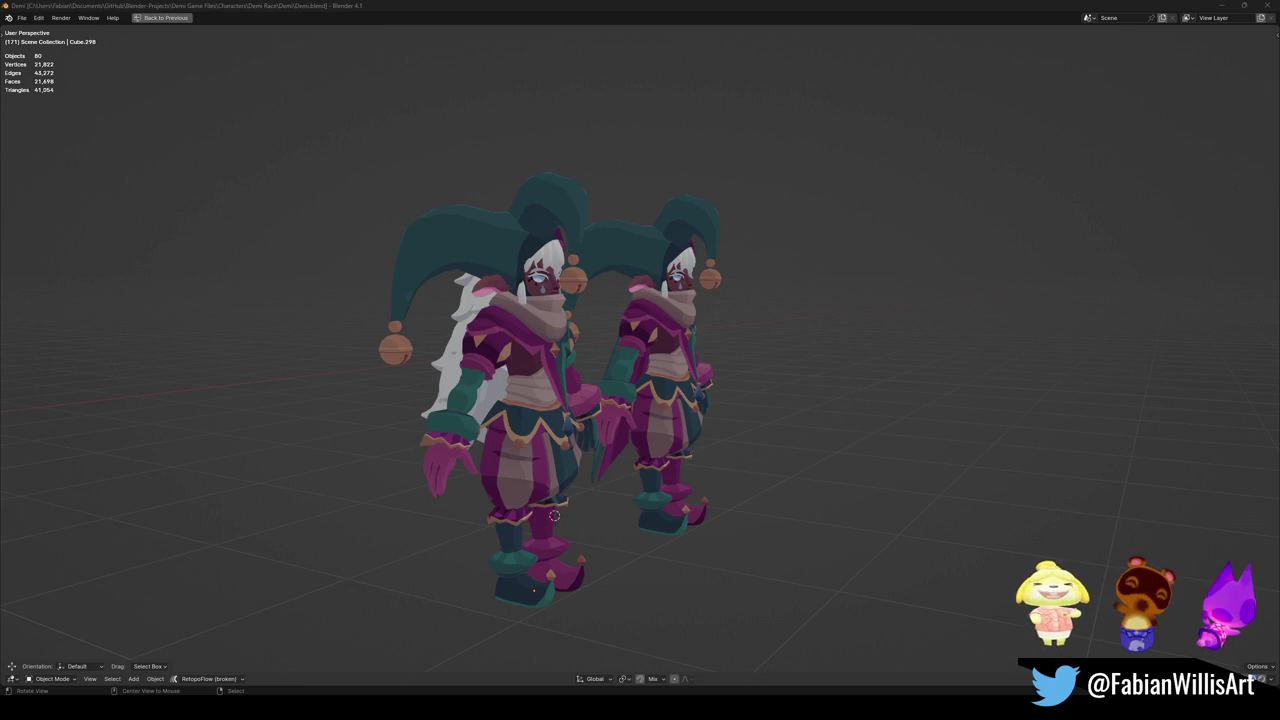
mouse_move(717, 370)
mouse_down()
mouse_move(803, 343)
mouse_move(760, 345)
mouse_move(705, 322)
mouse_move(695, 312)
mouse_move(718, 299)
mouse_move(733, 341)
mouse_move(538, 346)
mouse_move(657, 354)
mouse_up()
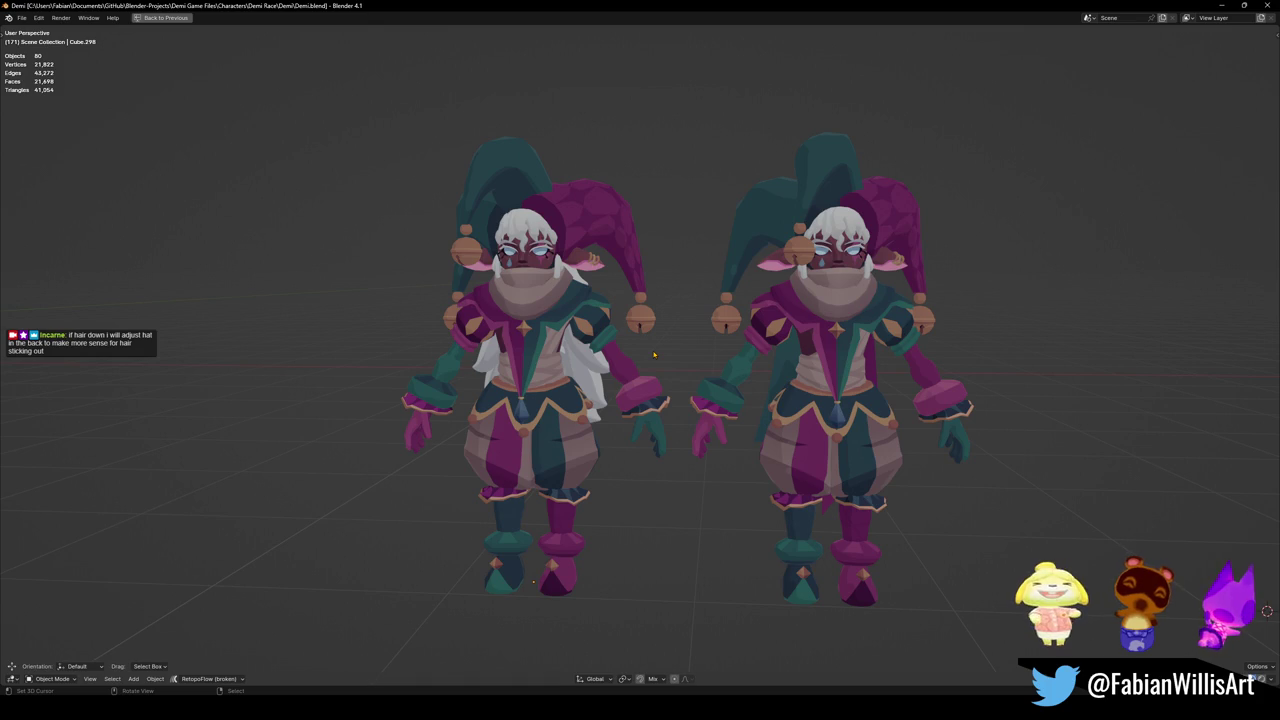
scroll(635, 358, up, 4)
scroll(635, 358, down, 1)
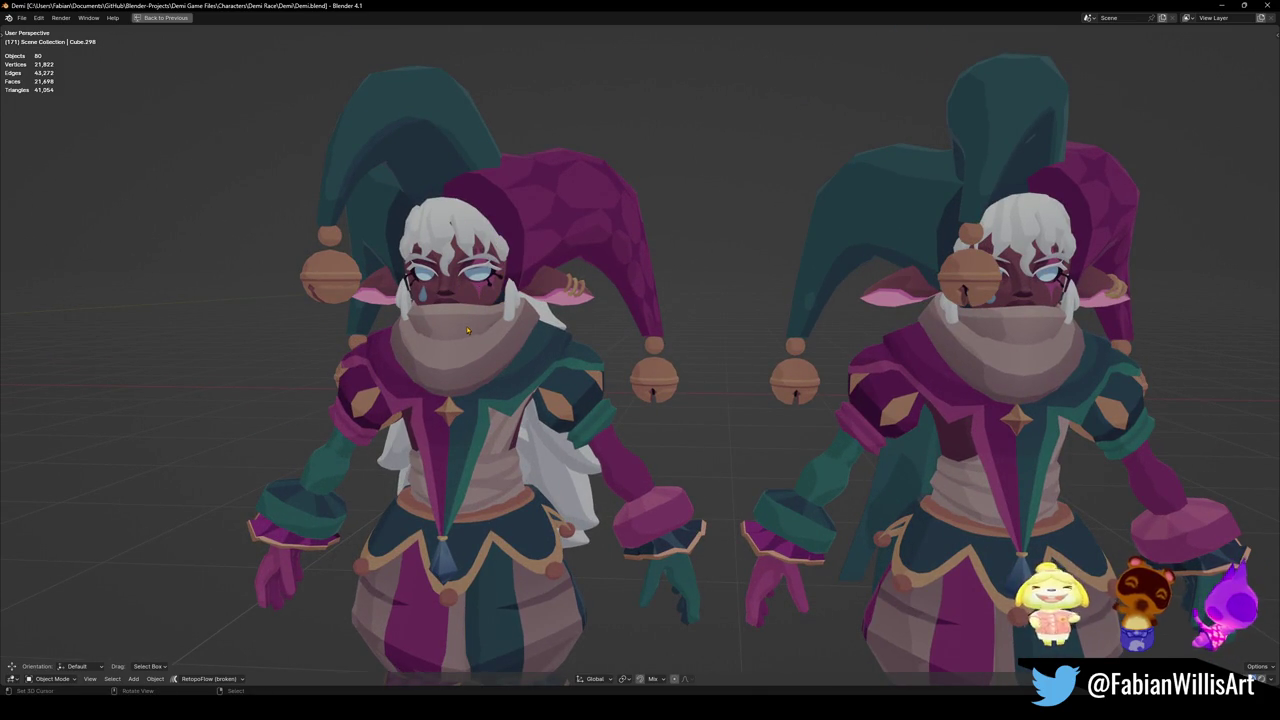
scroll(491, 311, down, 3)
scroll(595, 318, up, 1)
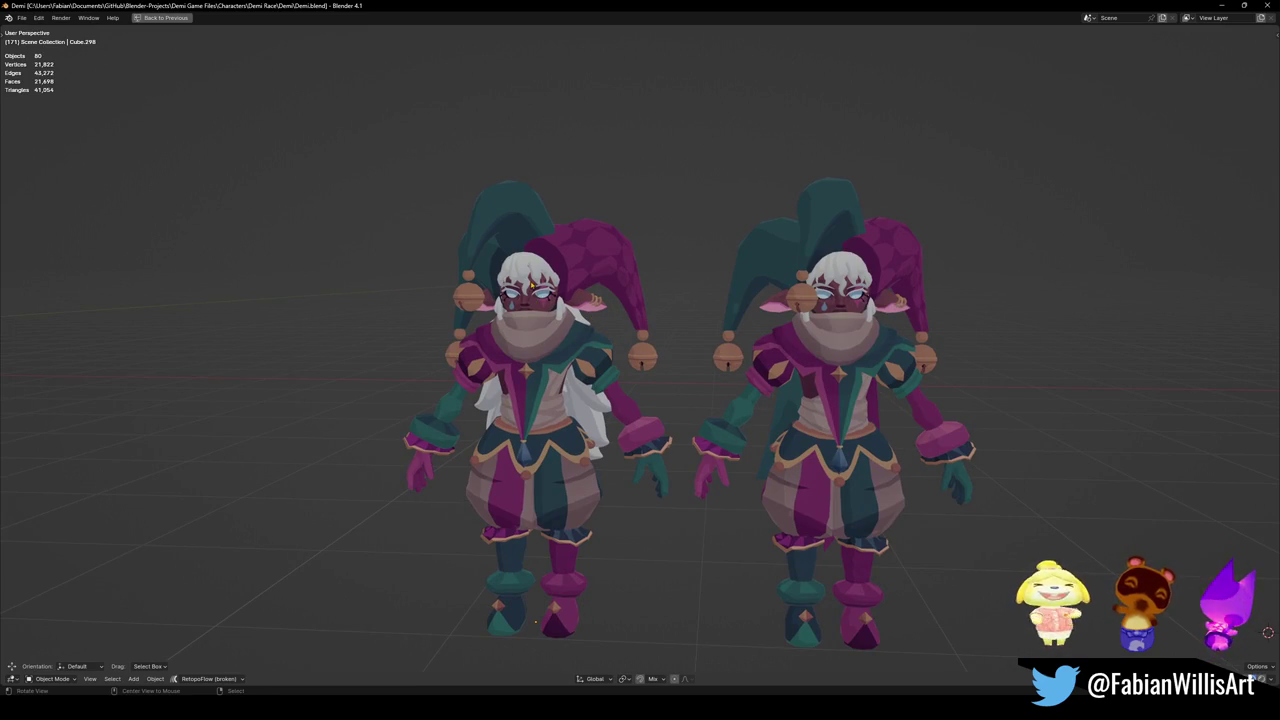
scroll(535, 622, up, 5)
mouse_move(535, 622)
mouse_down()
mouse_move(946, 641)
mouse_move(1050, 615)
mouse_move(1110, 575)
mouse_up()
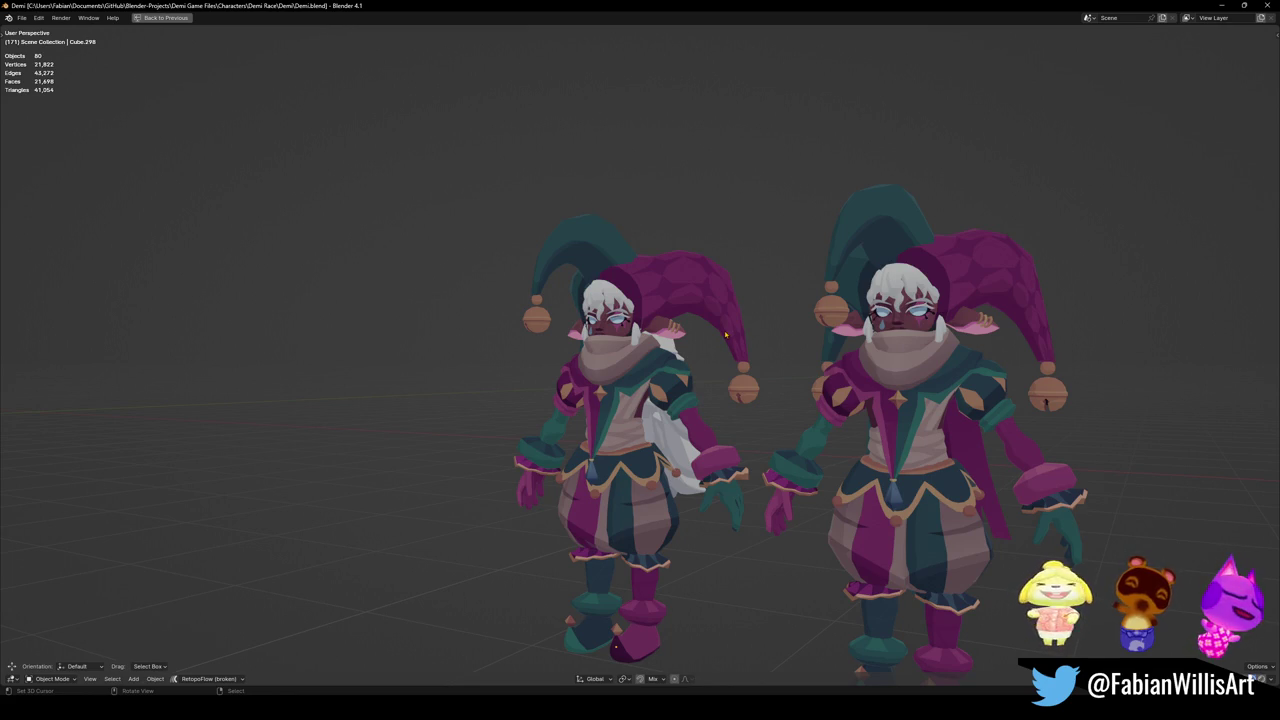
drag(900, 300, 825, 255)
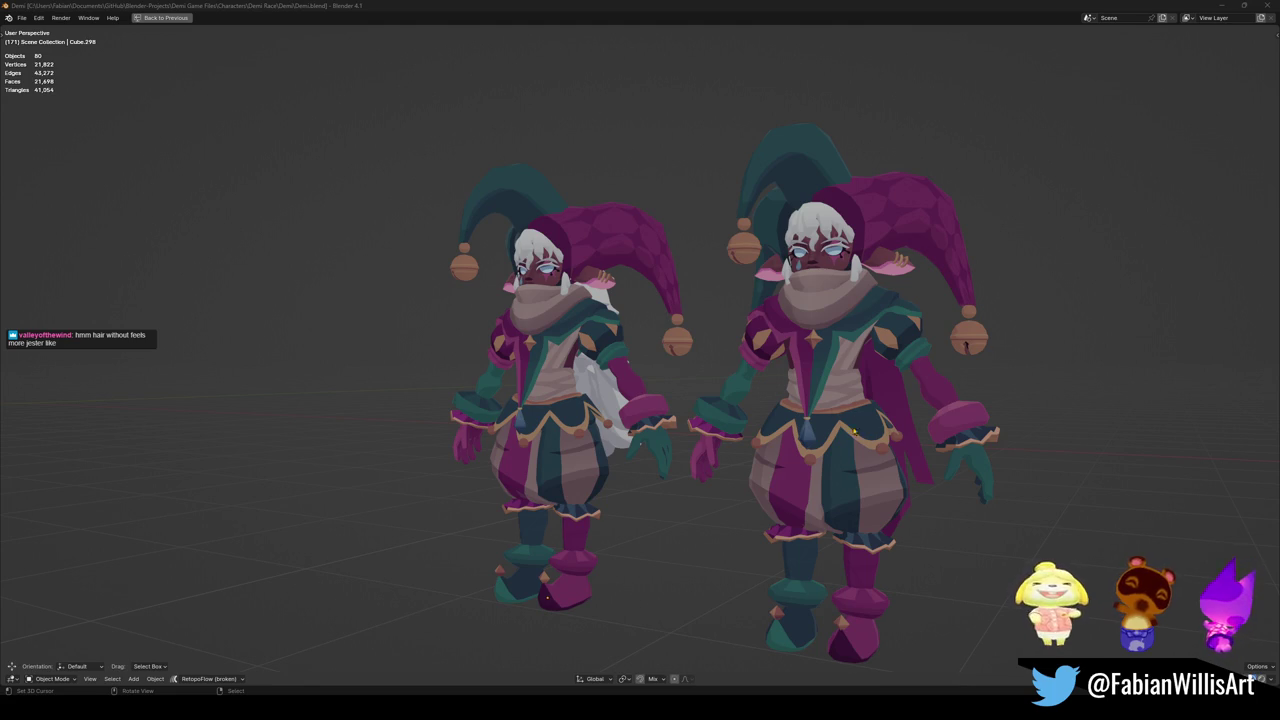
scroll(640, 380, down, 4)
drag(745, 375, 806, 369)
mouse_move(640, 380)
mouse_down()
mouse_move(600, 382)
mouse_move(650, 380)
mouse_up()
click(480, 528)
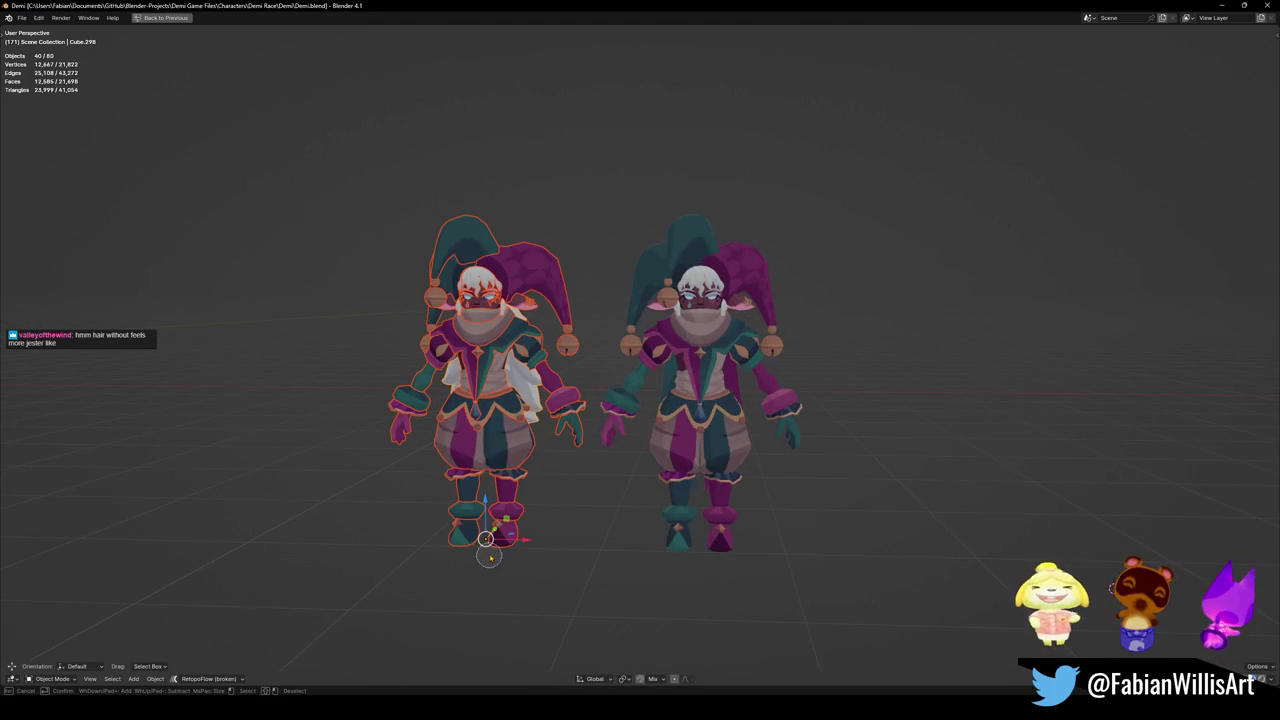
Delete the left white-haired jester, orbit the remaining one, then bring the deleted jester back.
key(Delete)
mouse_move(640, 400)
mouse_down()
mouse_move(750, 430)
mouse_move(1012, 546)
mouse_move(918, 543)
mouse_move(751, 457)
mouse_move(766, 449)
mouse_move(600, 406)
mouse_move(534, 406)
mouse_move(528, 421)
mouse_up()
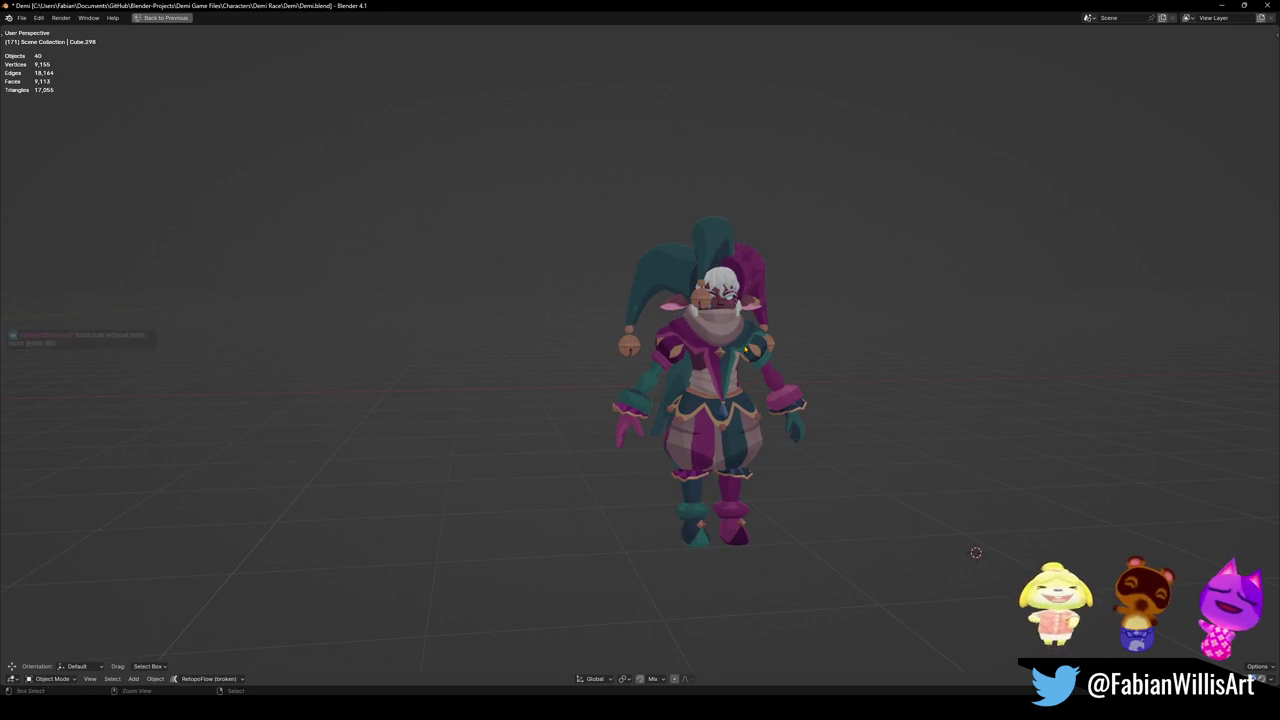
key(alt+h)
key(alt+a)
scroll(700, 262, up, 5)
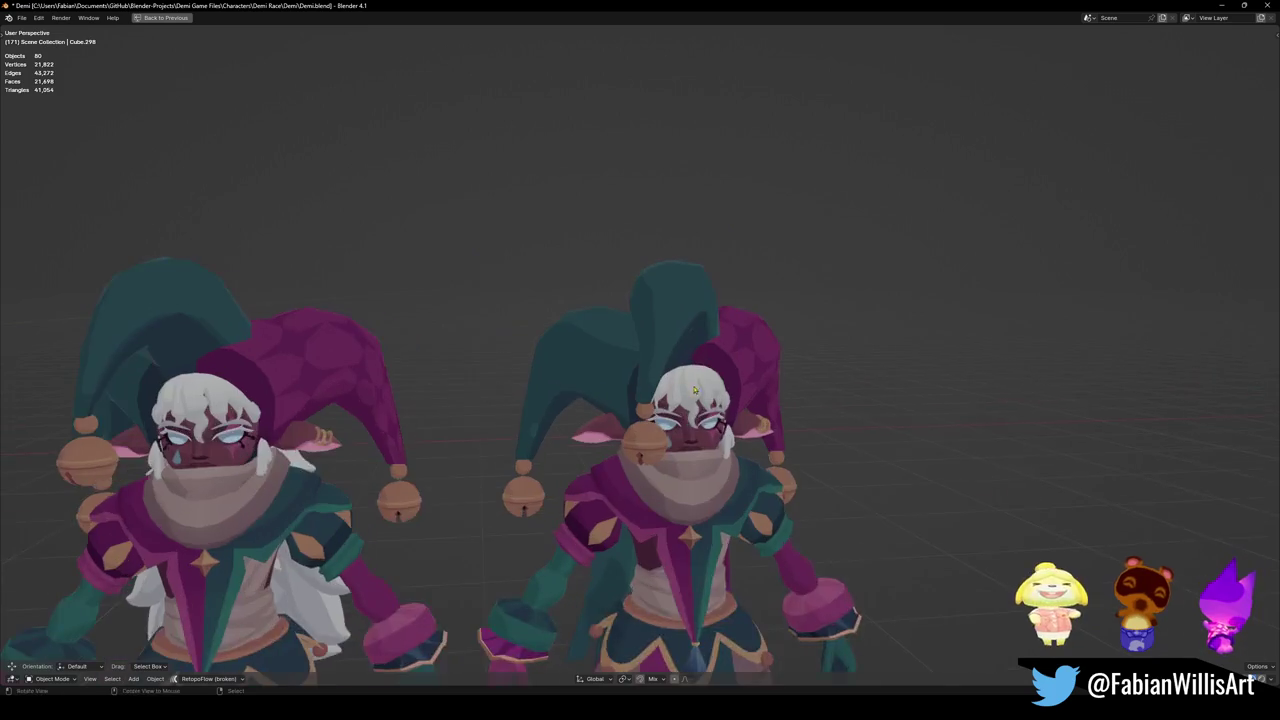
Bevel the edge loop at the tip of the right jester's green hat.
click(648, 447)
scroll(648, 447, up, 2)
key(Tab)
scroll(628, 400, up, 5)
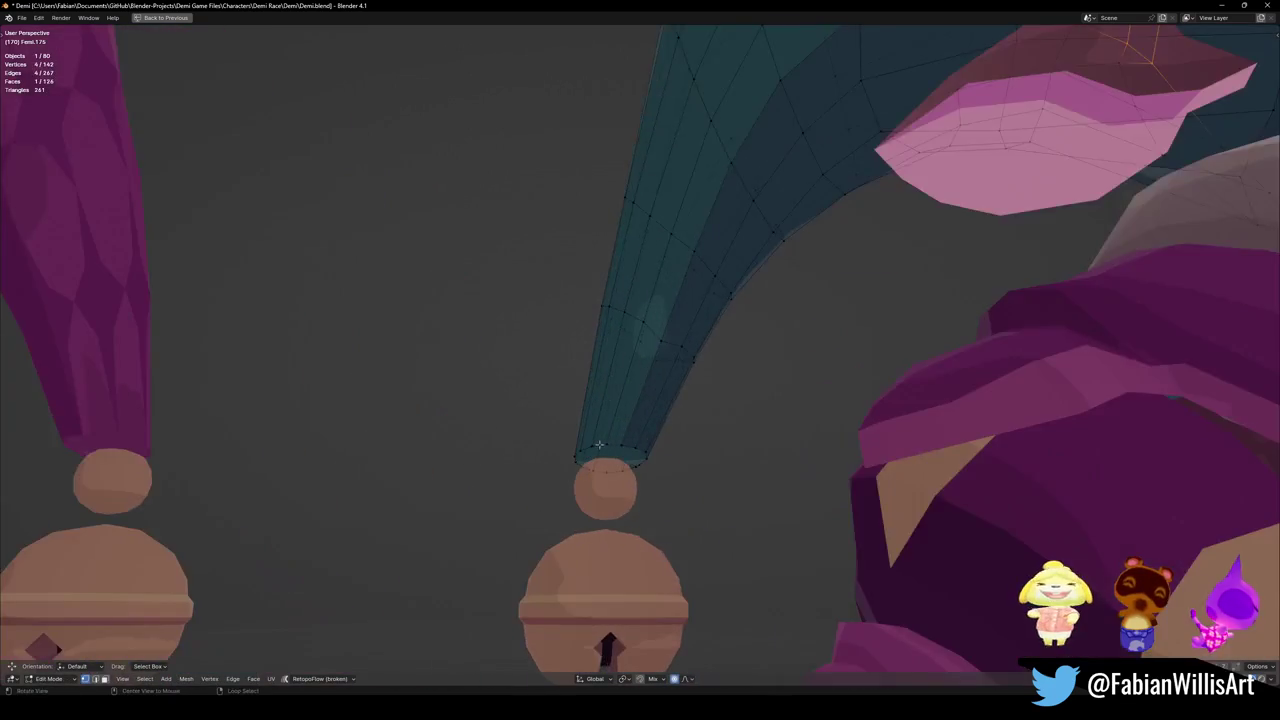
alt+click(609, 458)
key(ctrl+b)
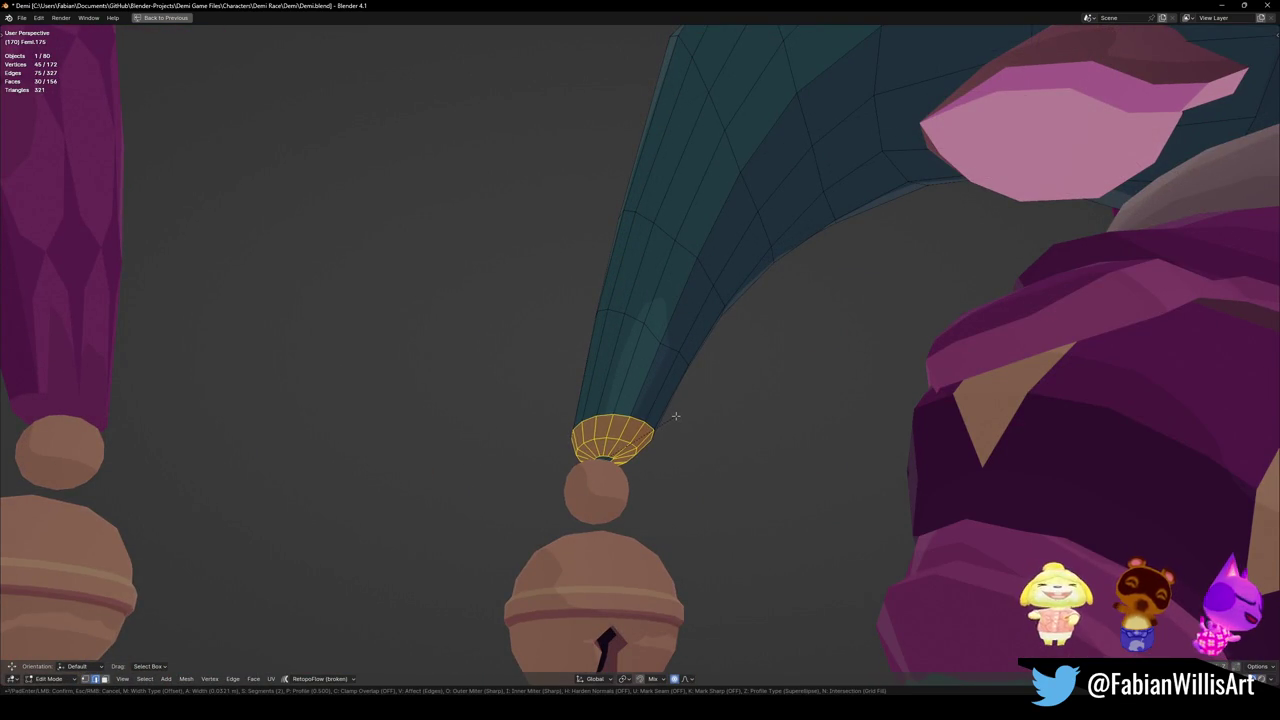
click(677, 413)
Merge the innermost tip loop at center so the green hat closes to a point.
key(alt+a)
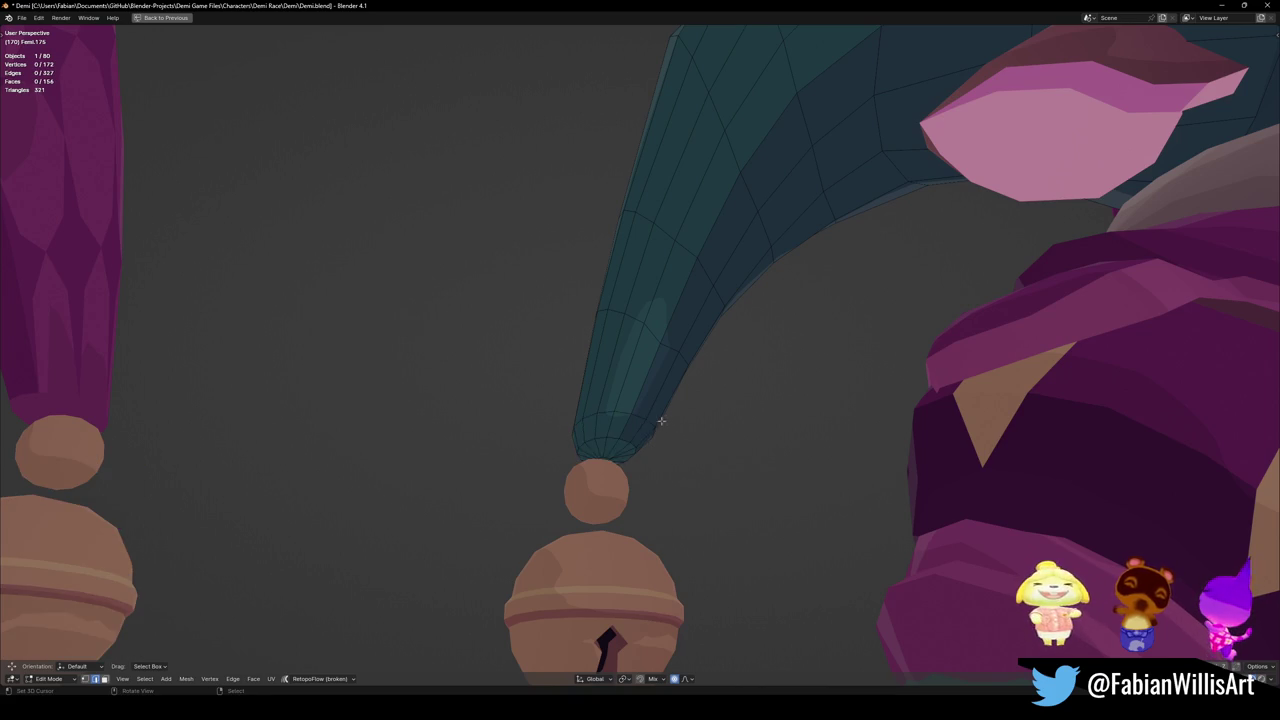
scroll(657, 420, up, 5)
alt+click(641, 409)
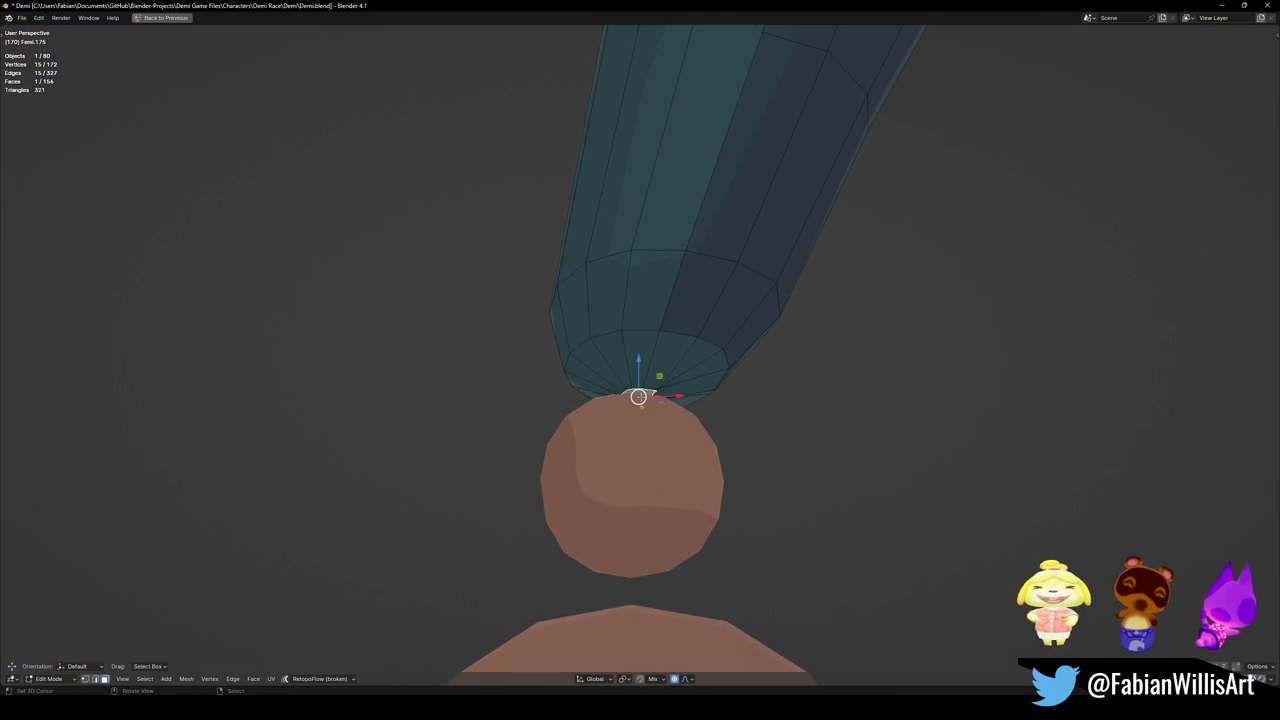
right_click(641, 409)
click(711, 406)
scroll(711, 406, down, 3)
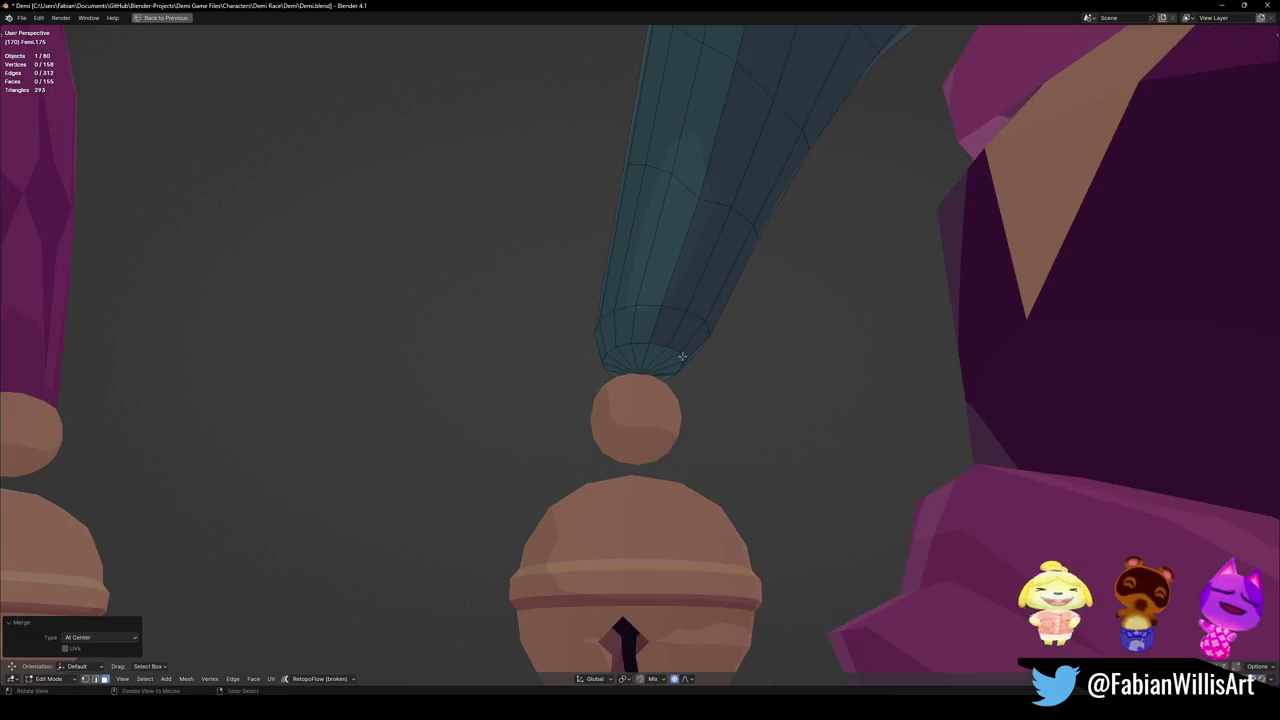
alt+click(672, 325)
key(Tab)
Orbit around both jesters and select the purple hat.
scroll(674, 331, down, 5)
mouse_move(720, 340)
mouse_down()
mouse_move(655, 361)
mouse_move(762, 396)
mouse_up()
click(762, 396)
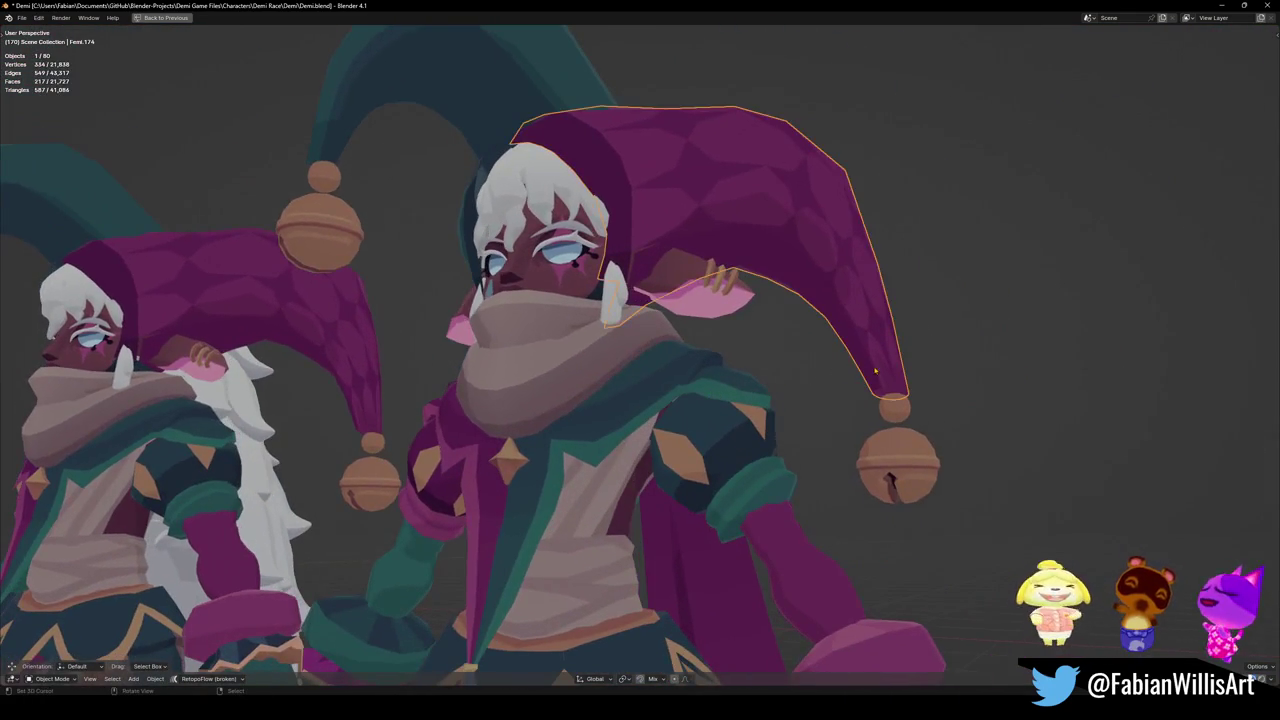
Merge duplicate vertices by distance across the whole purple hat mesh.
key(Tab)
key(KP_Decimal)
key(alt+a)
key(ctrl+z)
drag(685, 427, 678, 425)
click(678, 425)
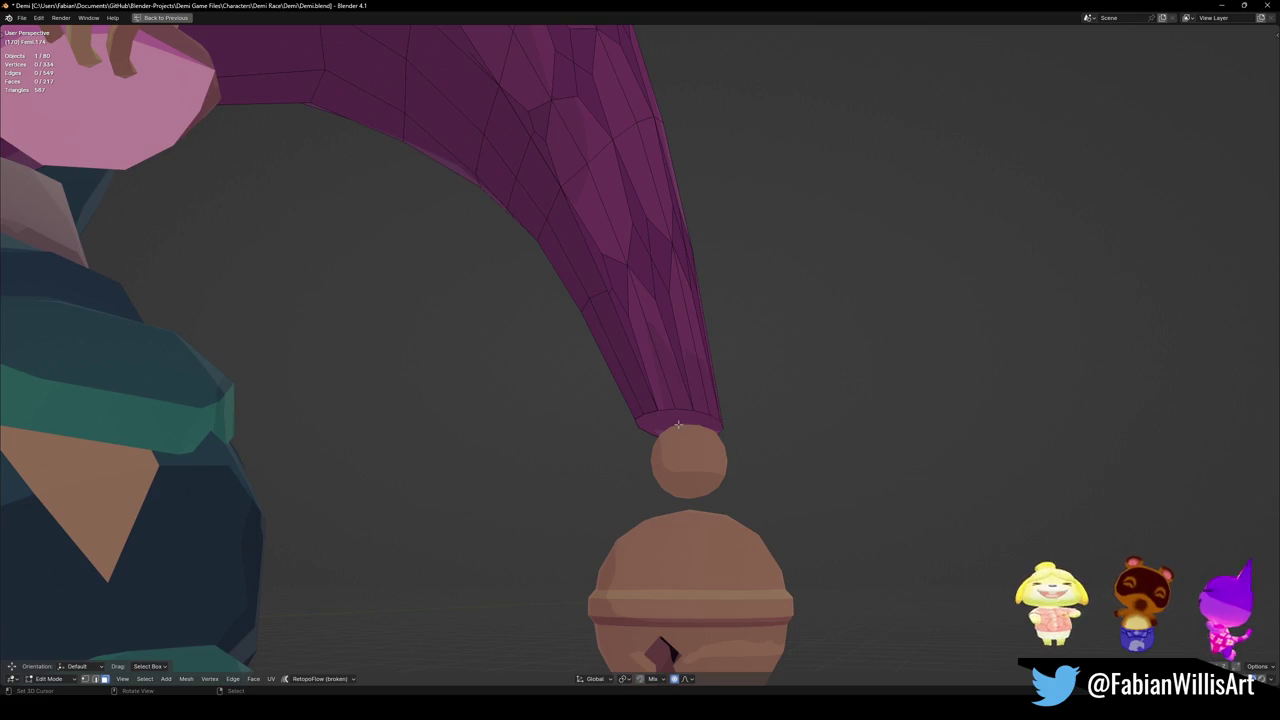
key(a)
right_click(678, 425)
click(674, 426)
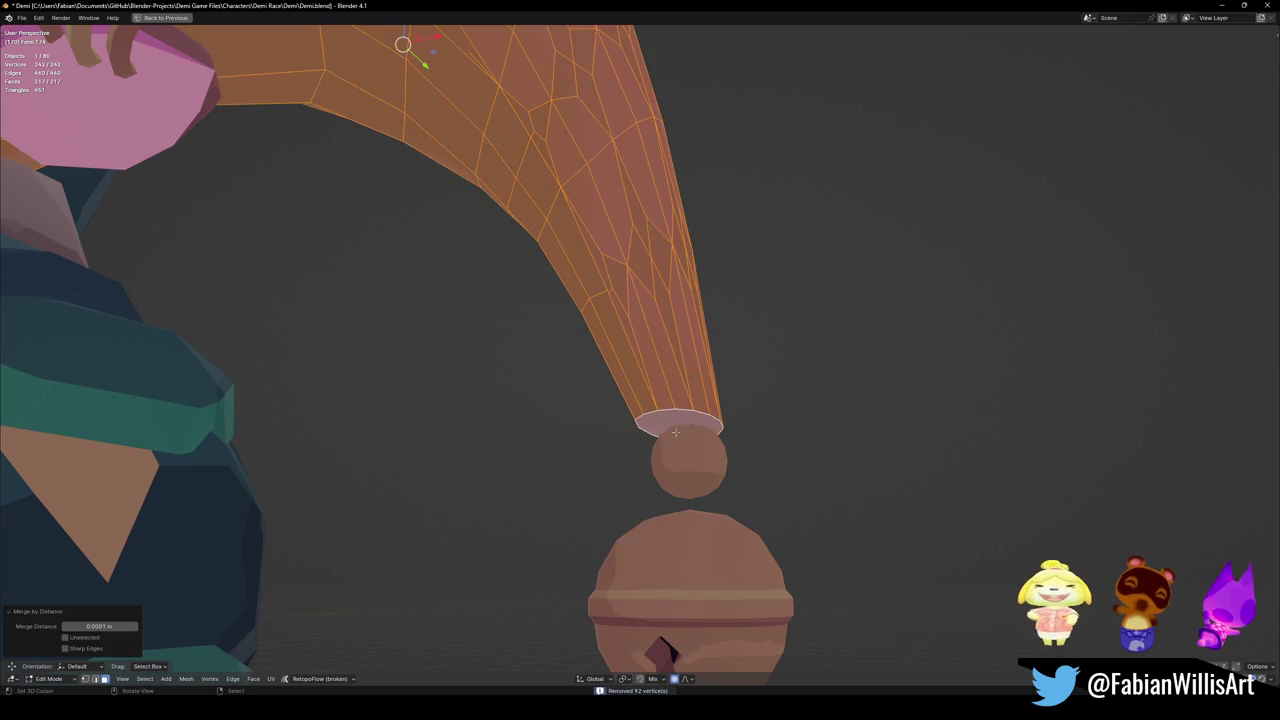
Bevel the purple hat's tip face twice.
key(alt+a)
click(678, 426)
key(ctrl+b)
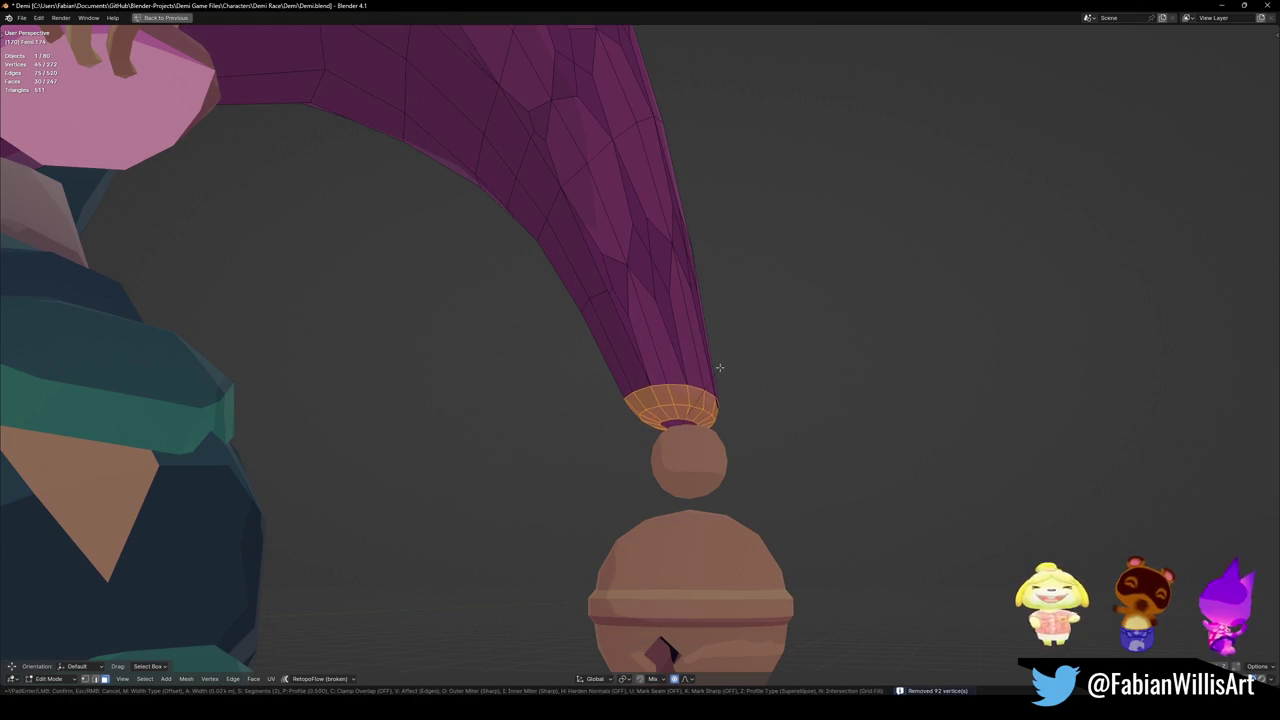
click(720, 378)
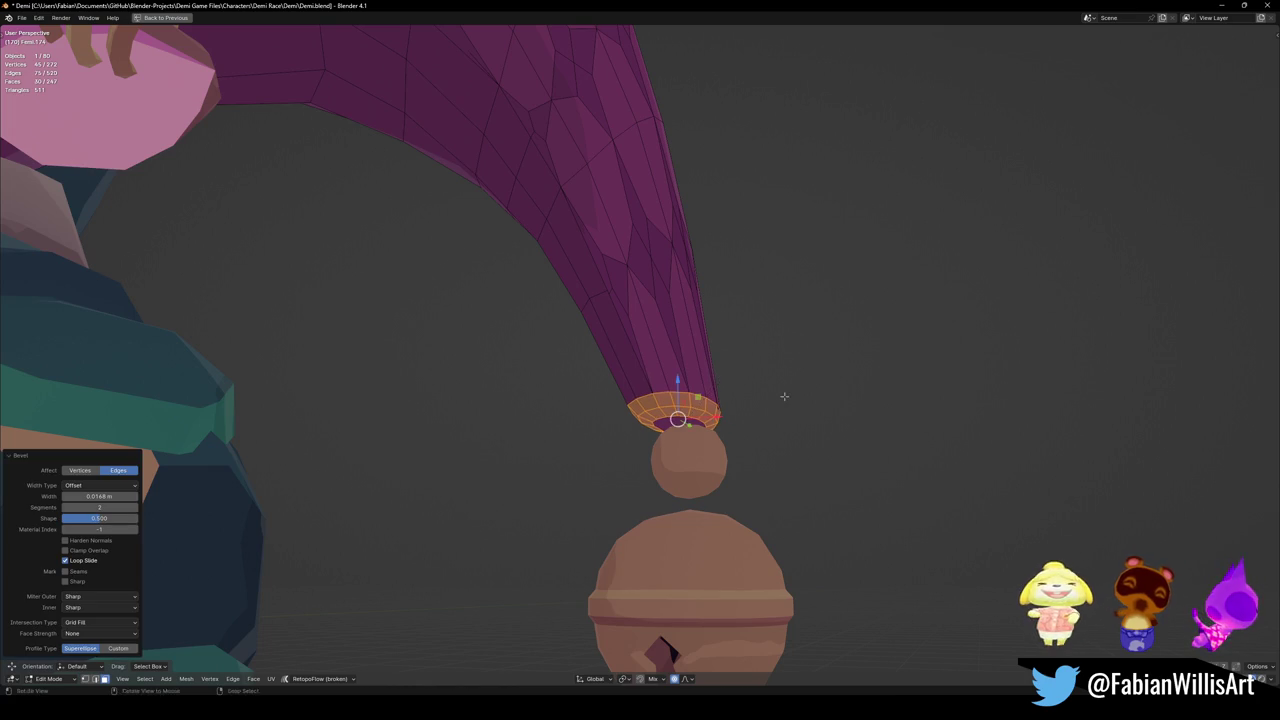
scroll(784, 396, down, 5)
scroll(631, 380, up, 5)
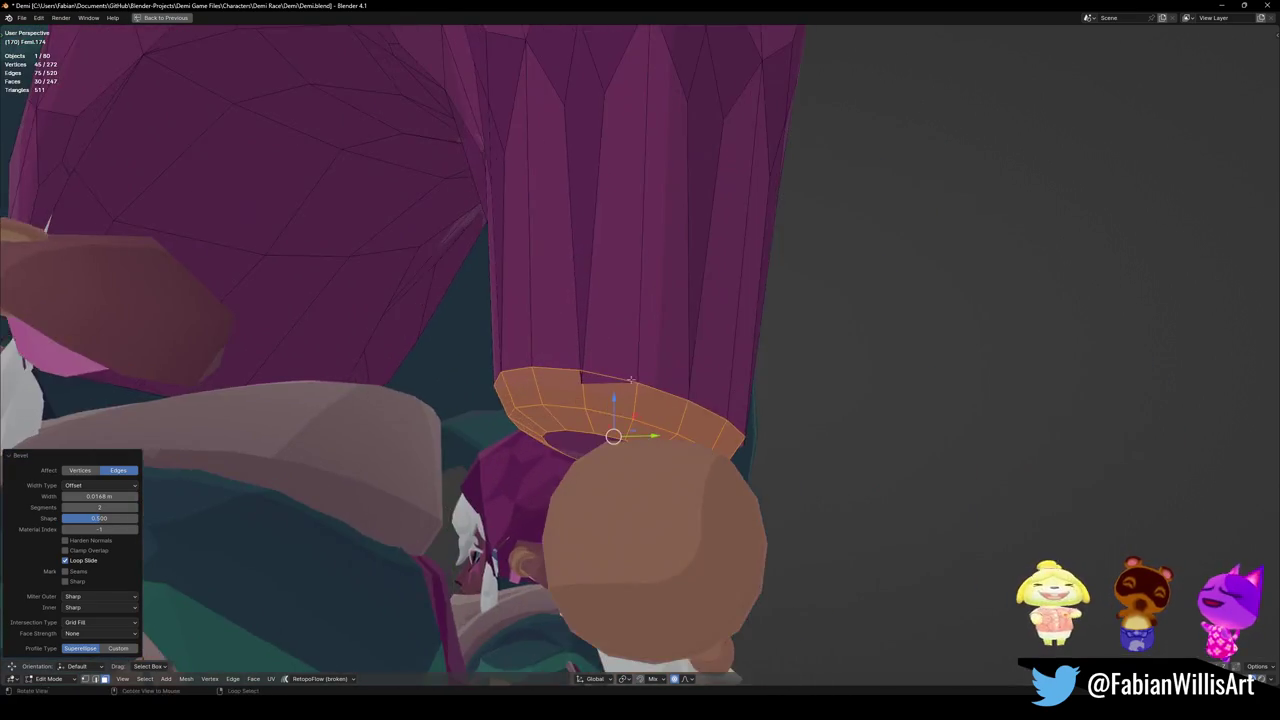
drag(631, 380, 682, 377)
key(ctrl+b)
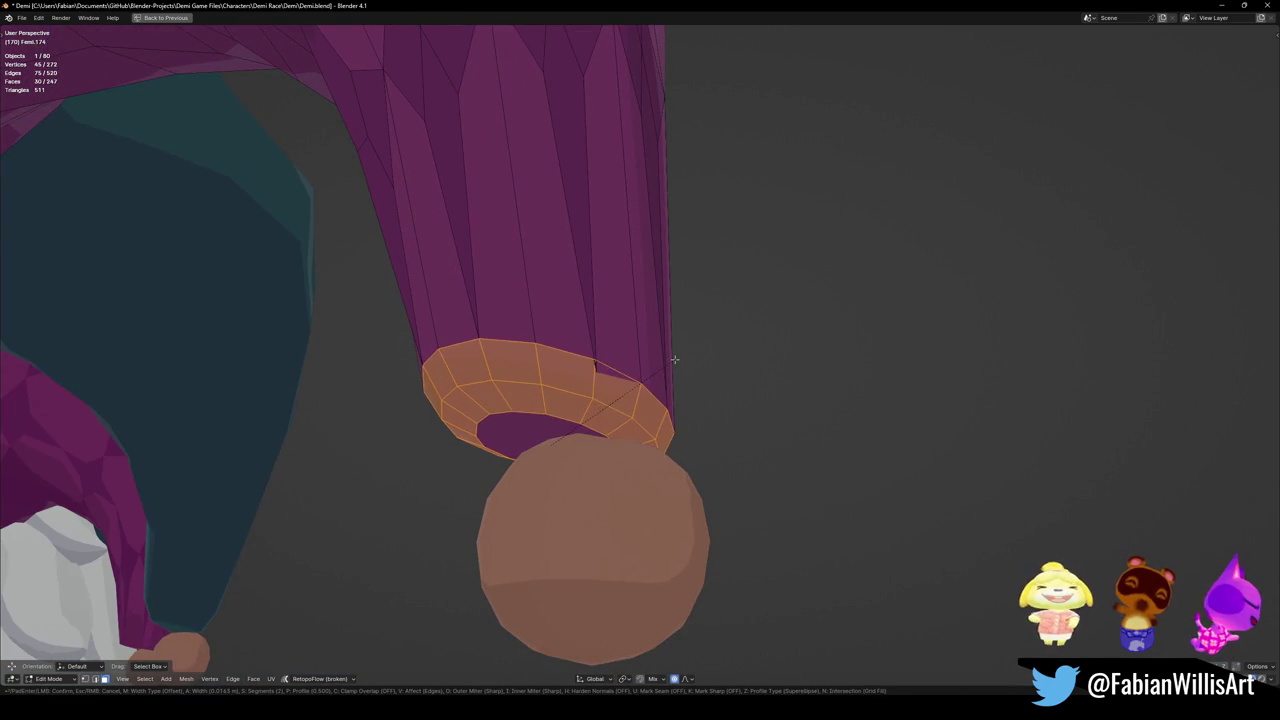
click(684, 353)
Shrink and scale down the tip loop, then merge it by distance and at center.
mouse_move(680, 354)
mouse_down()
mouse_move(563, 417)
mouse_move(547, 398)
mouse_up()
key(alt+a)
scroll(620, 340, up, 15)
click(633, 330)
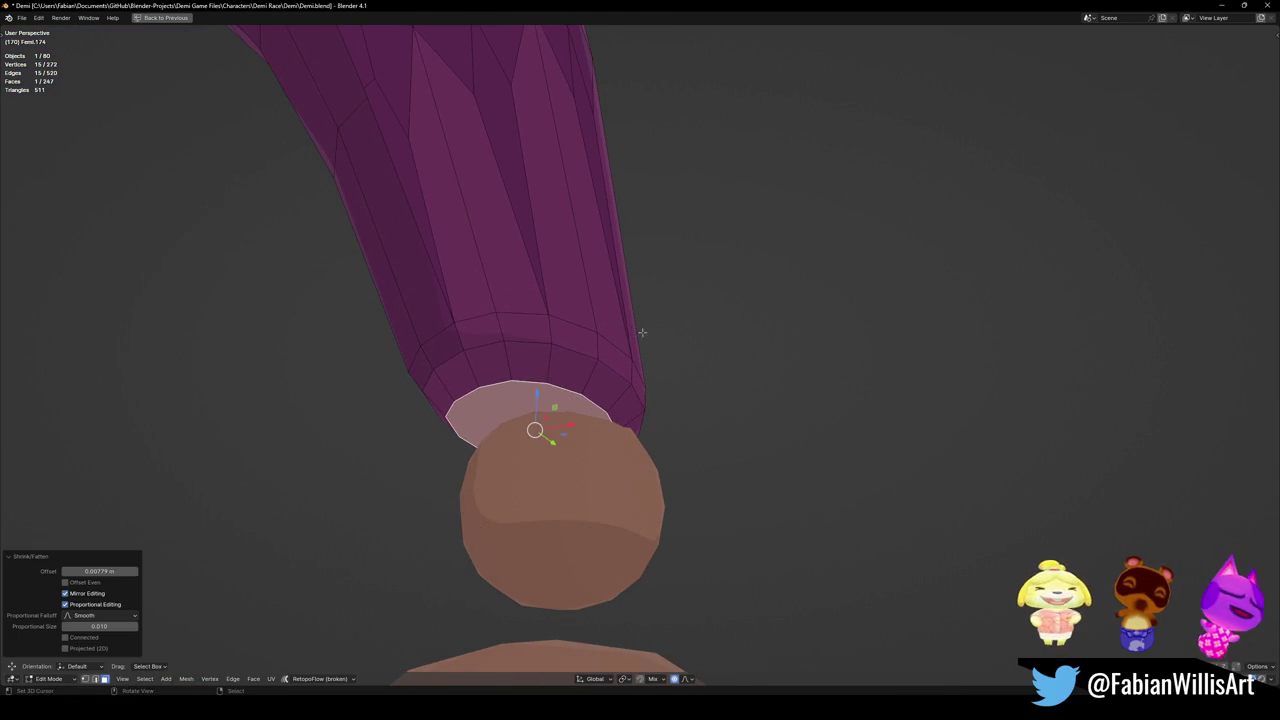
key(s)
click(572, 362)
key(q)
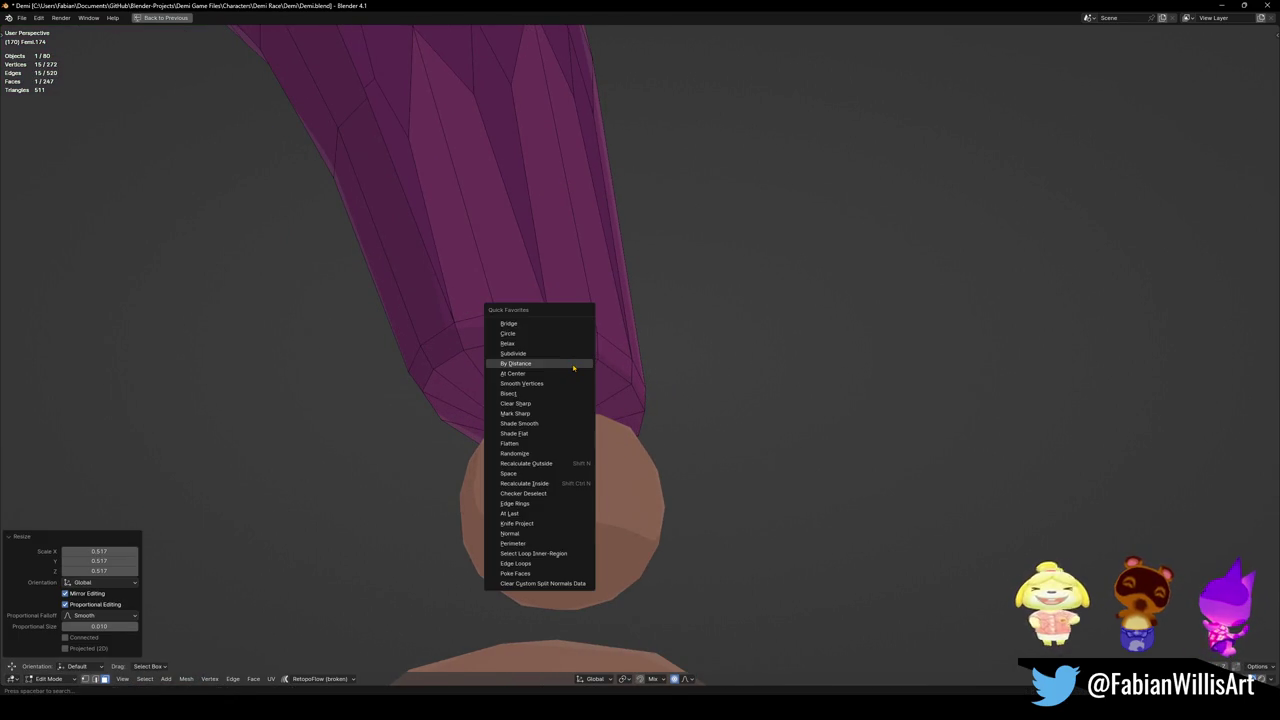
click(573, 368)
key(q)
click(561, 376)
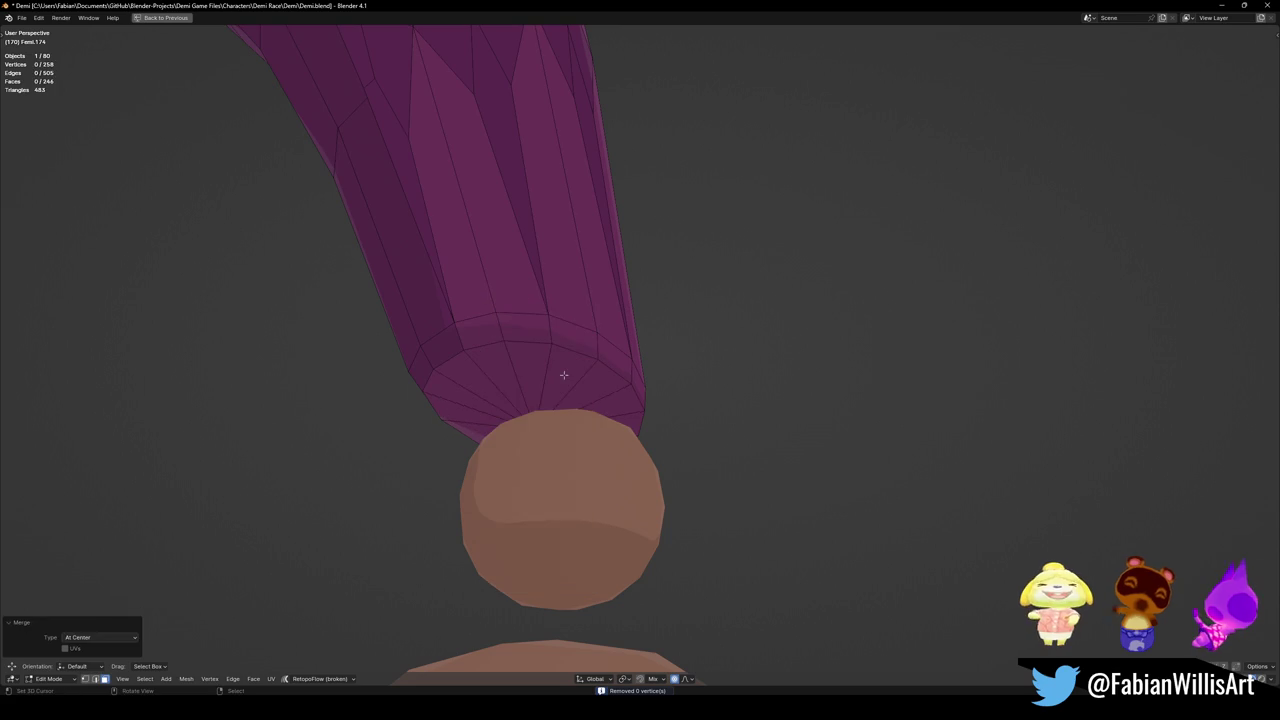
Slide two edge loops toward the purple hat's tip and return to Object Mode.
key(g)
key(g)
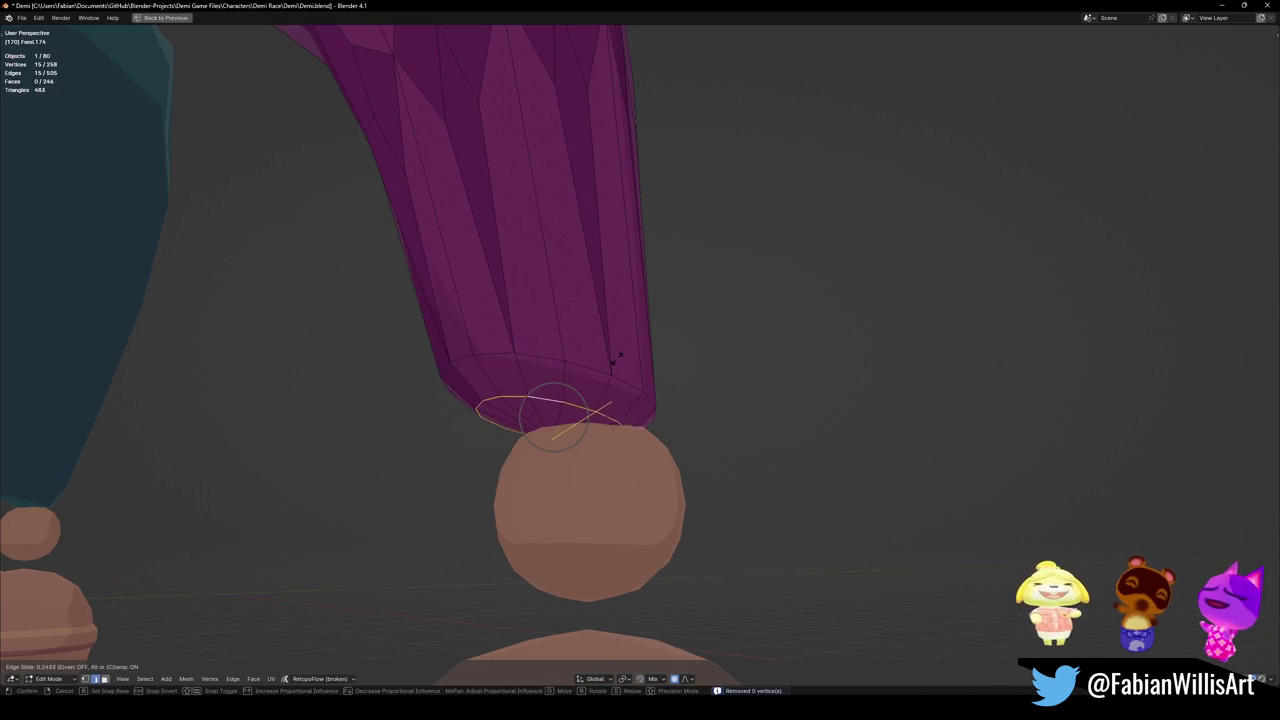
click(617, 361)
alt+click(586, 371)
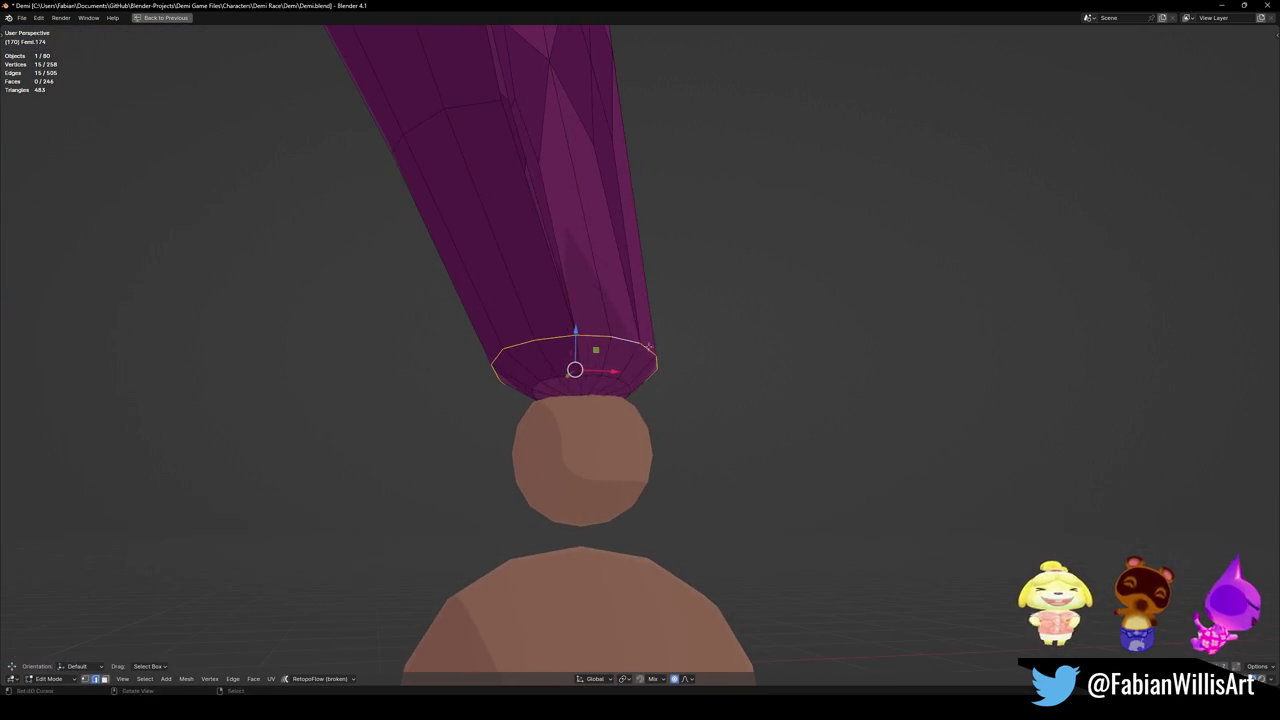
key(g)
key(g)
click(658, 336)
click(660, 334)
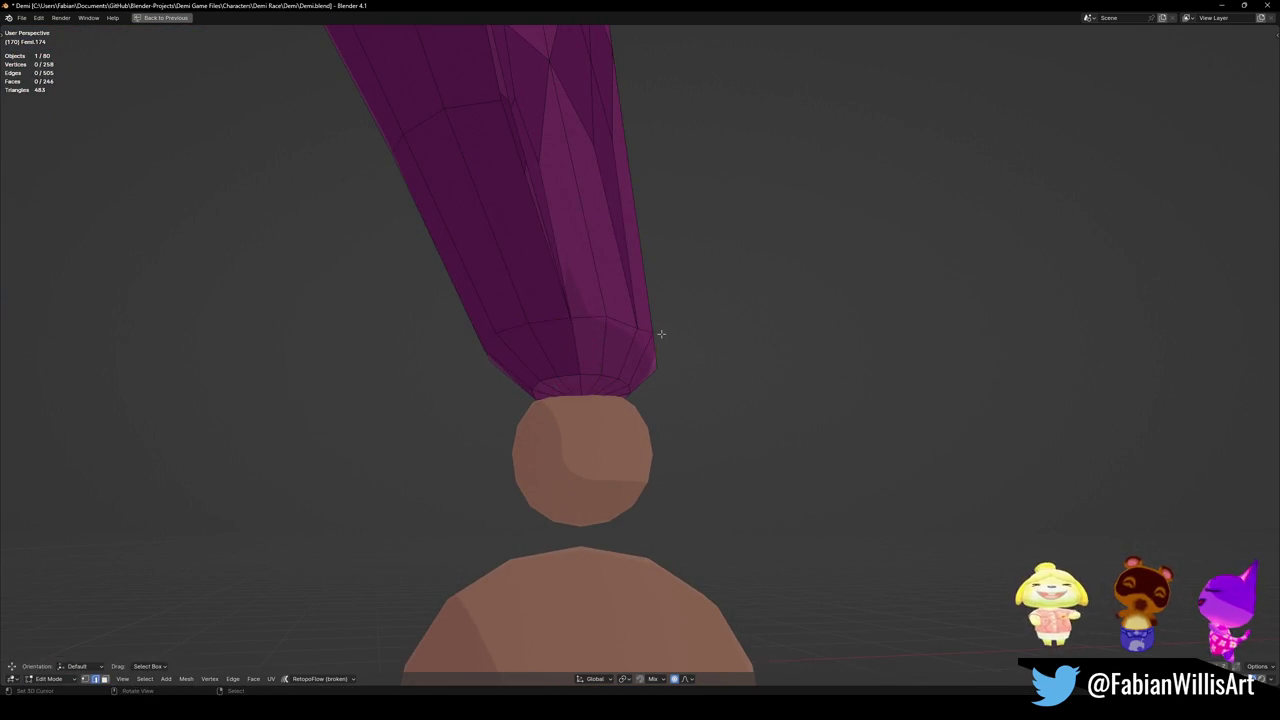
key(Tab)
Bevel the bottom edge loop of the other green hat's tip.
scroll(640, 400, down, 5)
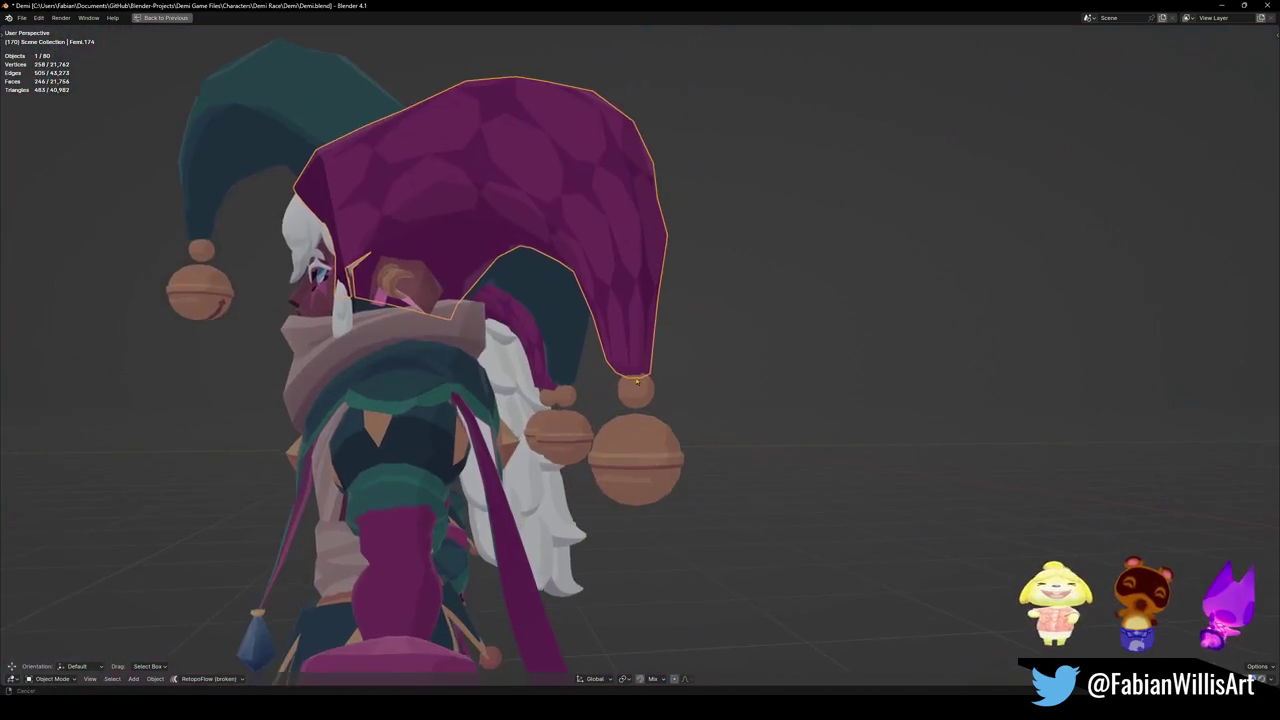
drag(633, 418, 761, 417)
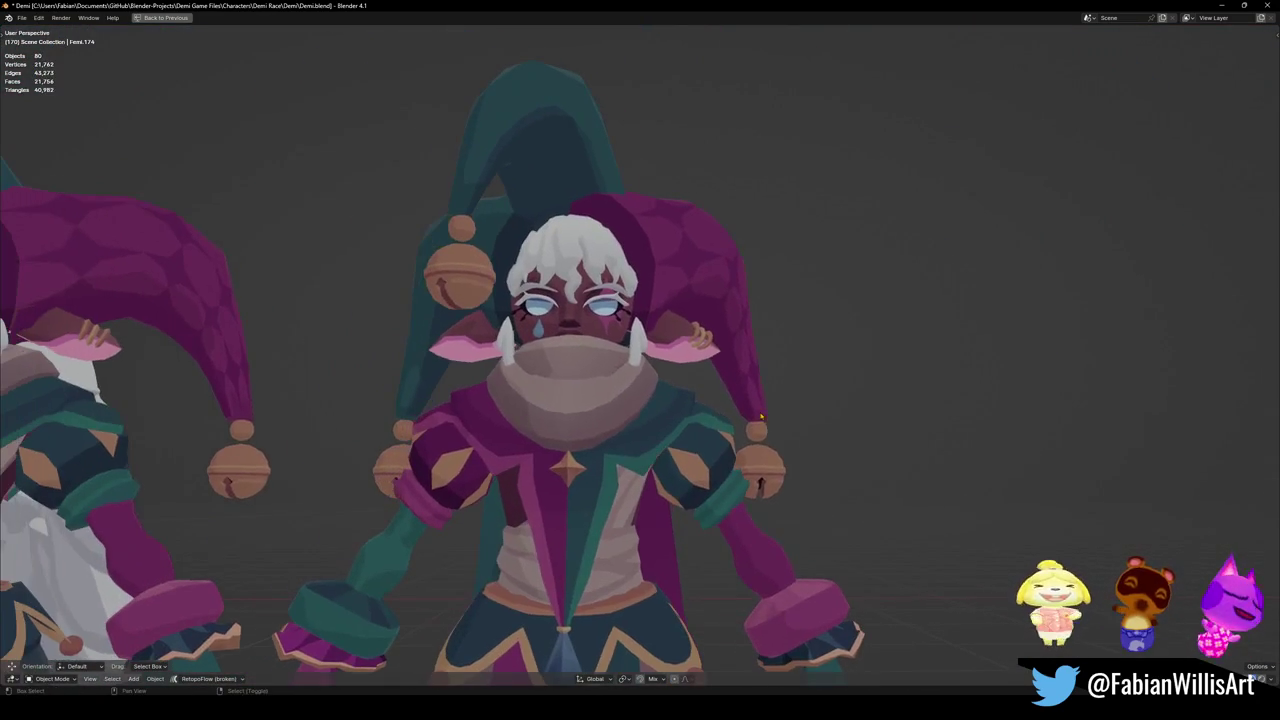
click(475, 200)
key(Tab)
scroll(619, 401, up, 8)
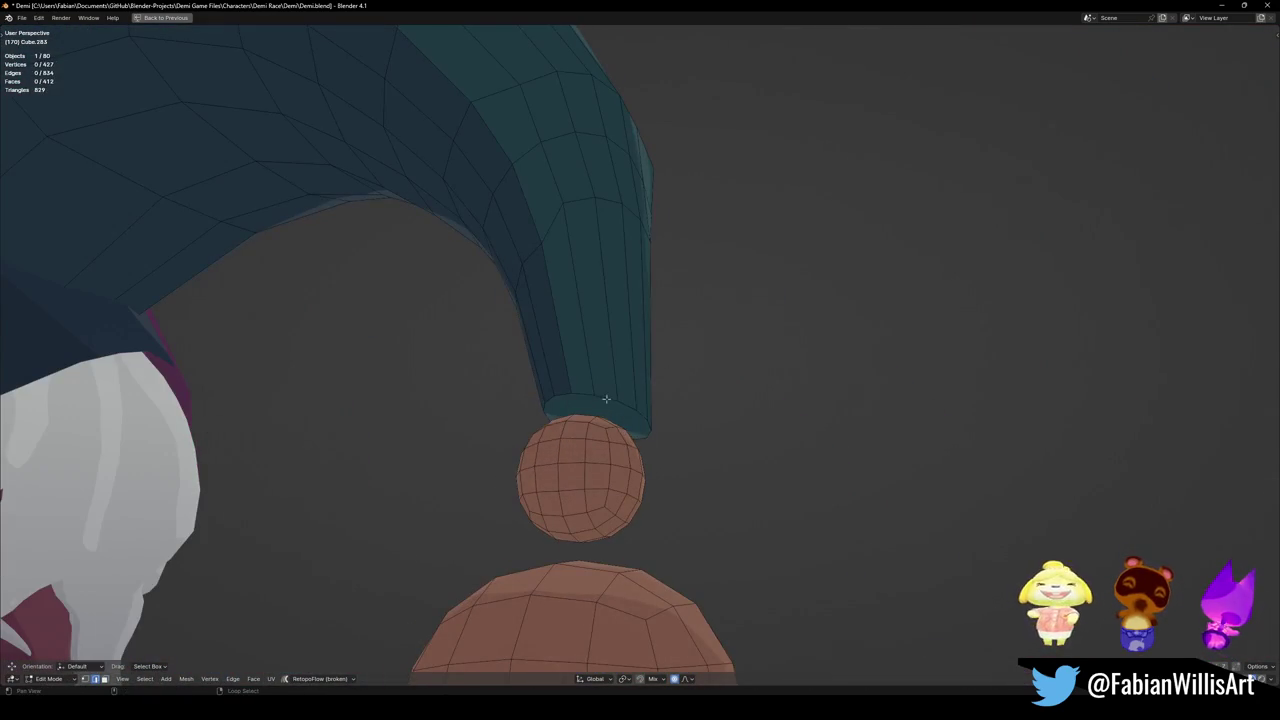
alt+click(606, 400)
key(ctrl+b)
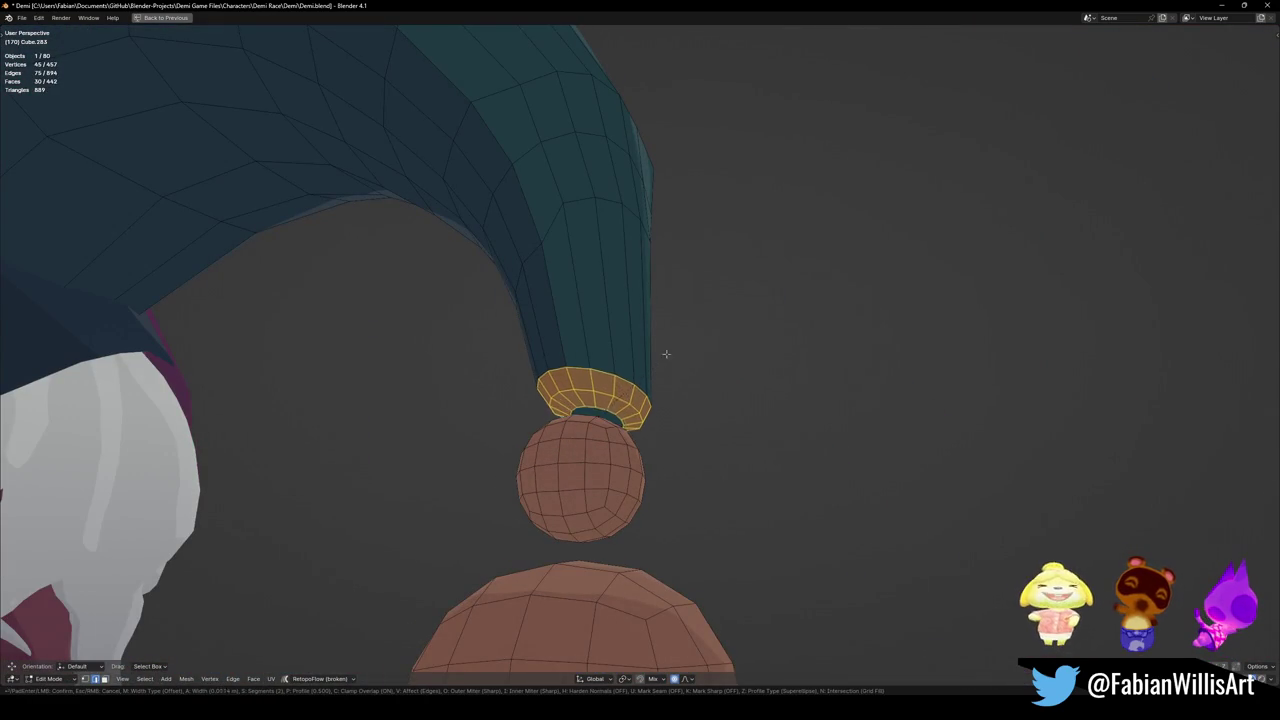
click(682, 331)
Delete the green hat's tip face and collapse its bottom ring into a closed point.
right_click(600, 423)
click(600, 423)
right_click(600, 423)
click(606, 377)
alt+click(606, 390)
alt+click(606, 370)
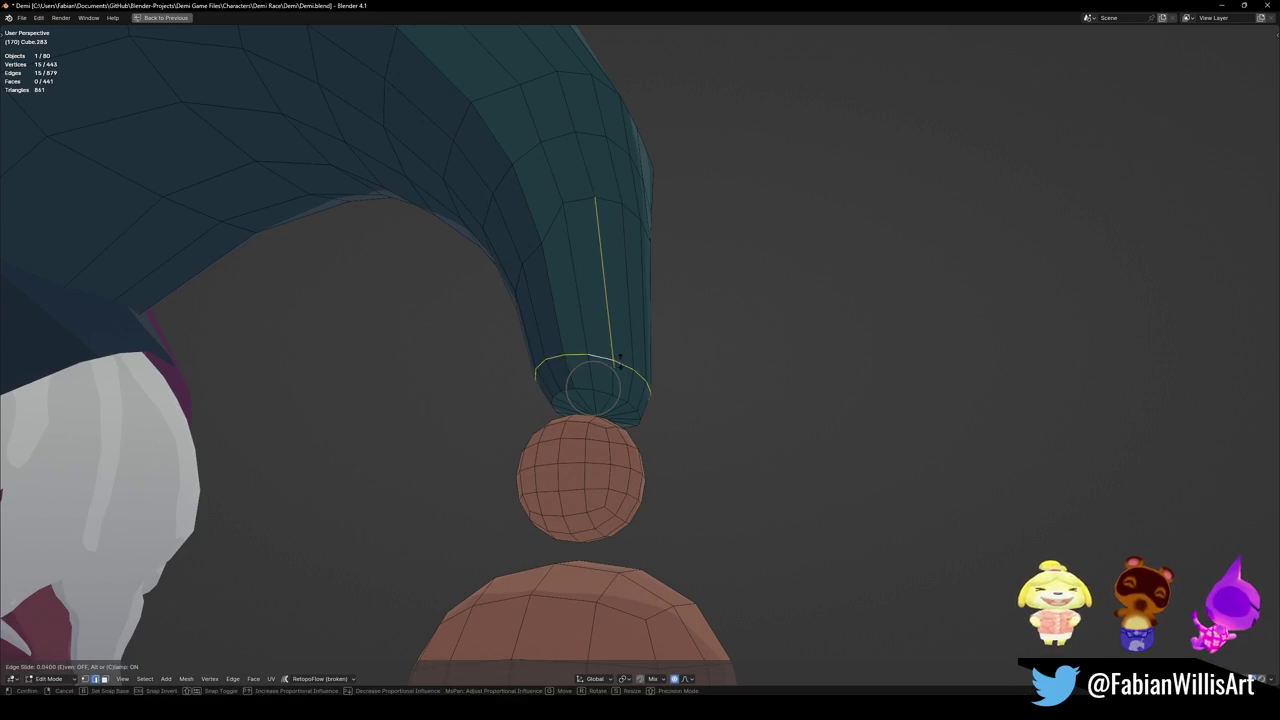
alt+click(606, 395)
key(e)
click(595, 408)
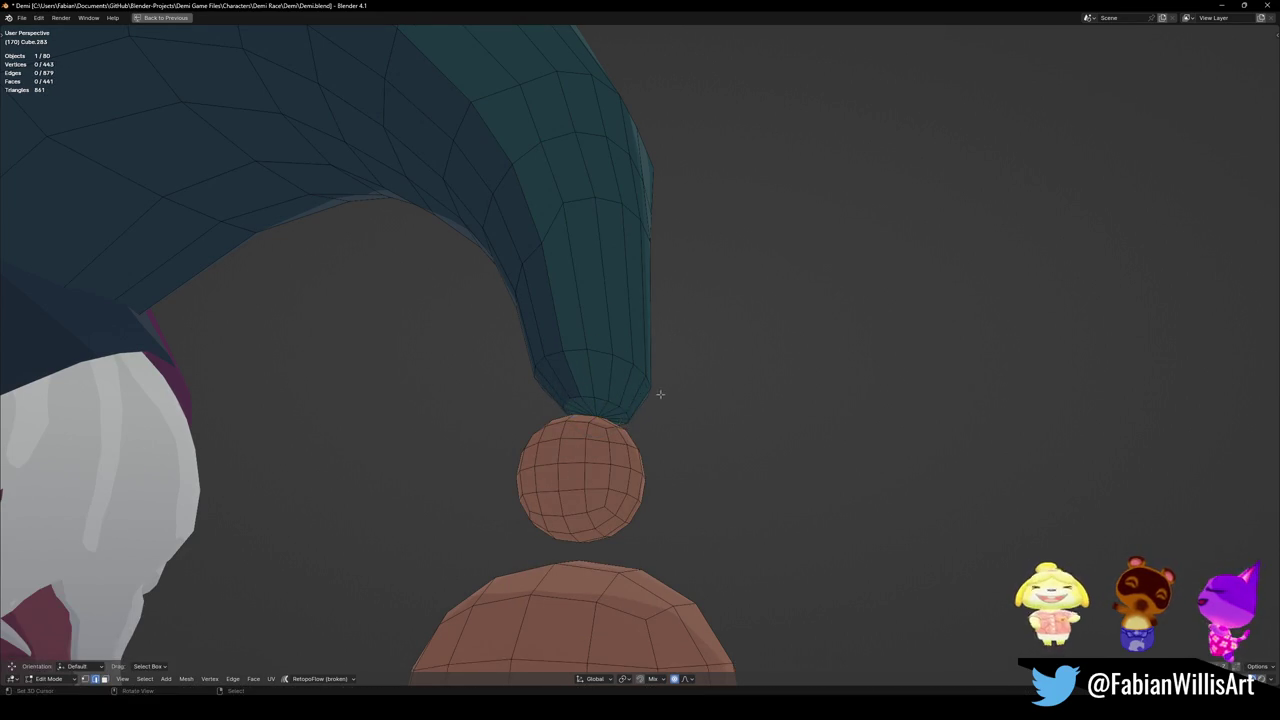
key(Tab)
scroll(638, 367, down, 5)
key(alt+a)
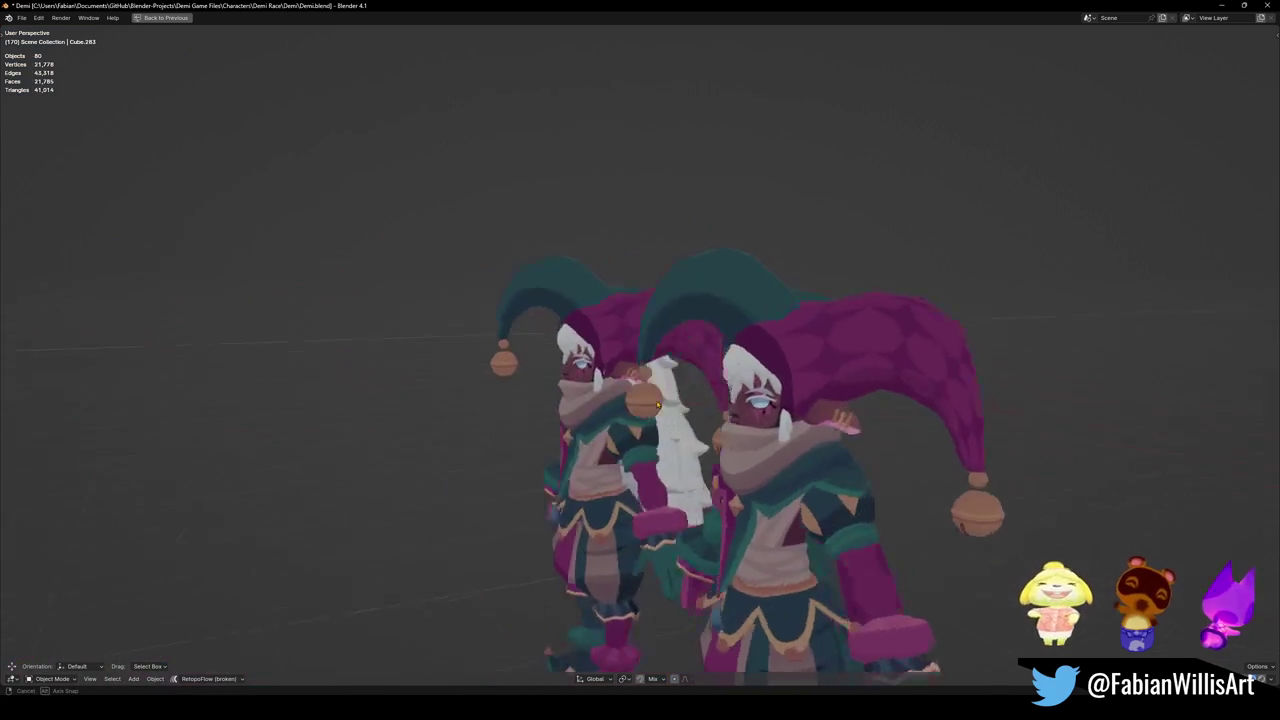
Save the Demi.blend file.
scroll(735, 388, down, 4)
key(ctrl+s)
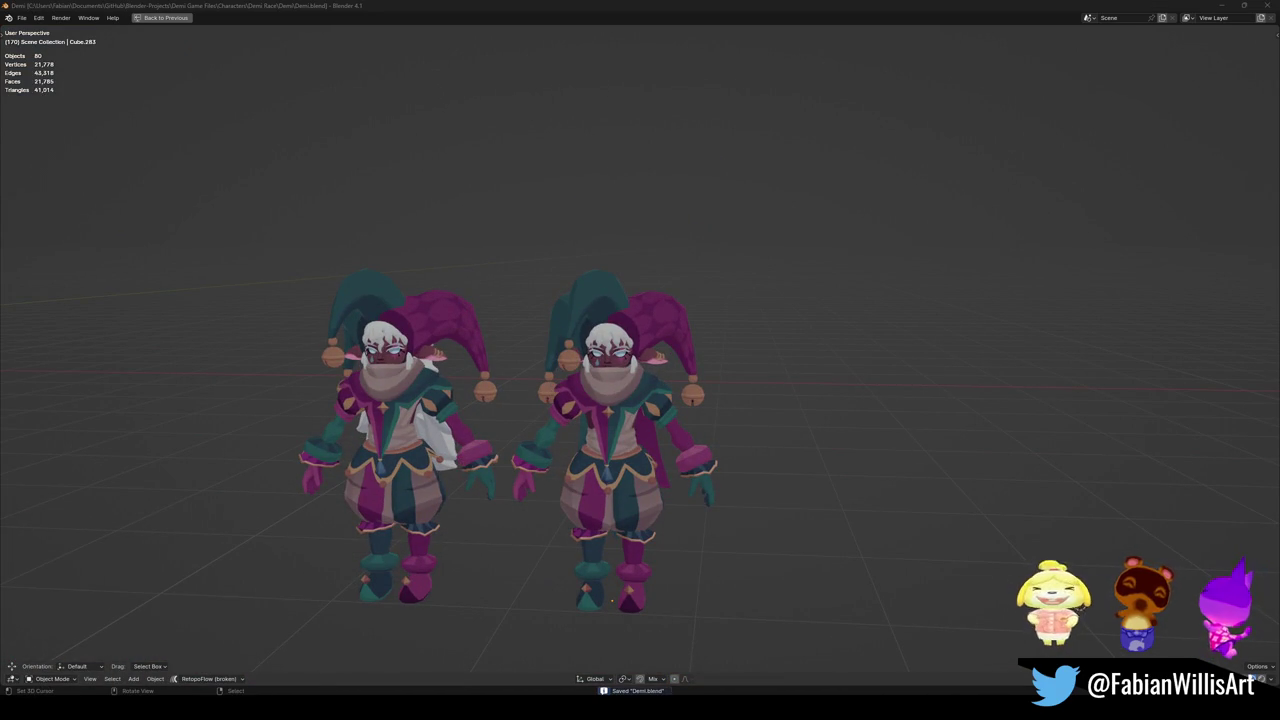
scroll(648, 360, up, 4)
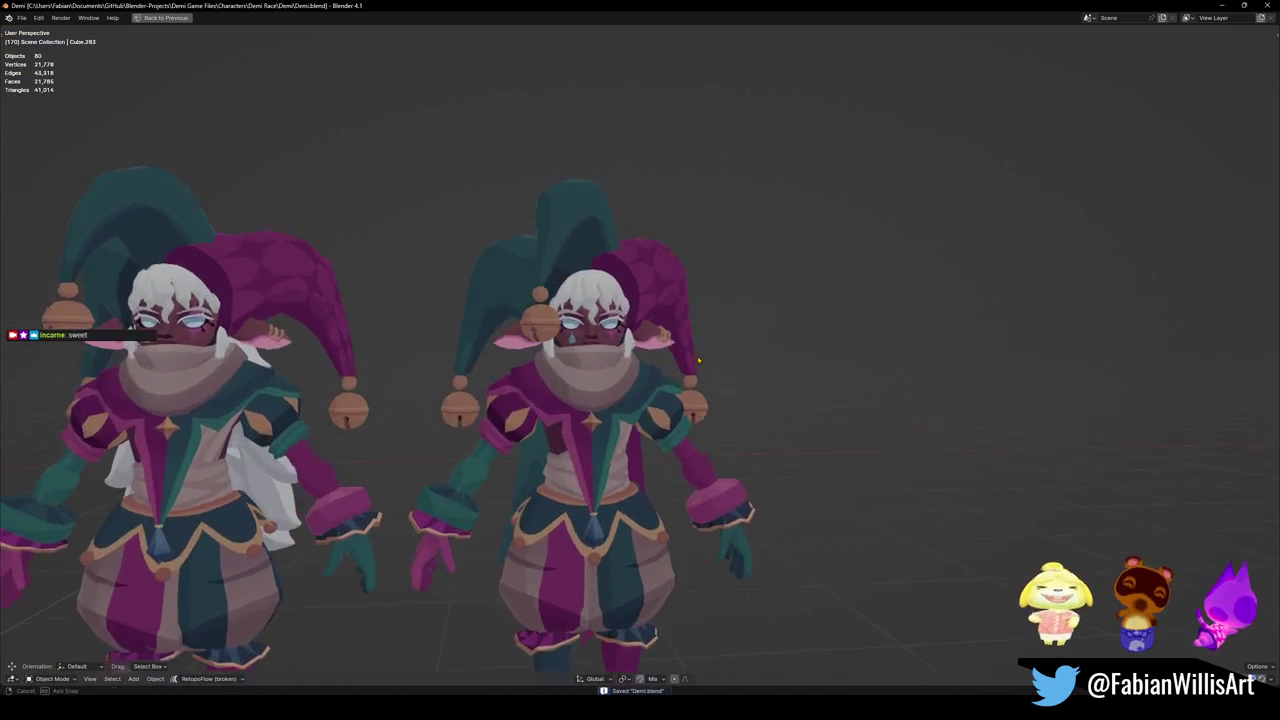
scroll(660, 400, down, 6)
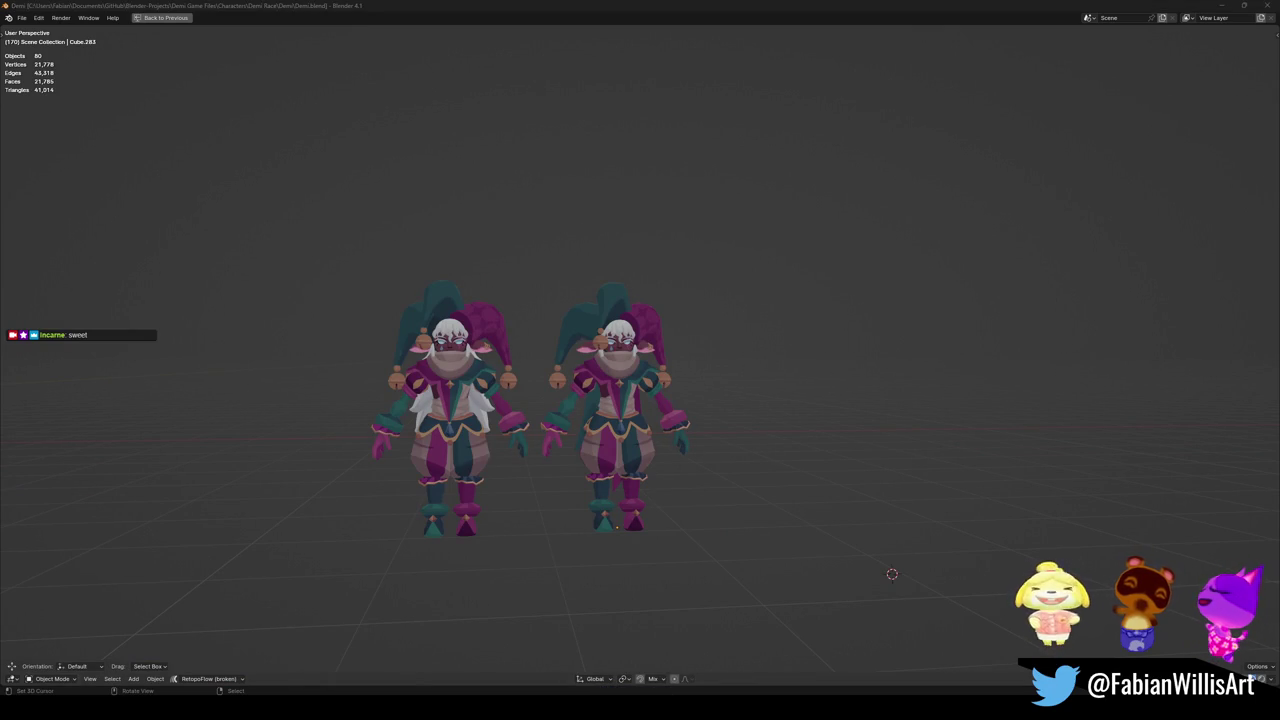
scroll(834, 144, up, 3)
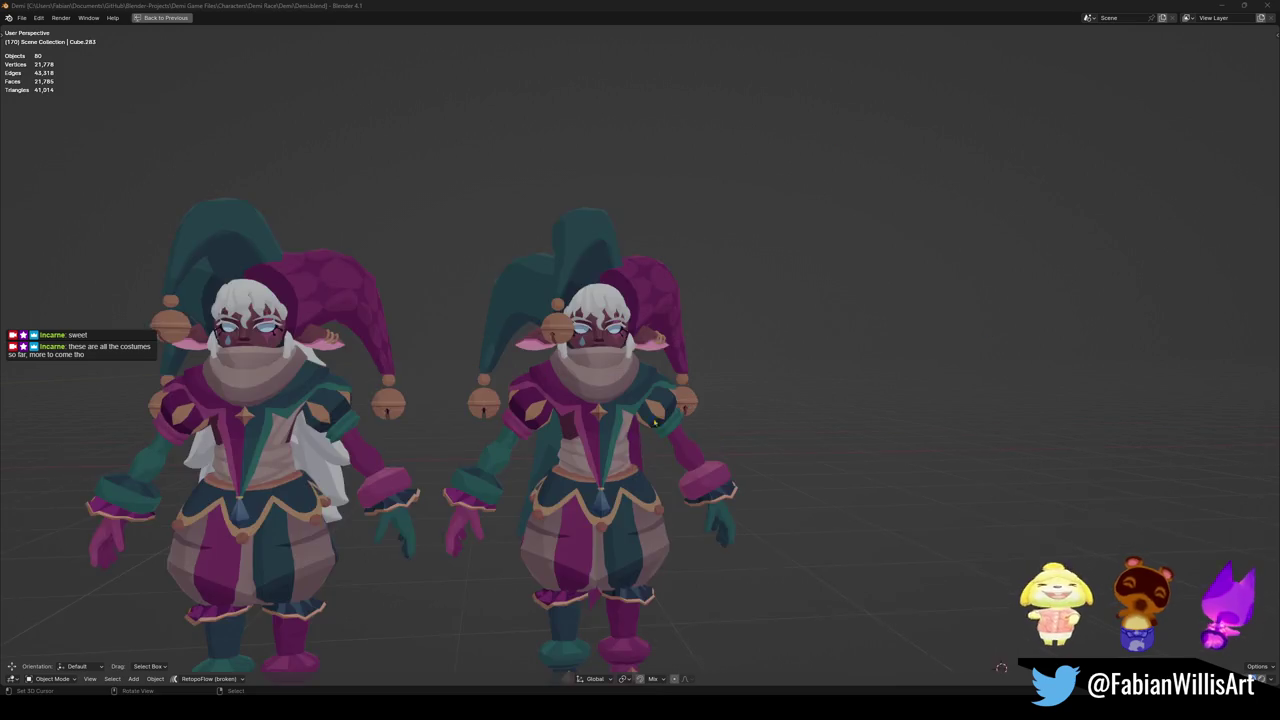
Circle-select both jesters and leave local view so the hidden costume models reappear.
key(alt+h)
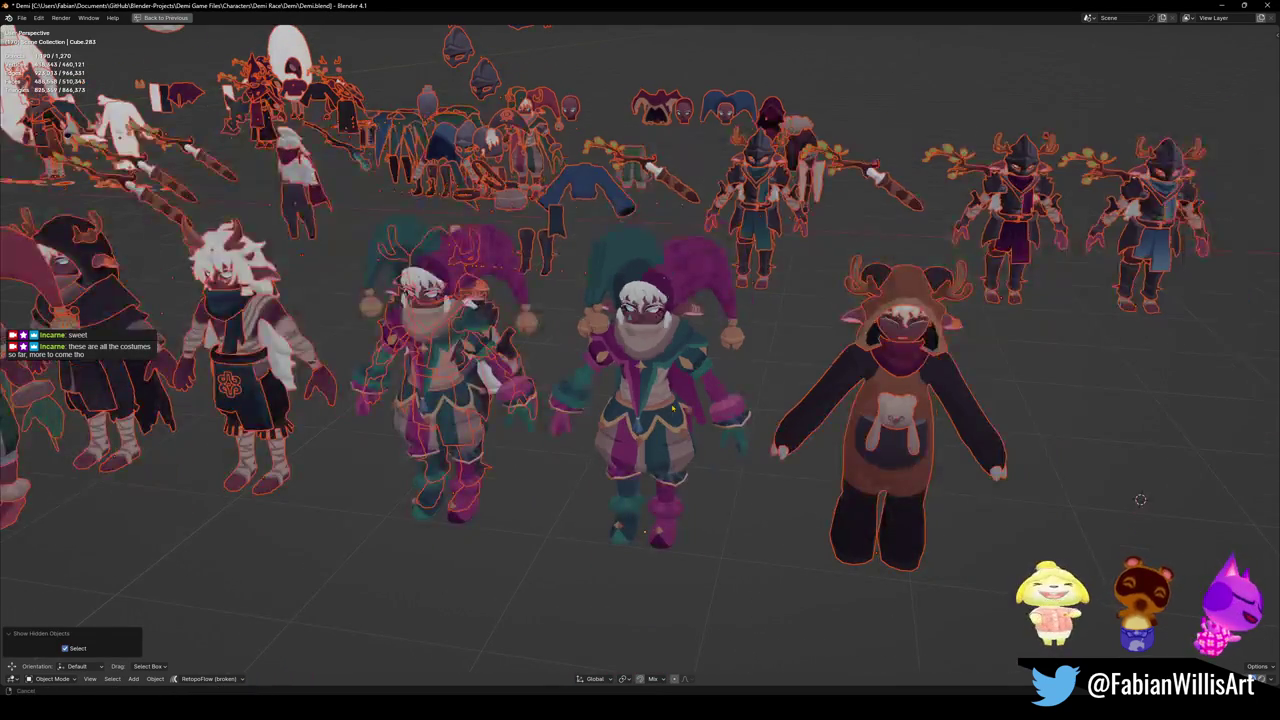
scroll(640, 360, down, 5)
key(ctrl+z)
key(c)
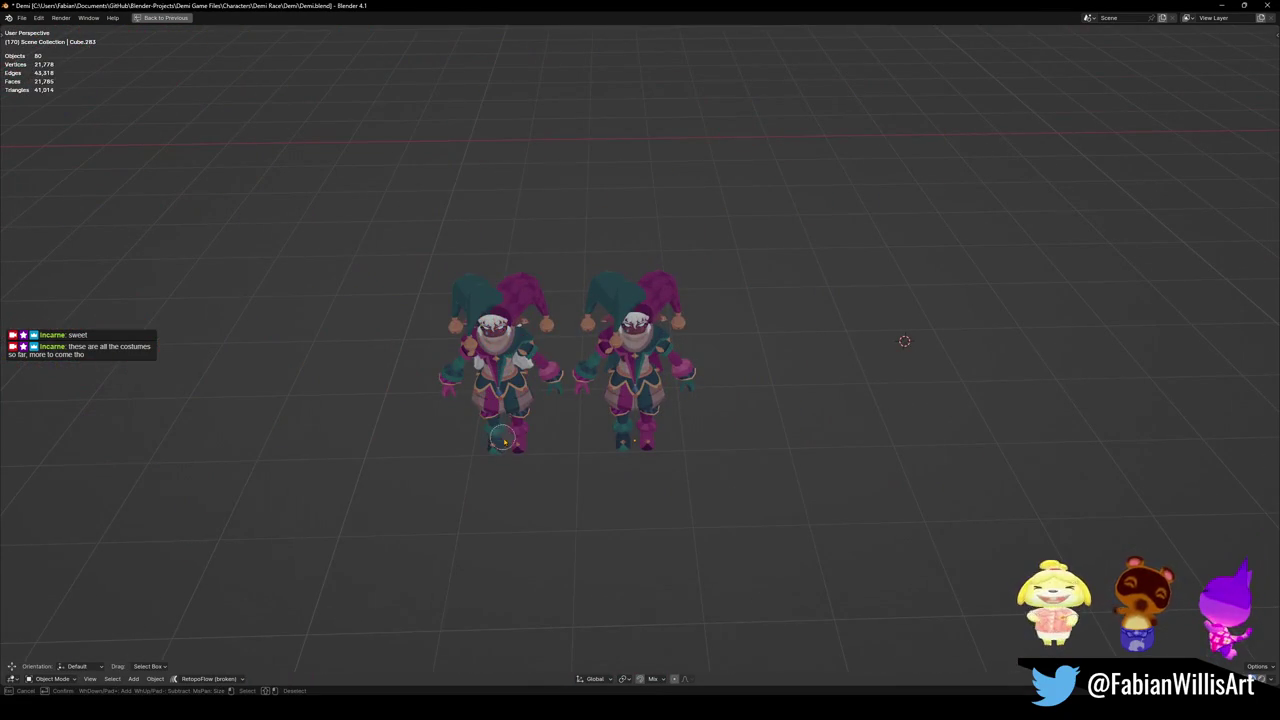
click(503, 437)
click(633, 452)
right_click(634, 440)
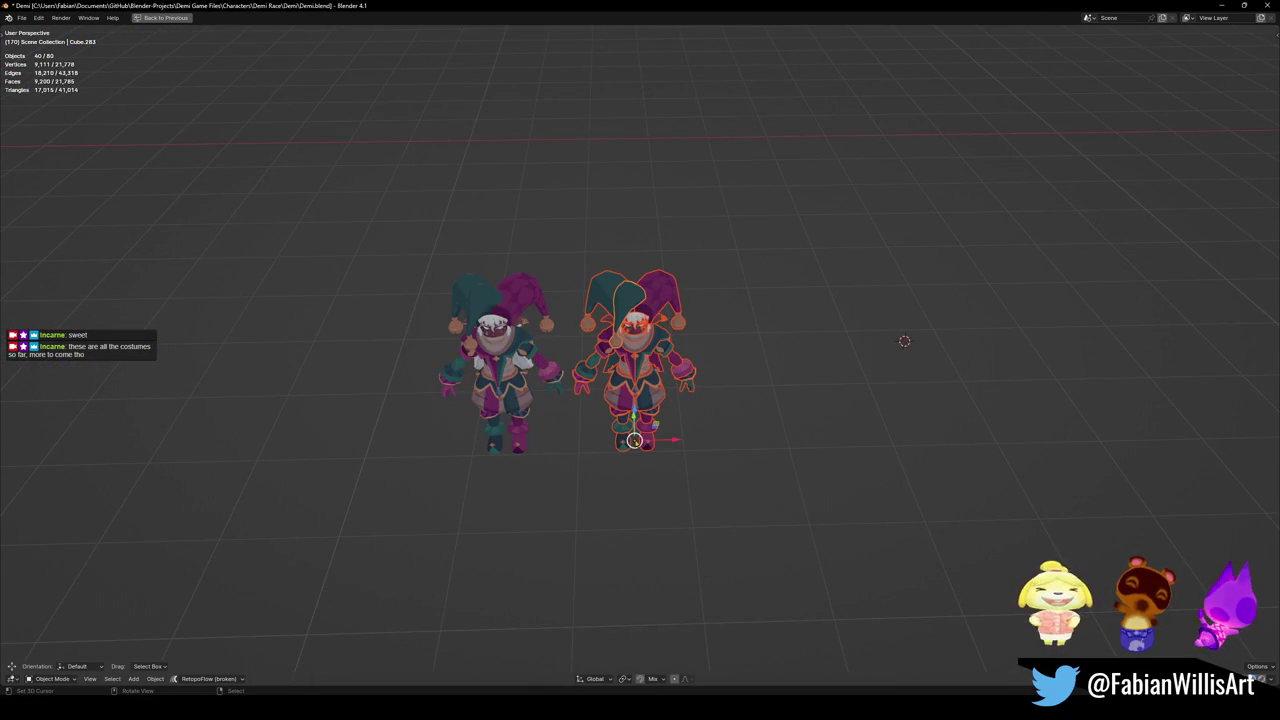
key(alt+a)
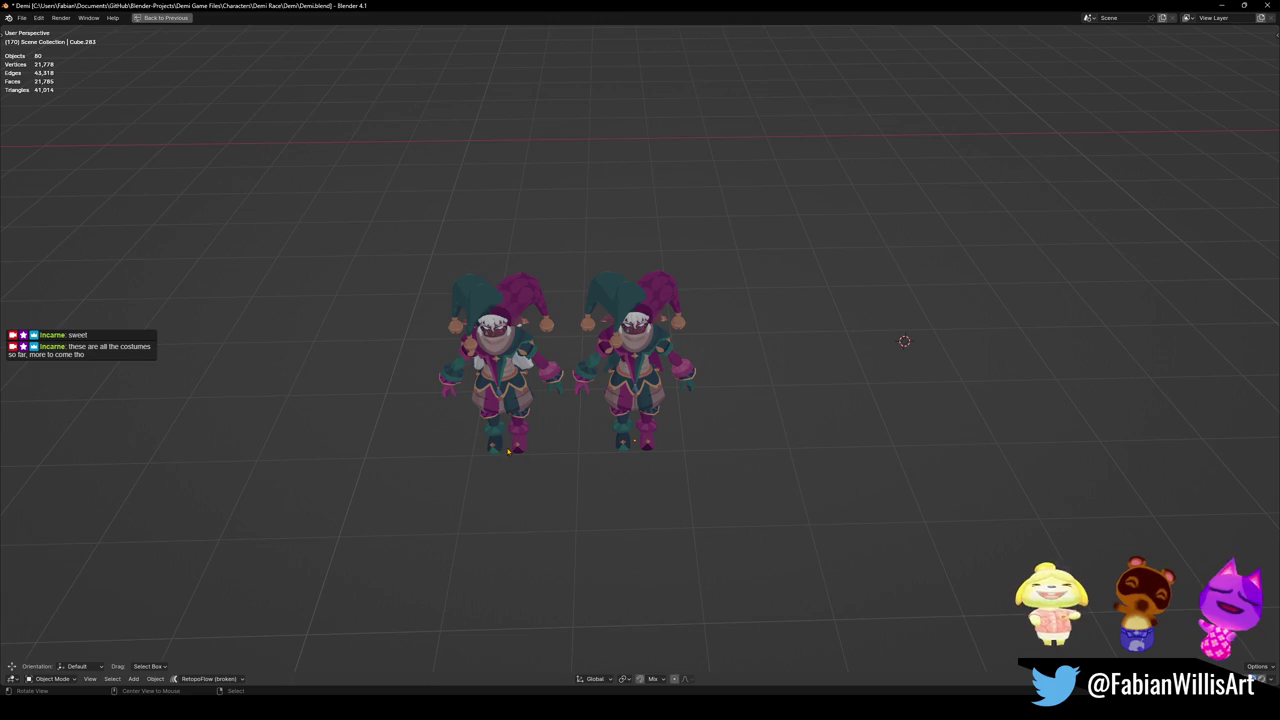
key(KP_Divide)
Move both jesters forward along Y, then shift the left jester along X beside the other.
key(g)
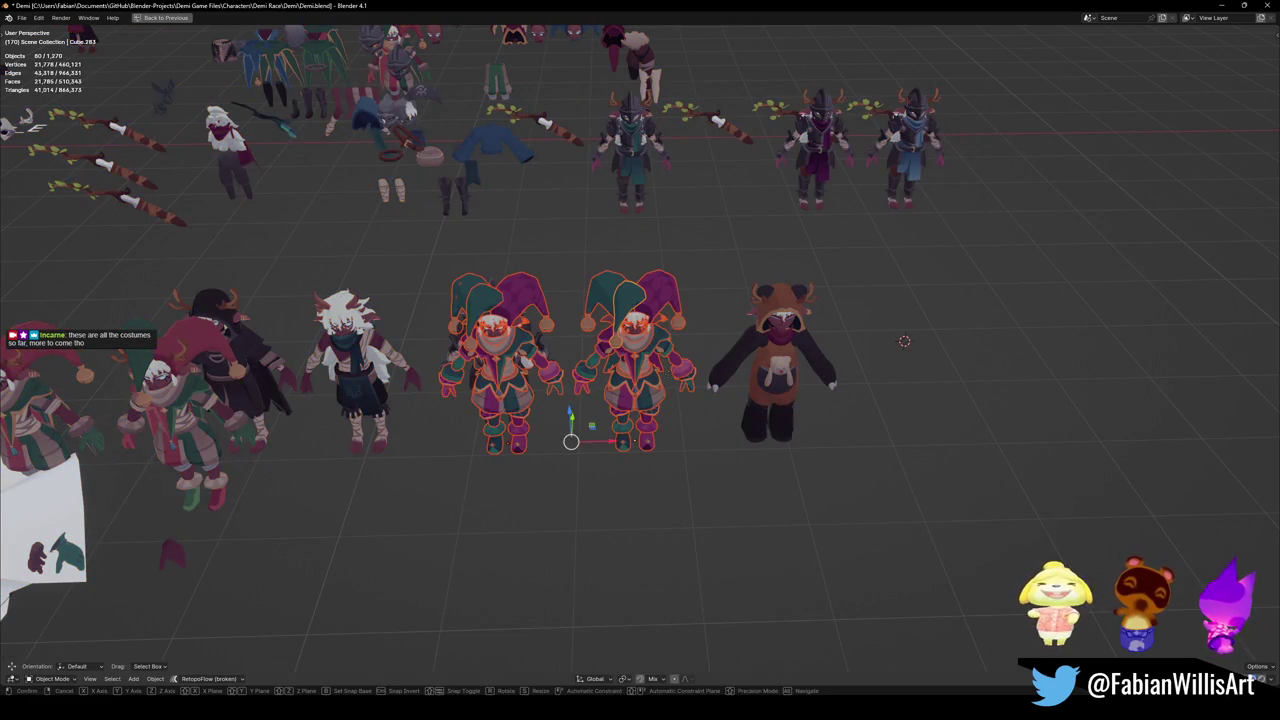
key(y)
key(Return)
click(505, 470)
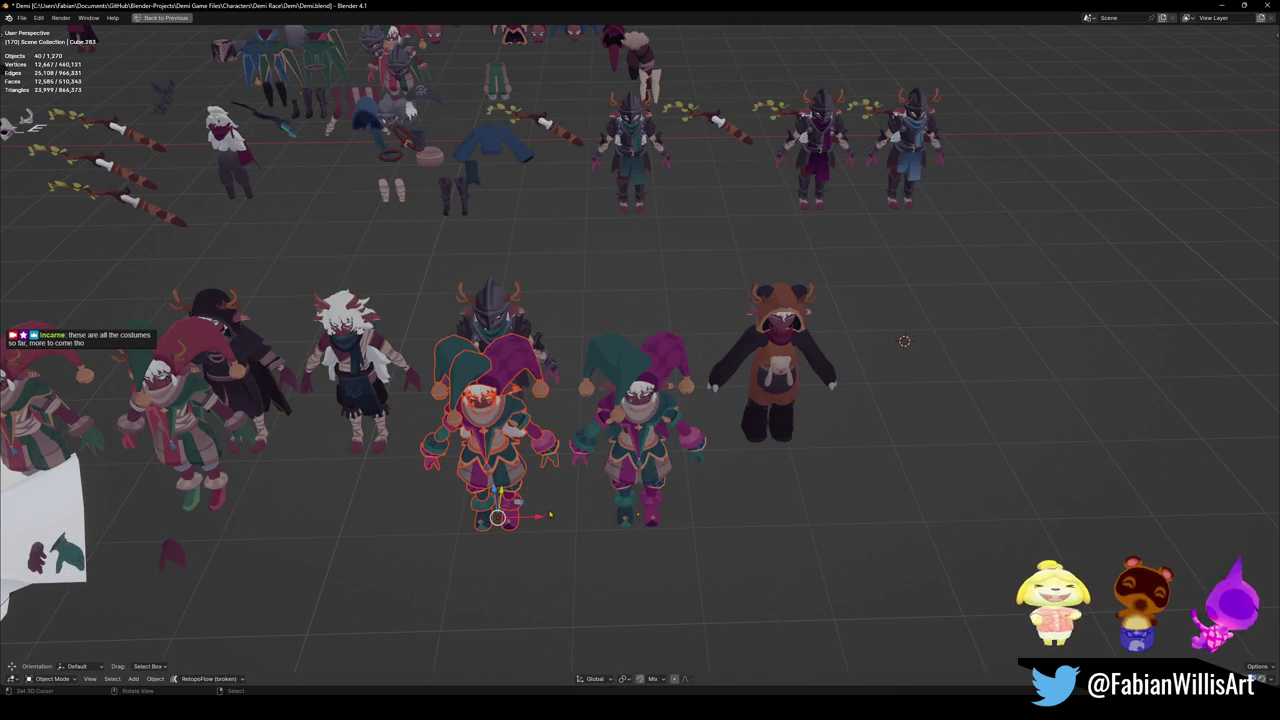
scroll(549, 515, up, 4)
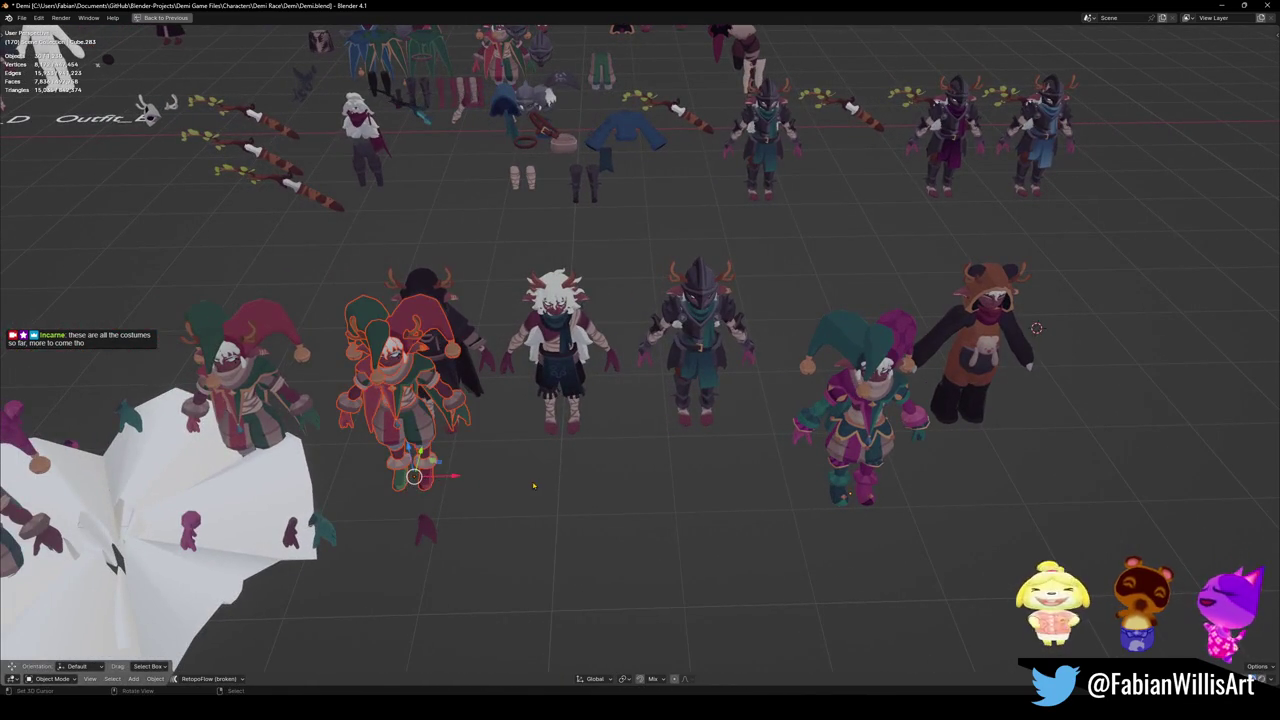
key(g)
key(x)
key(Return)
Move the dark hooded character across the floor plane to the front of the row.
click(440, 415)
key(c)
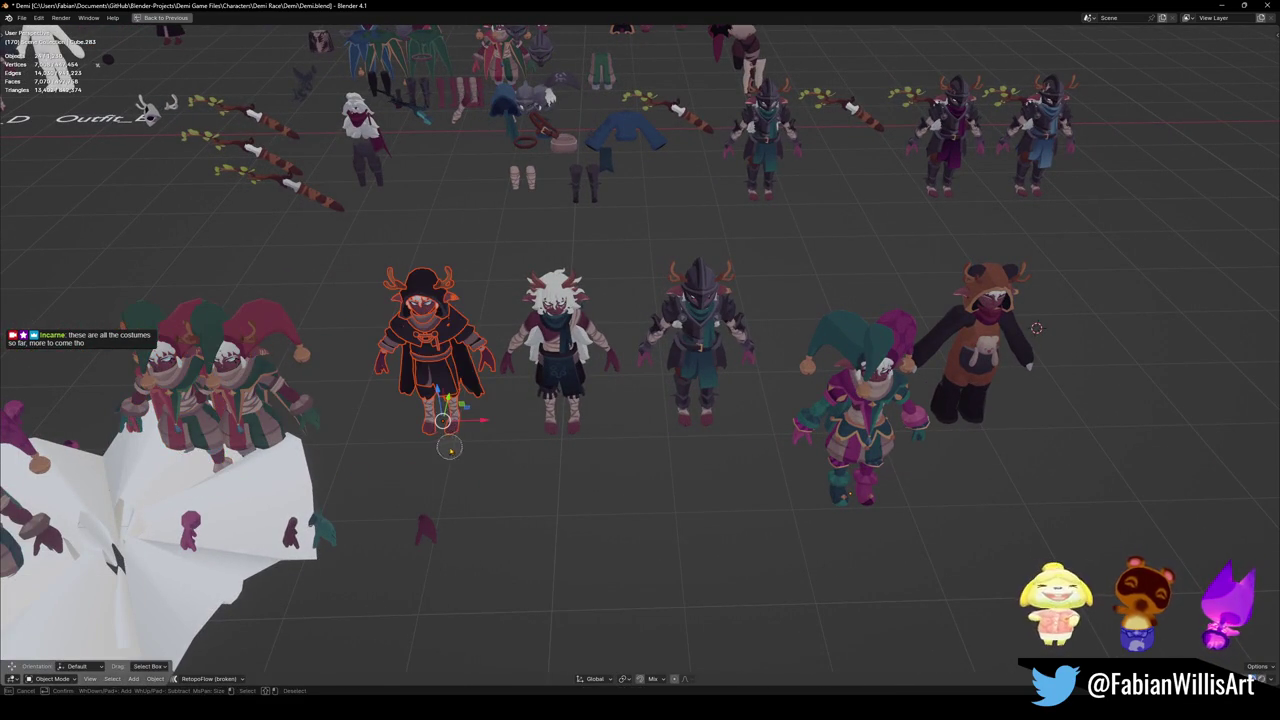
key(Escape)
key(g)
key(shift+z)
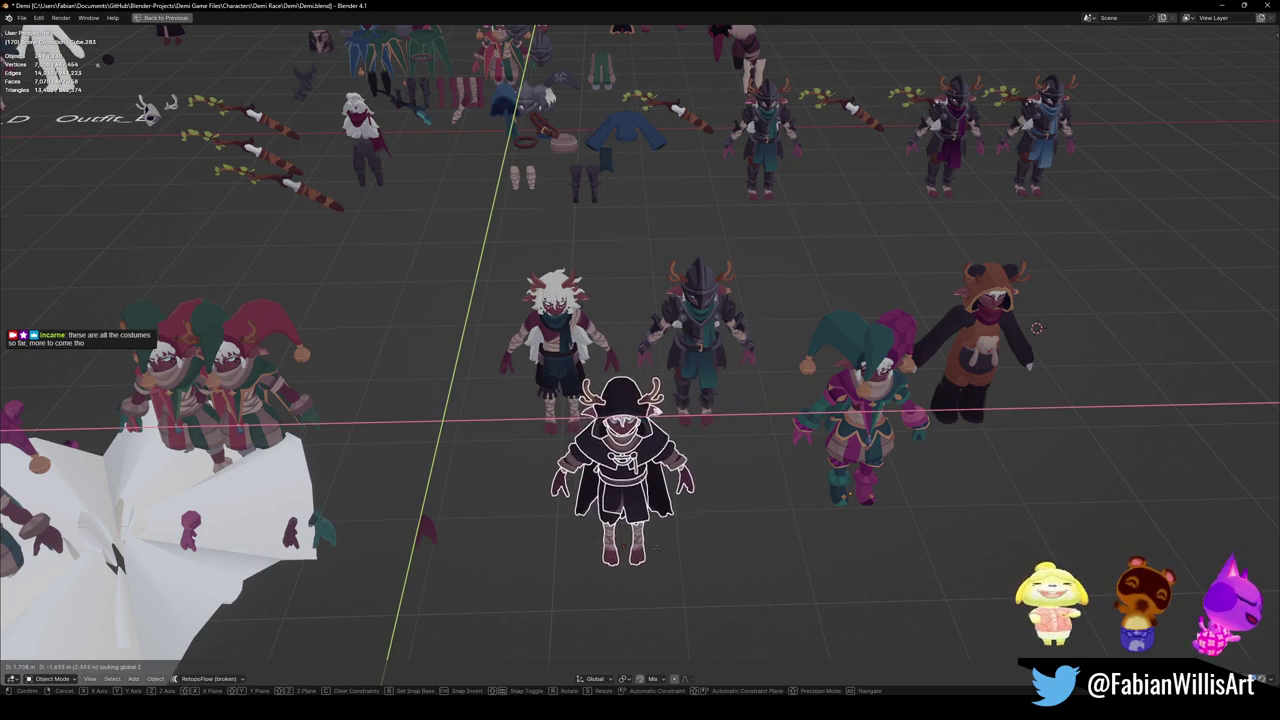
click(655, 548)
Isolate the hooded, white-haired, knight, jester and bear characters in local view.
scroll(640, 440, down, 3)
key(c)
mouse_move(643, 436)
mouse_down()
mouse_move(650, 428)
mouse_move(749, 495)
mouse_move(588, 366)
mouse_move(884, 392)
mouse_up()
key(Escape)
key(KP_Divide)
key(alt+a)
Move the jester along Z back into line with the row.
key(c)
click(786, 512)
key(Escape)
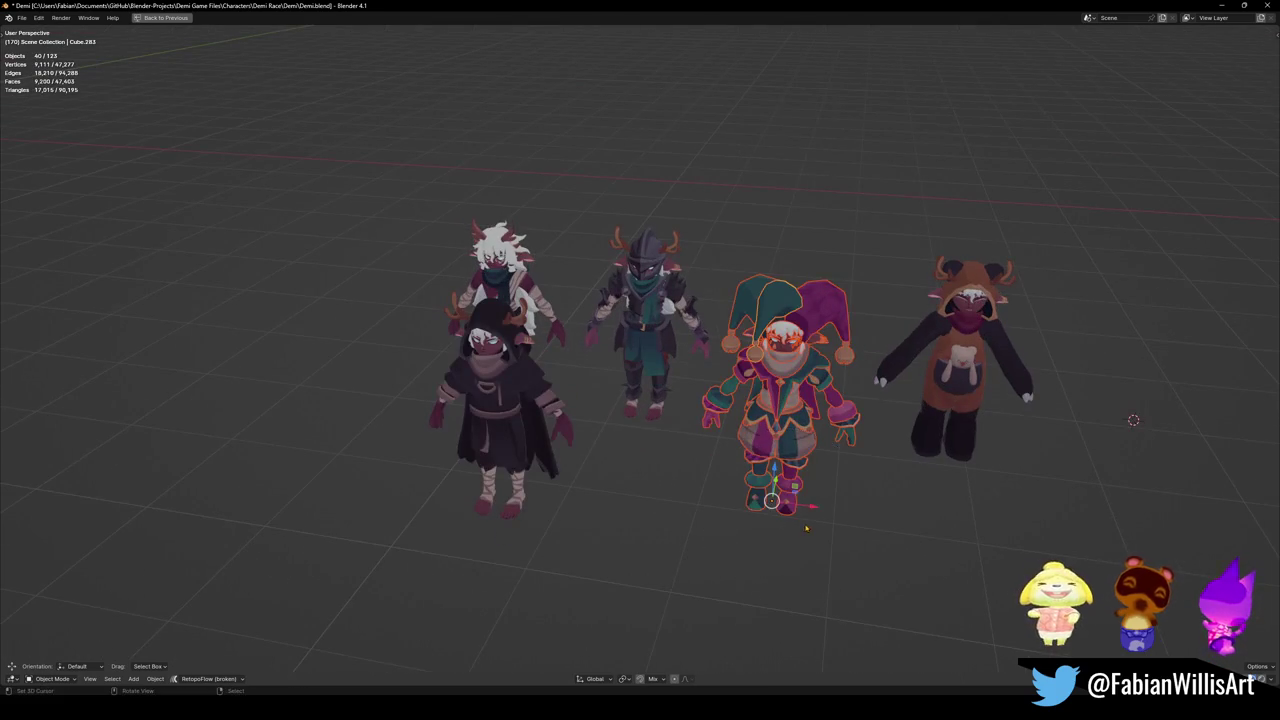
key(g)
key(z)
key(Return)
Place the hooded character at the row's left end and turn the view to face the lineup.
key(alt+a)
key(c)
click(497, 514)
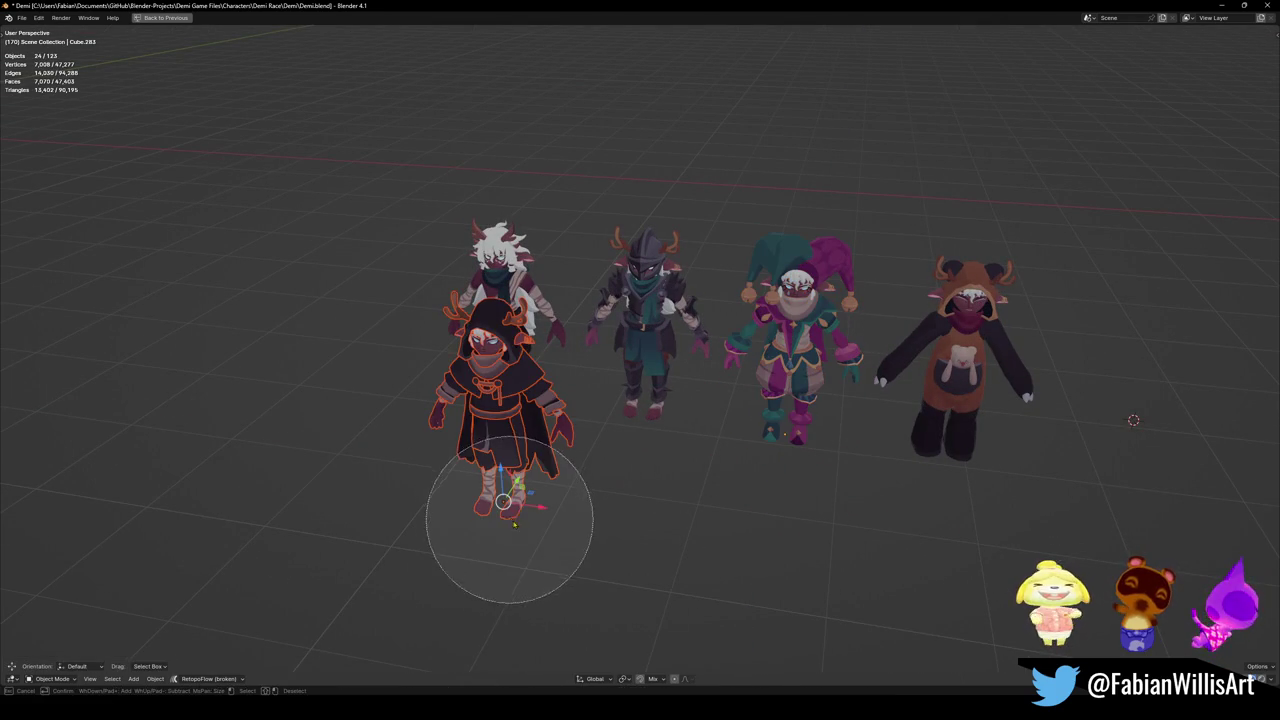
key(Escape)
key(g)
key(shift+z)
key(Return)
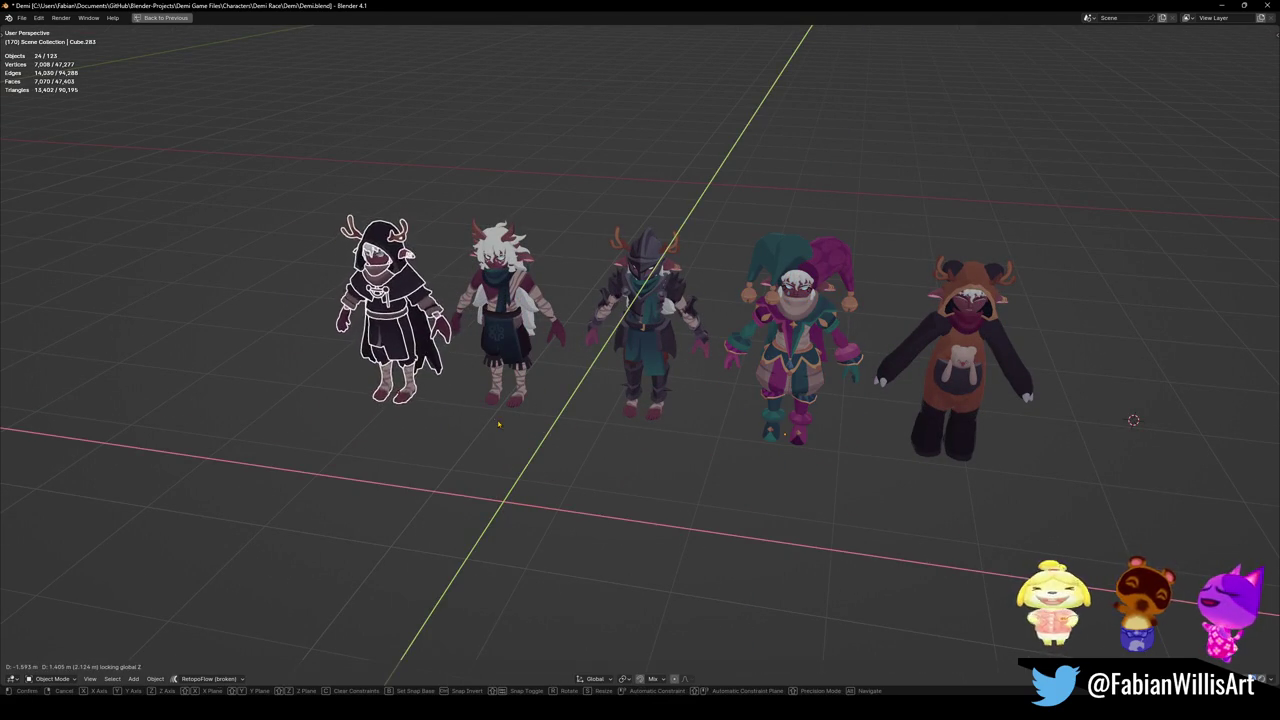
key(alt+a)
drag(1133, 420, 1003, 452)
scroll(611, 342, up, 6)
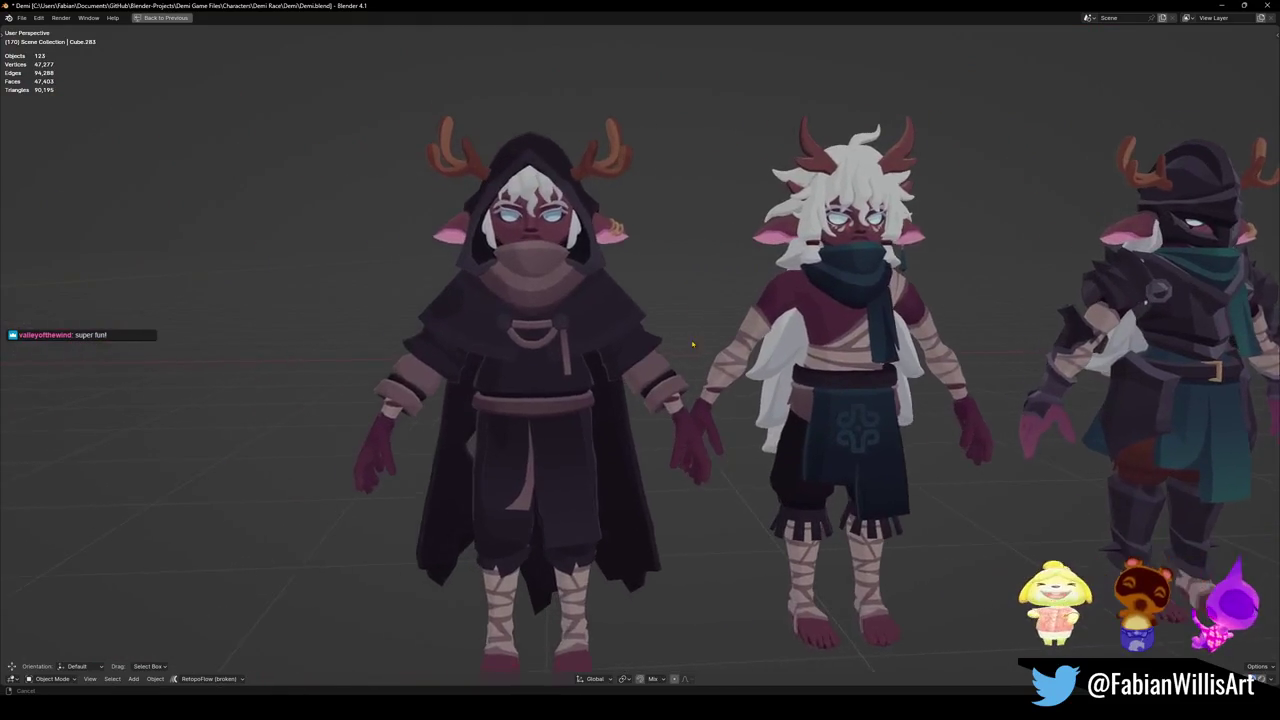
Orbit, zoom and pan to inspect the five-costume lineup with the jester centred.
mouse_move(692, 344)
mouse_down()
mouse_move(630, 332)
mouse_move(709, 340)
mouse_move(701, 372)
mouse_move(769, 362)
mouse_move(652, 360)
mouse_up()
scroll(652, 360, down, 3)
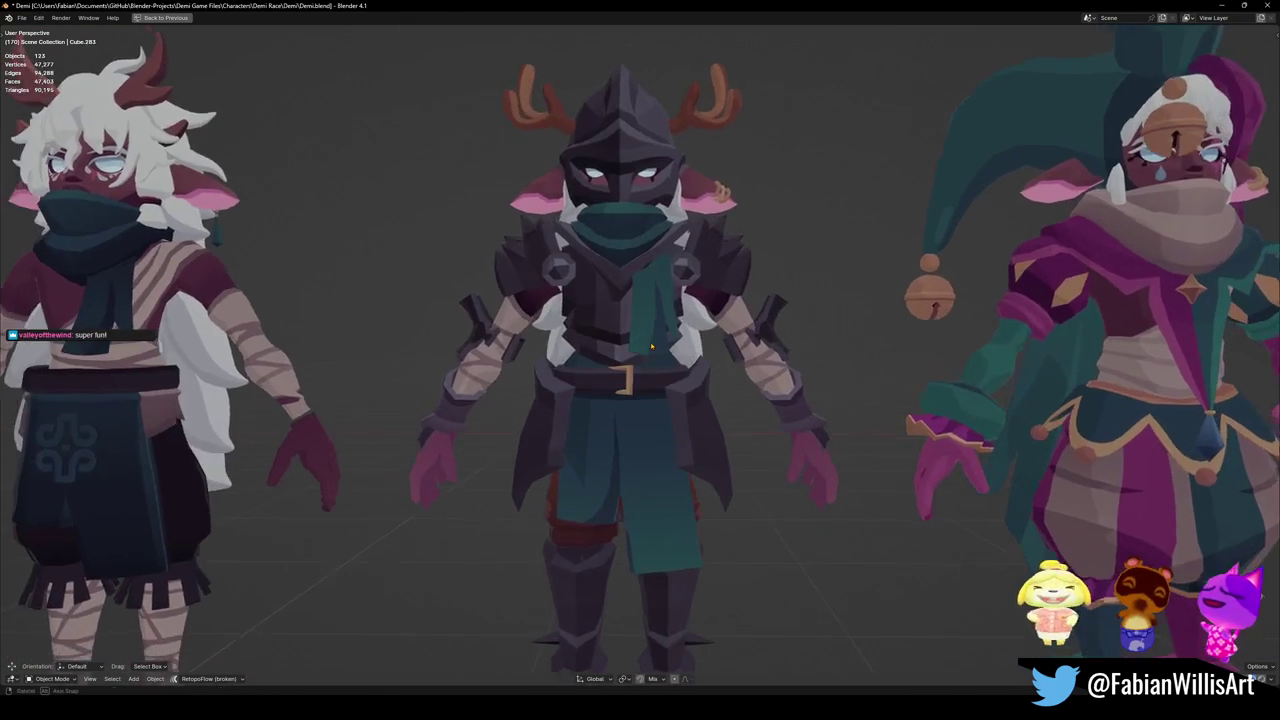
mouse_move(806, 350)
mouse_down()
mouse_move(636, 318)
mouse_move(785, 359)
mouse_move(855, 472)
mouse_up()
key(Return)
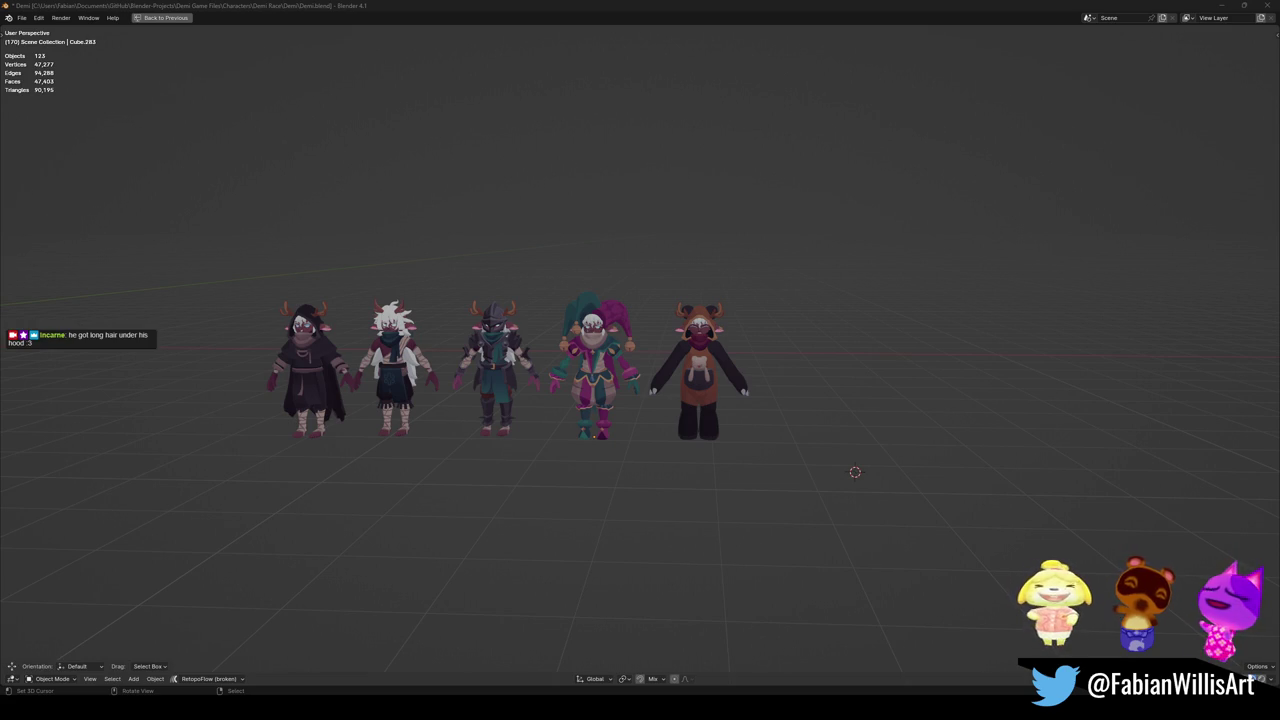
scroll(671, 402, up, 5)
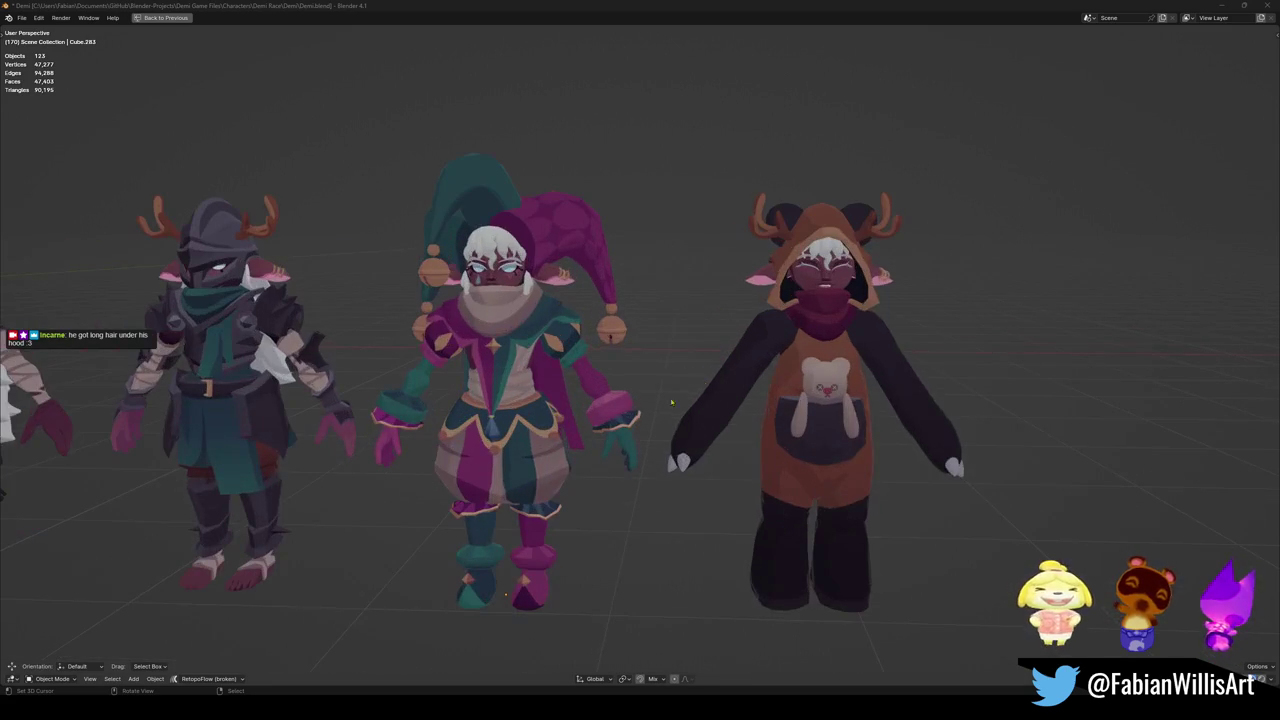
scroll(640, 400, down, 3)
Save Demi.blend, keep the 3D view maximized and view the lineup diagonally and from the front.
key(ctrl+s)
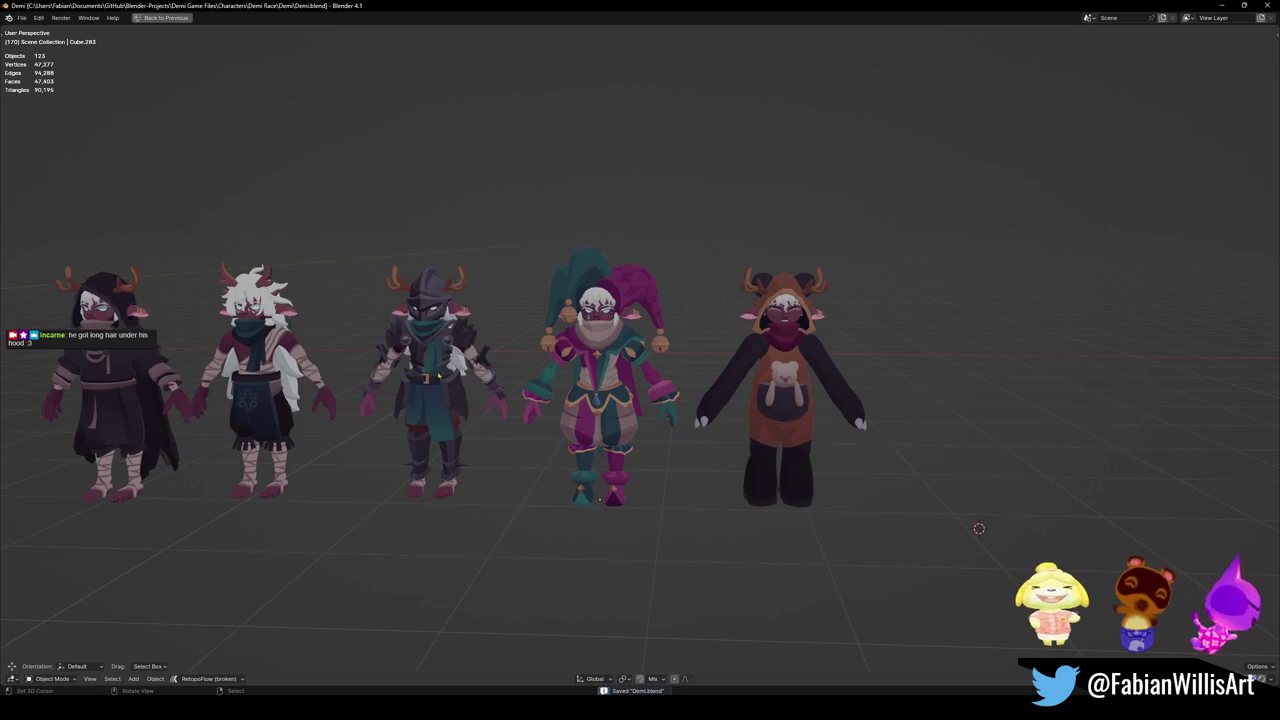
key(ctrl+space)
scroll(560, 350, up, 2)
key(ctrl+space)
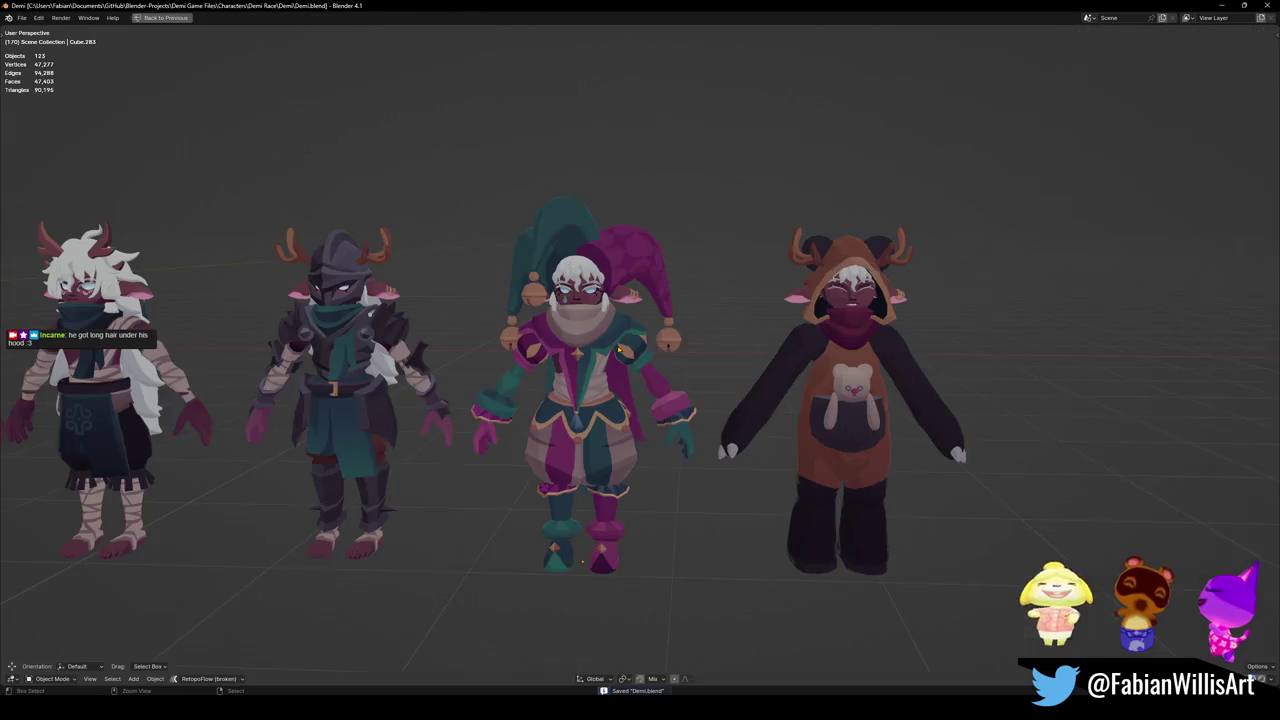
scroll(706, 353, down, 3)
drag(706, 353, 668, 373)
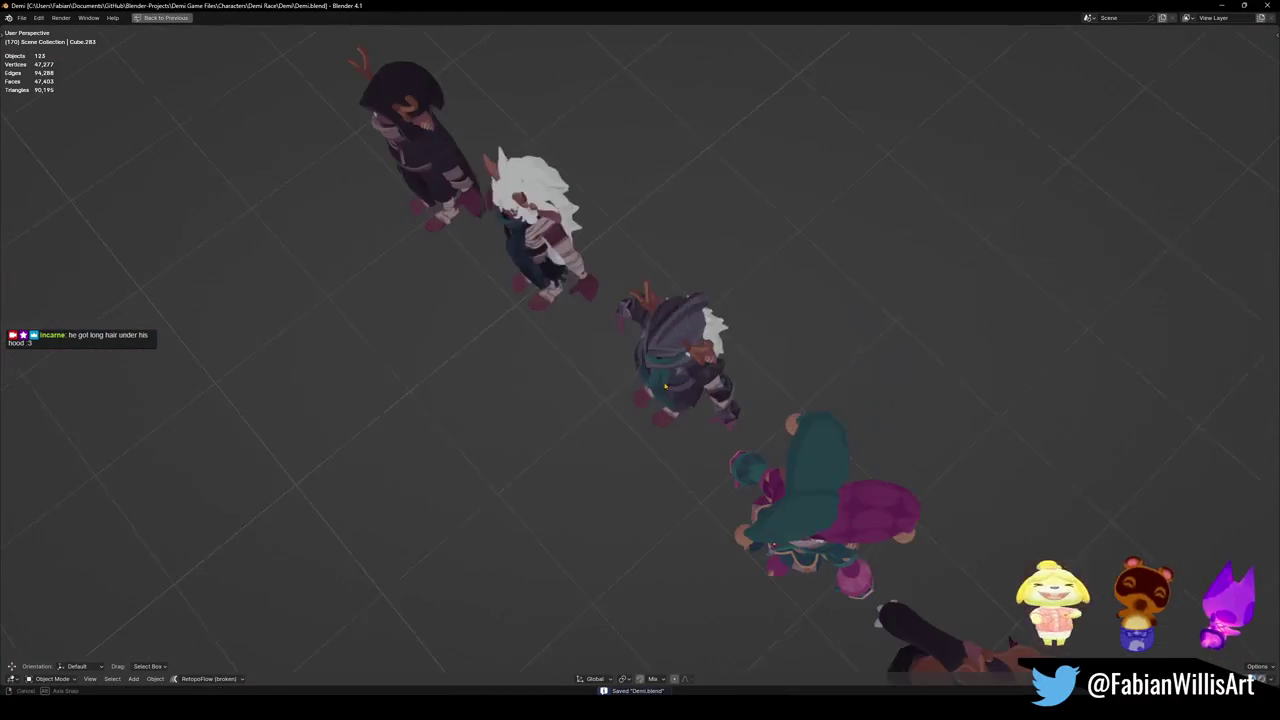
scroll(668, 373, up, 3)
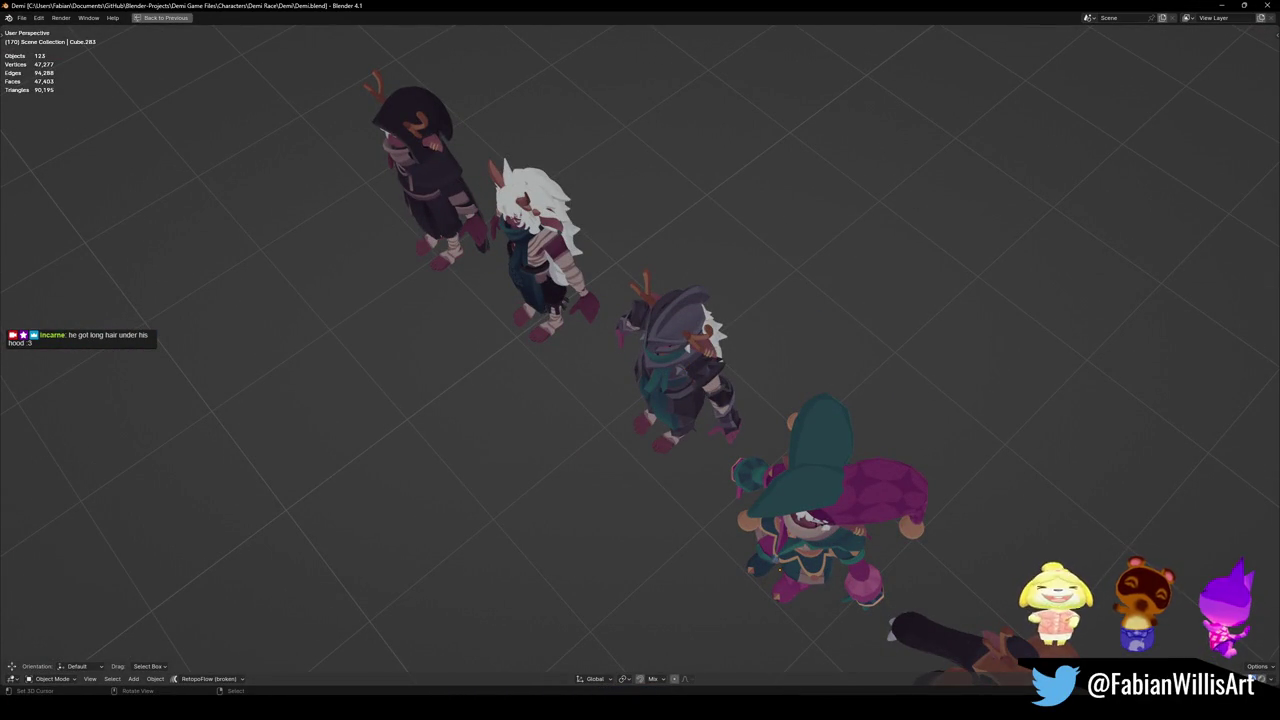
mouse_move(697, 352)
mouse_down()
mouse_move(668, 358)
mouse_move(722, 285)
mouse_move(720, 345)
mouse_up()
scroll(690, 354, down, 3)
scroll(676, 352, up, 5)
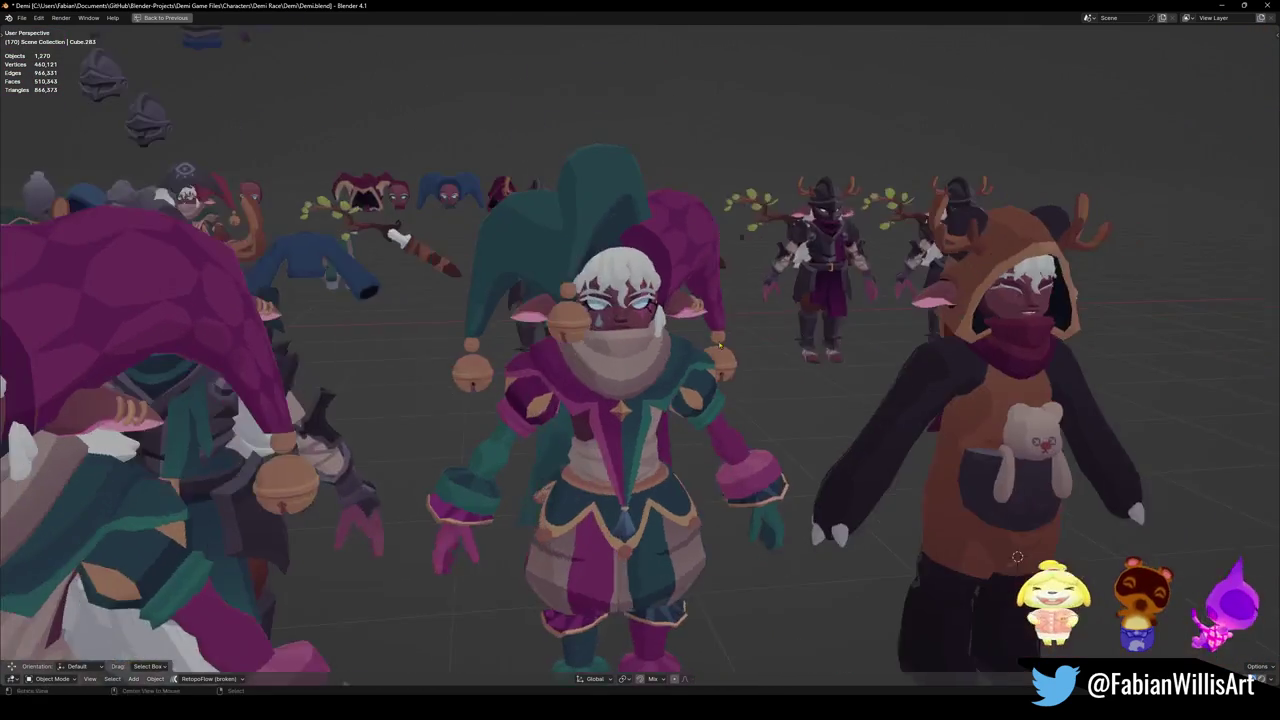
Select the front jester and isolate it from the rest of the scene.
scroll(720, 345, down, 6)
scroll(640, 470, up, 2)
click(655, 465)
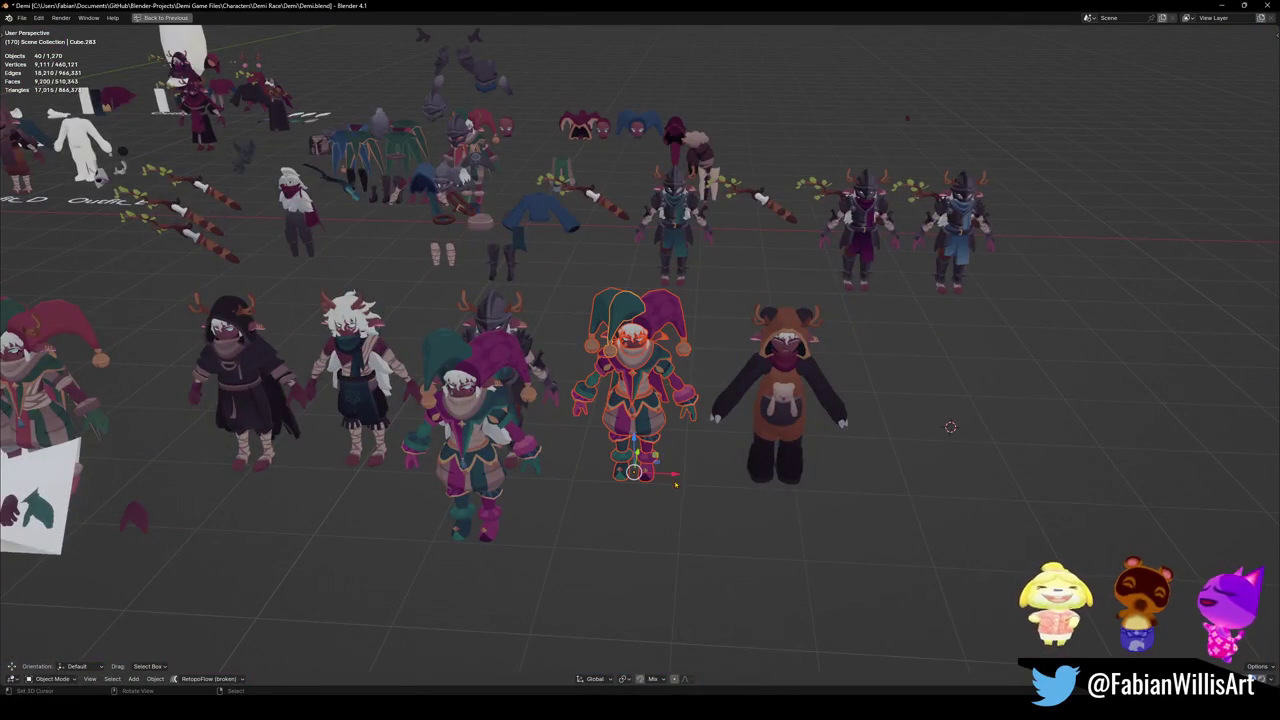
key(shift+h)
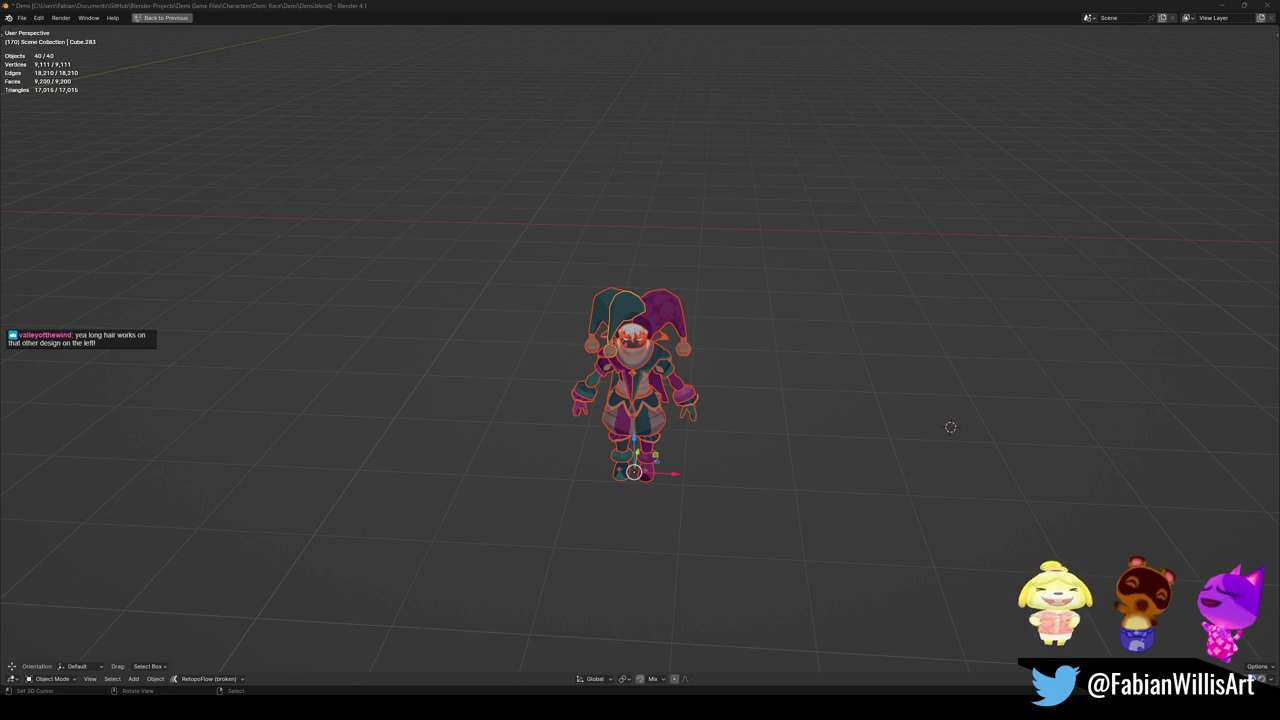
drag(554, 220, 600, 212)
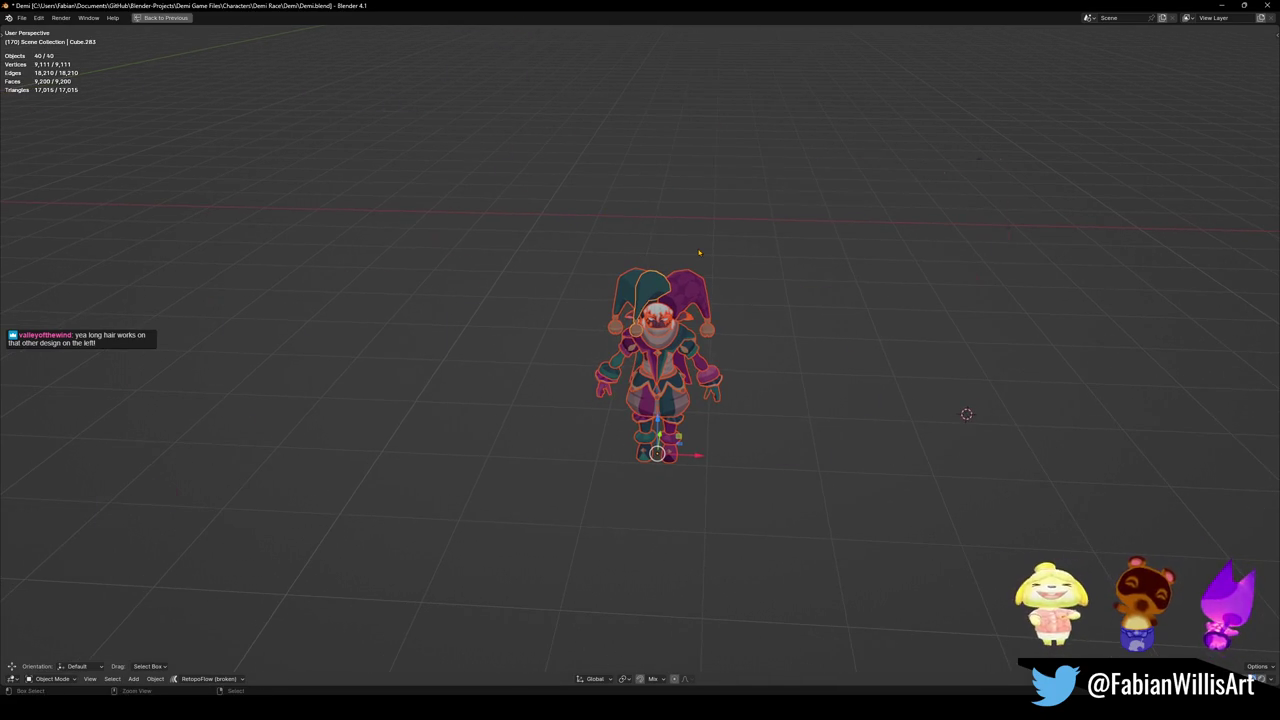
Bring all scene objects back and delete the extra jester copy in front of the lineup.
key(KP_Divide)
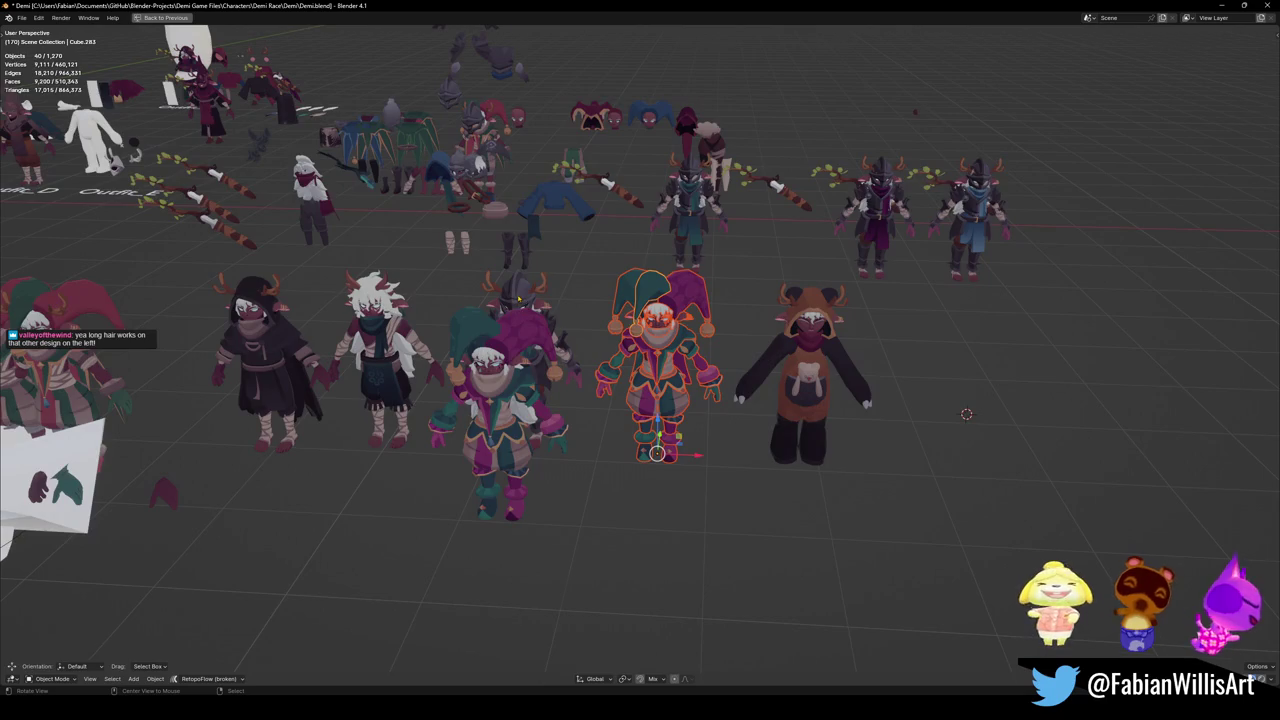
scroll(518, 298, up, 2)
click(634, 540)
key(Delete)
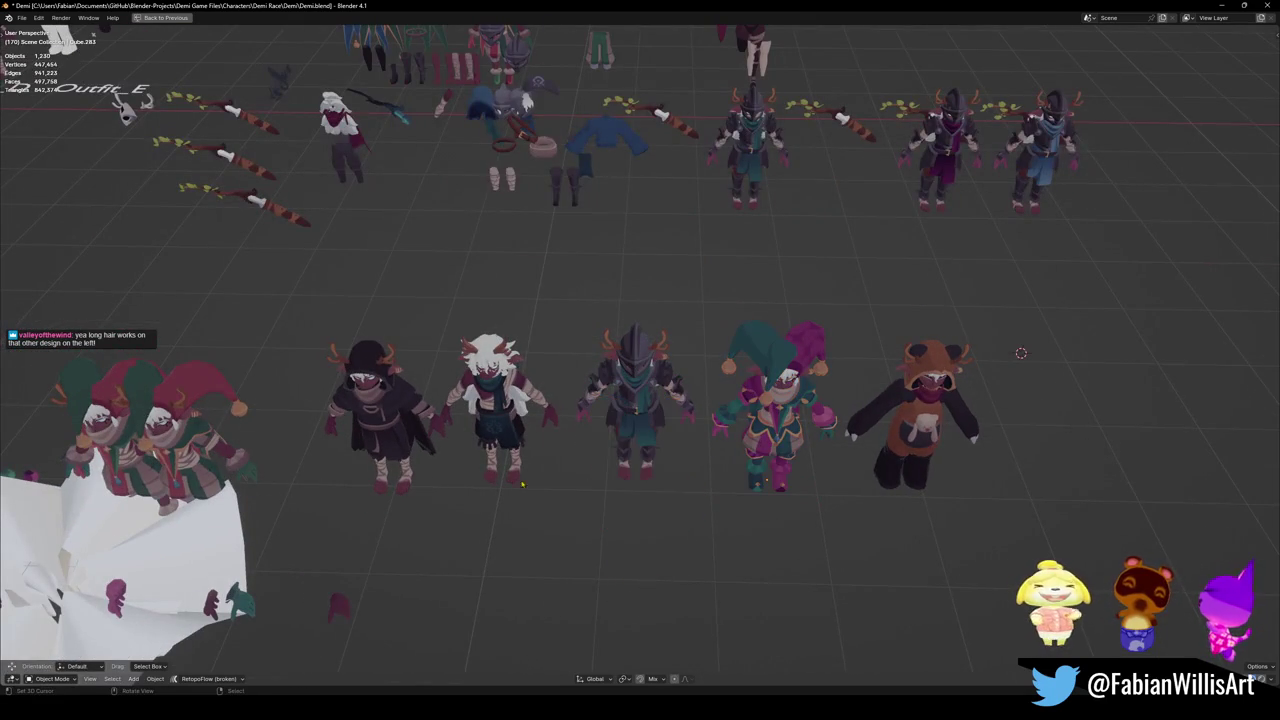
scroll(521, 484, up, 5)
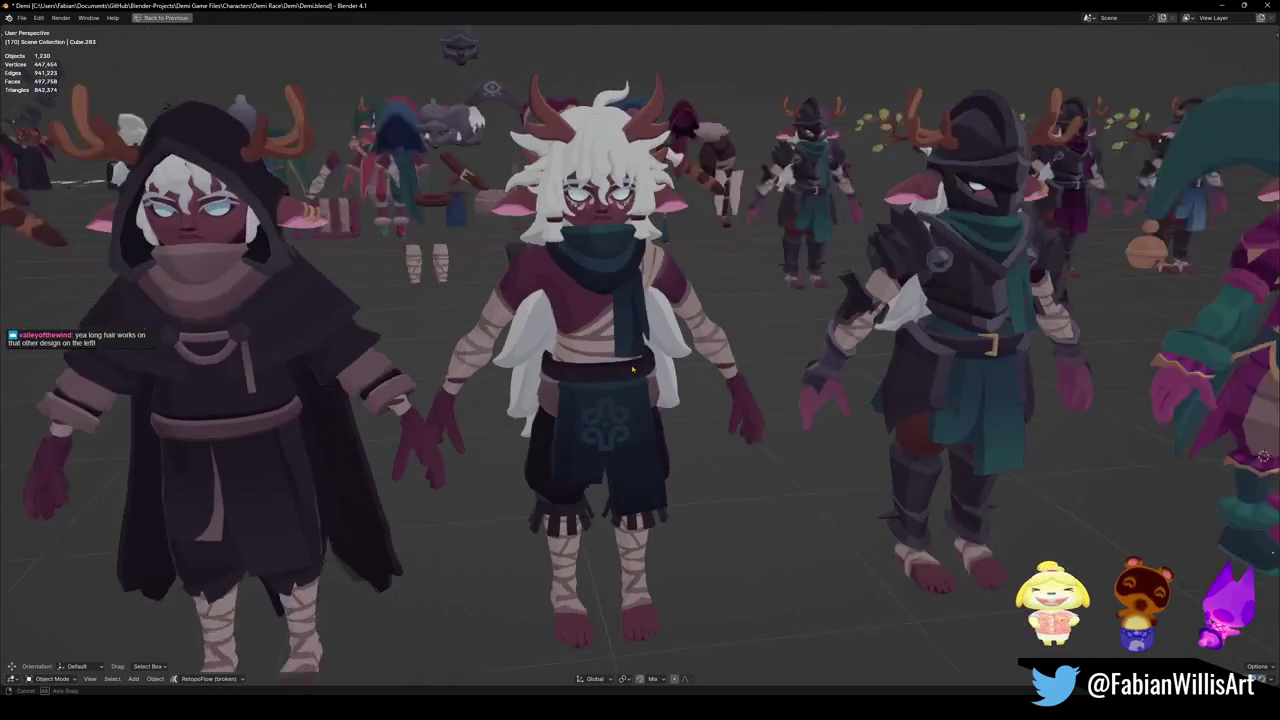
mouse_move(632, 370)
mouse_down()
mouse_move(748, 353)
mouse_move(661, 383)
mouse_up()
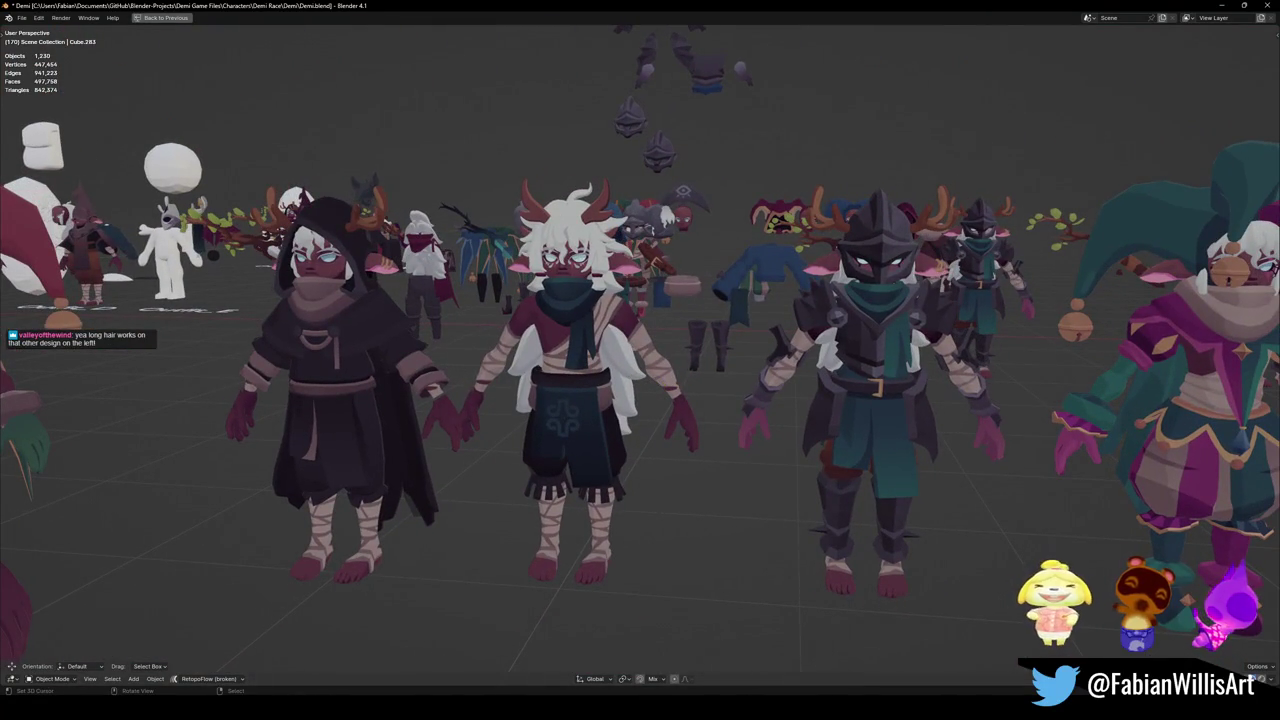
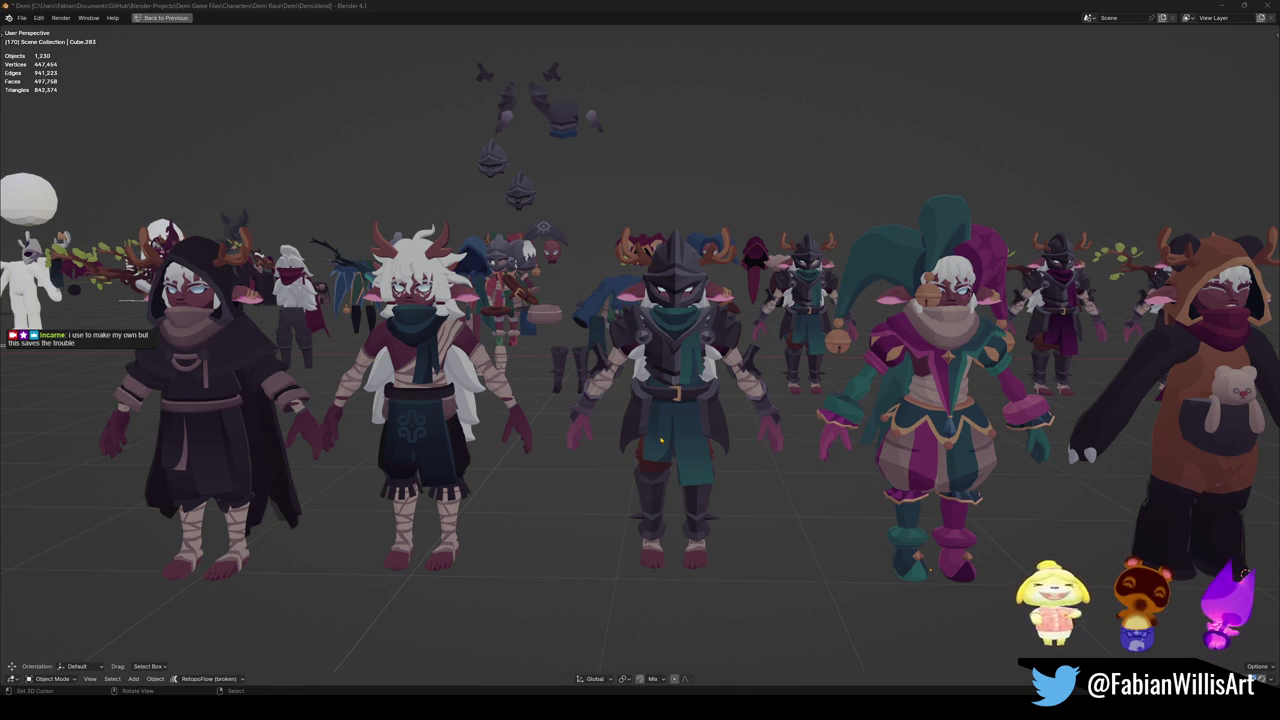
Quit Blender without saving Demi.blend, returning to the Unity editor.
scroll(901, 461, down, 5)
drag(902, 461, 902, 319)
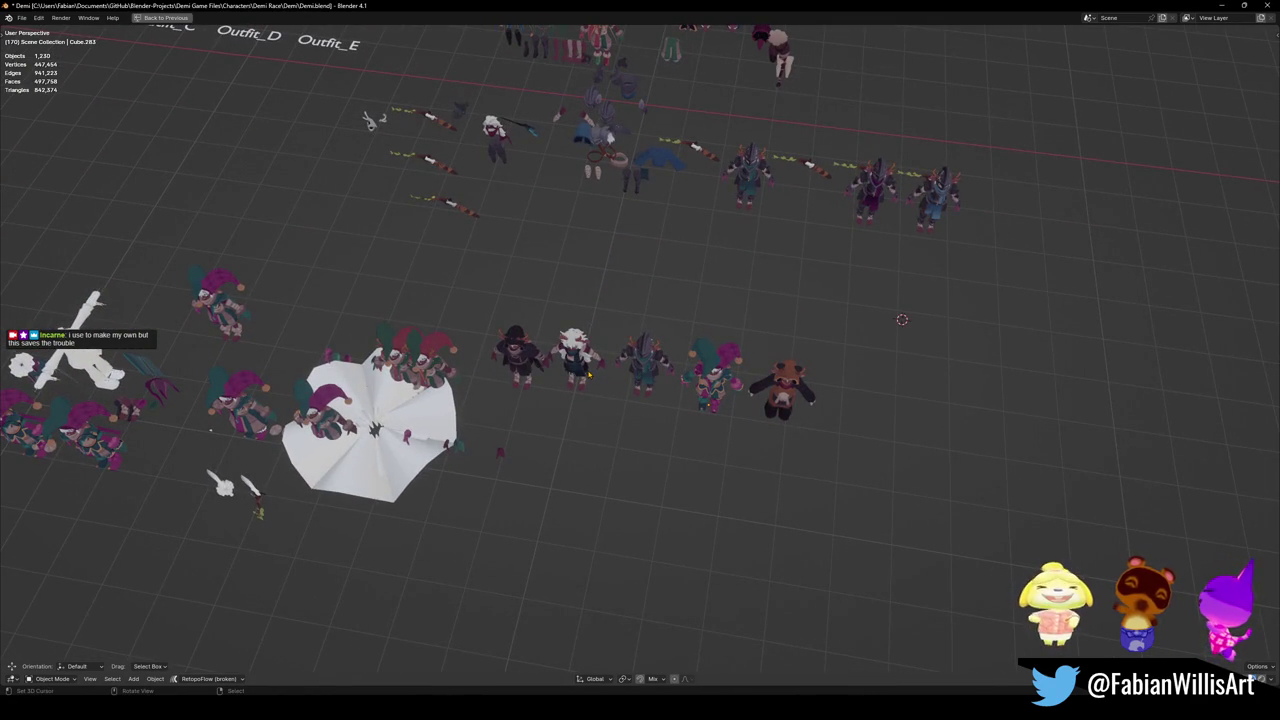
scroll(902, 319, down, 5)
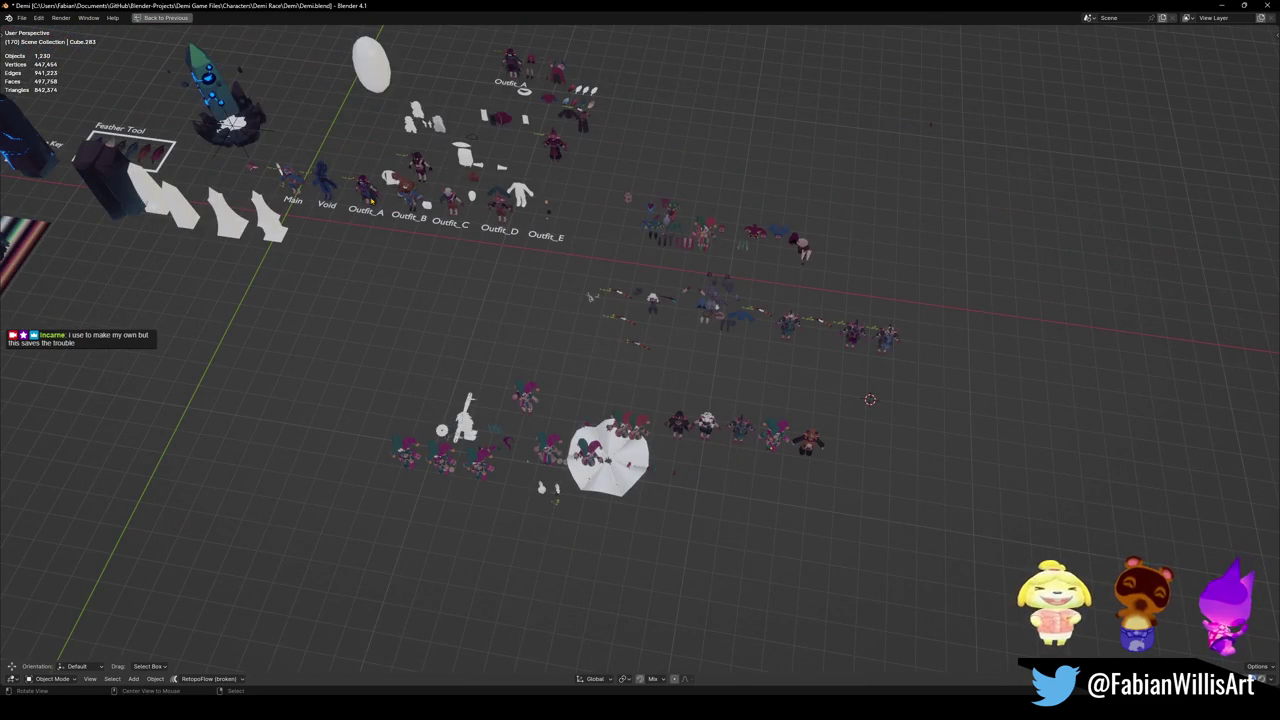
click(1264, 5)
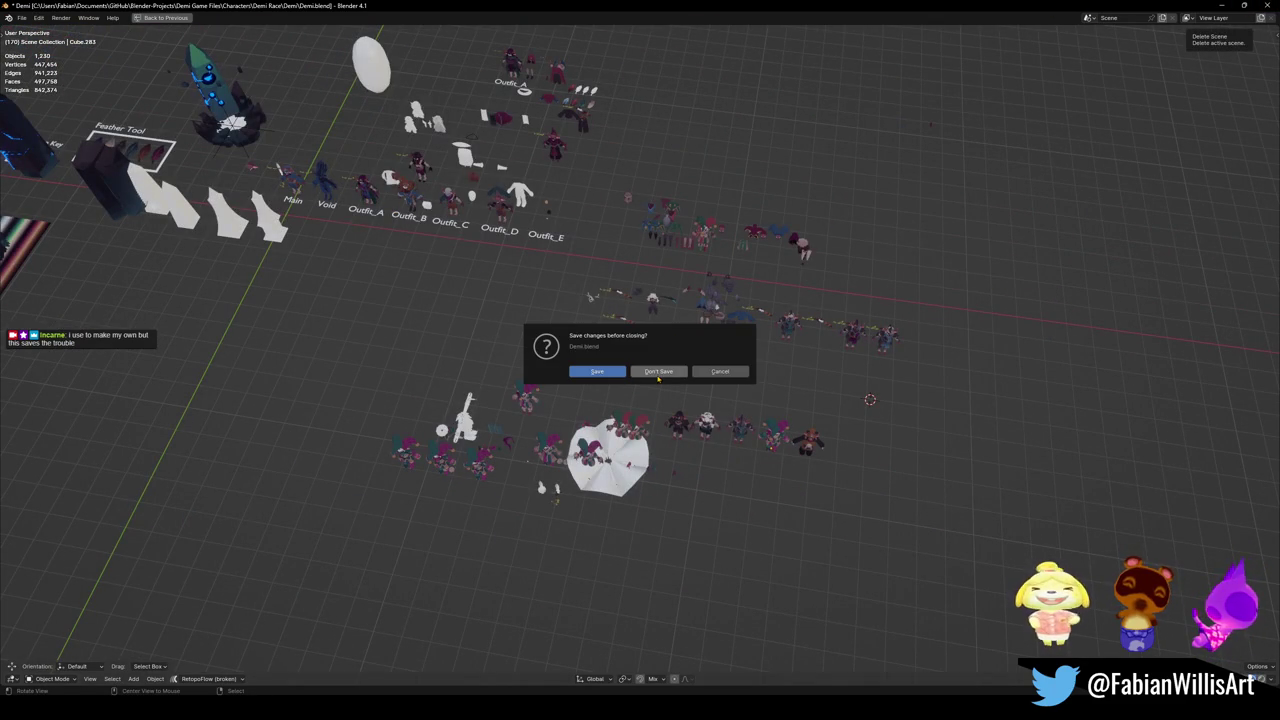
click(600, 371)
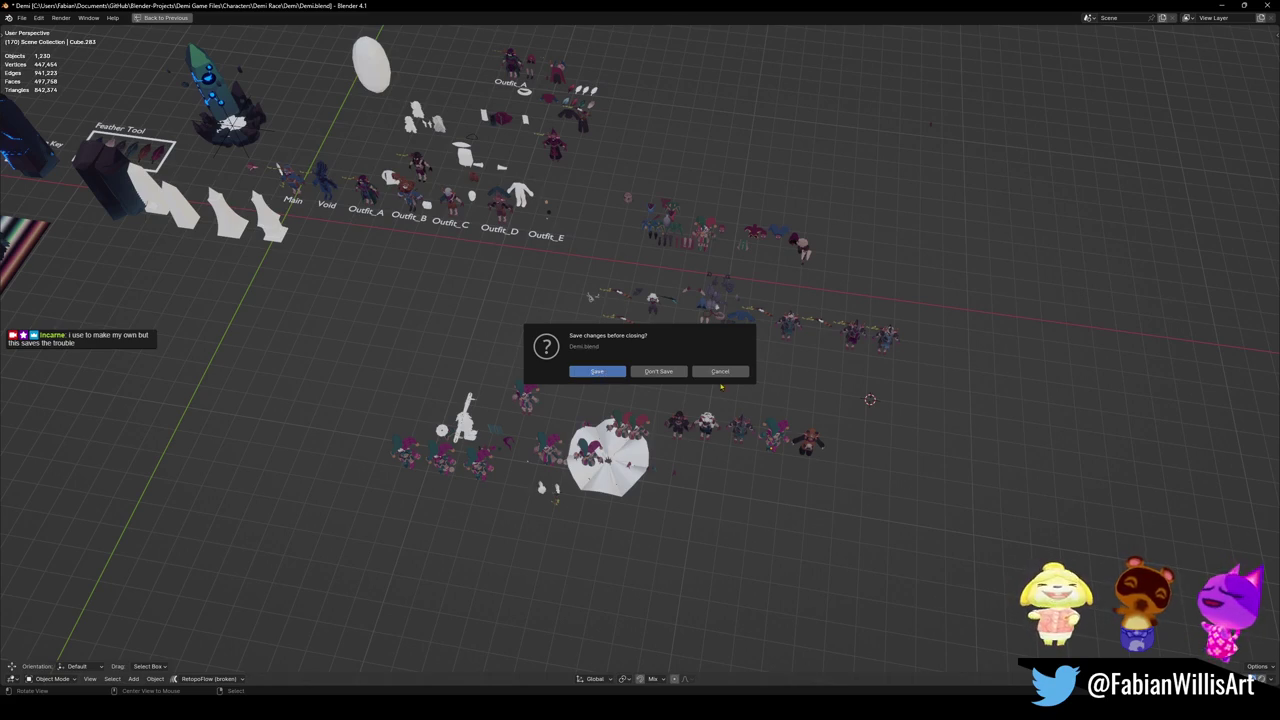
click(1264, 5)
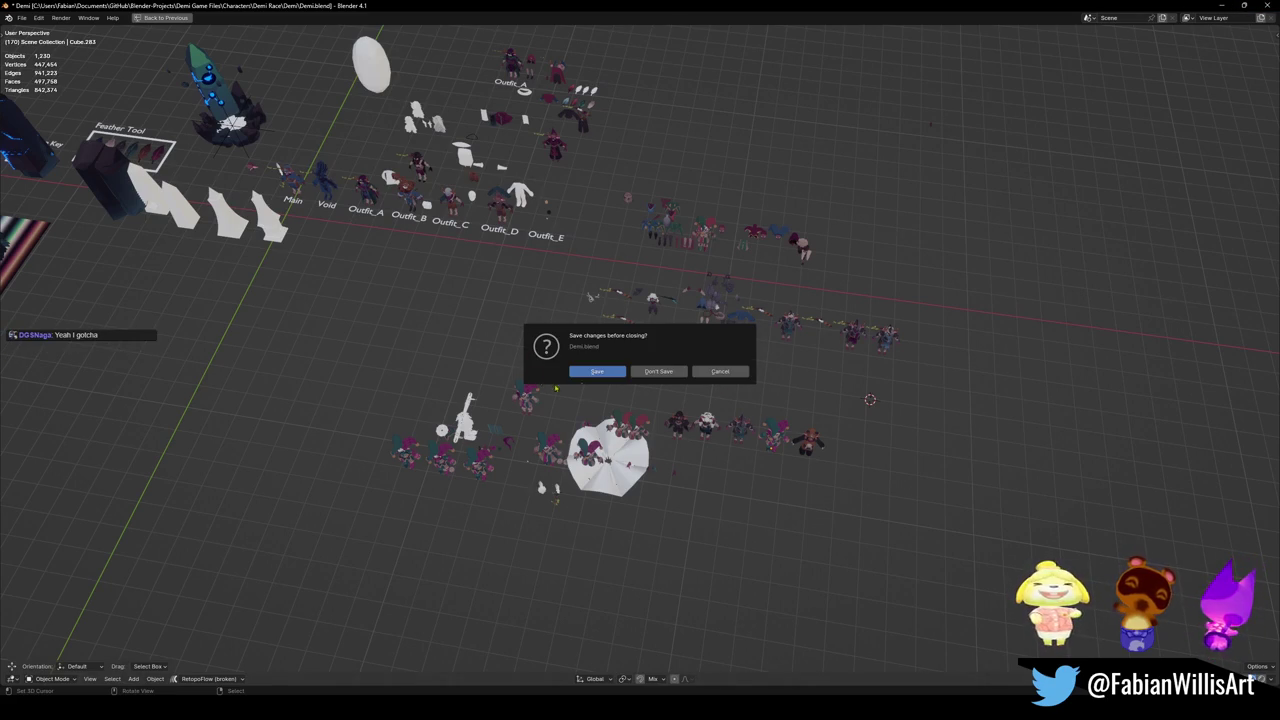
click(659, 371)
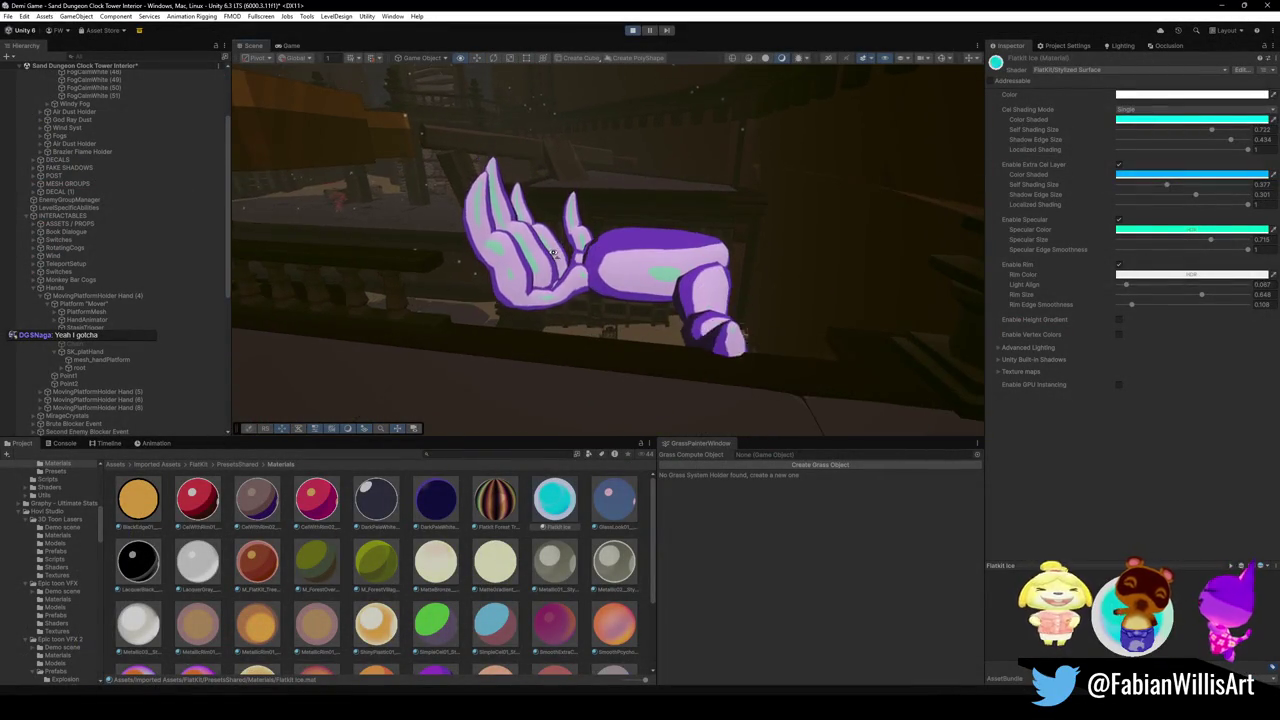
drag(440, 617, 638, 295)
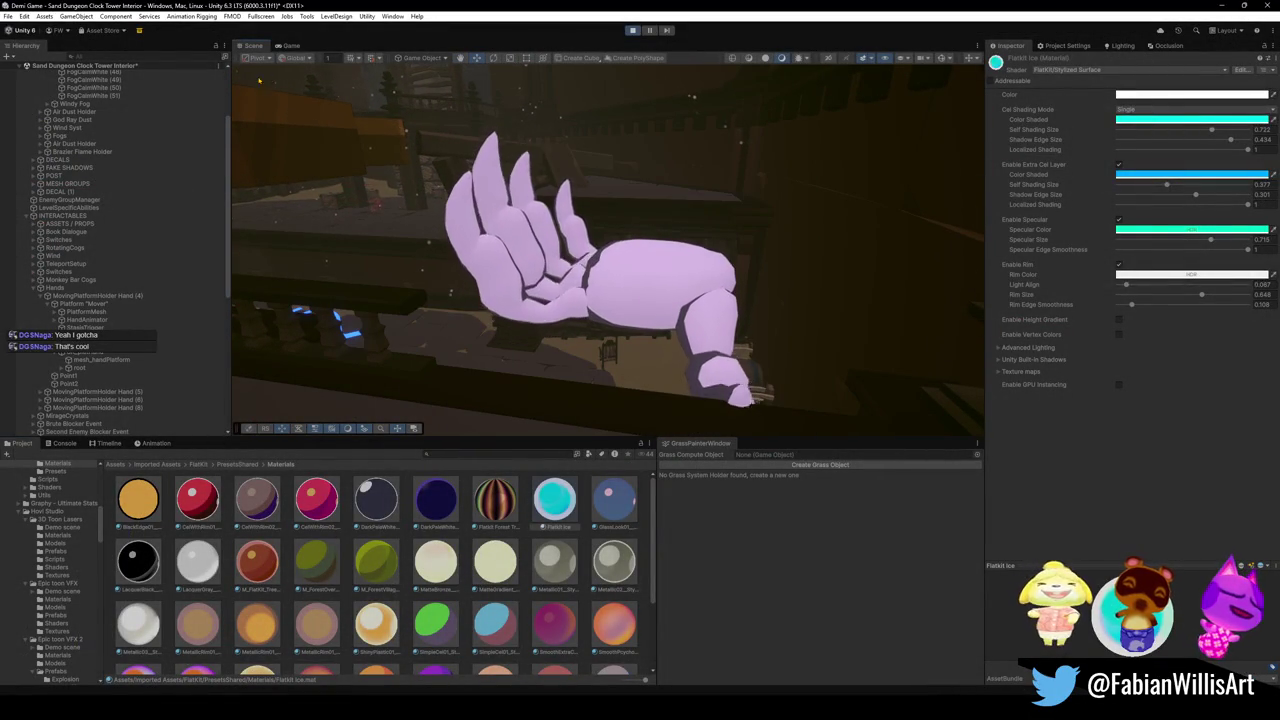
click(291, 46)
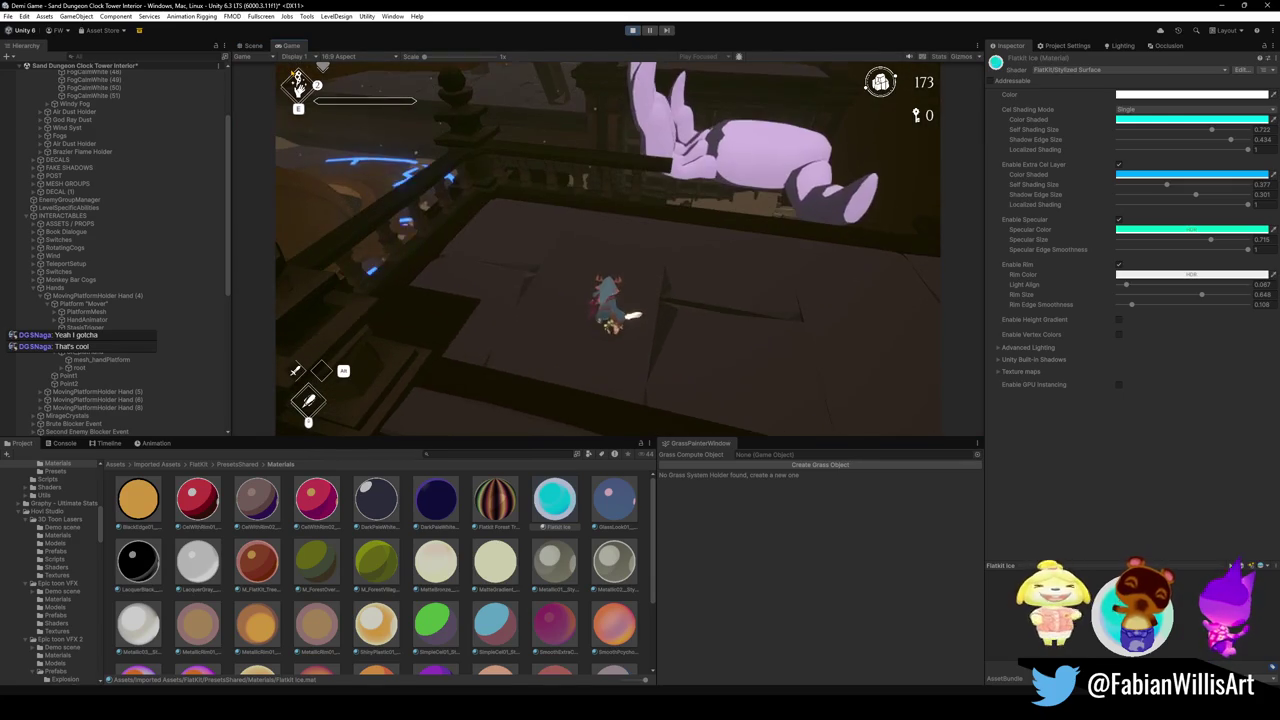
key(super)
key(super)
click(250, 46)
click(623, 333)
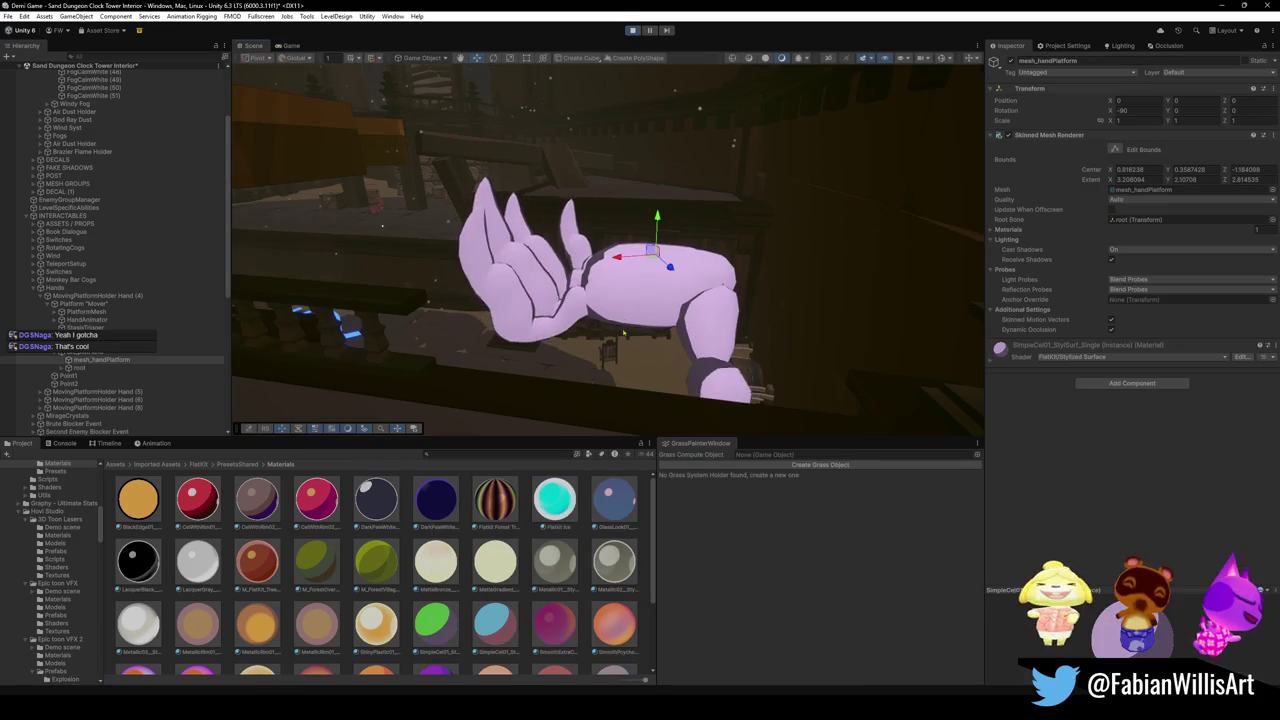
click(1200, 72)
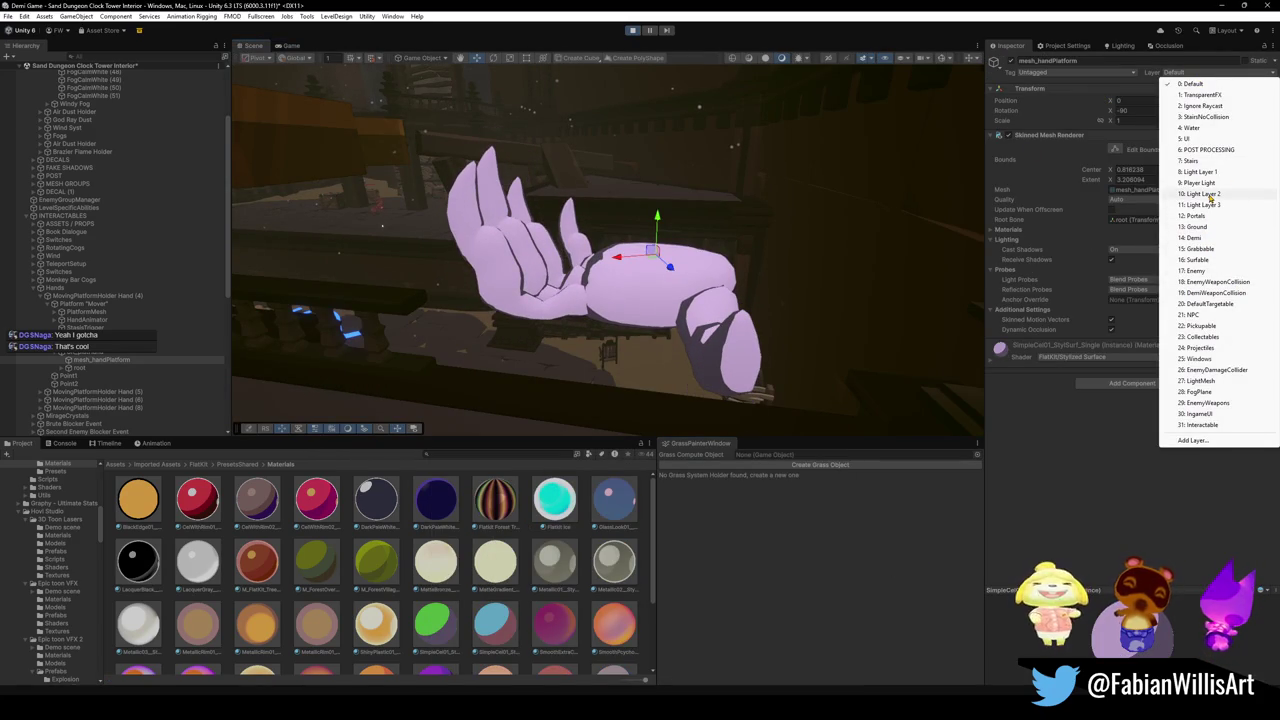
click(1205, 183)
key(ctrl+z)
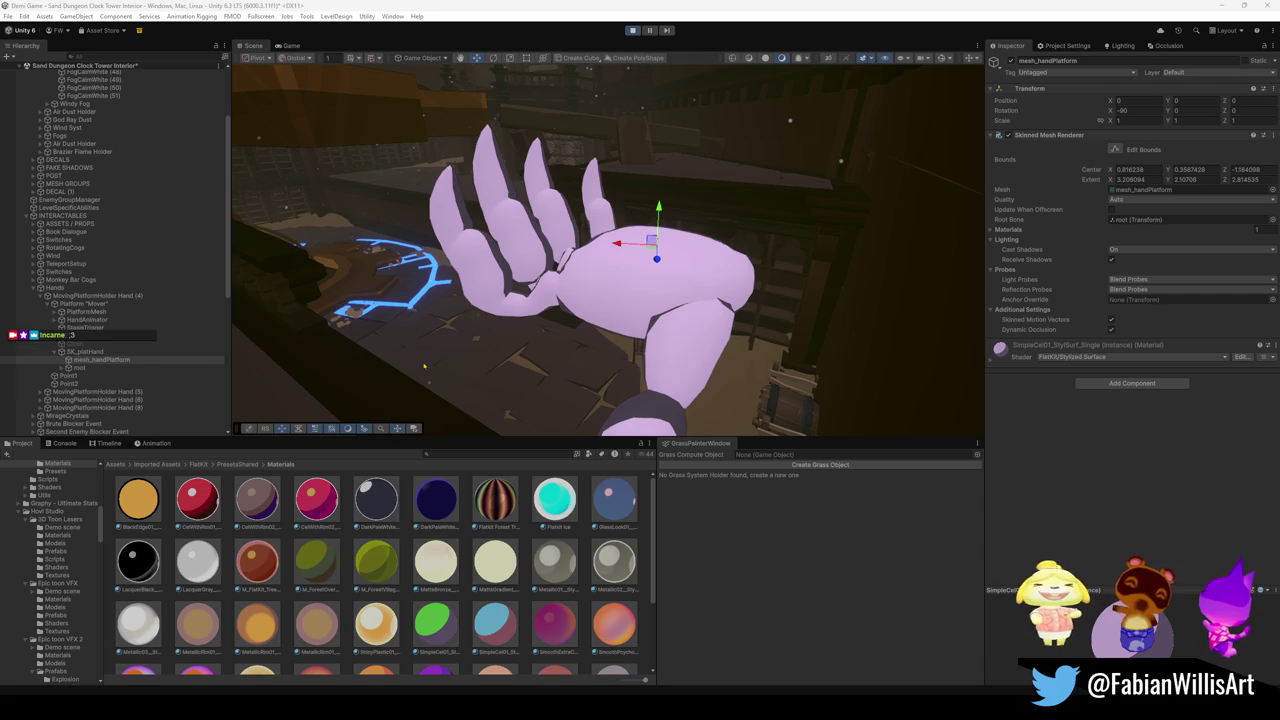
scroll(507, 626, down, 2)
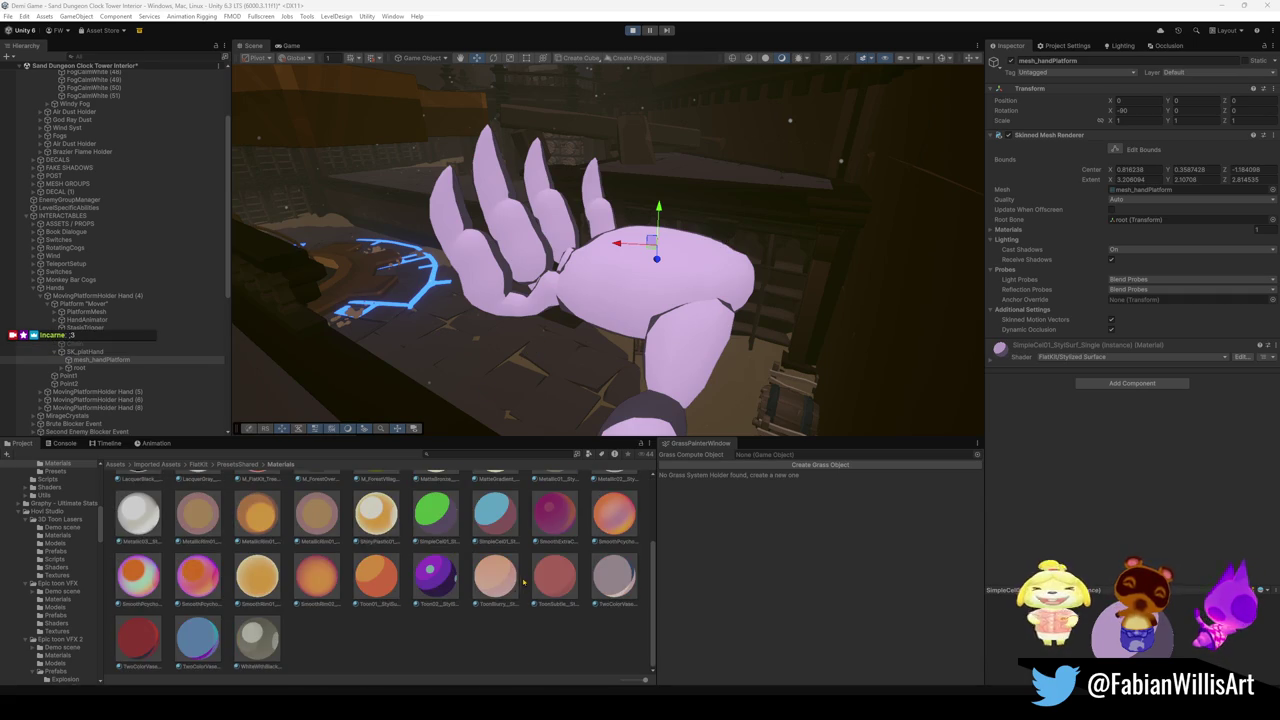
Try the purple toon and other materials on the hand, settling on TwoColorVasePreset03.
drag(435, 575, 645, 298)
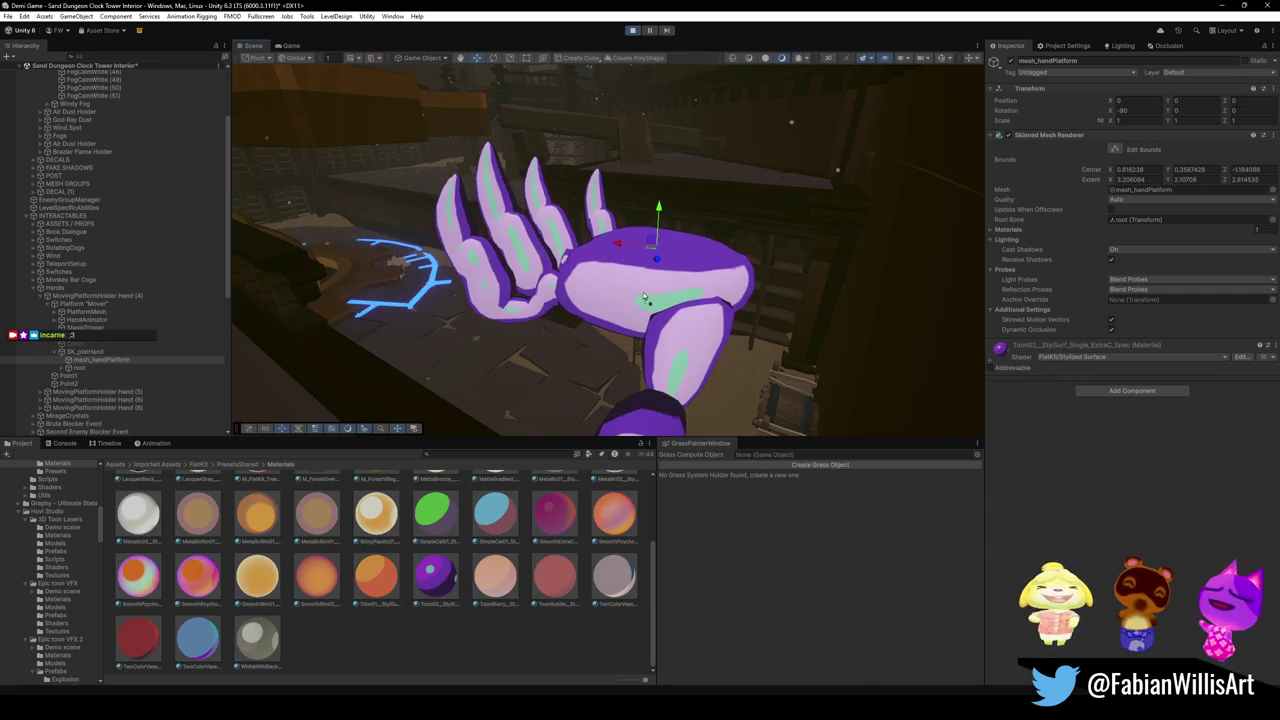
key(ctrl+z)
mouse_move(197, 638)
mouse_down()
mouse_move(677, 295)
mouse_move(625, 305)
mouse_move(540, 390)
mouse_up()
key(ctrl+z)
mouse_move(148, 572)
mouse_down()
mouse_move(600, 300)
mouse_move(250, 558)
mouse_up()
drag(197, 640, 612, 364)
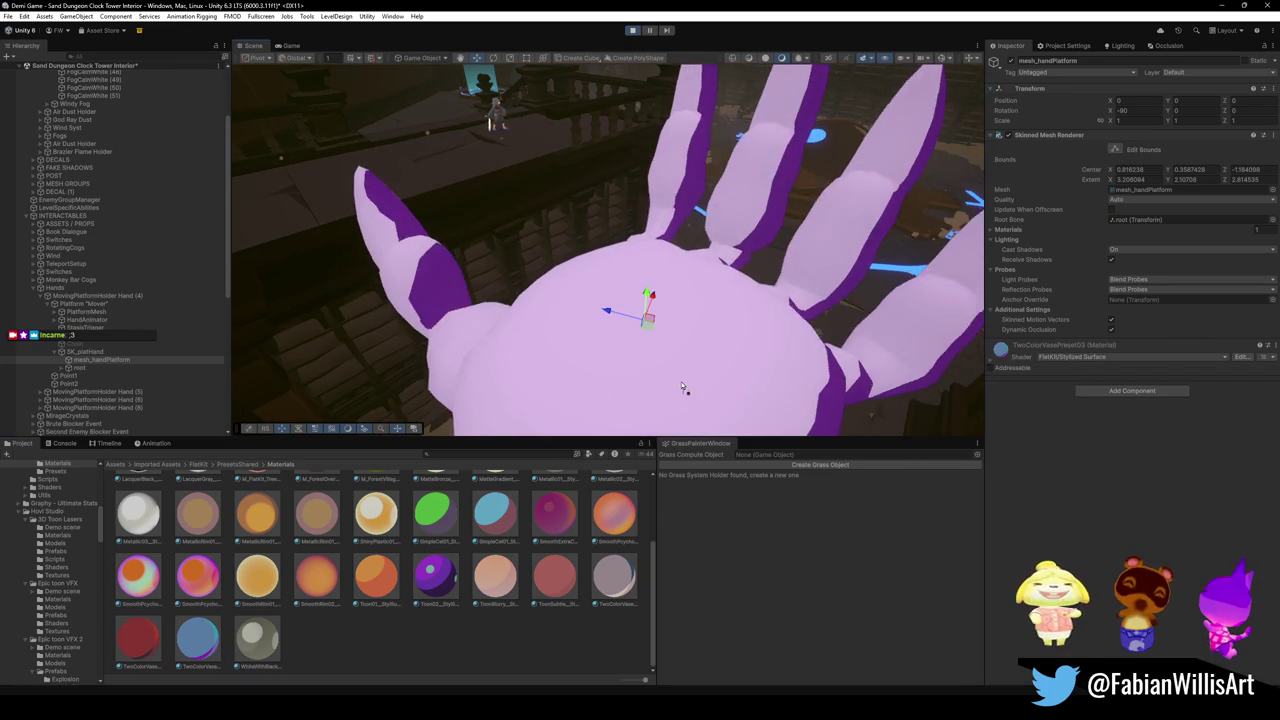
Inspect TwoColorVasePreset03's settings, reselect mesh_handPlatform and check it in the Game view.
drag(681, 381, 685, 278)
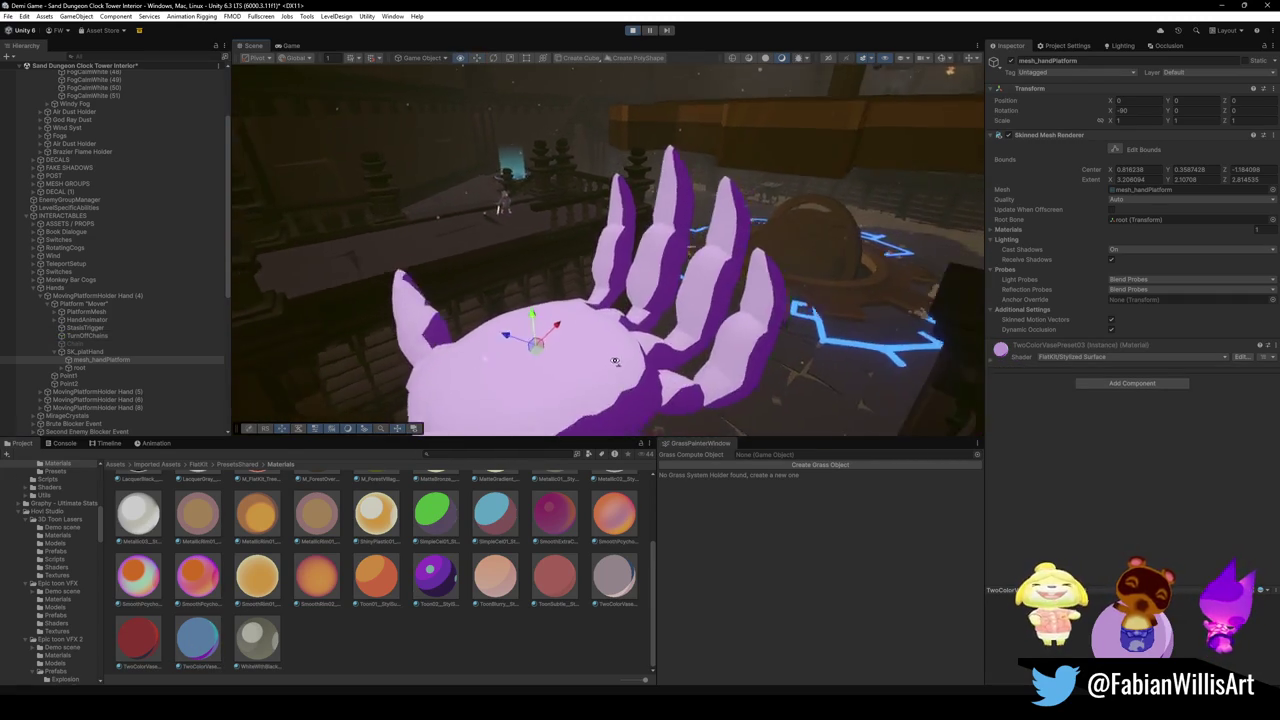
click(198, 645)
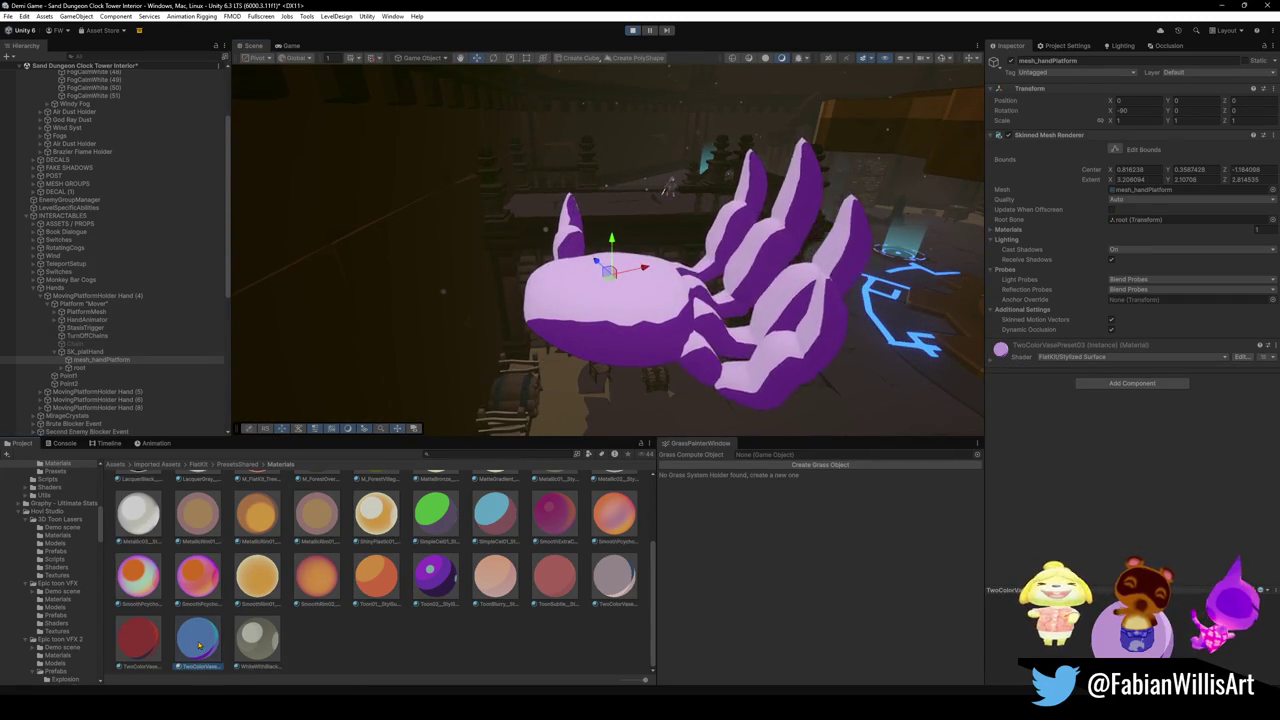
click(618, 318)
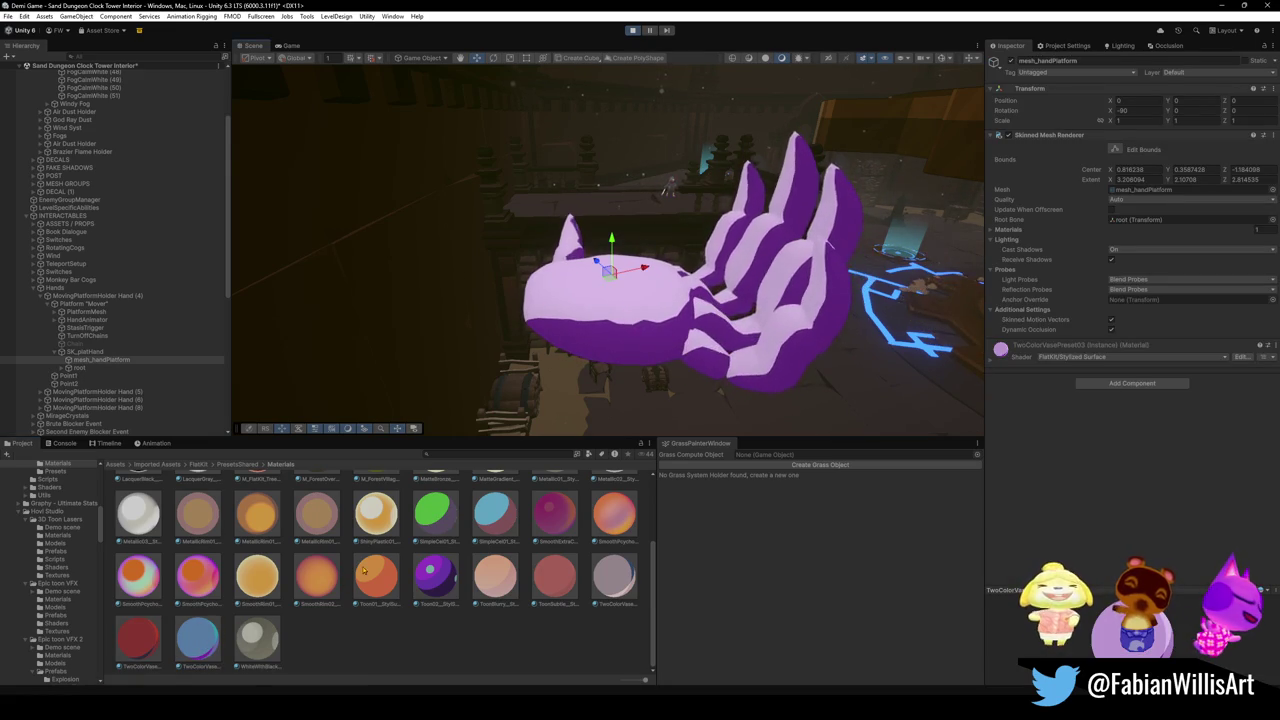
click(292, 46)
Darken the hand material's Color Shaded tint in the colour picker.
key(super)
key(super)
click(991, 365)
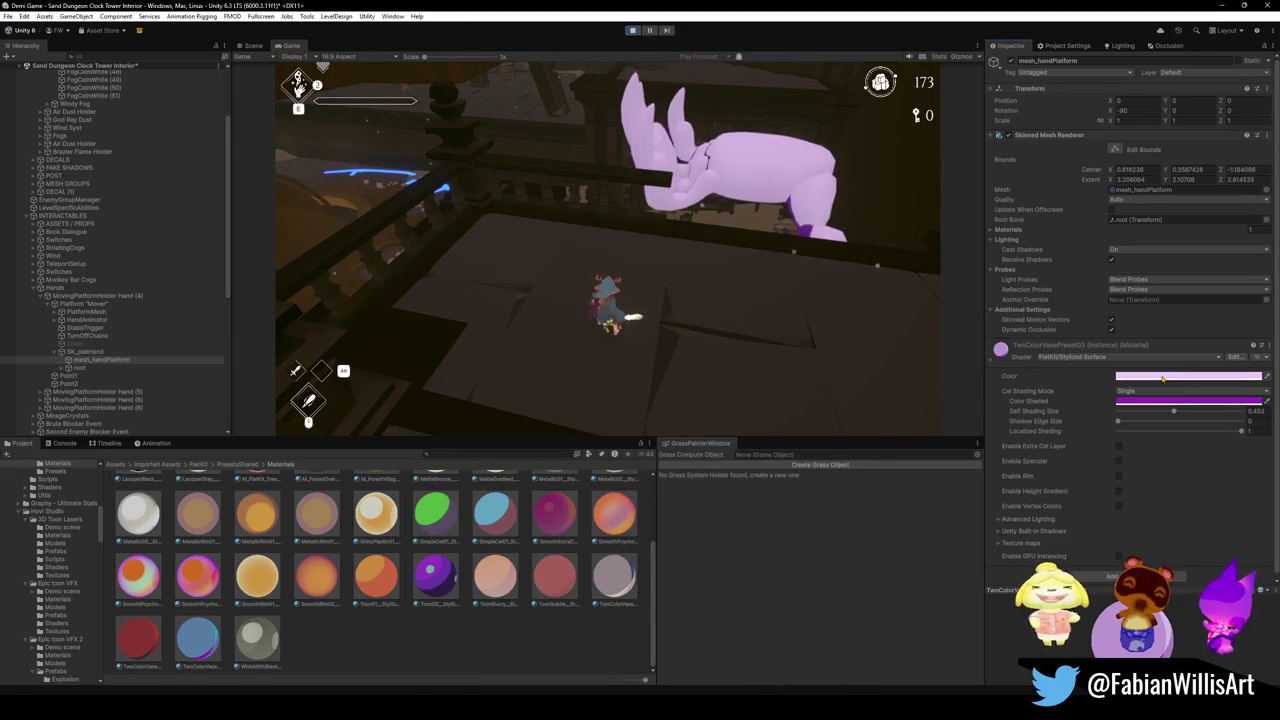
click(1162, 377)
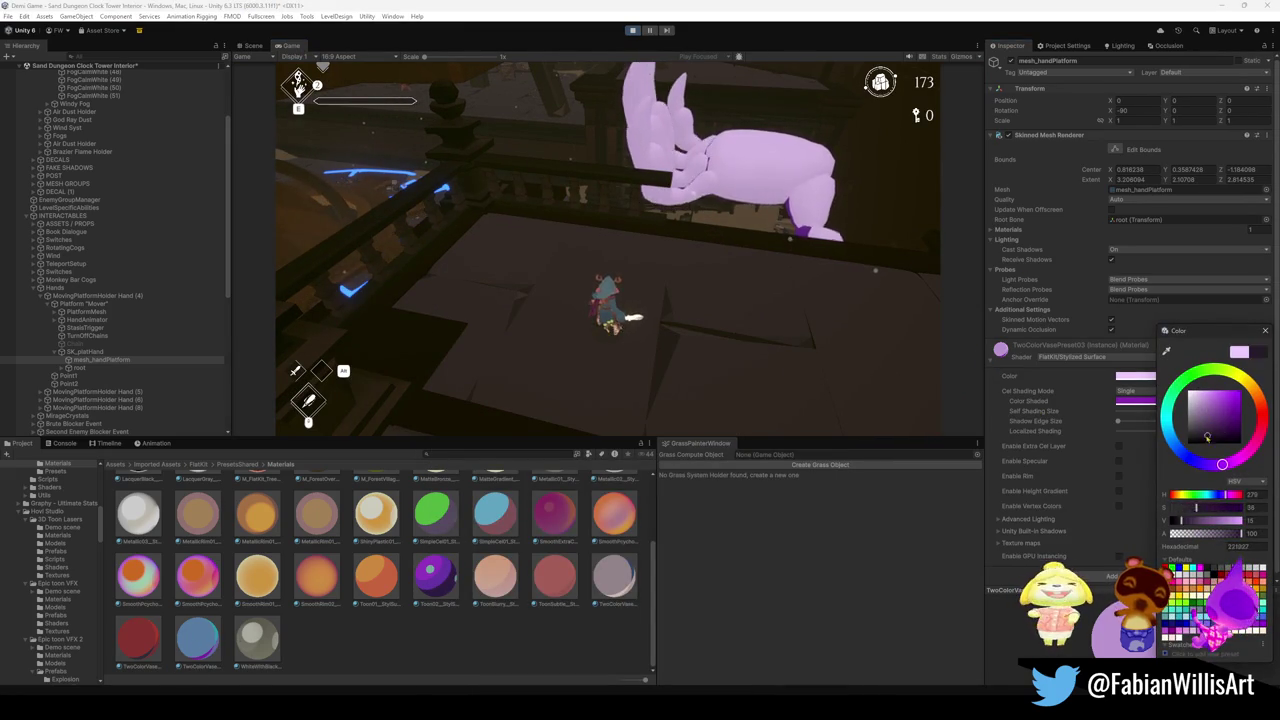
click(1153, 407)
click(1153, 401)
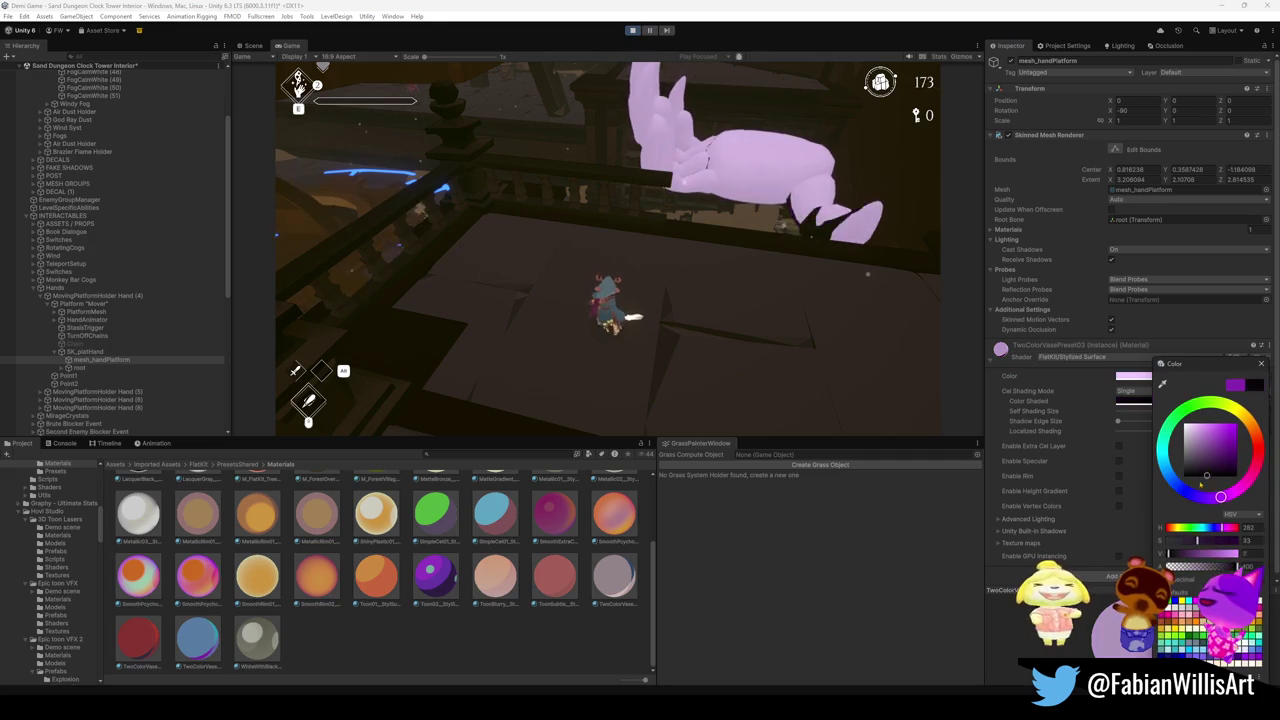
drag(1205, 449, 1215, 468)
click(1128, 376)
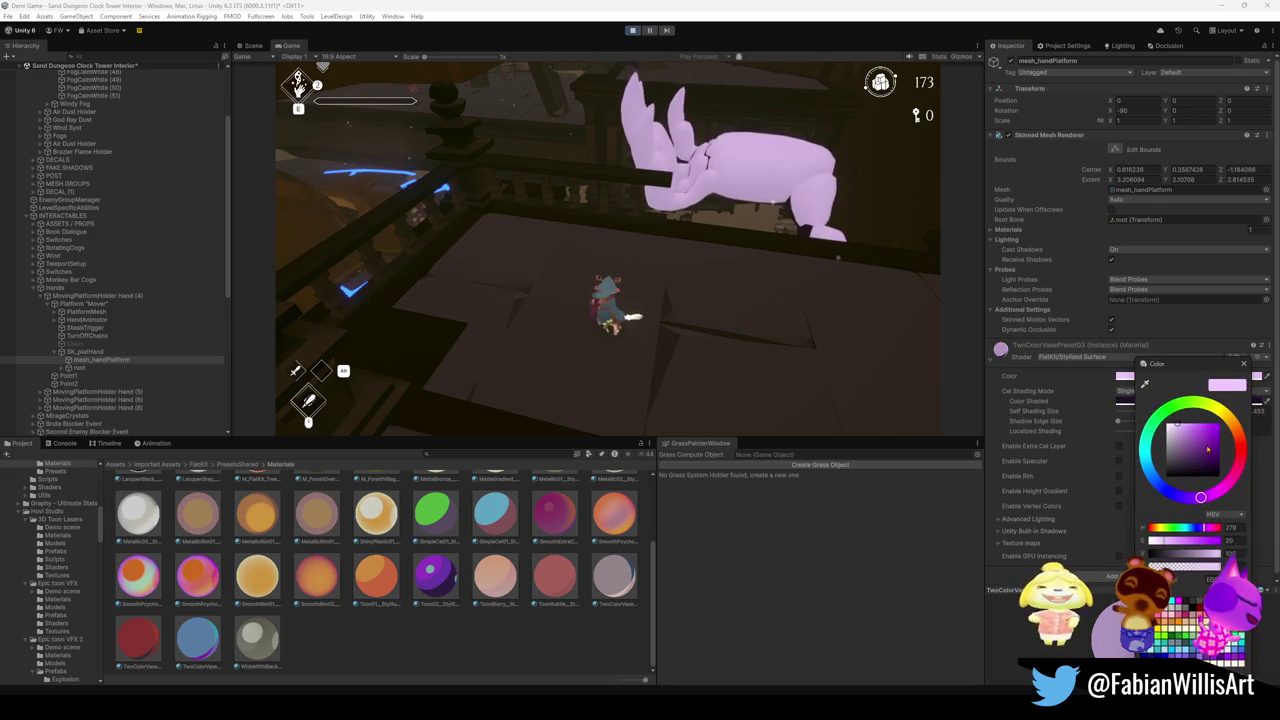
key(Escape)
Set Self Shading Size to about 0.787, keeping Localized Shading at 1.
click(1119, 422)
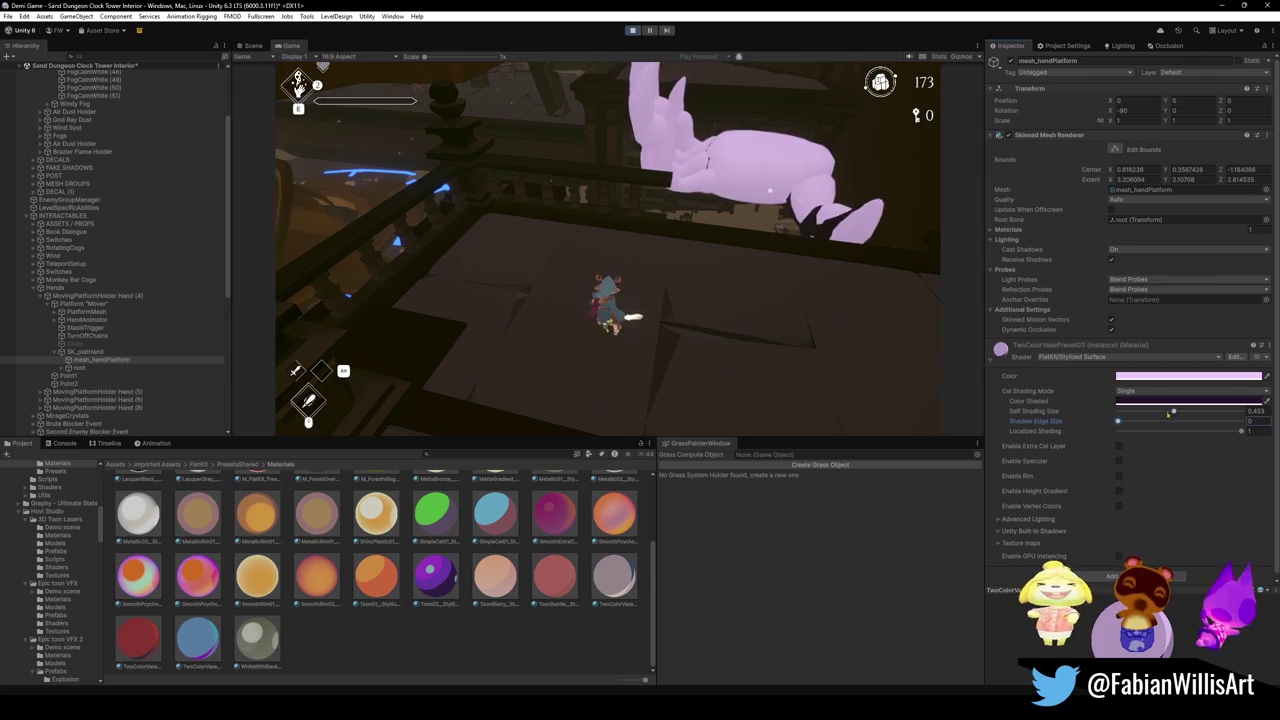
click(1241, 411)
mouse_move(1241, 411)
mouse_down()
mouse_move(1195, 412)
mouse_move(1218, 422)
mouse_up()
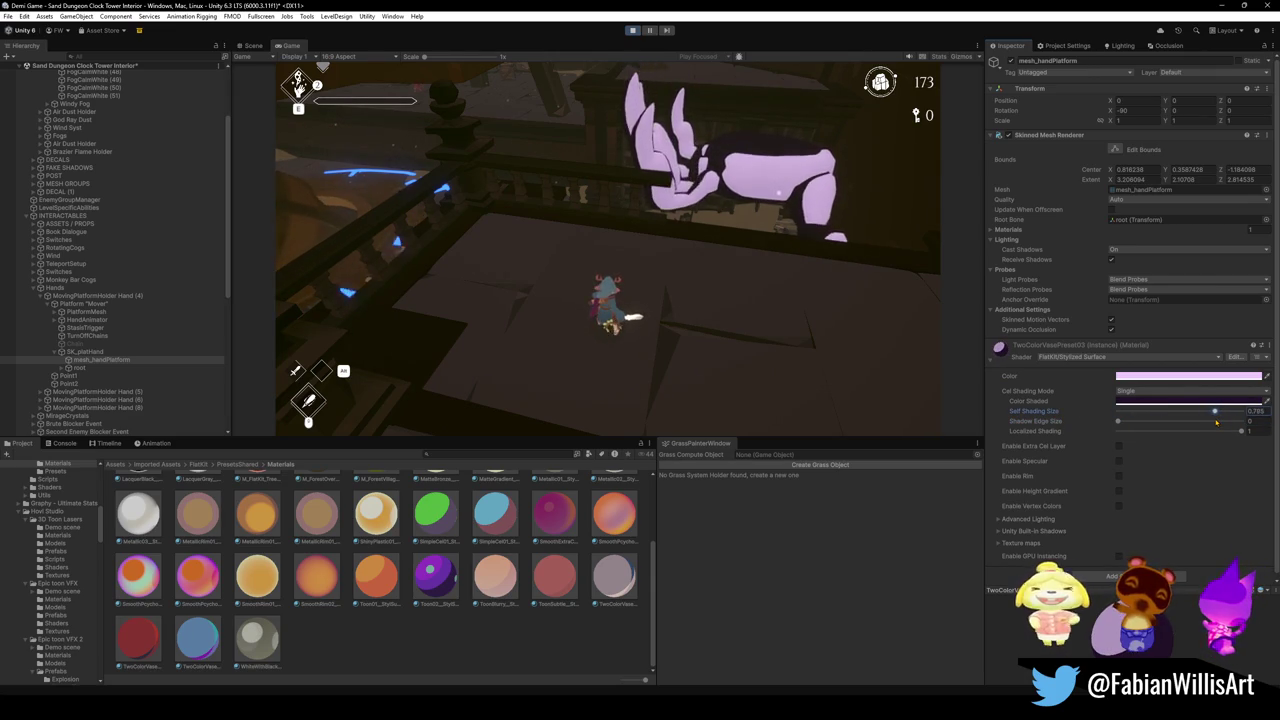
click(1155, 432)
click(1241, 431)
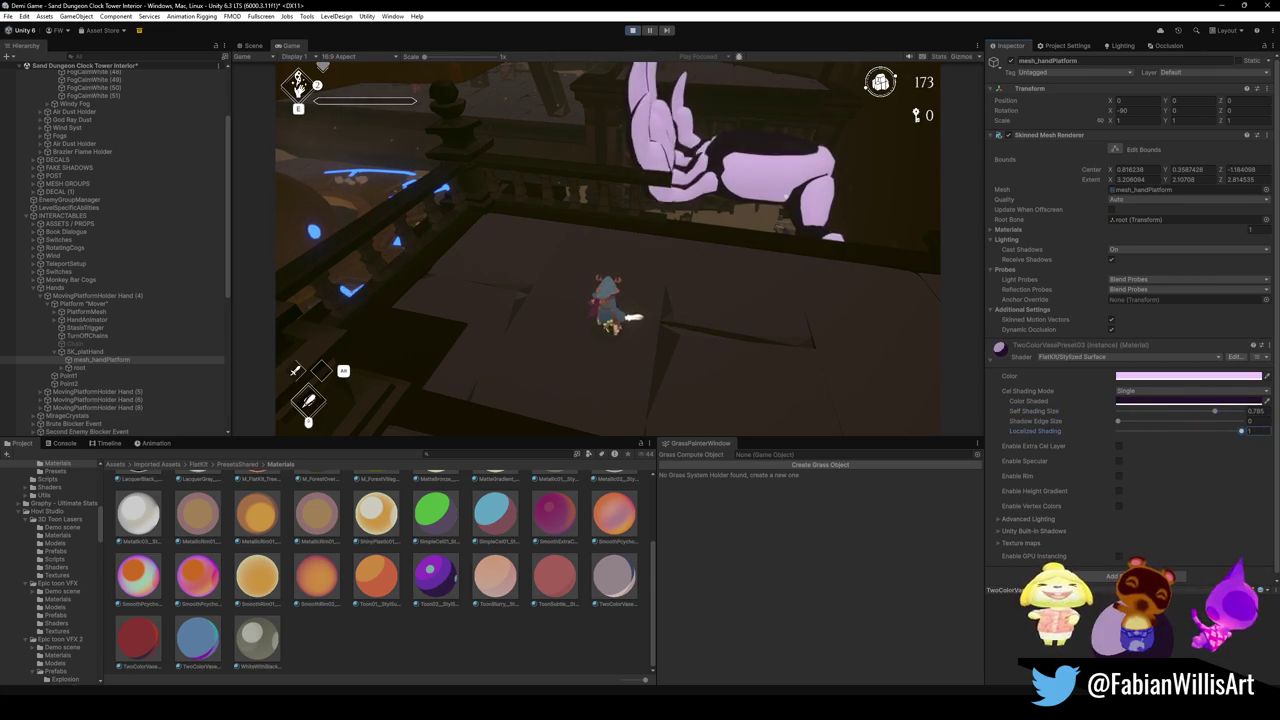
drag(1215, 411, 1207, 411)
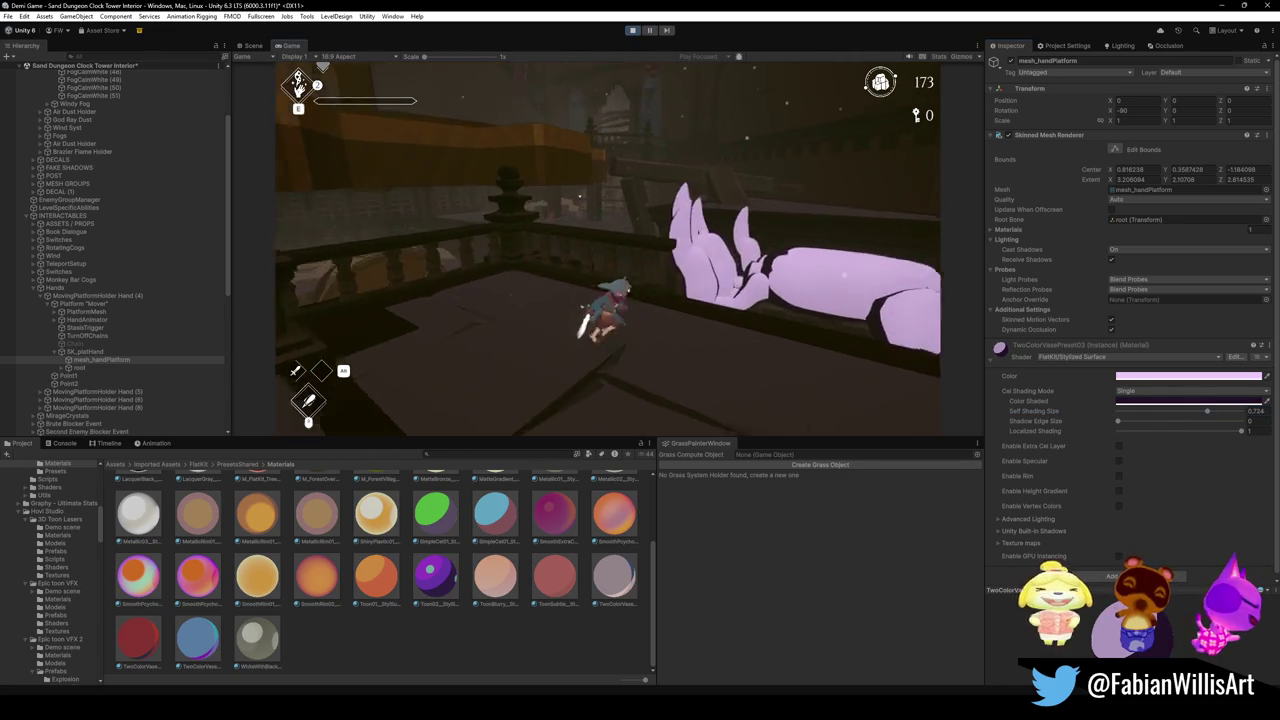
Adjust the material's main Color through several lilac shades to a pale lavender.
key(super)
click(1152, 377)
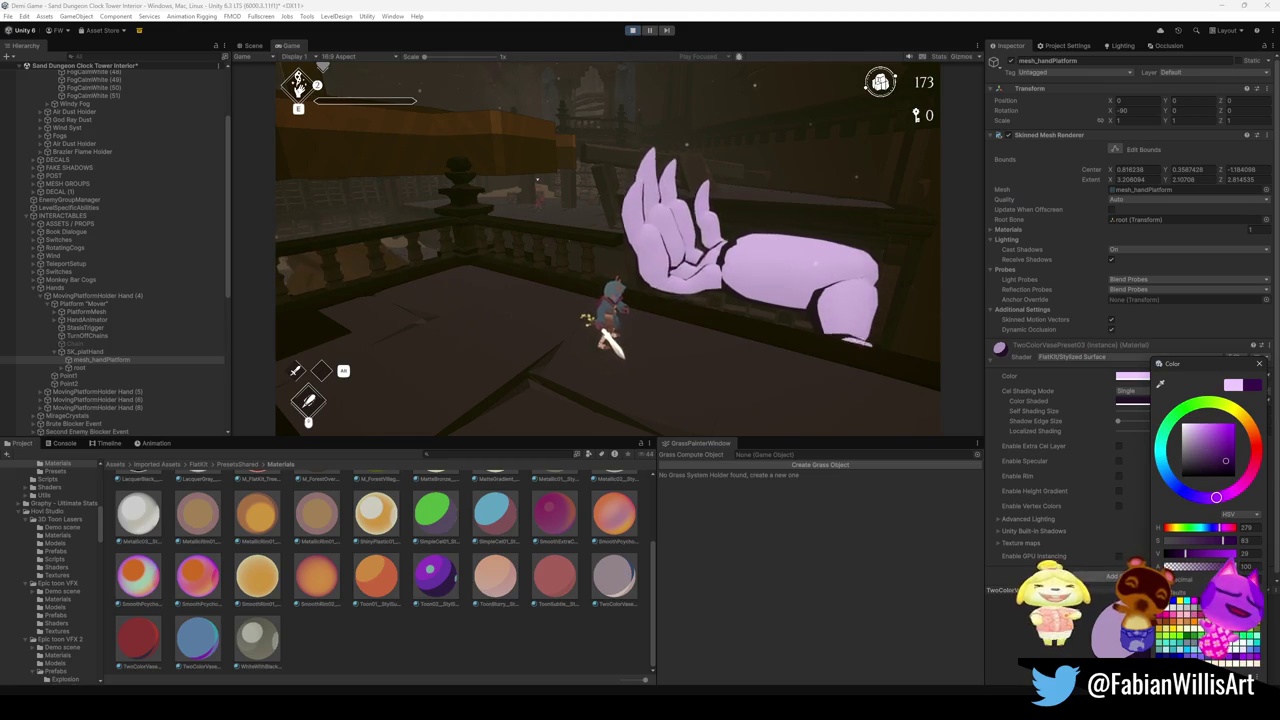
key(Escape)
click(1168, 380)
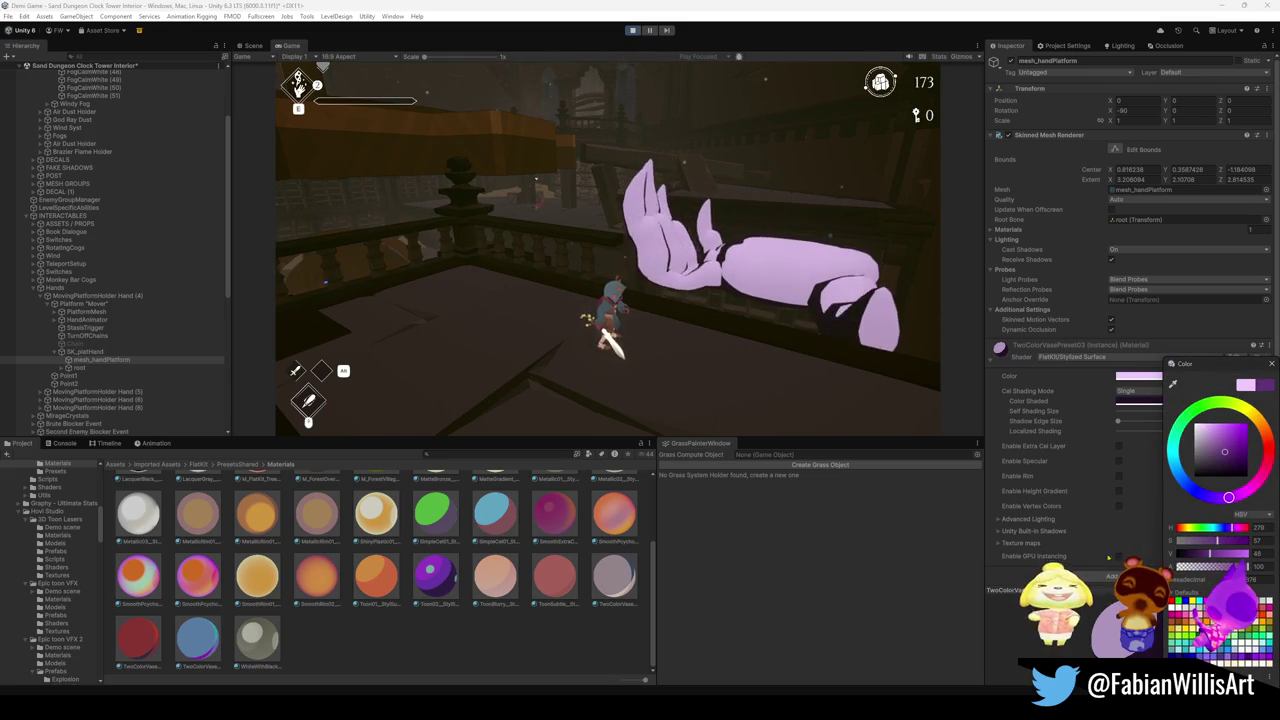
drag(1236, 448, 1227, 443)
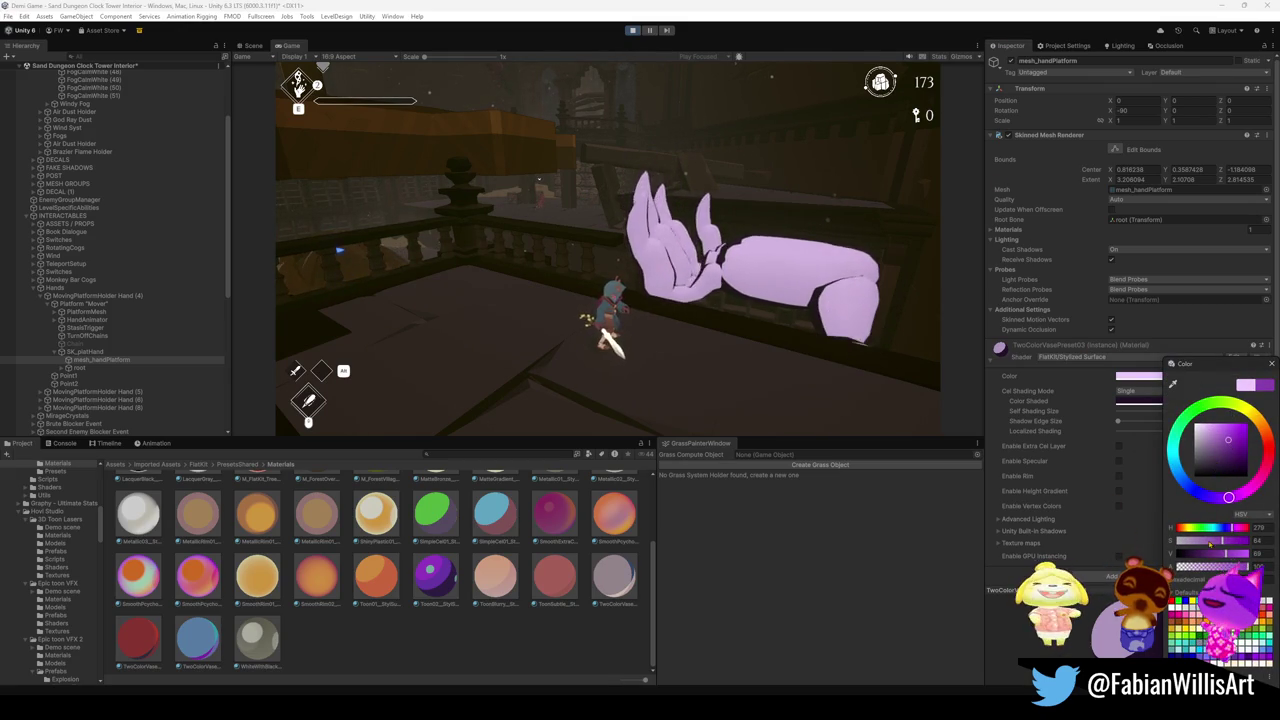
mouse_move(1226, 472)
mouse_down()
mouse_move(1206, 427)
mouse_move(1240, 441)
mouse_up()
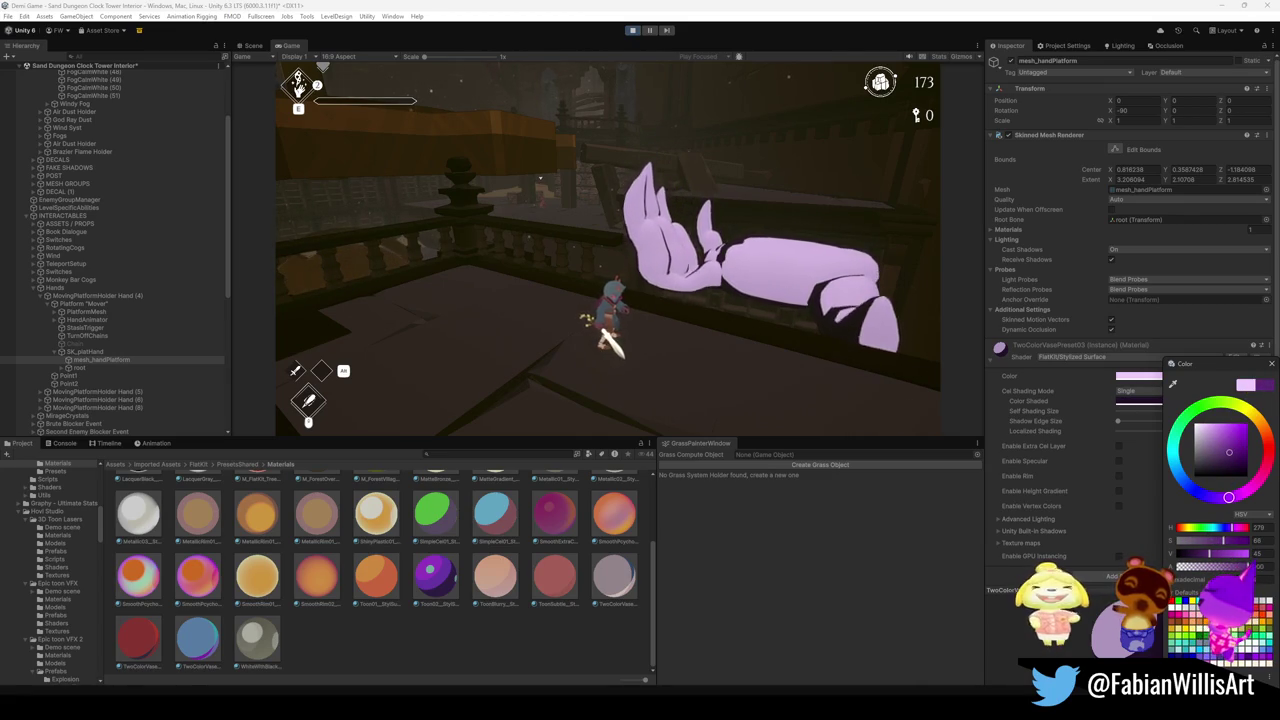
drag(1228, 497, 1196, 406)
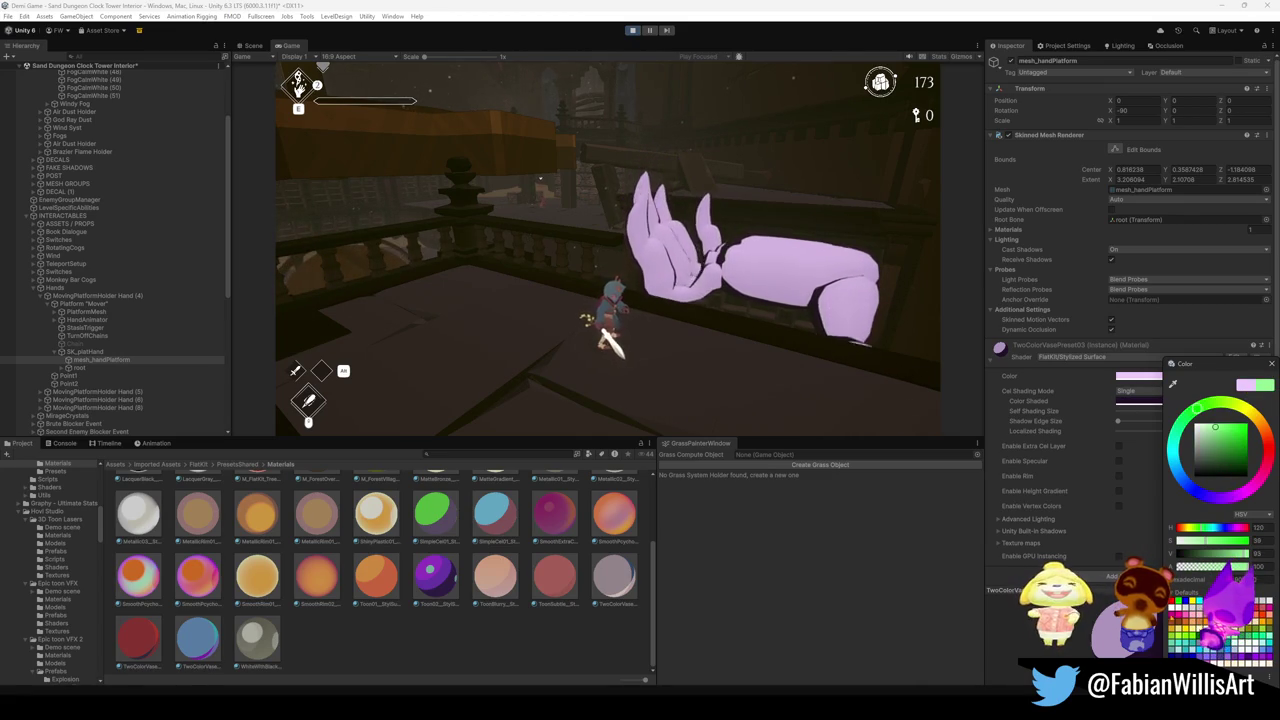
key(Escape)
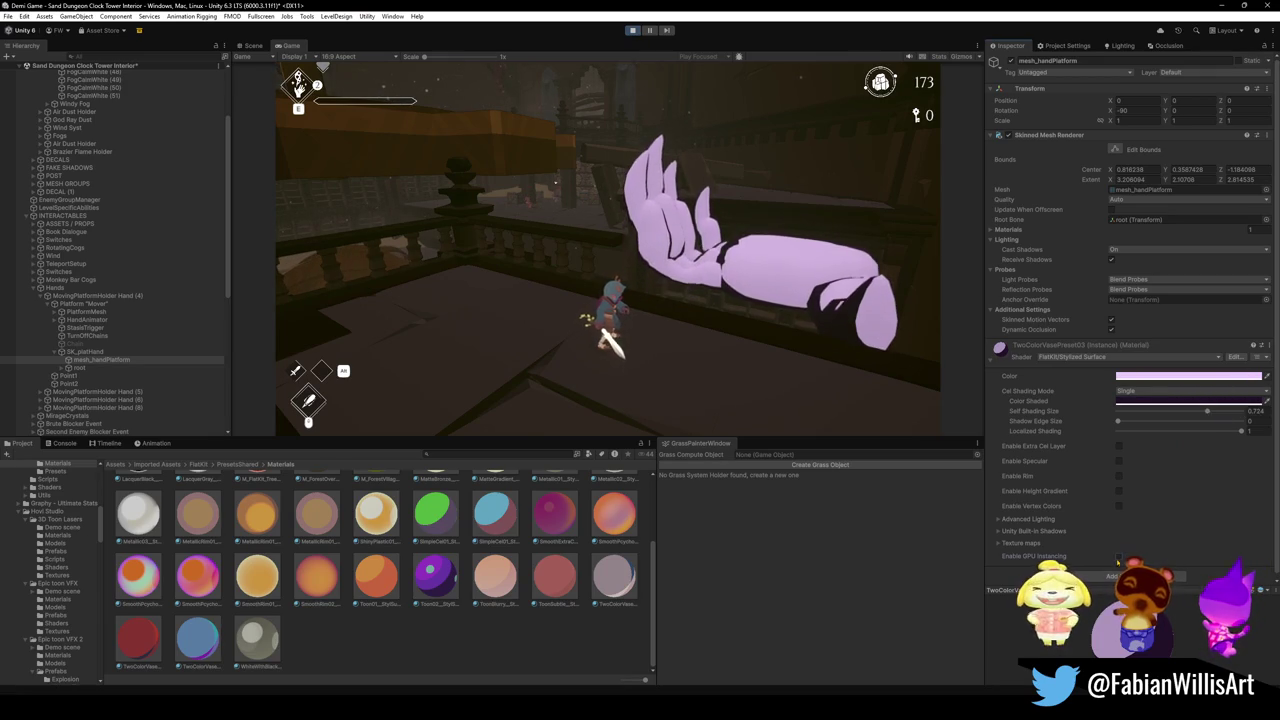
Enable GPU Instancing on the material and bring up the in-game pause menu.
click(1119, 557)
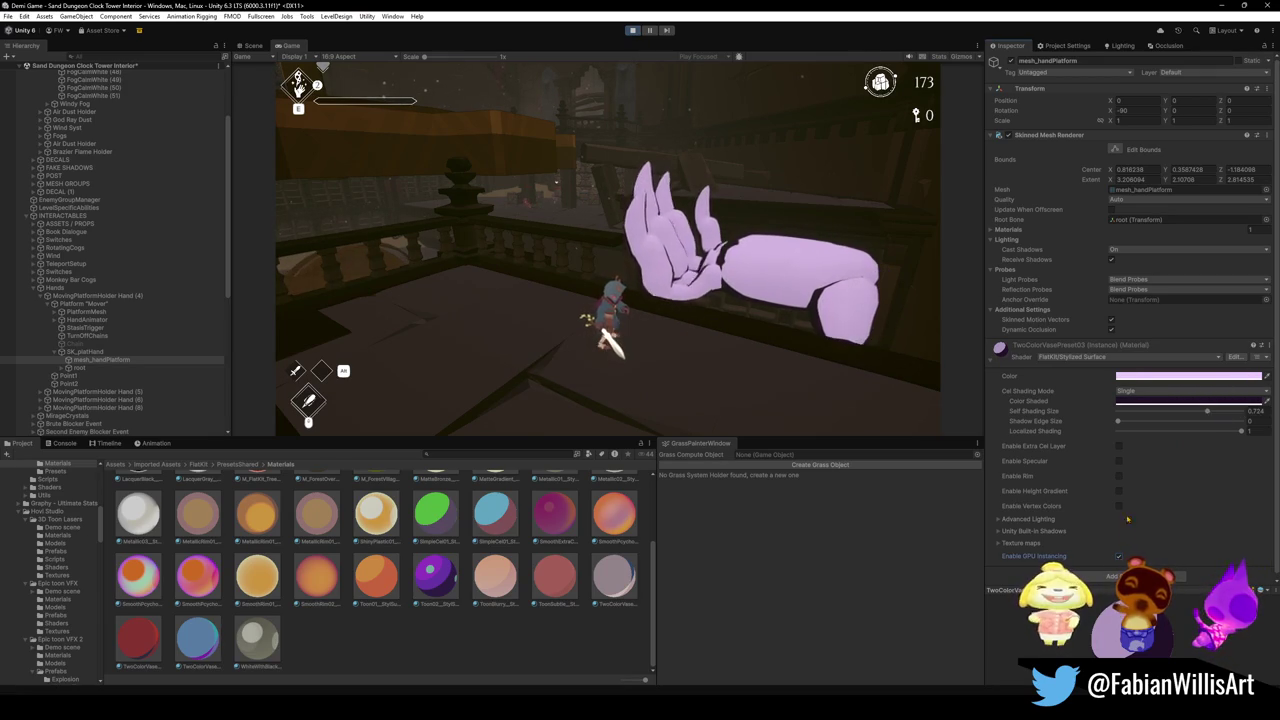
click(1144, 378)
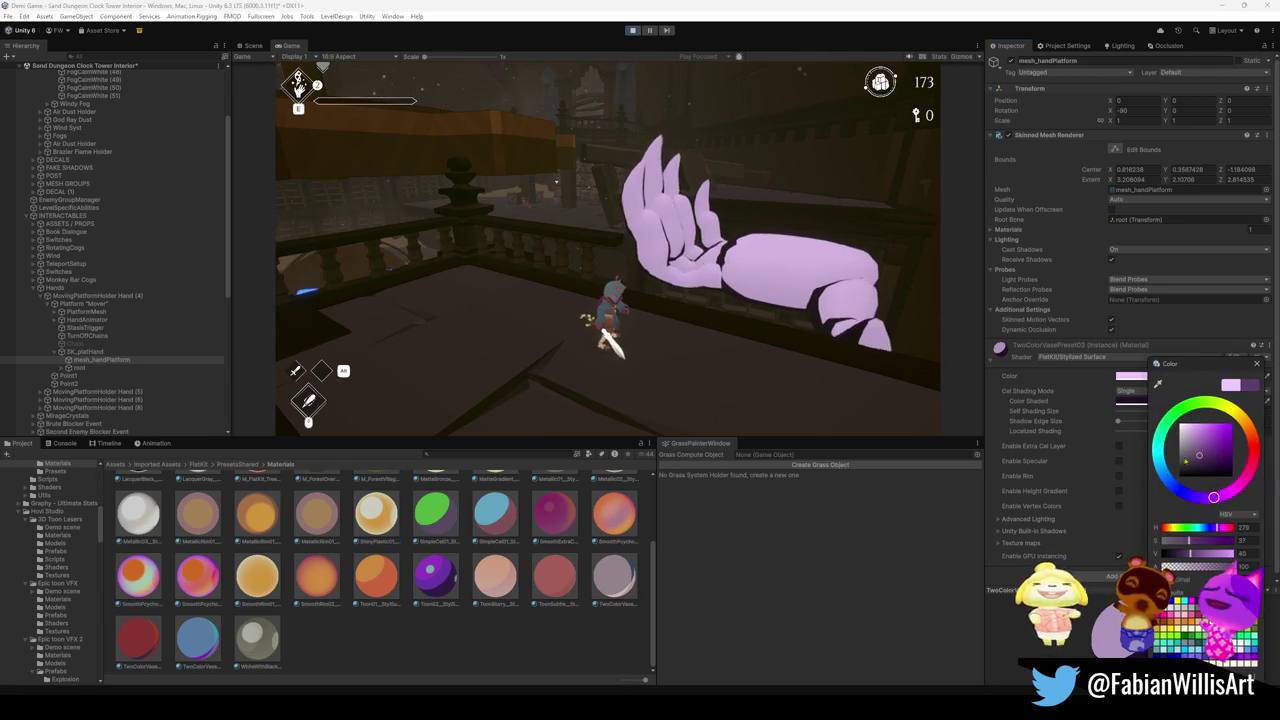
key(Escape)
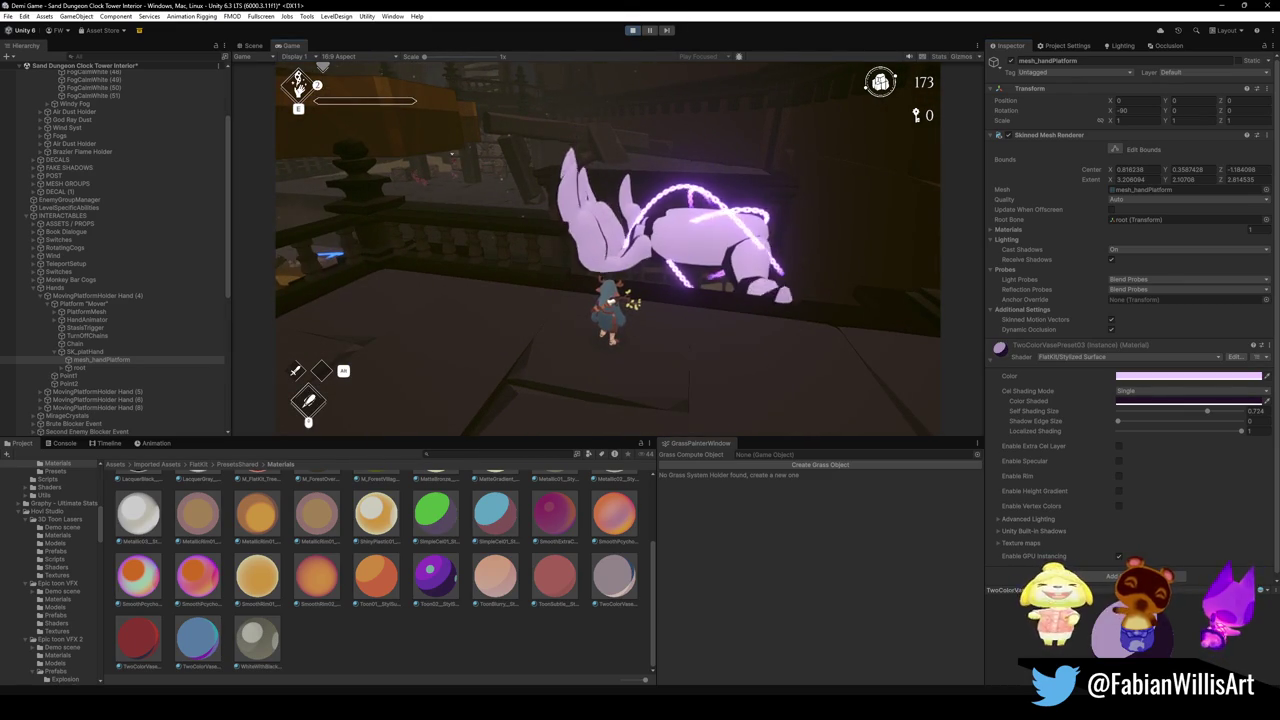
key(Escape)
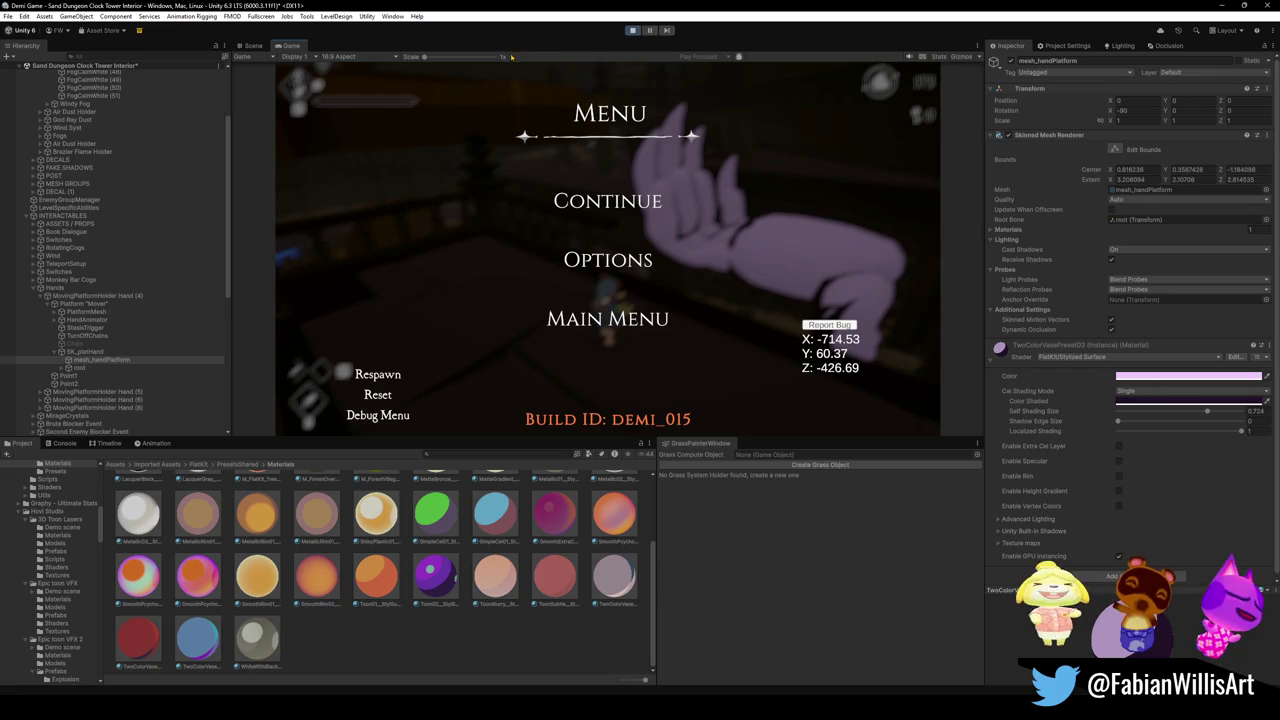
Exit play mode and try Toon02, then the red TwoColorVasePreset02, on the hand.
click(632, 31)
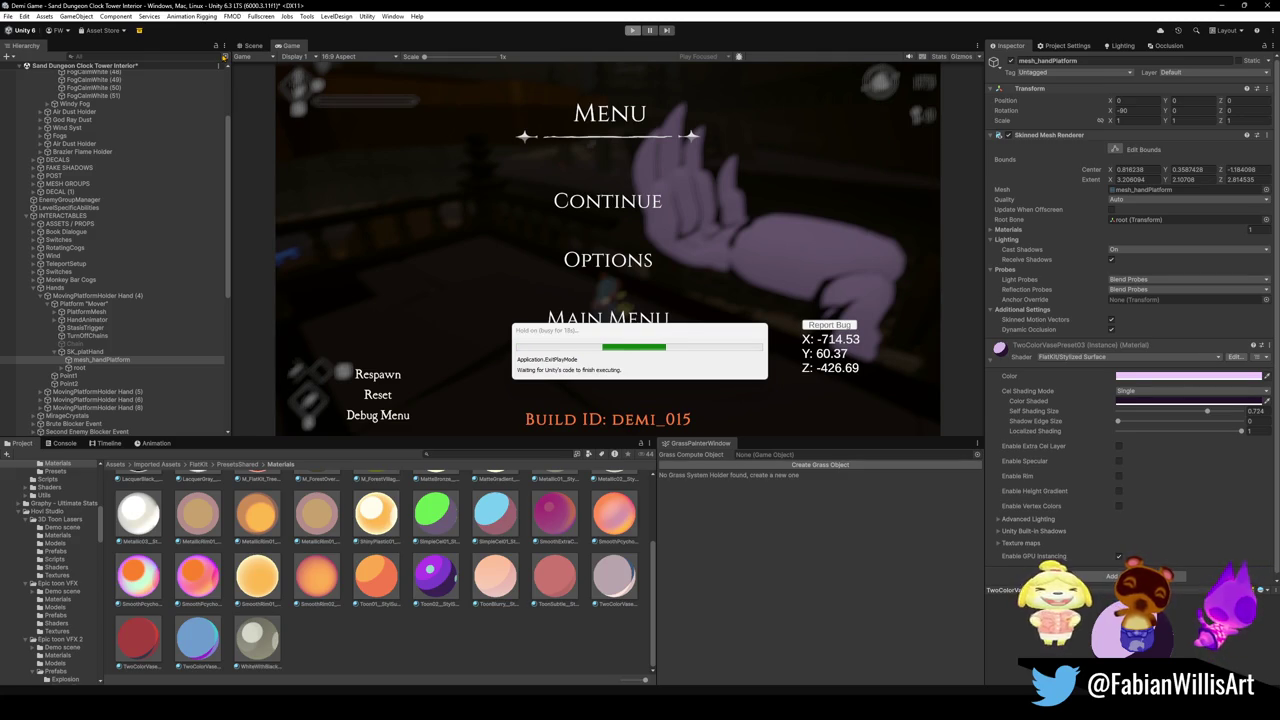
drag(565, 236, 505, 234)
mouse_move(436, 575)
mouse_down()
mouse_move(505, 382)
mouse_move(812, 298)
mouse_up()
mouse_move(198, 635)
mouse_down()
mouse_move(560, 340)
mouse_move(662, 278)
mouse_move(590, 275)
mouse_up()
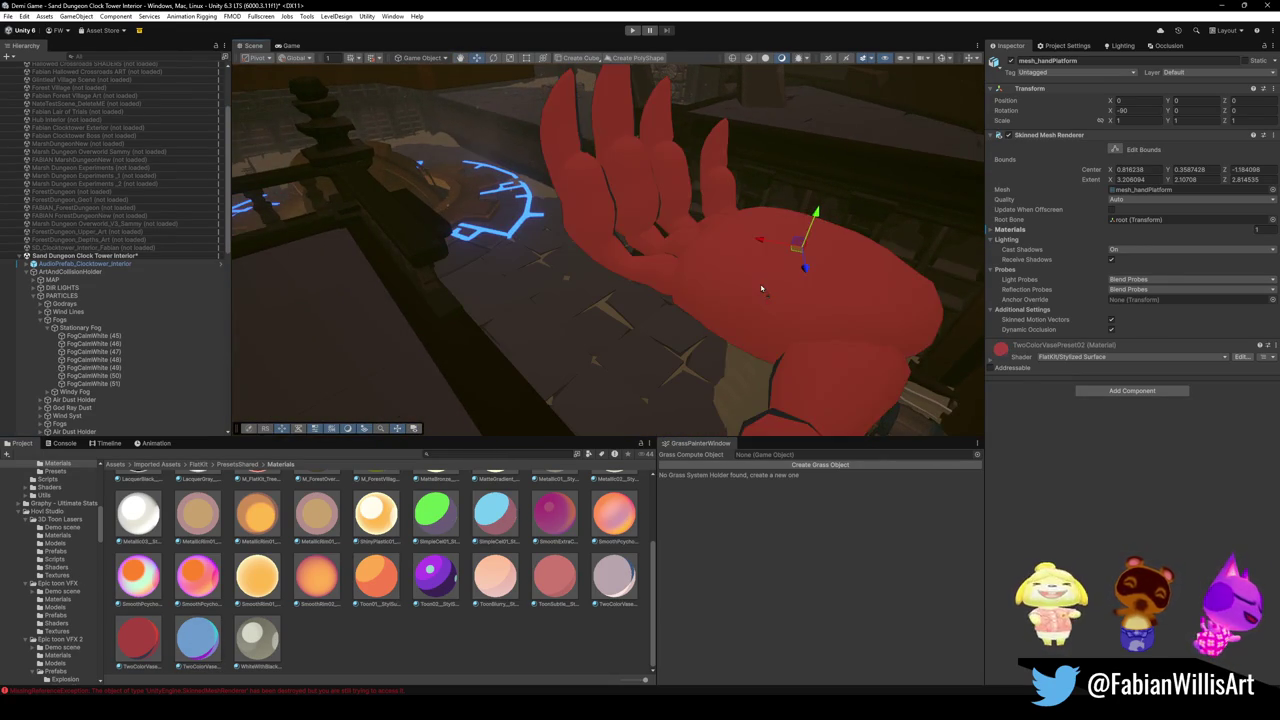
Try CelWithRim and DarkPaleWhiteRim materials on the hand, ending on the dark purple-rimmed one.
scroll(380, 570, up, 2)
drag(197, 498, 778, 298)
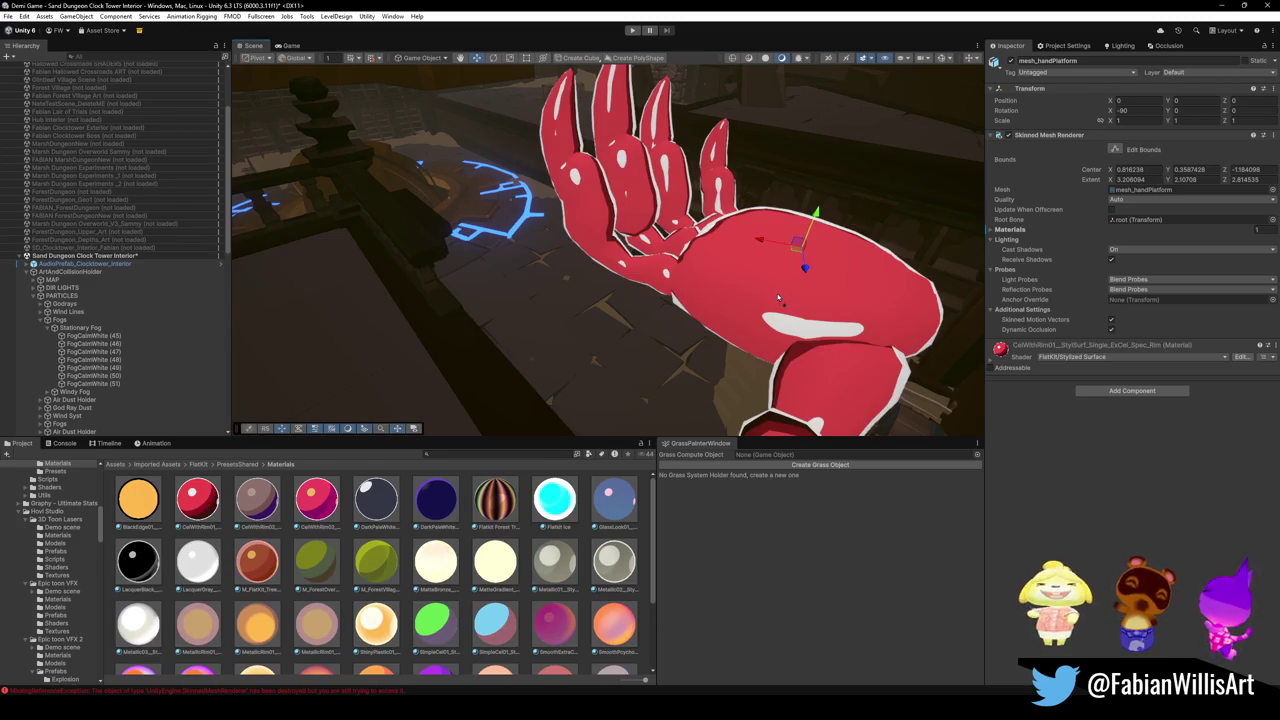
key(ctrl+z)
drag(373, 506, 783, 297)
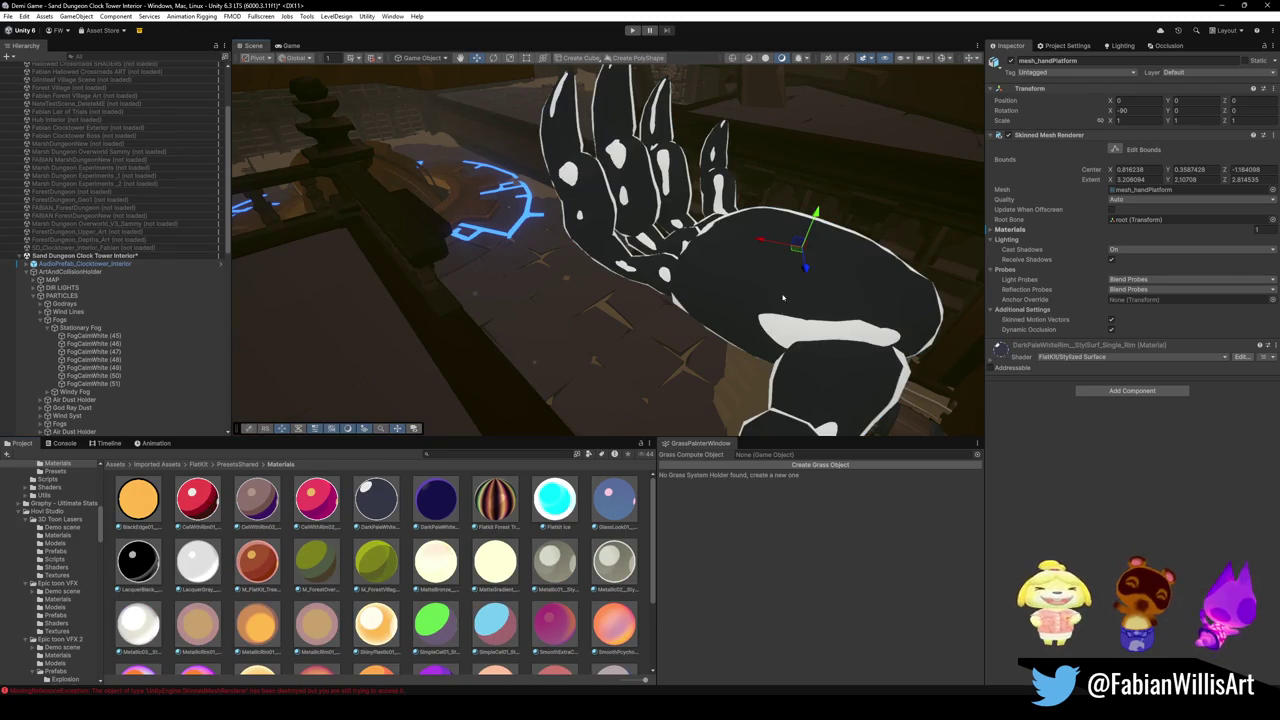
key(ctrl+z)
drag(435, 498, 778, 314)
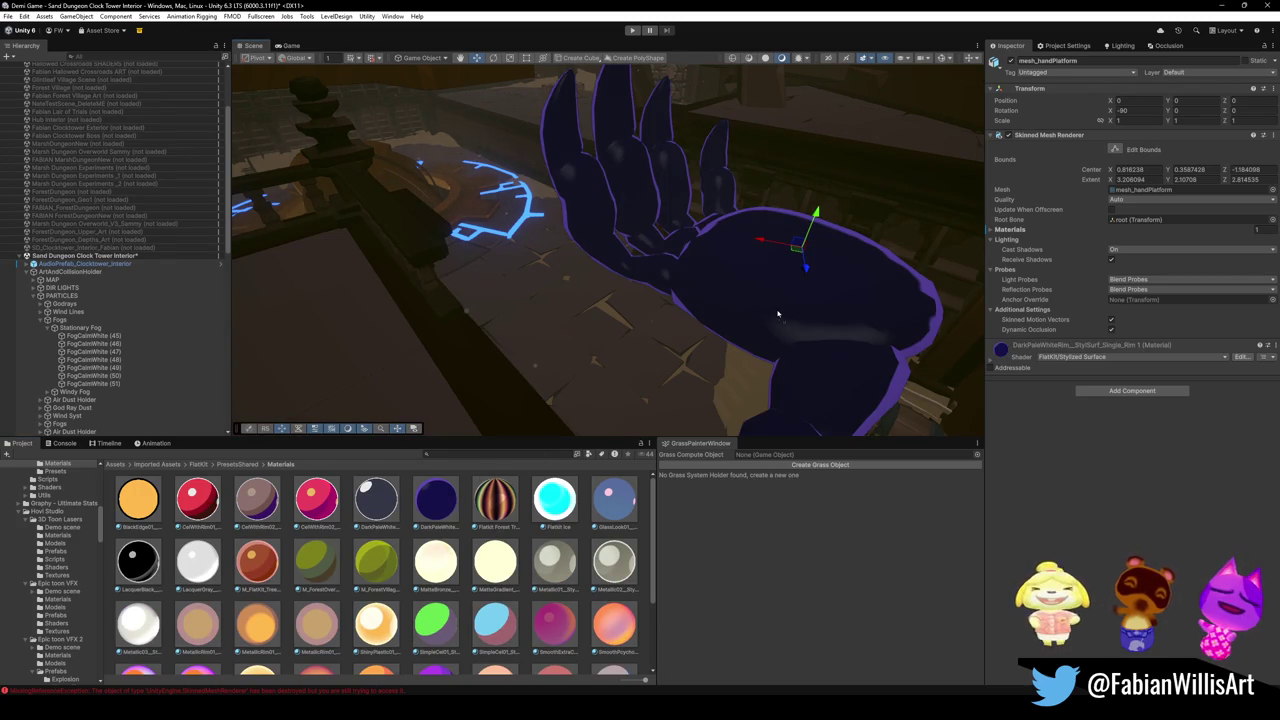
mouse_move(660, 290)
mouse_down()
mouse_move(797, 203)
mouse_move(895, 255)
mouse_up()
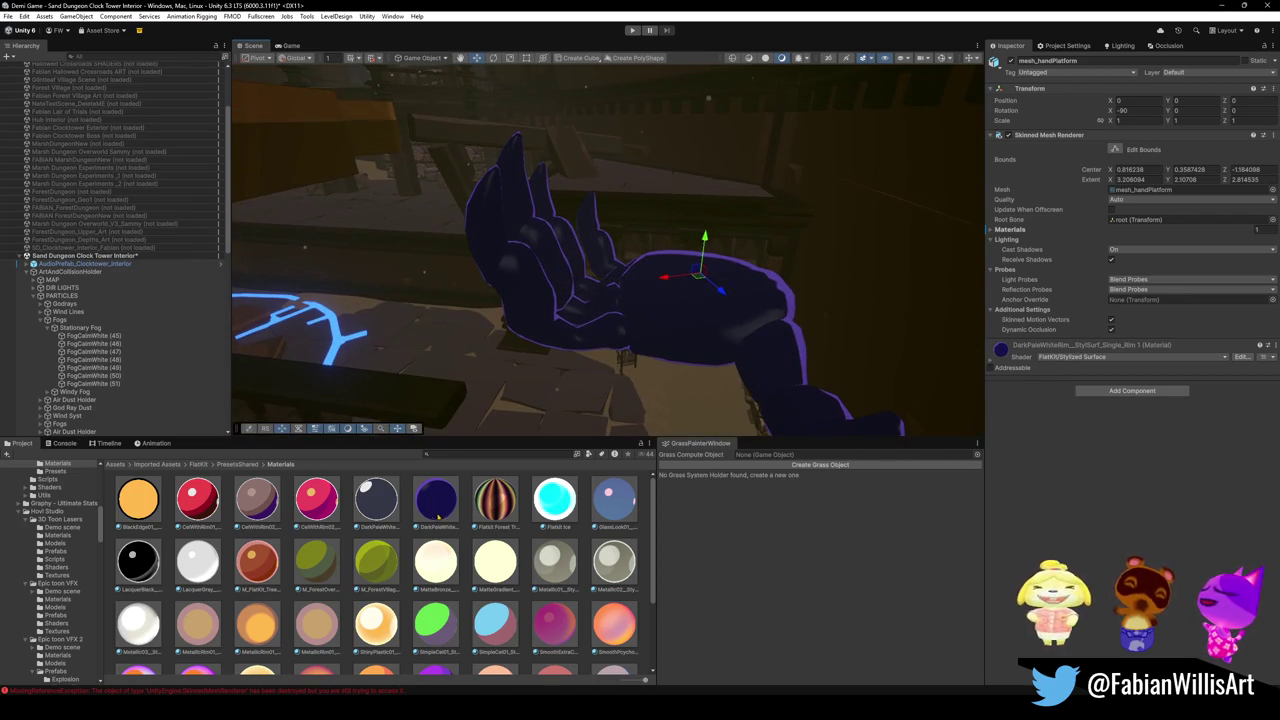
Toggle the dark material's rim and adjust its Shadow Edge and Self Shading Size sliders.
click(435, 498)
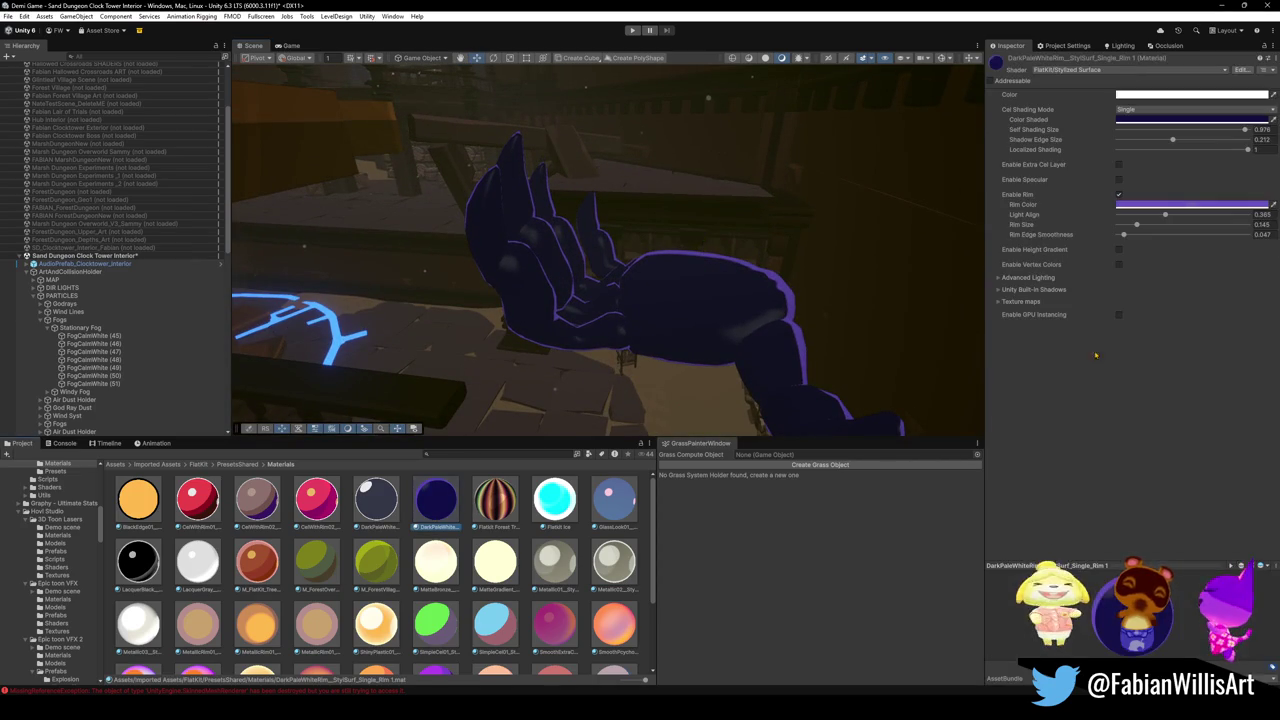
click(1119, 196)
click(1119, 196)
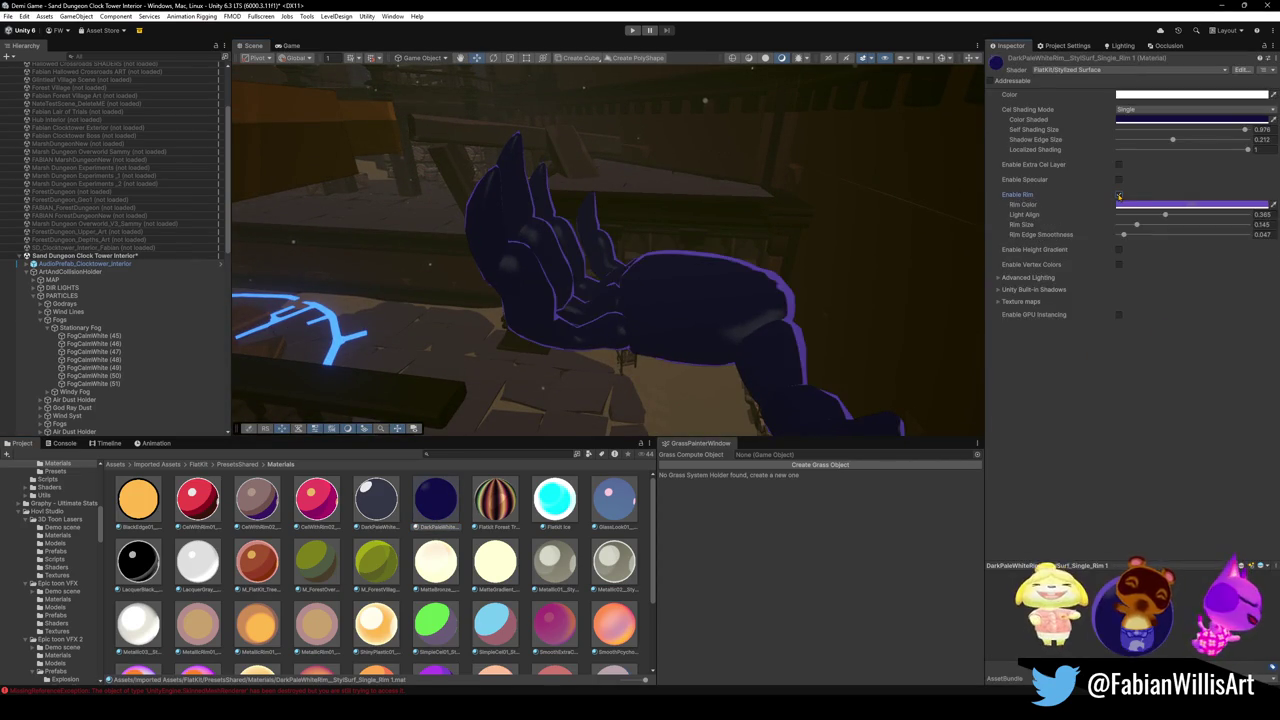
click(1137, 225)
mouse_move(1175, 141)
mouse_down()
mouse_move(1248, 140)
mouse_move(1126, 148)
mouse_up()
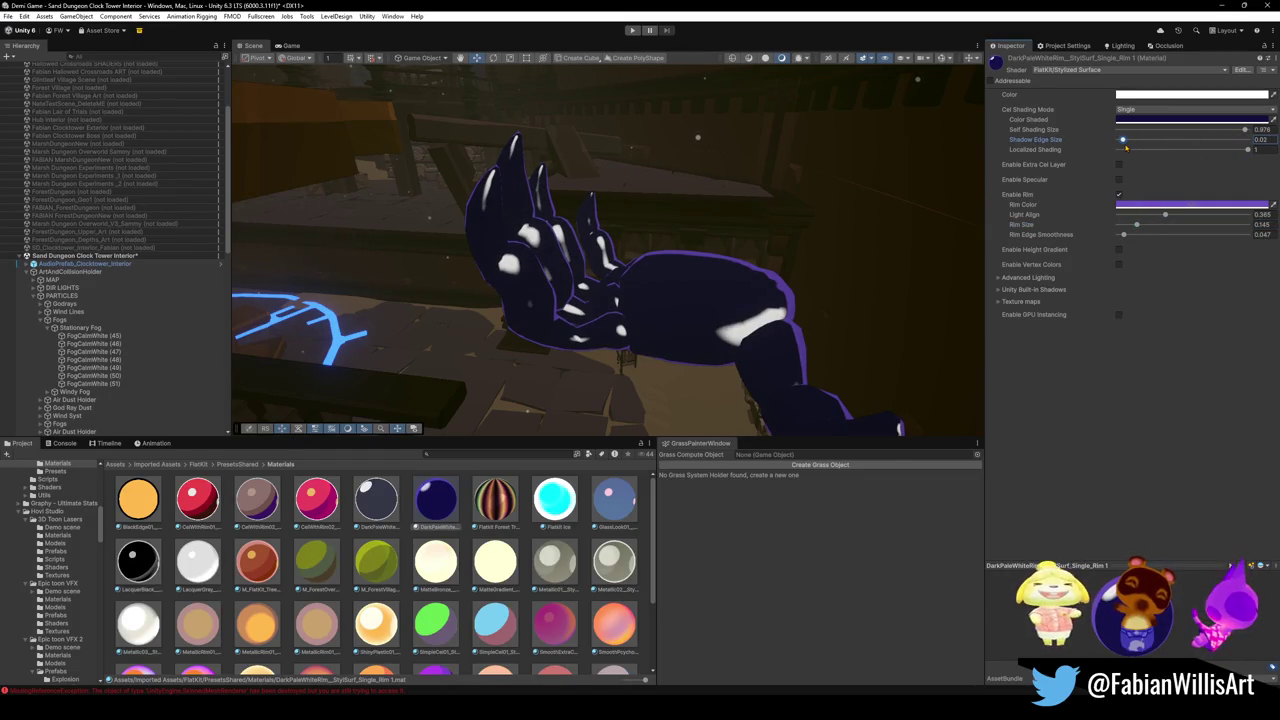
key(ctrl+z)
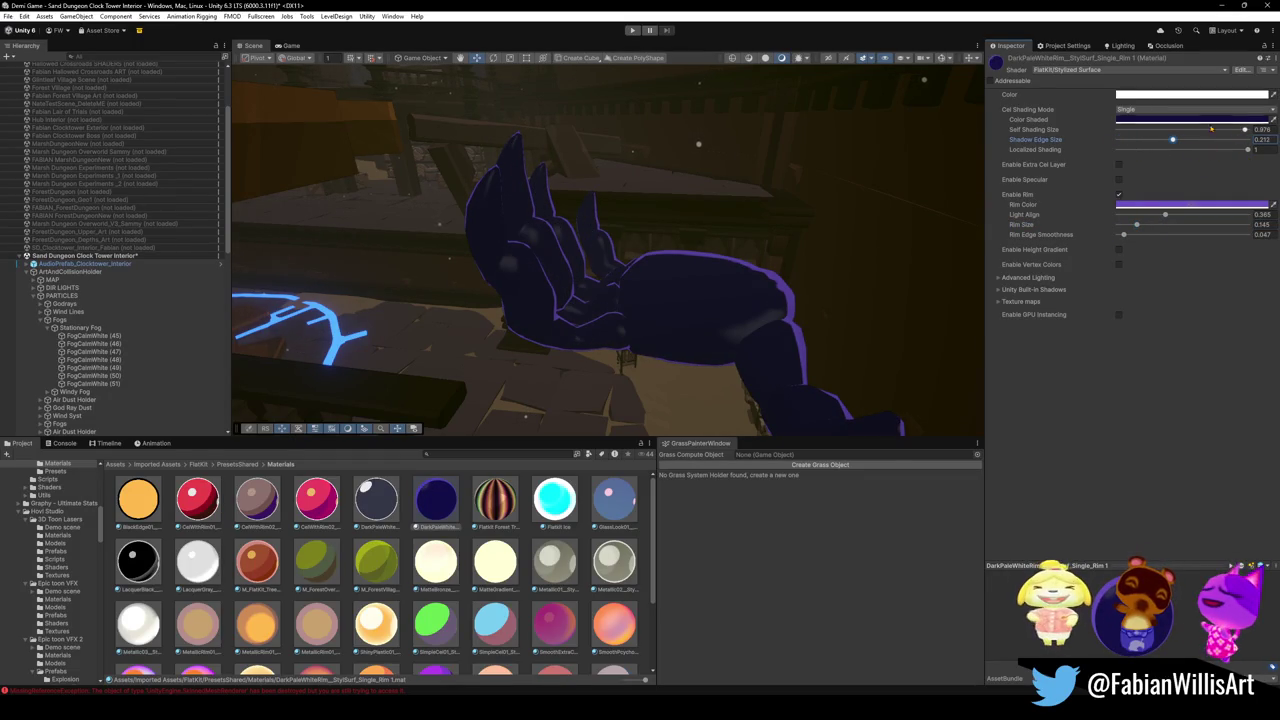
mouse_move(1245, 130)
mouse_down()
mouse_move(1198, 131)
mouse_move(1245, 148)
mouse_move(1116, 142)
mouse_up()
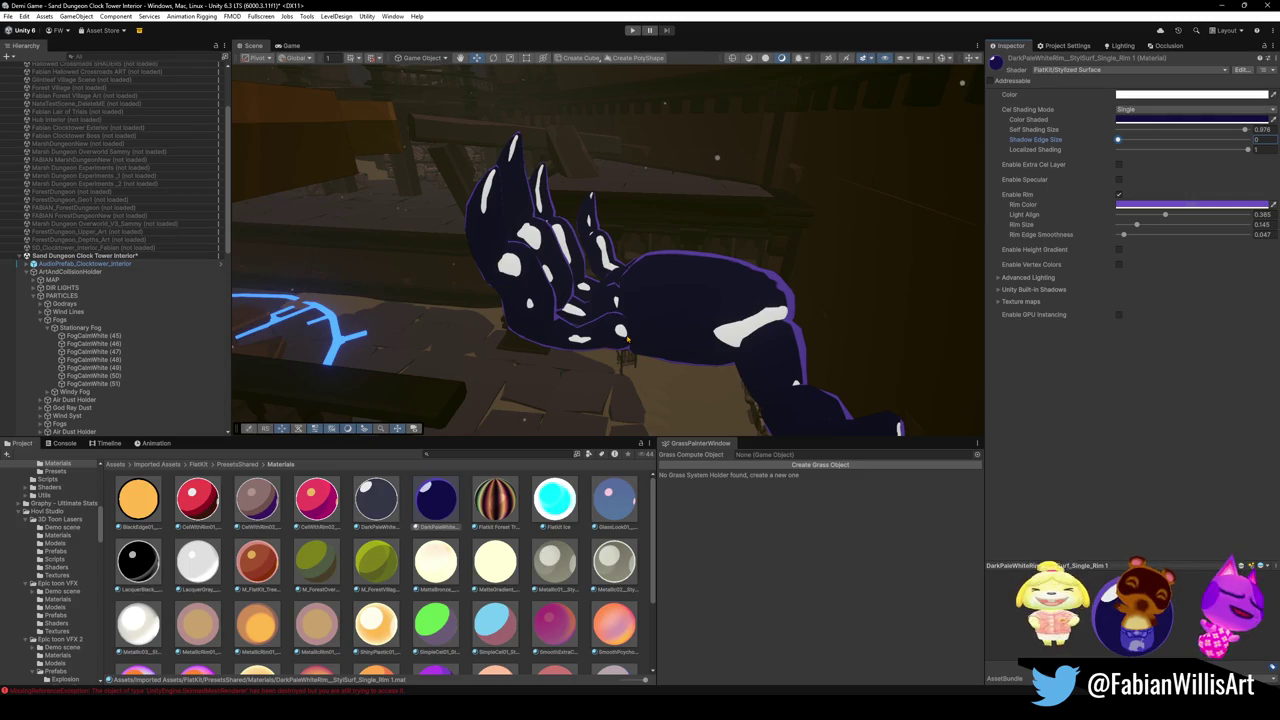
Undo the shading and rim changes back to the hand's m_handVoidGoo material.
key(ctrl+z)
mouse_move(600, 300)
mouse_down()
mouse_move(658, 300)
mouse_move(662, 316)
mouse_up()
key(ctrl+z)
key(ctrl+z)
key(ctrl+z)
key(ctrl+z)
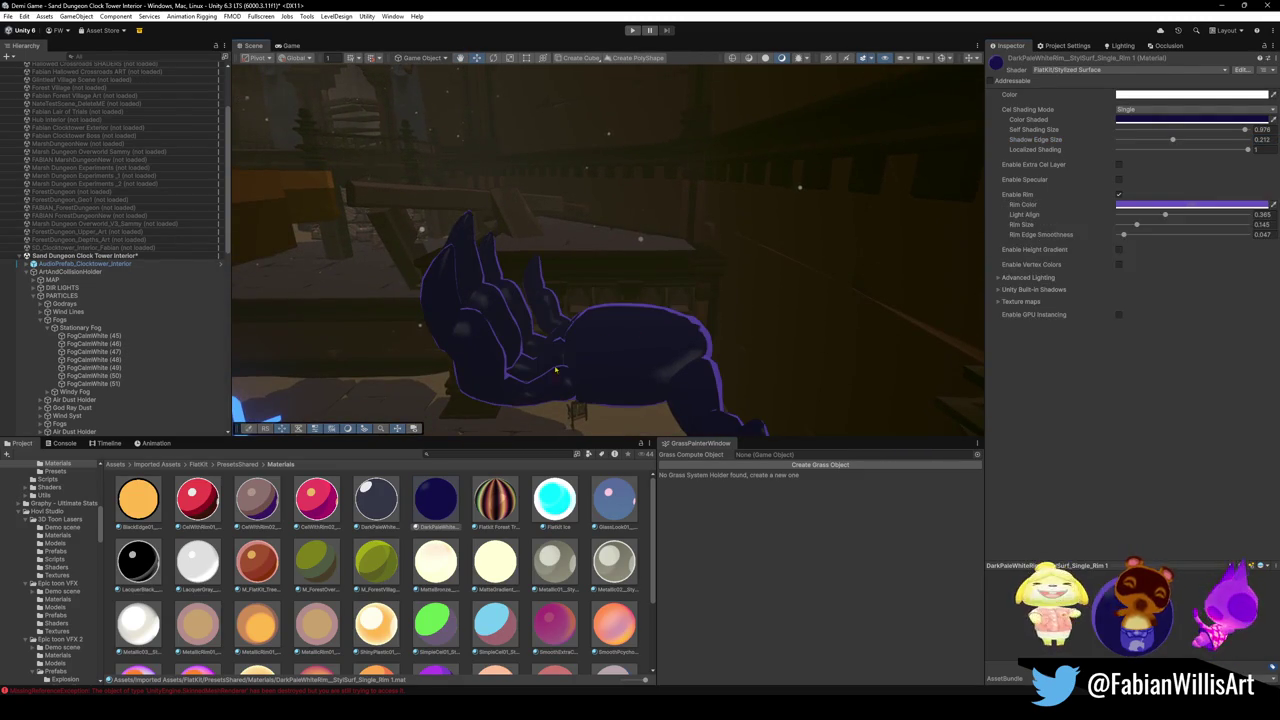
key(ctrl+z)
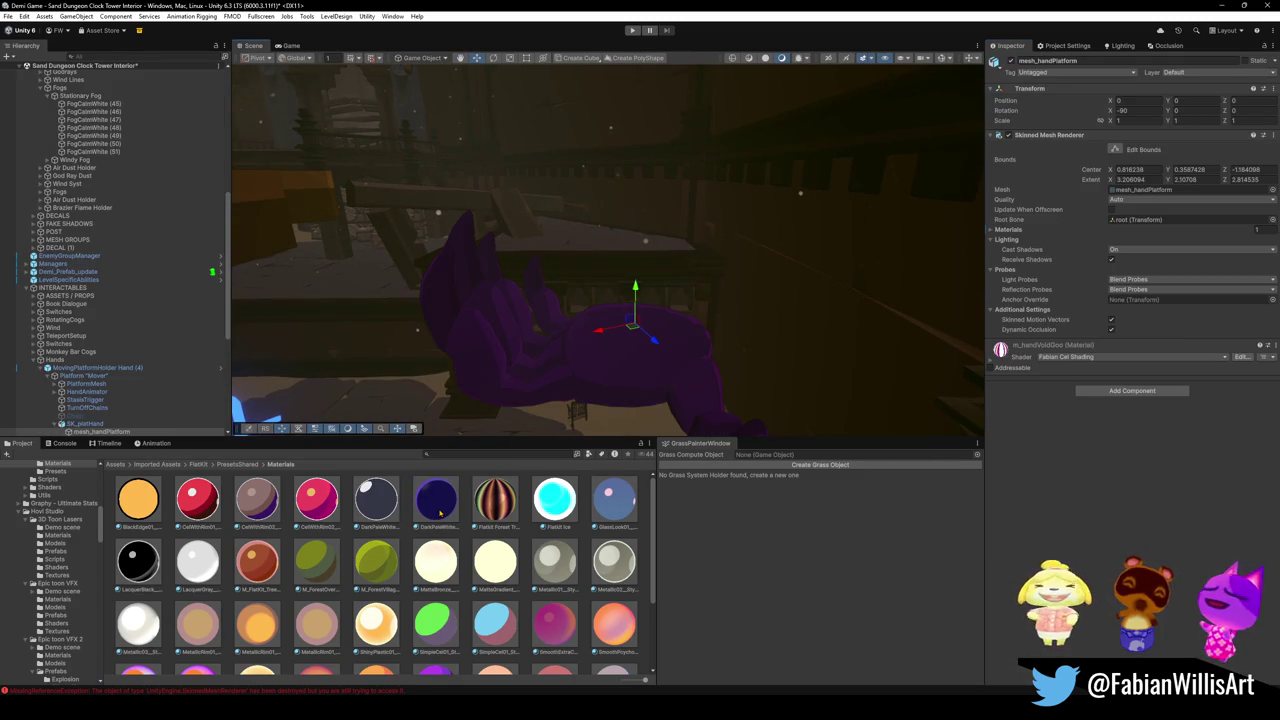
Restore Toon02 on the hand, then apply the LacquerBlack material.
key(ctrl+y)
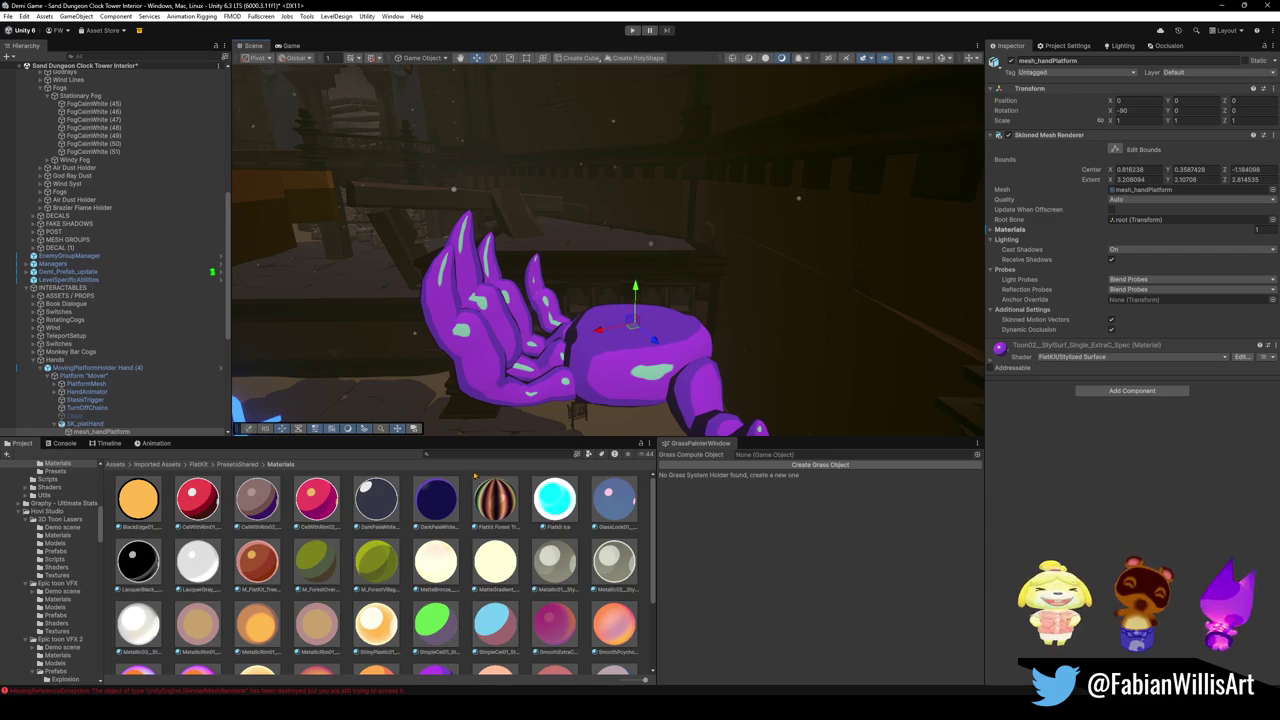
mouse_move(743, 297)
mouse_down()
mouse_move(722, 300)
mouse_move(729, 260)
mouse_move(732, 303)
mouse_move(627, 321)
mouse_move(613, 315)
mouse_move(643, 260)
mouse_move(555, 277)
mouse_up()
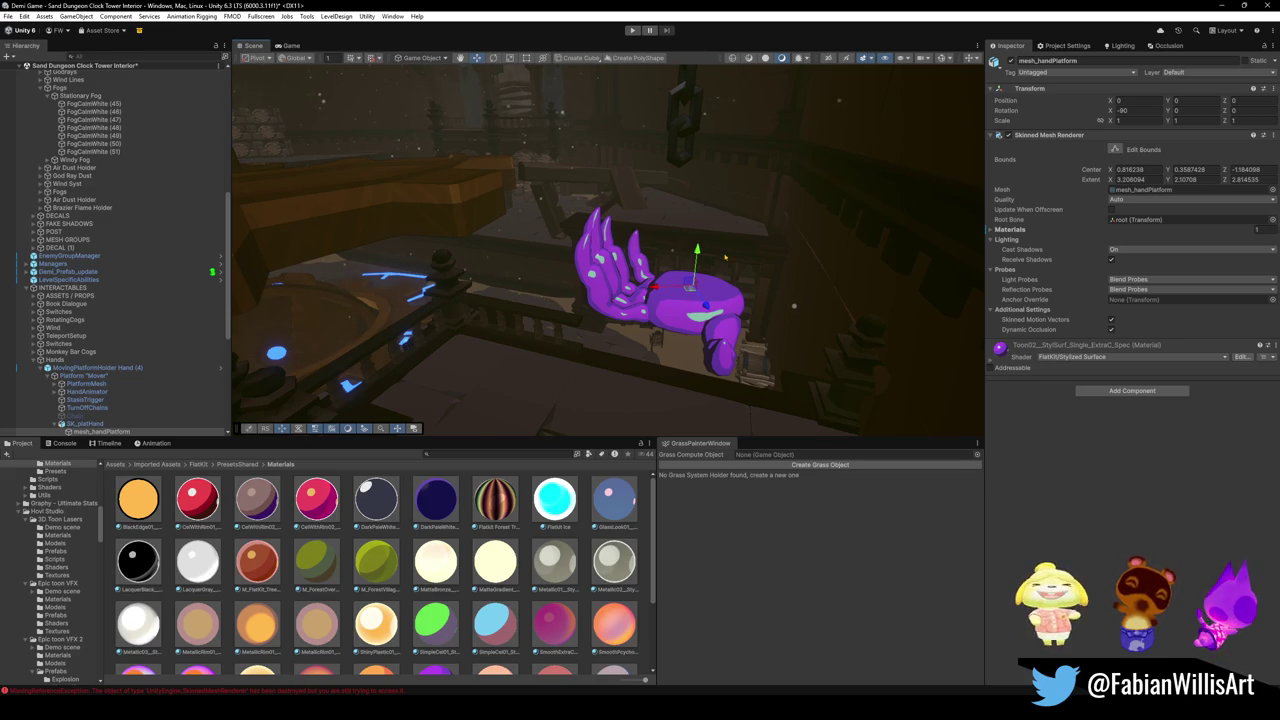
scroll(759, 291, down, 5)
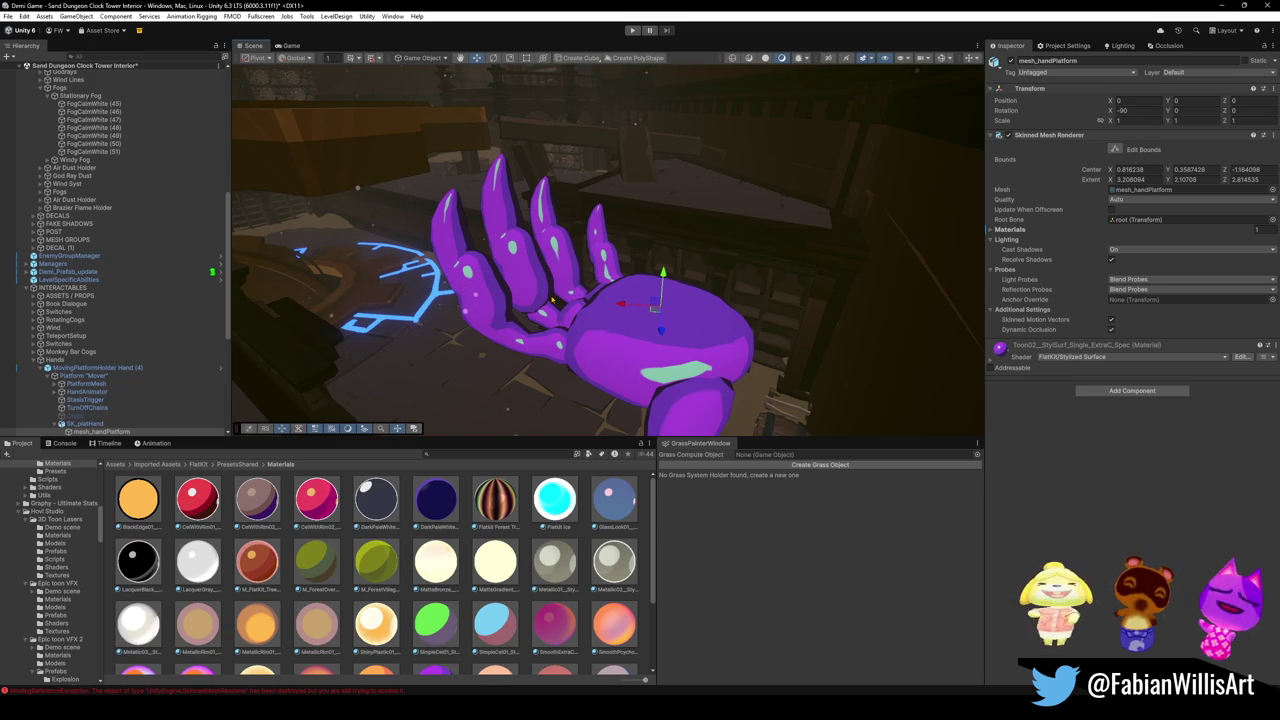
mouse_move(138, 561)
mouse_down()
mouse_move(605, 335)
mouse_move(703, 309)
mouse_move(662, 337)
mouse_move(672, 293)
mouse_move(534, 288)
mouse_move(817, 259)
mouse_move(400, 420)
mouse_up()
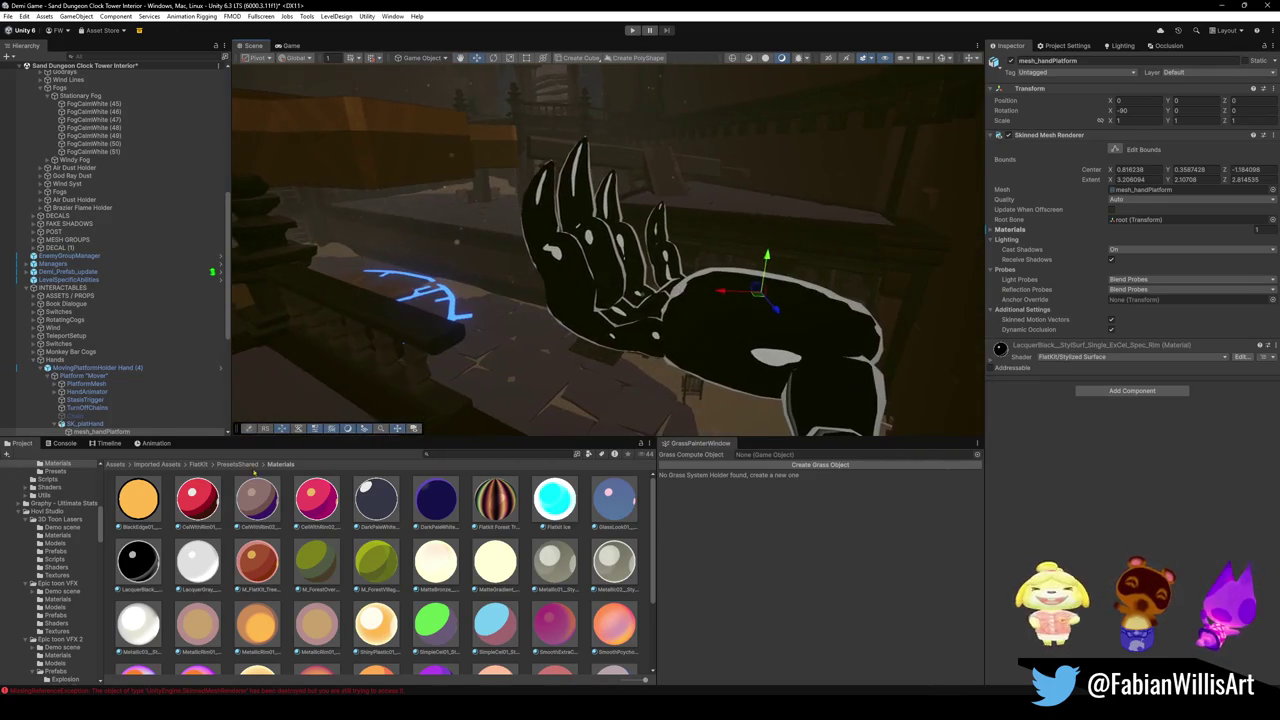
Try CelWithRim01, CelWithRim02 and Toon02 on the hand, reverting each to LacquerBlack.
drag(199, 503, 730, 350)
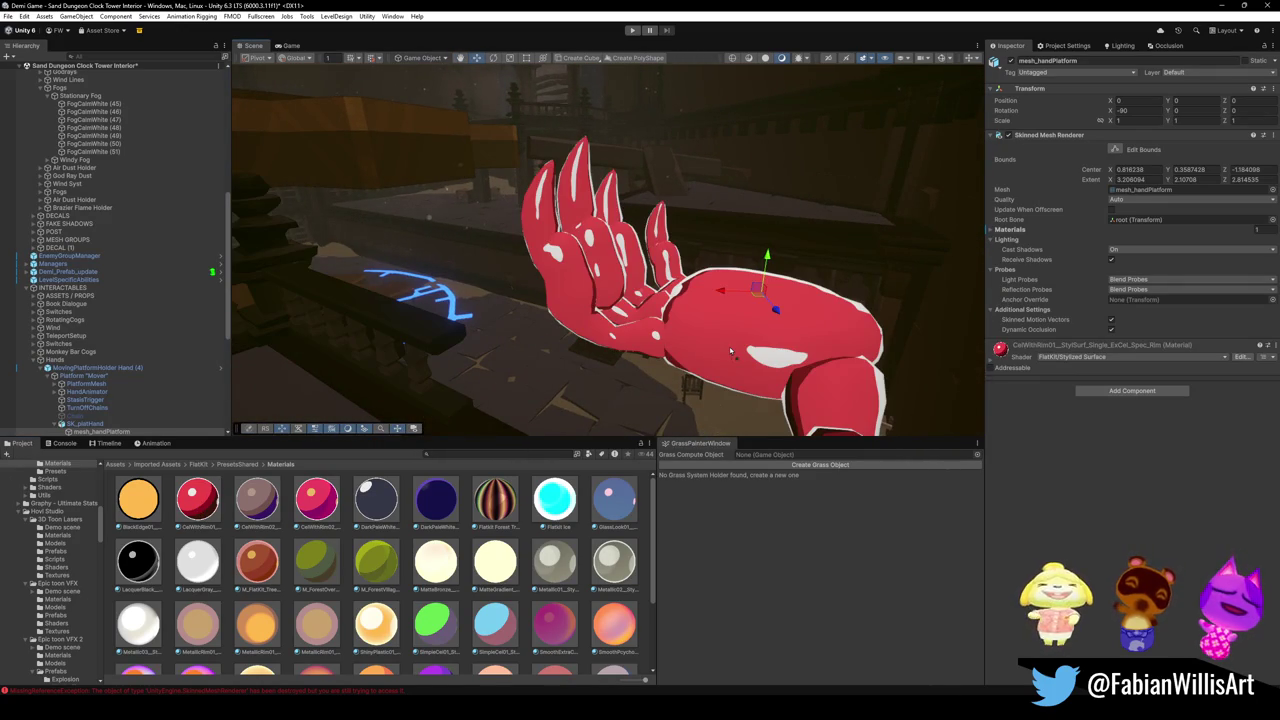
key(ctrl+z)
drag(317, 498, 760, 289)
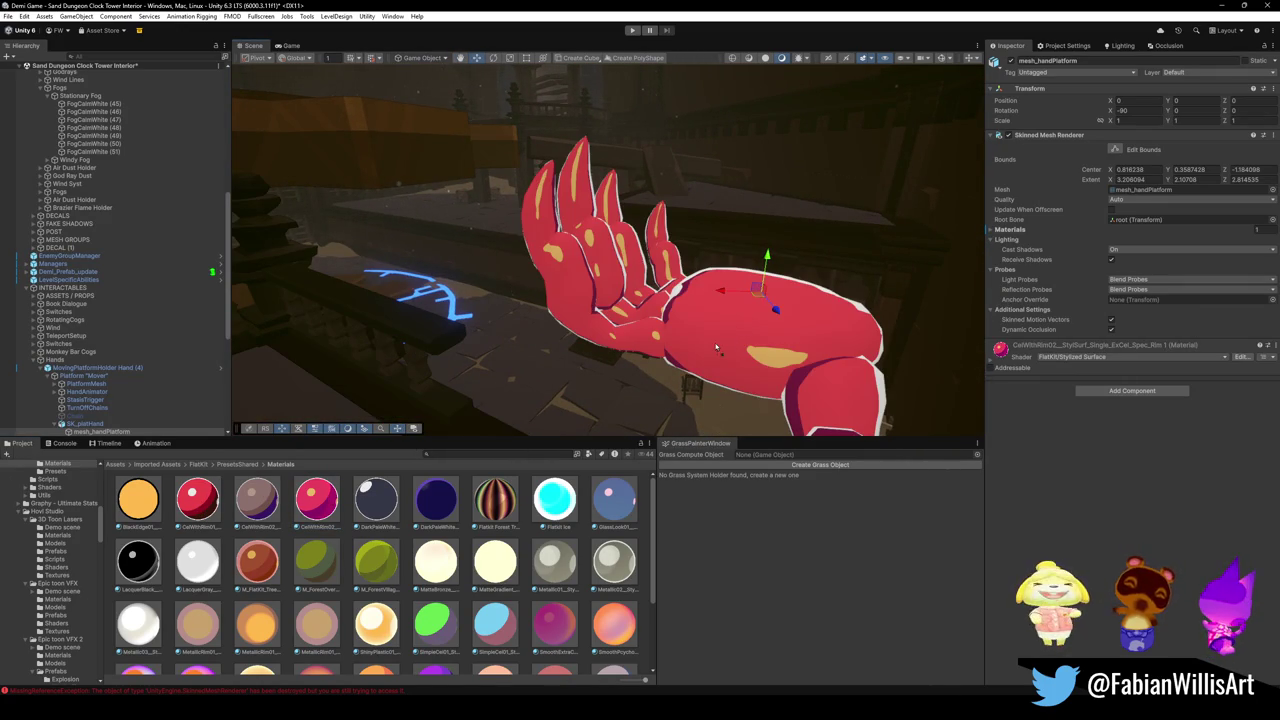
key(ctrl+z)
scroll(447, 607, down, 3)
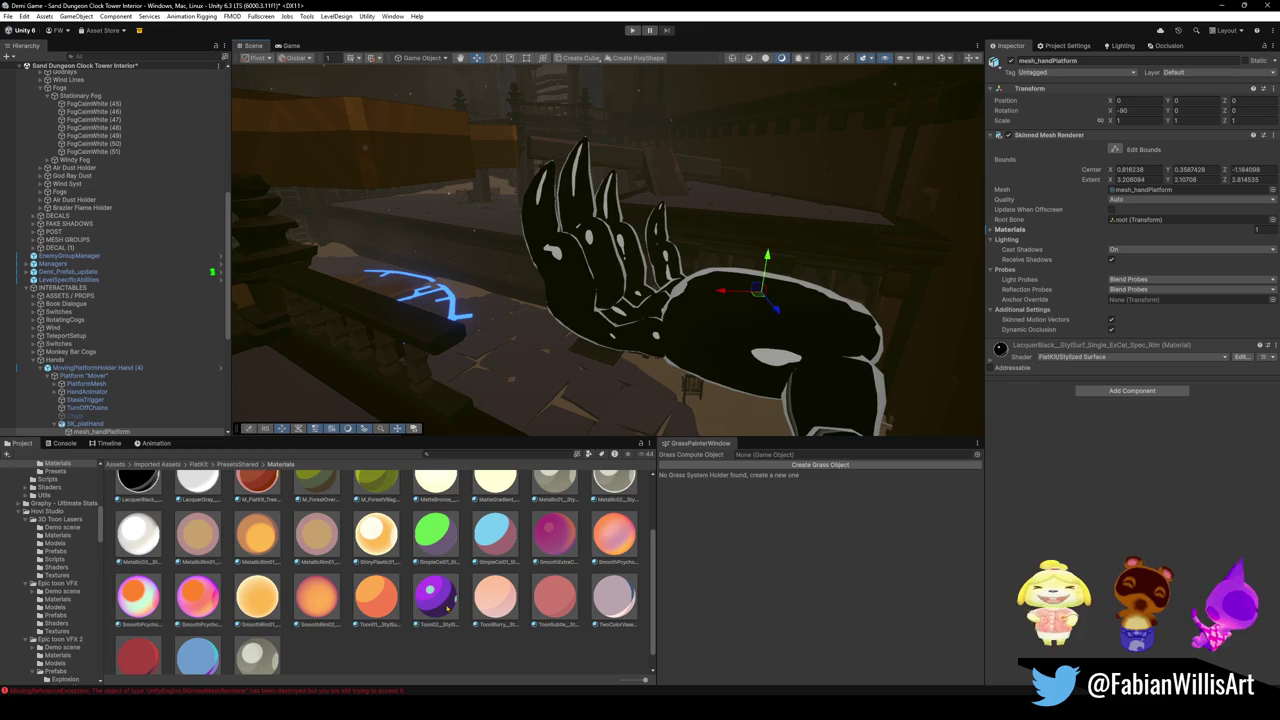
drag(447, 607, 817, 366)
key(ctrl+z)
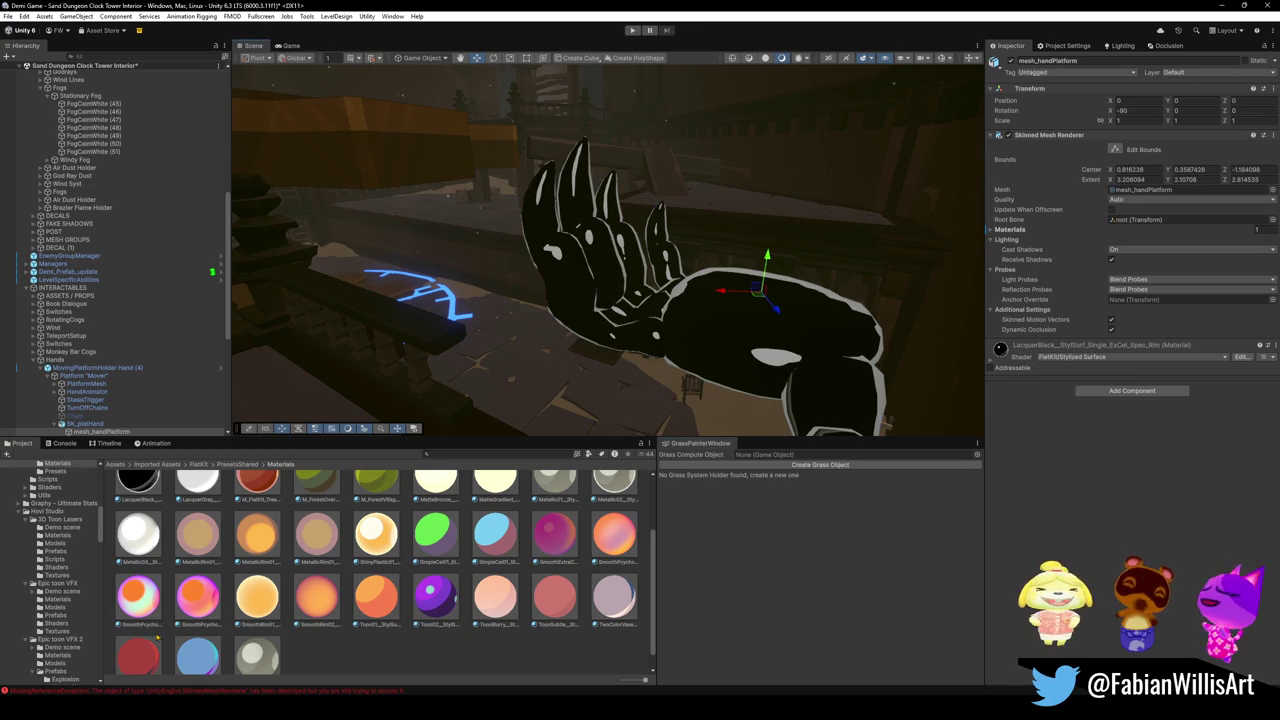
Preview SmoothPsycho03 and a red material, then select the olive-green M_ForestOverworldGridRail material.
mouse_move(193, 601)
mouse_down()
mouse_move(560, 400)
mouse_move(708, 430)
mouse_move(651, 401)
mouse_up()
drag(200, 620, 791, 369)
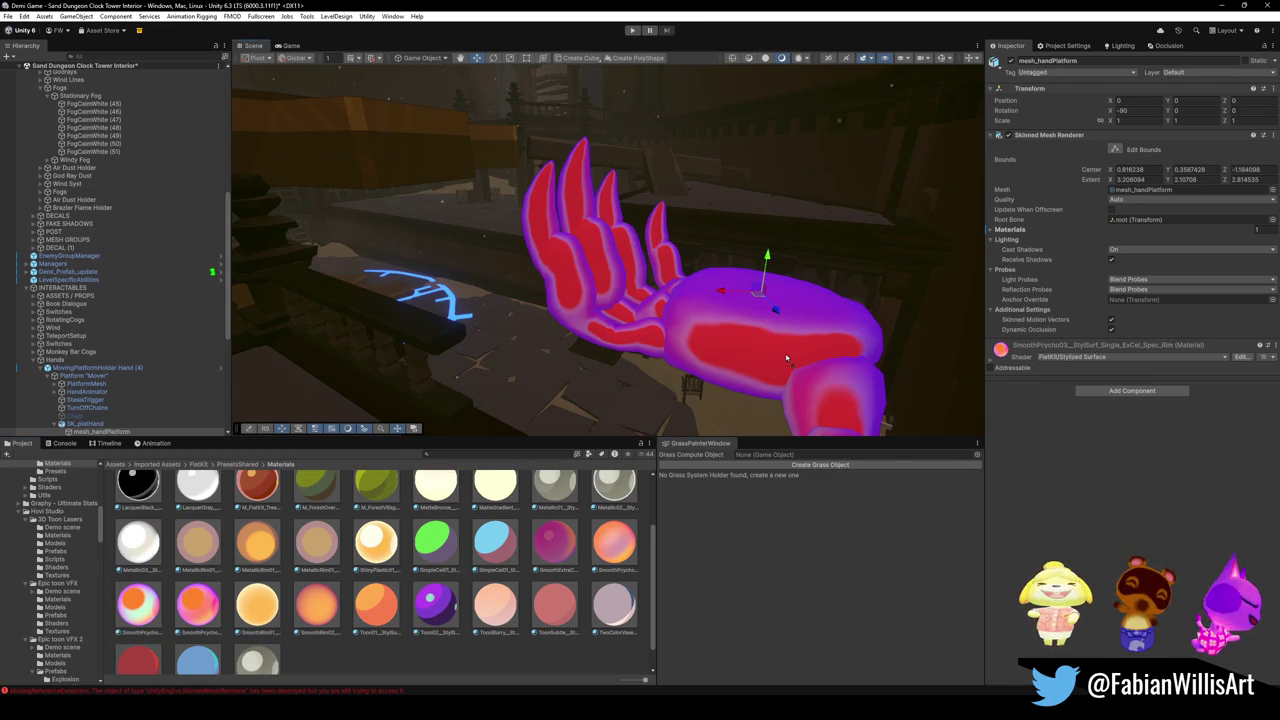
key(ctrl+z)
drag(541, 543, 733, 358)
mouse_move(433, 540)
mouse_down()
mouse_move(700, 330)
mouse_move(320, 520)
mouse_move(754, 347)
mouse_move(727, 311)
mouse_move(744, 272)
mouse_move(673, 301)
mouse_move(562, 295)
mouse_up()
scroll(320, 520, up, 1)
click(338, 517)
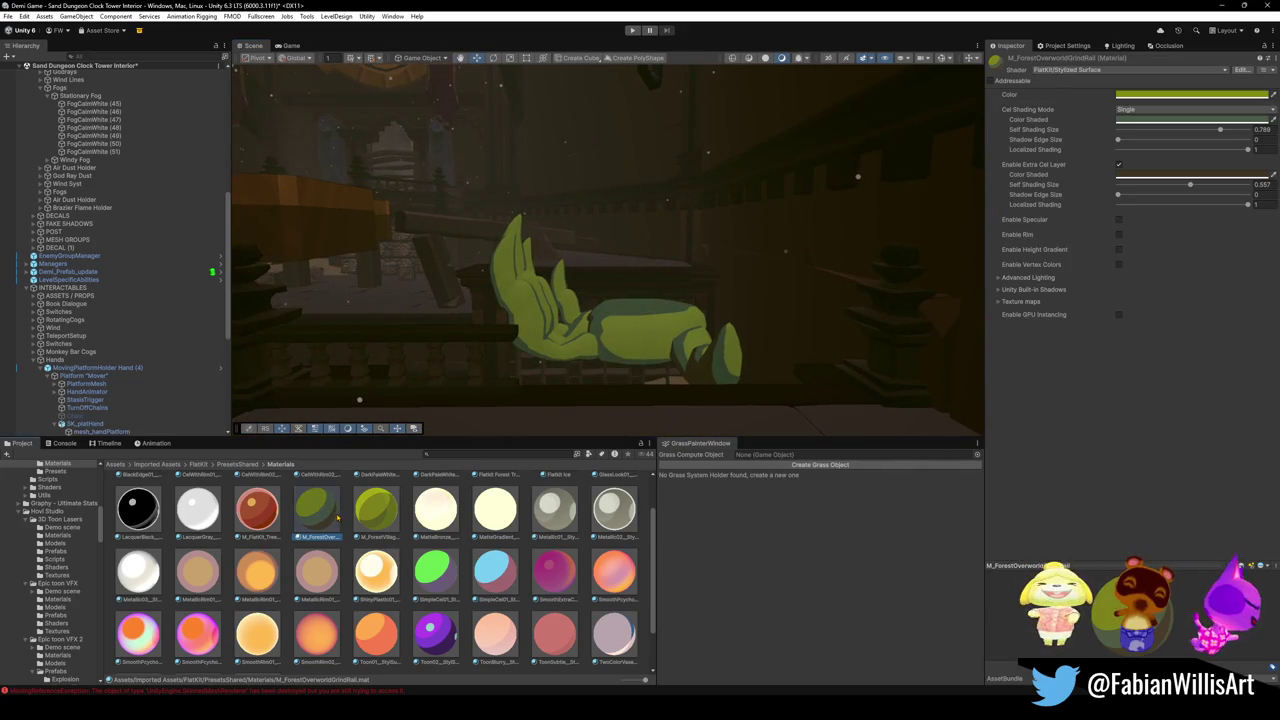
Duplicate M_ForestOverworldGridRail and rename the copy M_VoidHand.
key(ctrl+d)
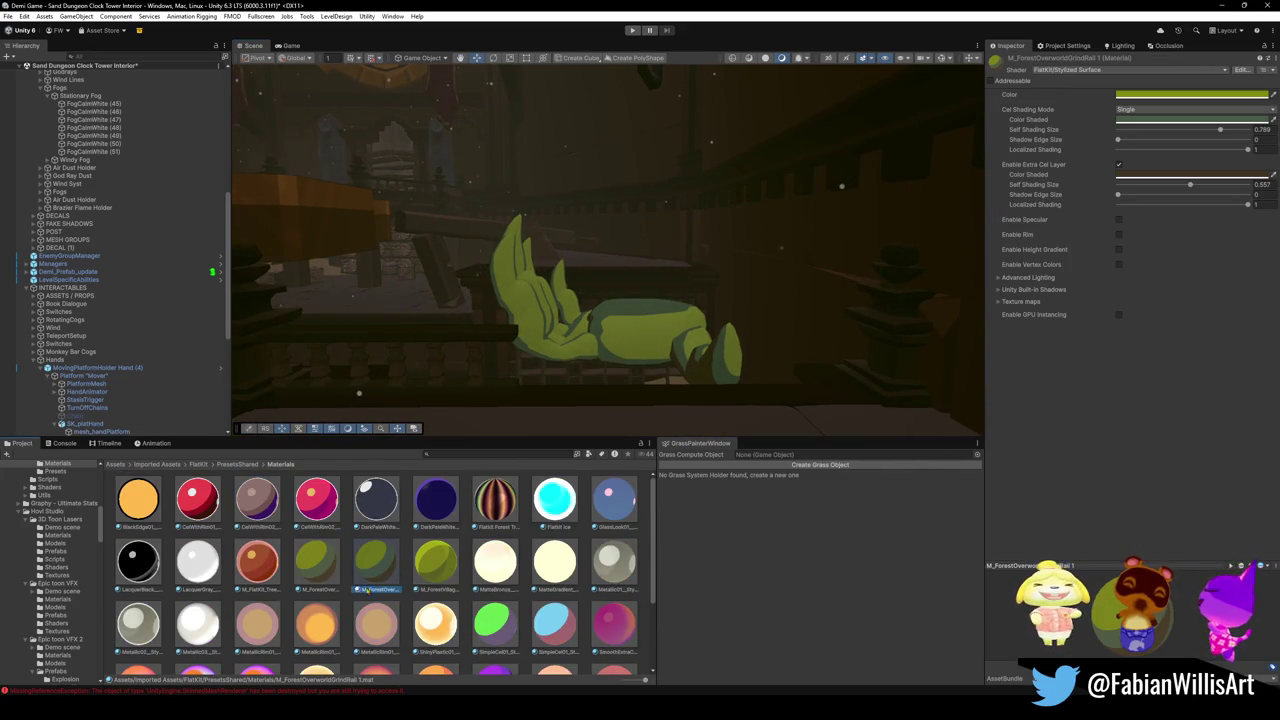
click(378, 590)
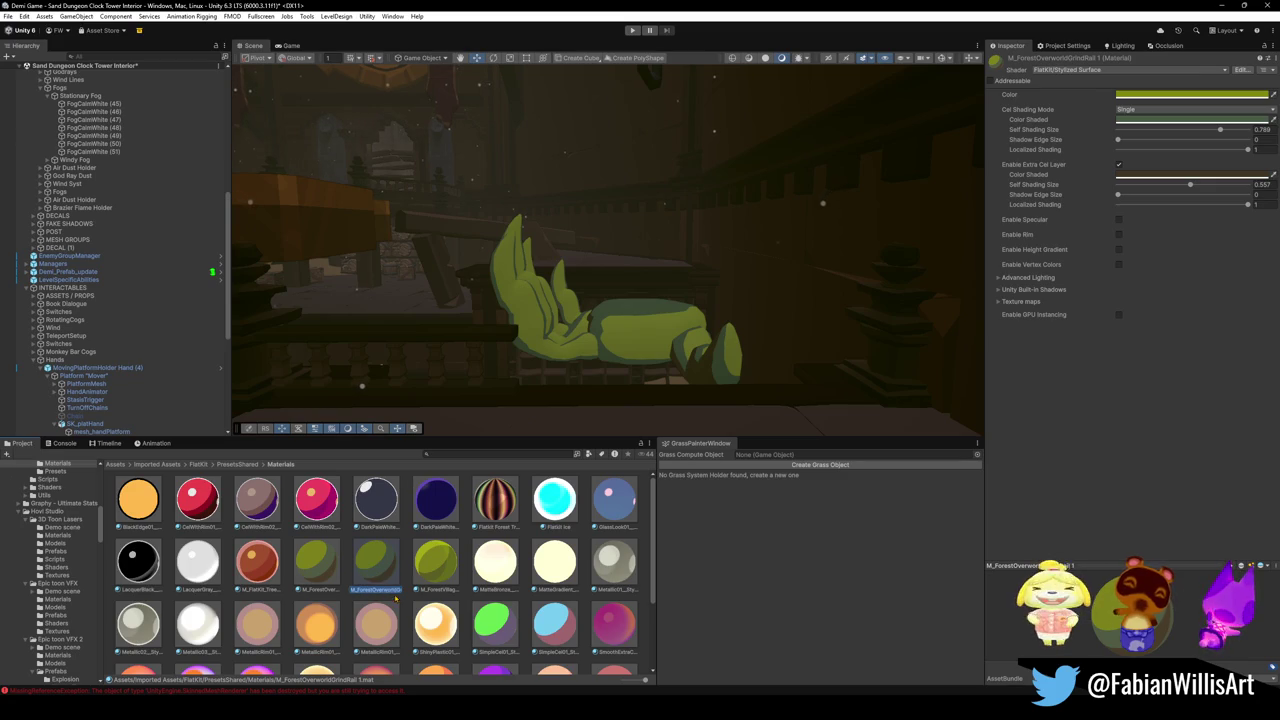
drag(360, 590, 402, 591)
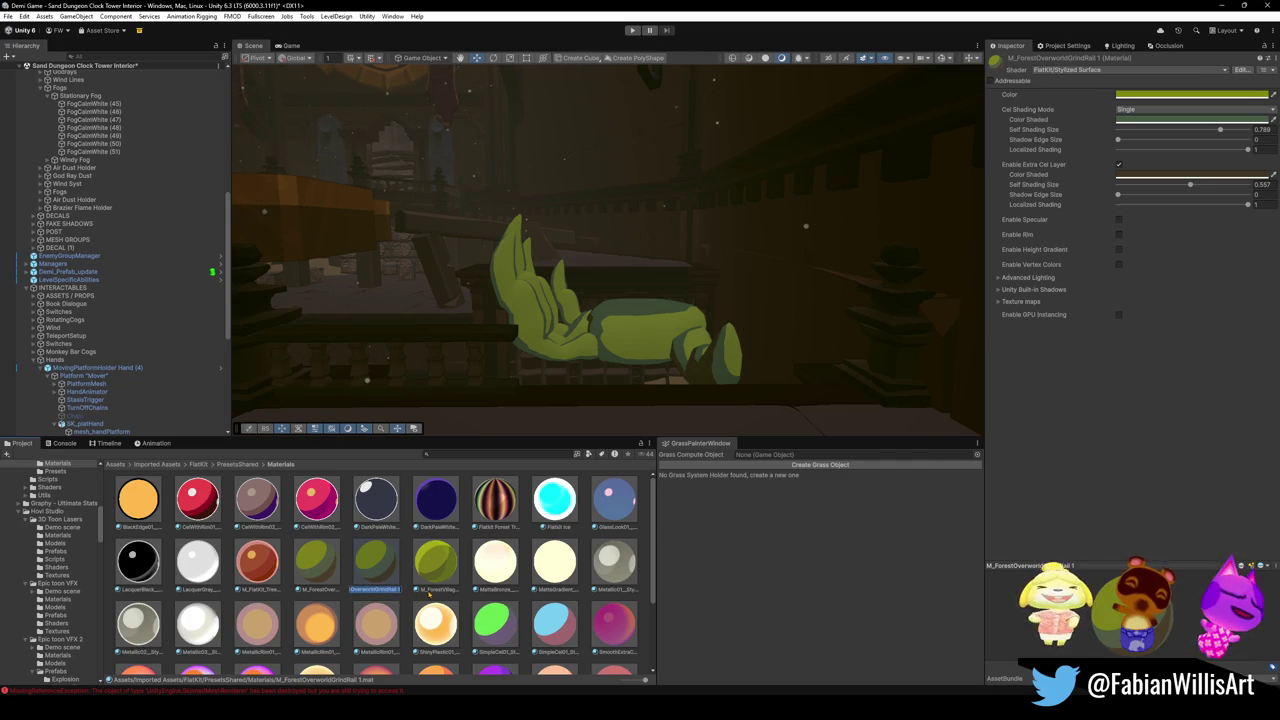
key(BackSpace)
text(M_VoidHand)
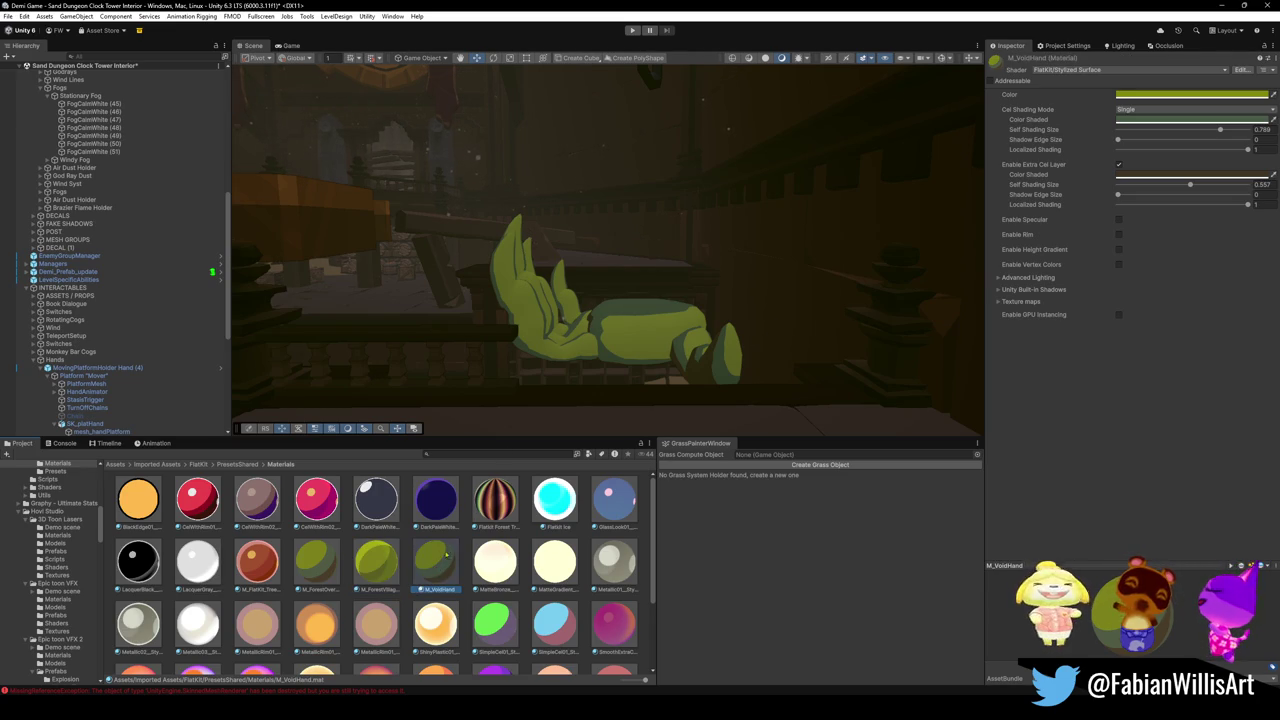
drag(640, 345, 690, 372)
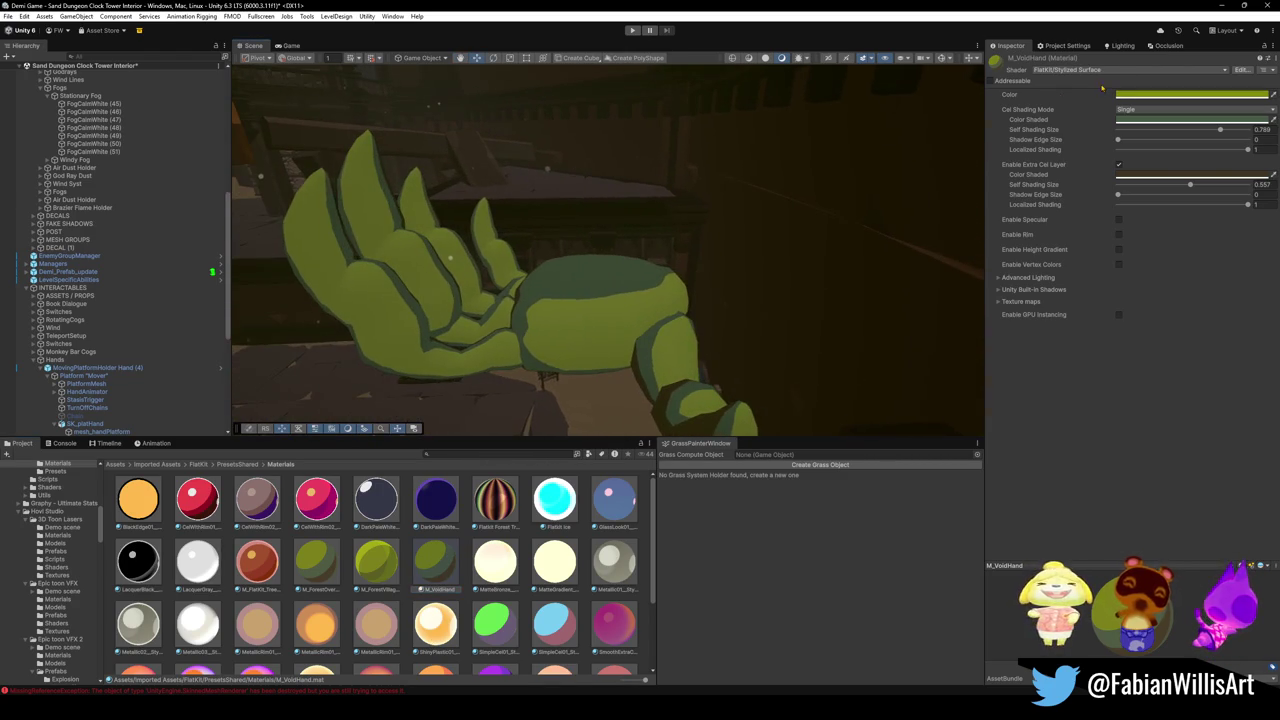
click(1190, 94)
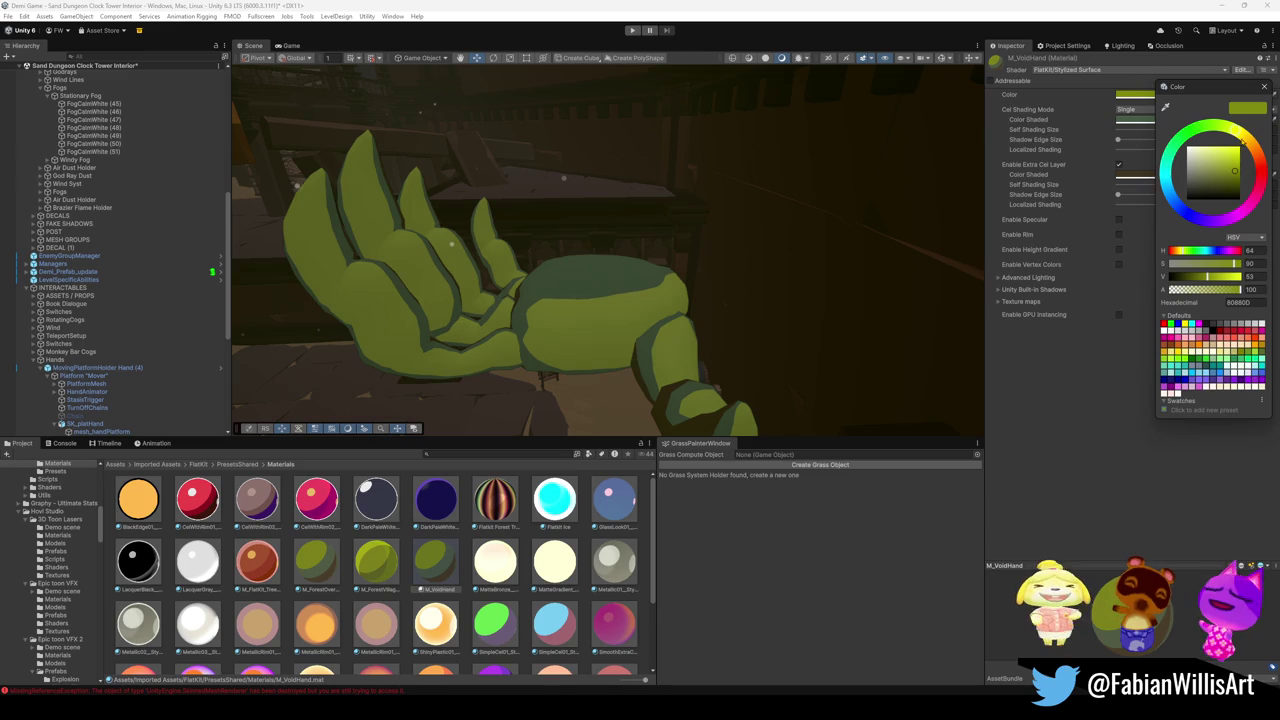
Experiment with purple-blue main and shaded colours on M_VoidHand, then save.
mouse_move(1241, 138)
mouse_down()
mouse_move(1263, 178)
mouse_move(1207, 231)
mouse_move(1183, 212)
mouse_move(1207, 228)
mouse_up()
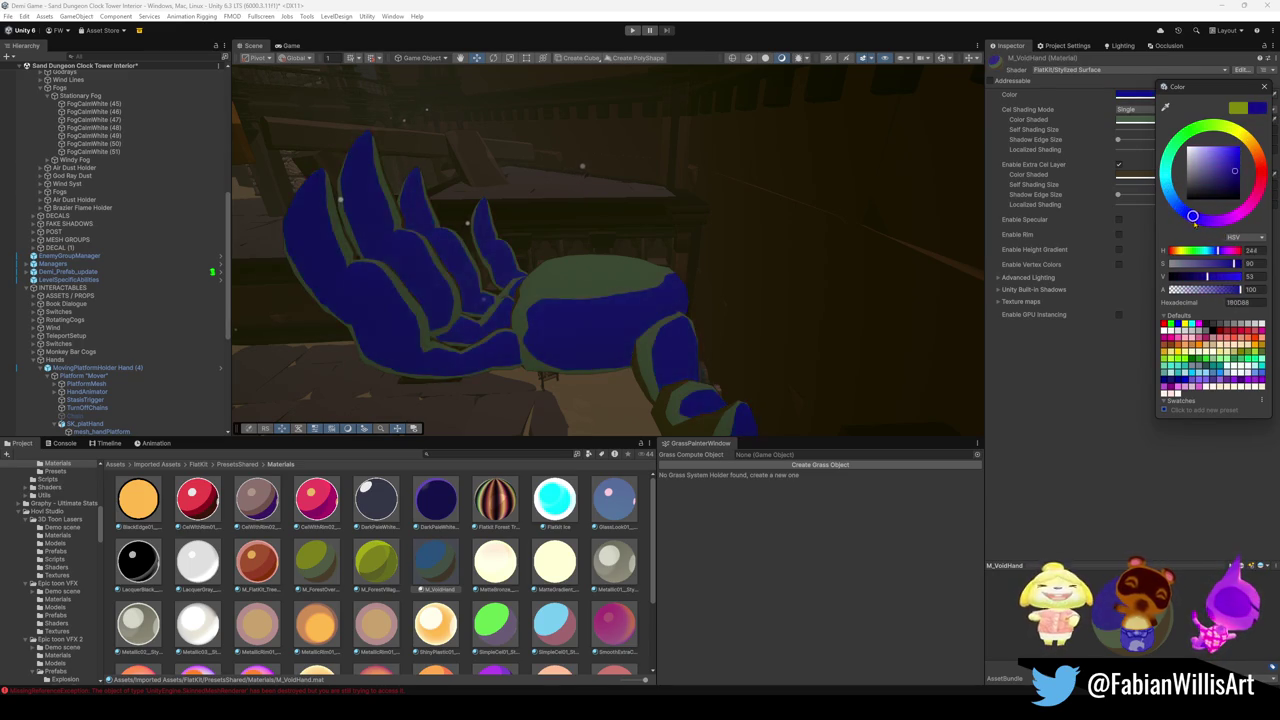
key(Escape)
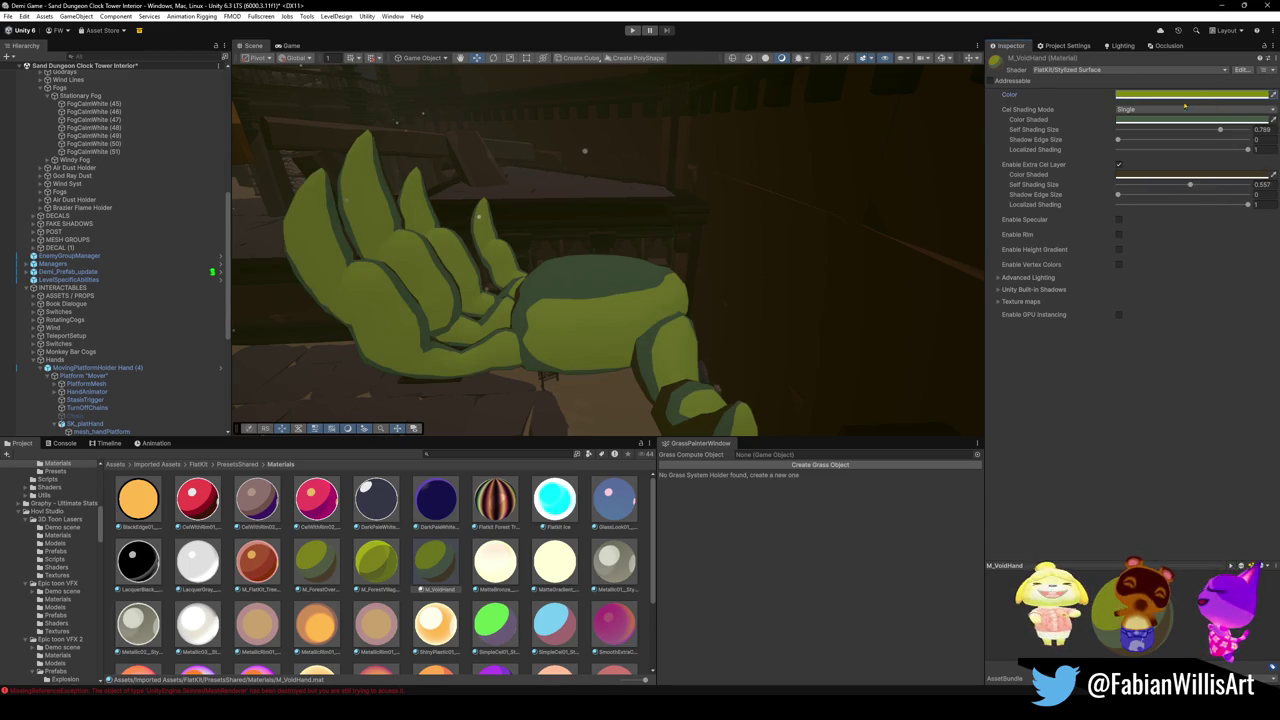
click(1146, 120)
mouse_move(1205, 240)
mouse_down()
mouse_move(1186, 250)
mouse_move(1148, 172)
mouse_move(1158, 202)
mouse_up()
click(1190, 94)
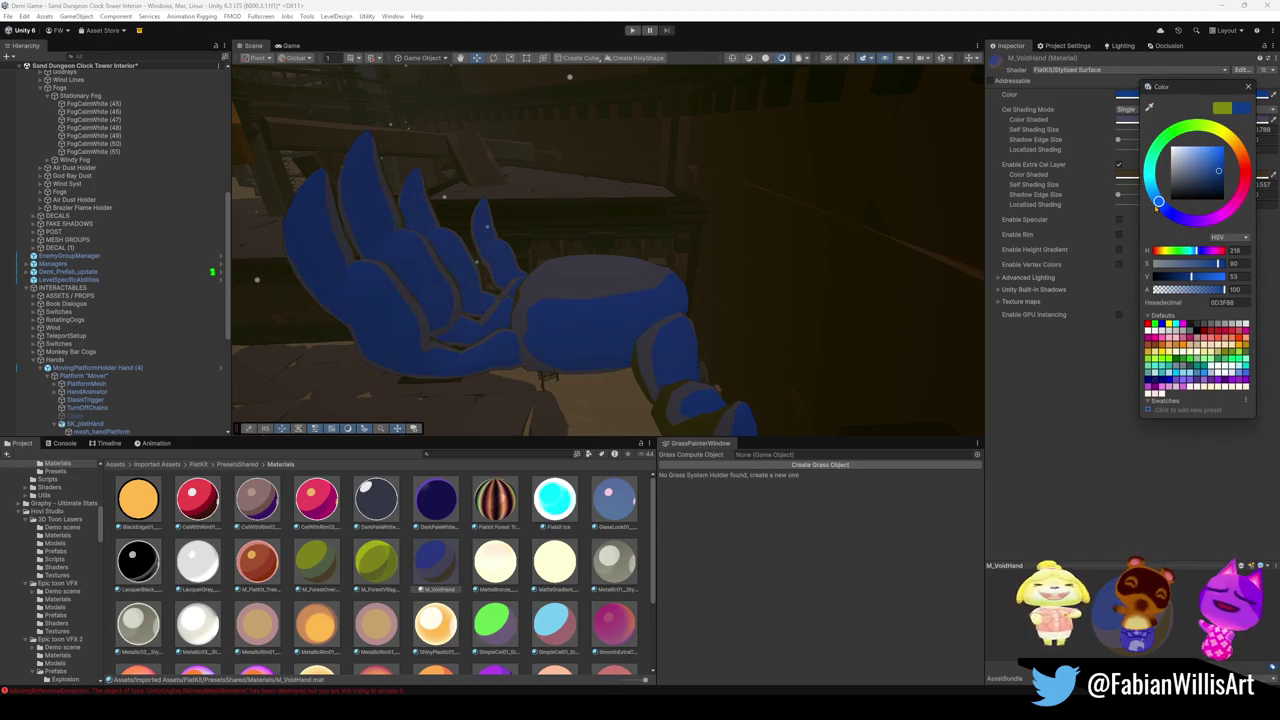
scroll(490, 578, down, 2)
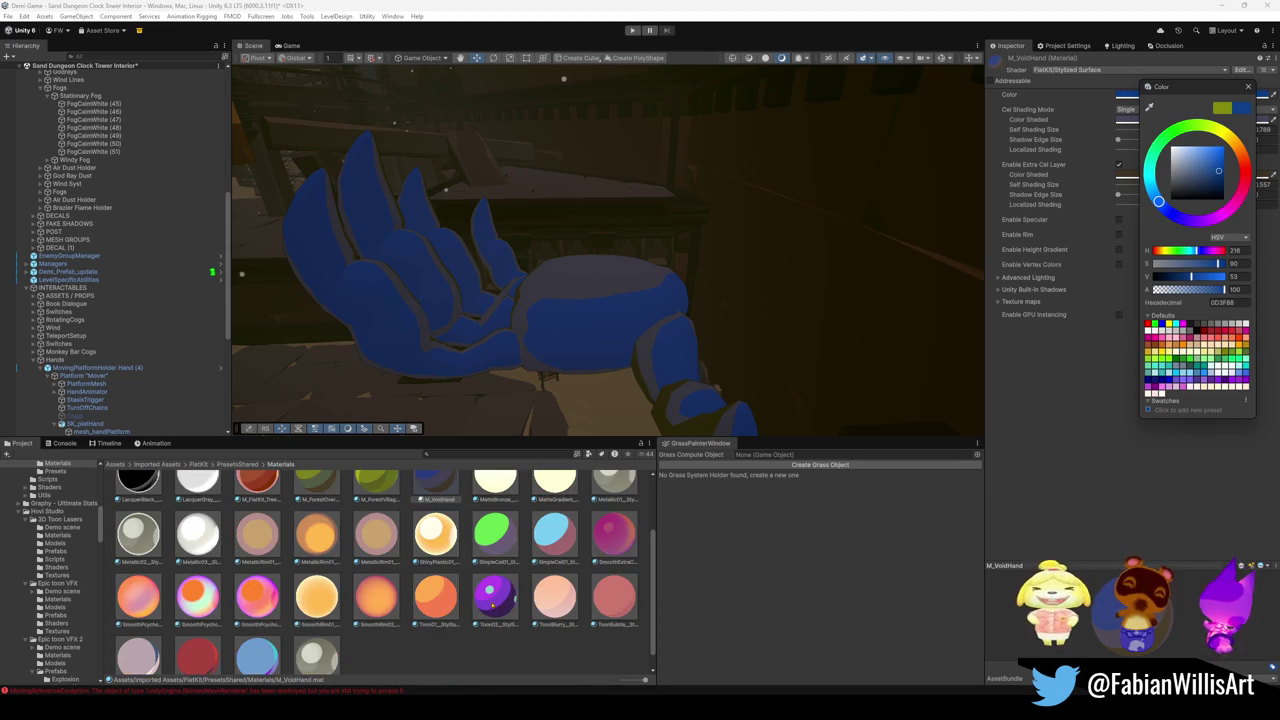
key(ctrl+s)
Copy Toon02's main Color and paste it into M_VoidHand's Color.
click(493, 597)
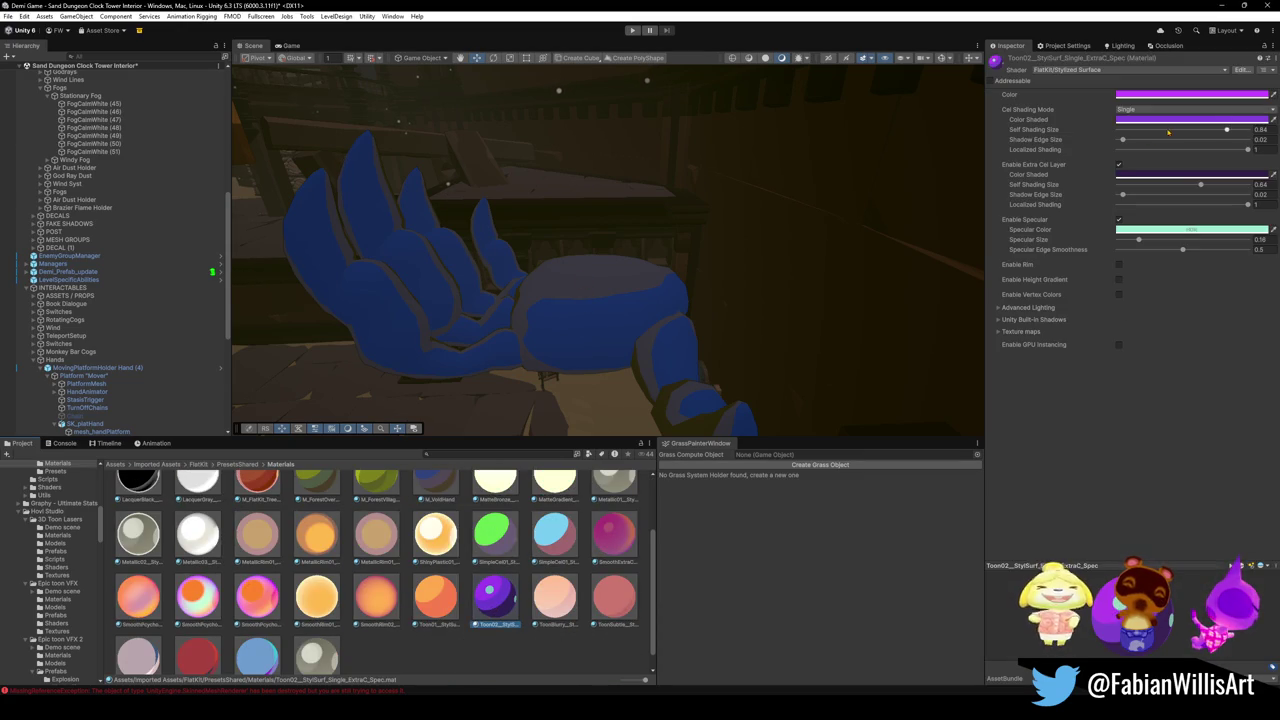
right_click(1153, 96)
click(1184, 103)
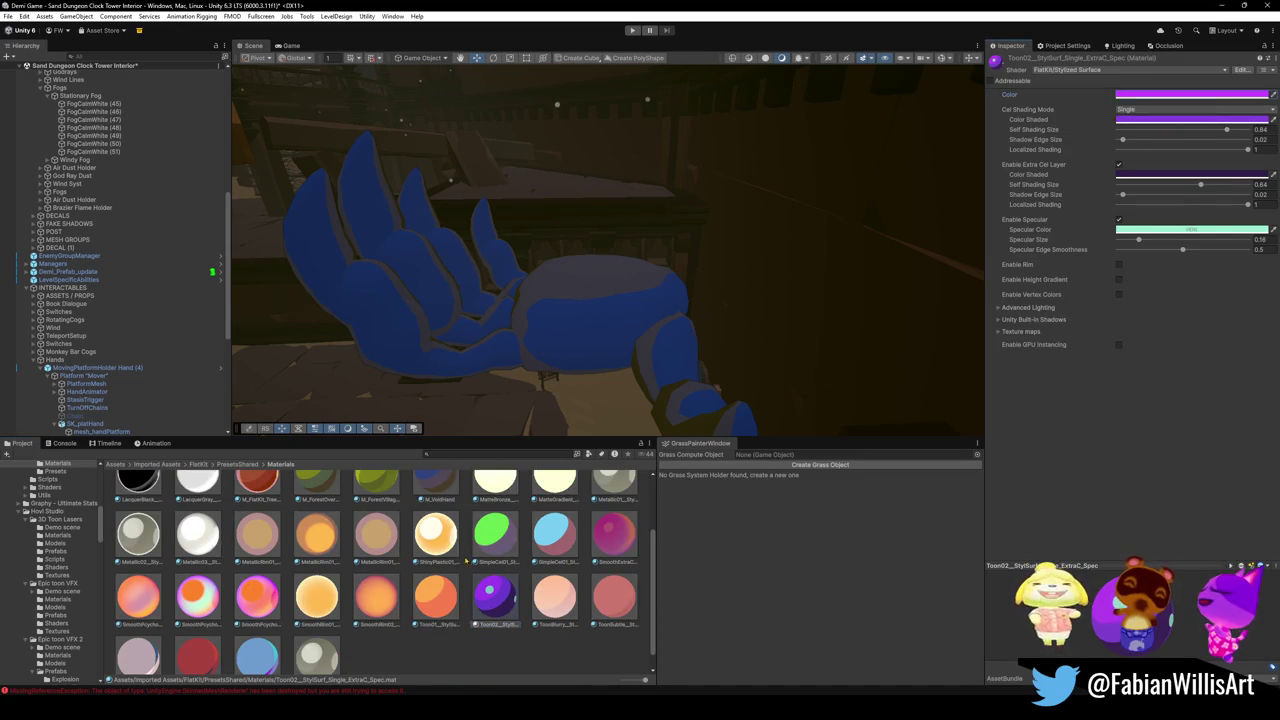
scroll(393, 545, up, 2)
click(435, 530)
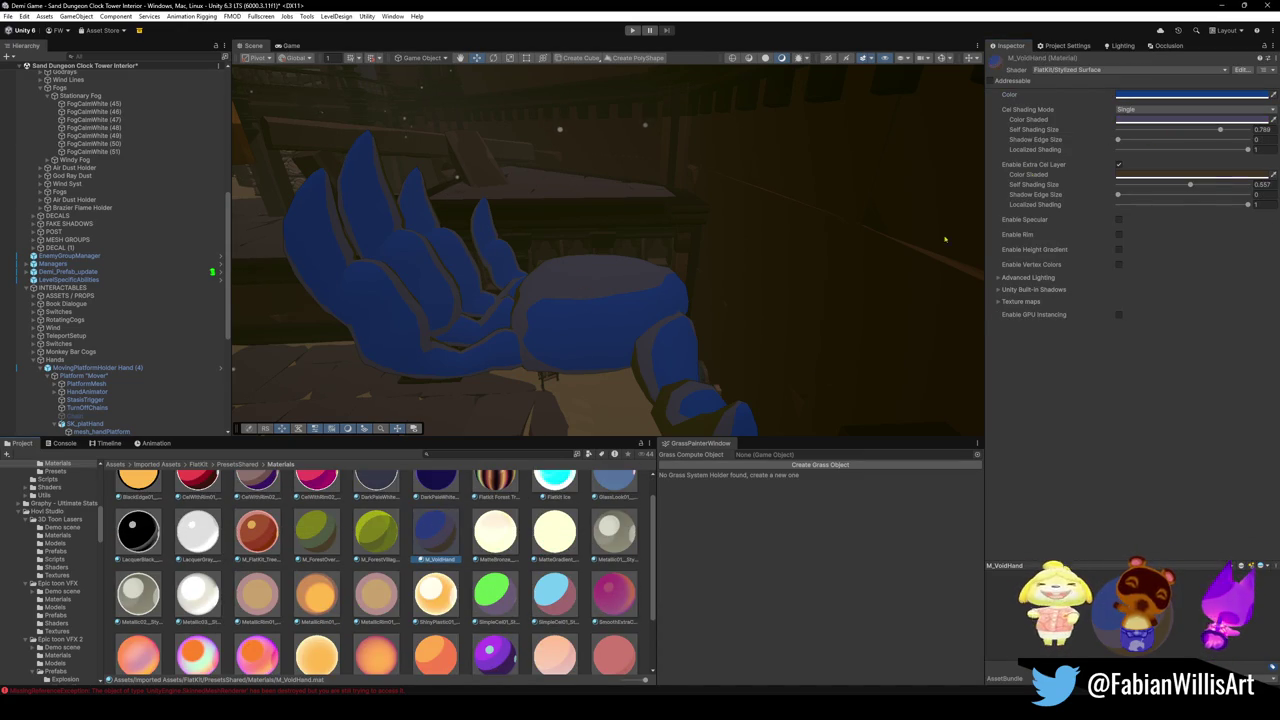
right_click(1158, 95)
click(1188, 116)
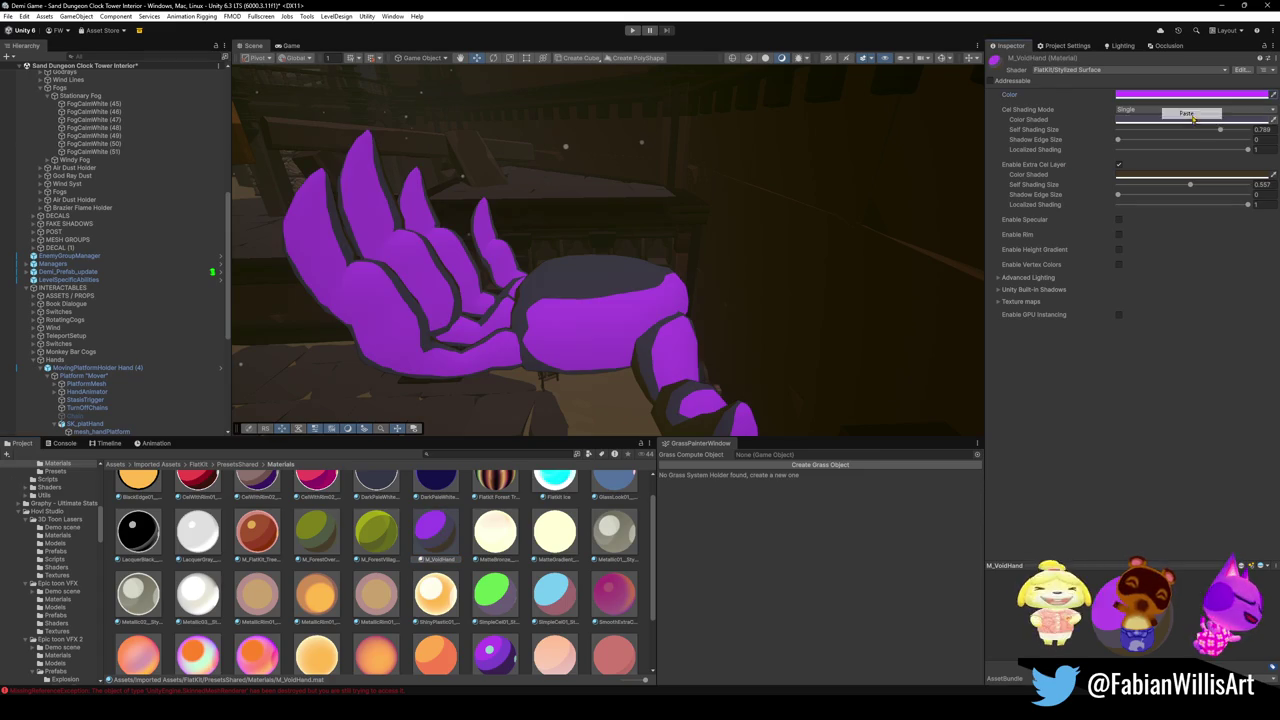
Copy Toon02's Color Shaded and paste it into M_VoidHand's Color Shaded.
scroll(550, 662, down, 1)
click(494, 652)
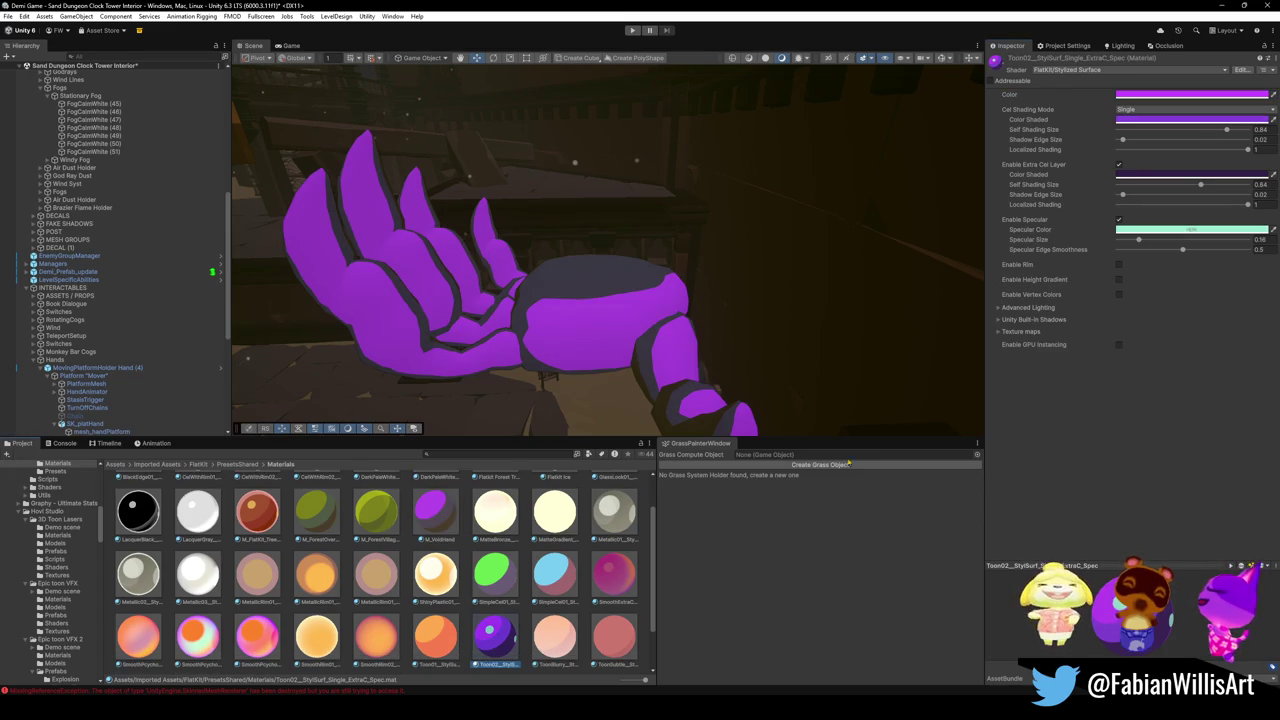
right_click(1164, 120)
click(1188, 138)
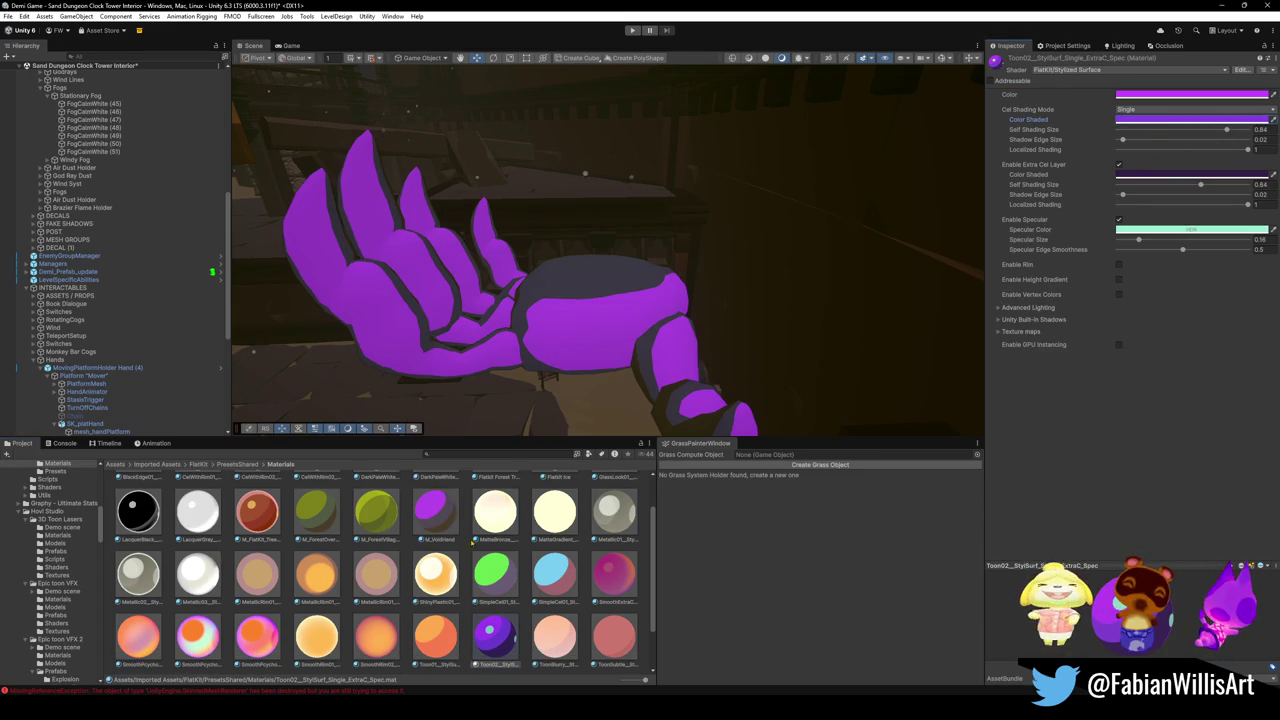
click(433, 510)
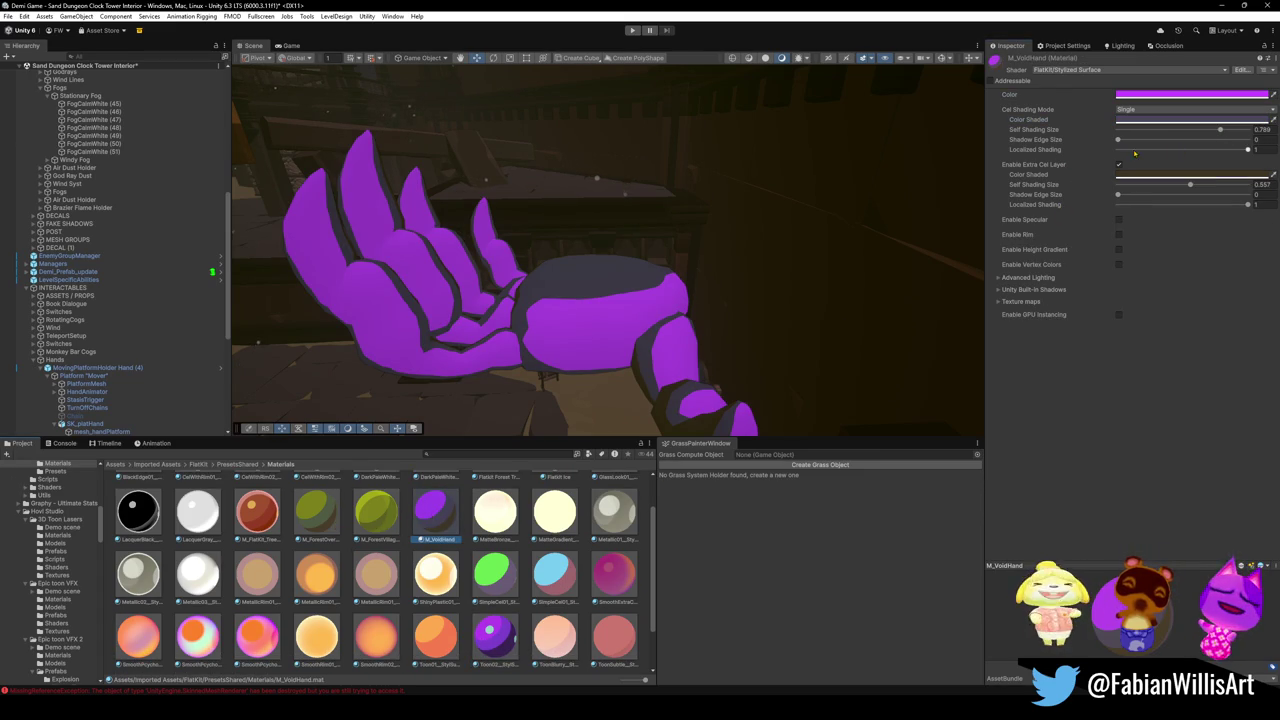
right_click(1158, 120)
click(1184, 138)
Darken M_VoidHand's purple by lowering its value in the colour picker.
drag(678, 290, 685, 292)
mouse_move(432, 675)
mouse_down()
mouse_move(600, 359)
mouse_move(630, 364)
mouse_move(643, 383)
mouse_move(633, 362)
mouse_move(722, 335)
mouse_move(700, 388)
mouse_move(725, 333)
mouse_move(690, 360)
mouse_move(718, 336)
mouse_move(676, 335)
mouse_move(671, 360)
mouse_up()
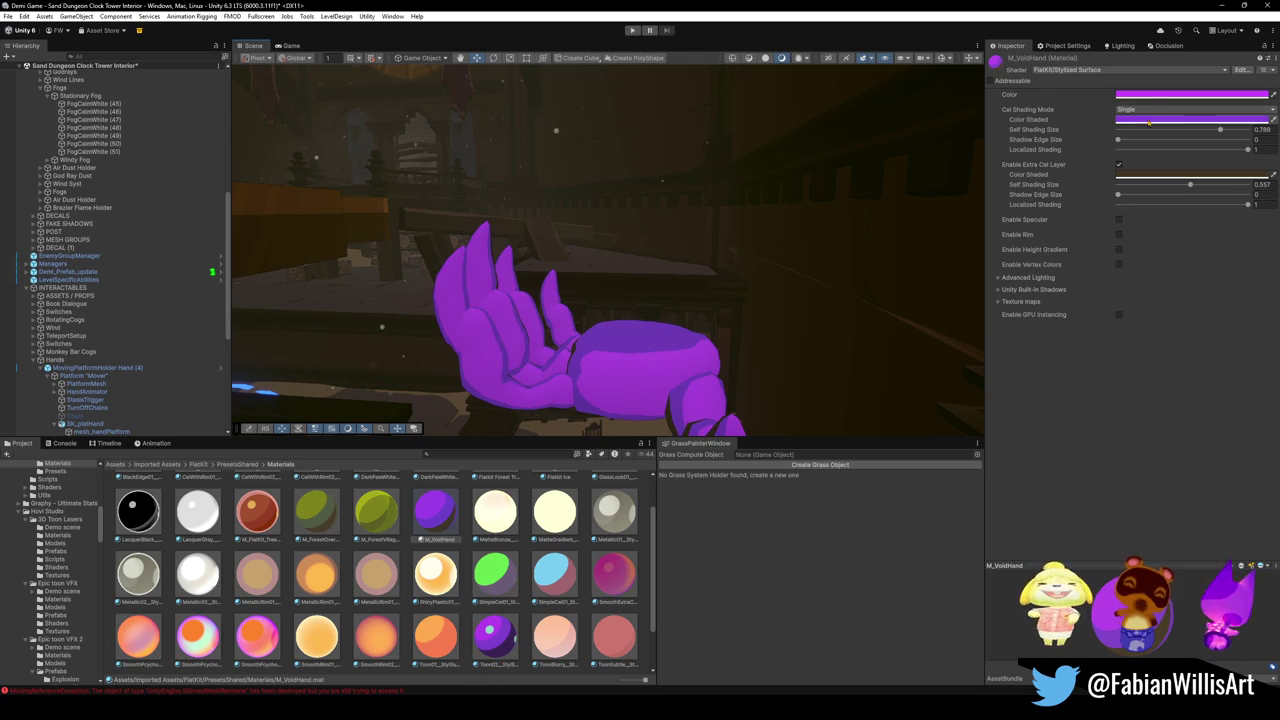
click(1203, 120)
drag(1238, 303, 1225, 295)
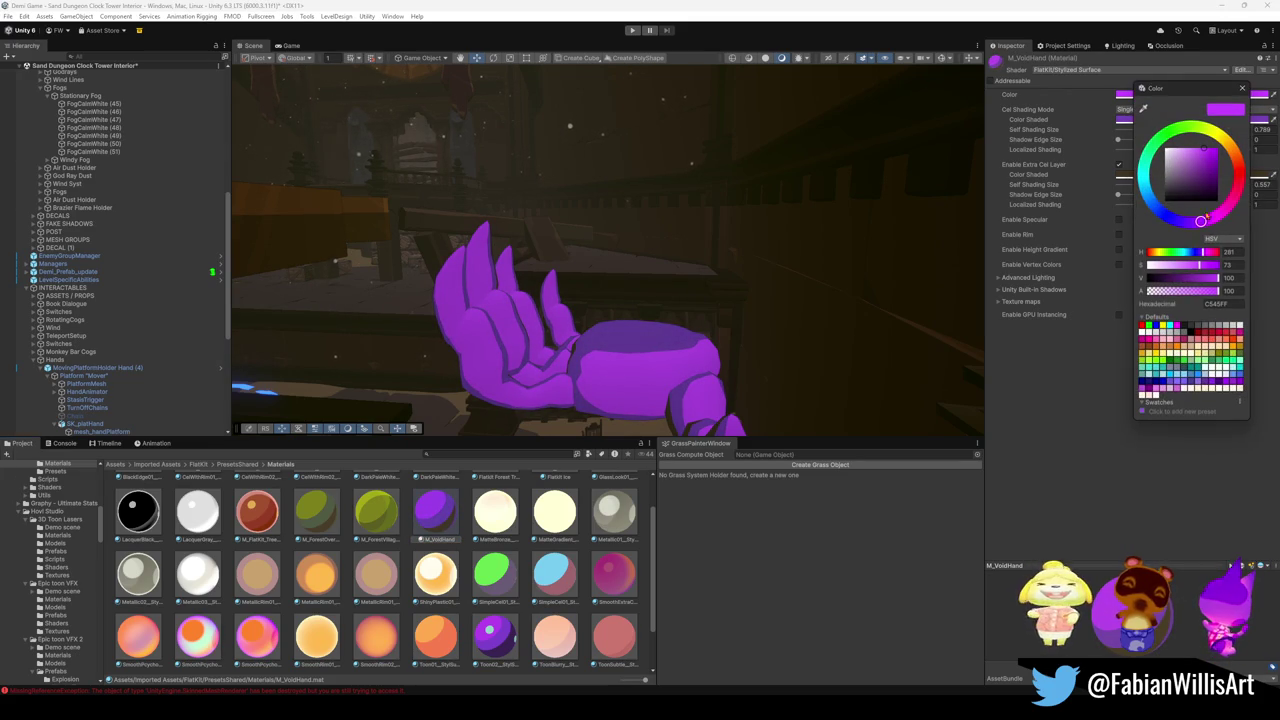
mouse_move(1218, 283)
mouse_down()
mouse_move(1153, 288)
mouse_move(1191, 290)
mouse_up()
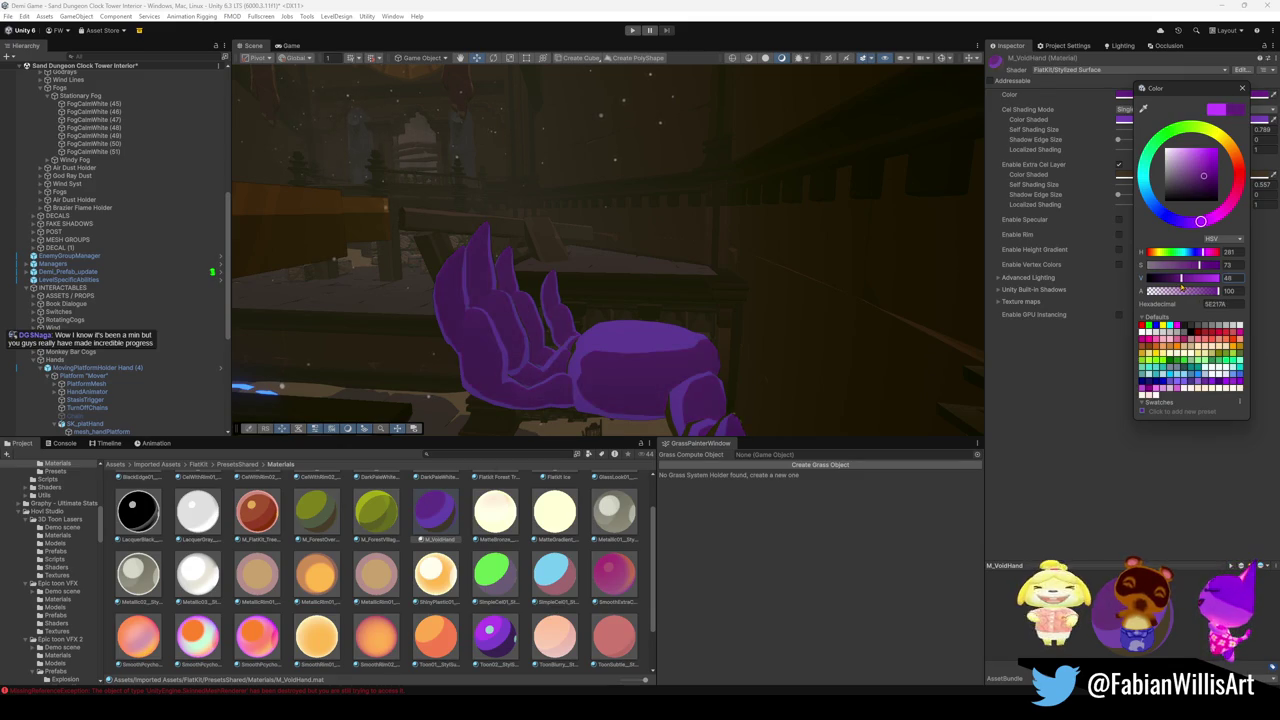
mouse_move(580, 290)
mouse_down()
mouse_move(573, 302)
mouse_move(534, 279)
mouse_move(683, 231)
mouse_move(930, 261)
mouse_move(873, 281)
mouse_up()
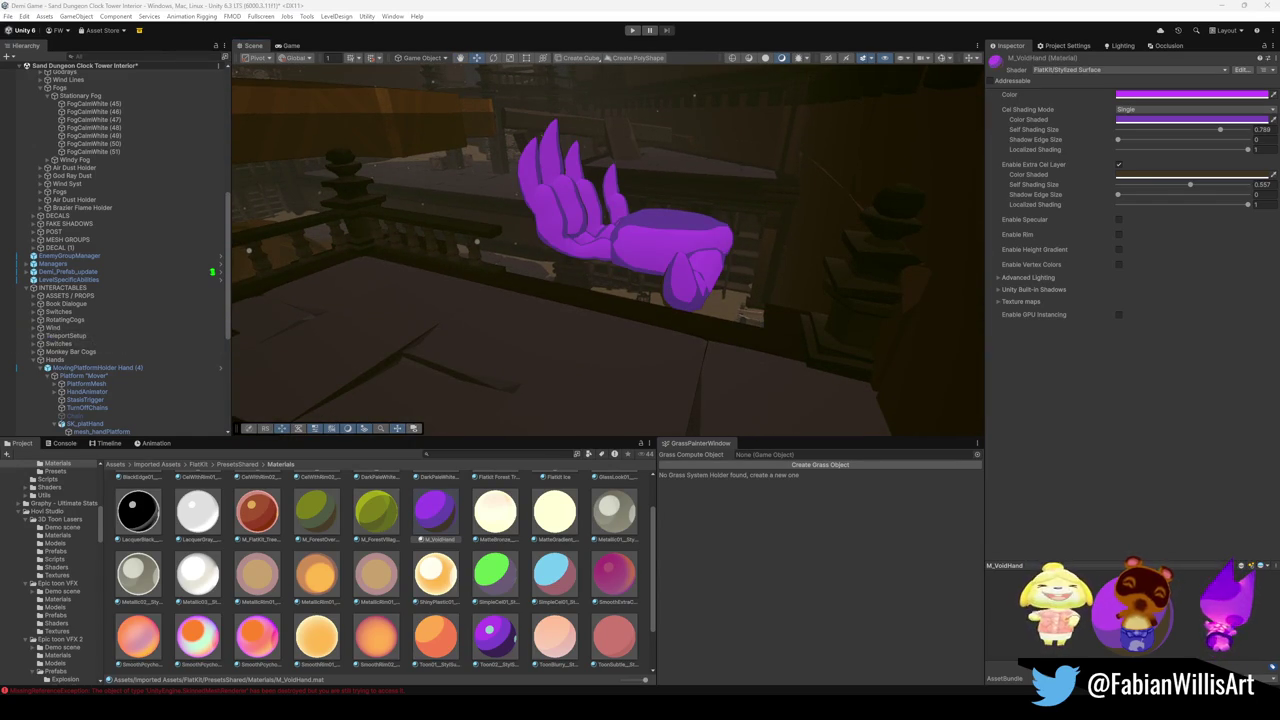
Copy Toon02's Extra Cel Layer Color Shaded into M_VoidHand's extra cel layer.
click(492, 636)
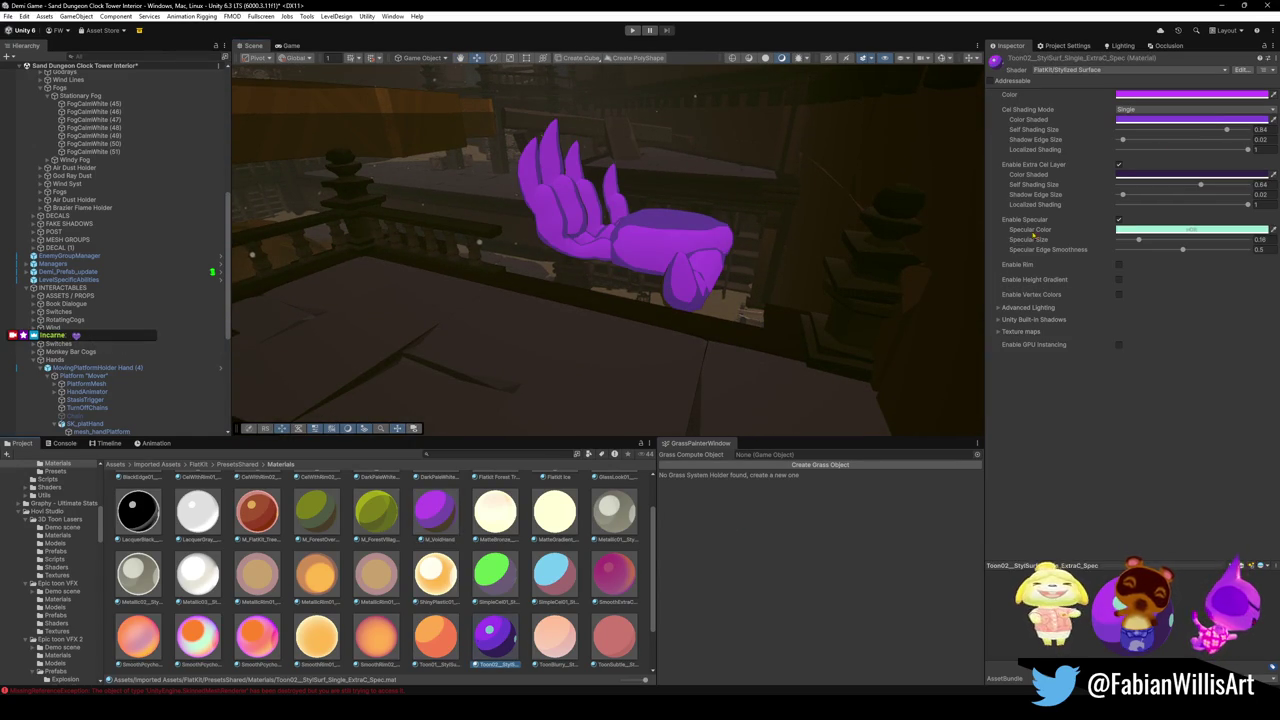
right_click(1165, 174)
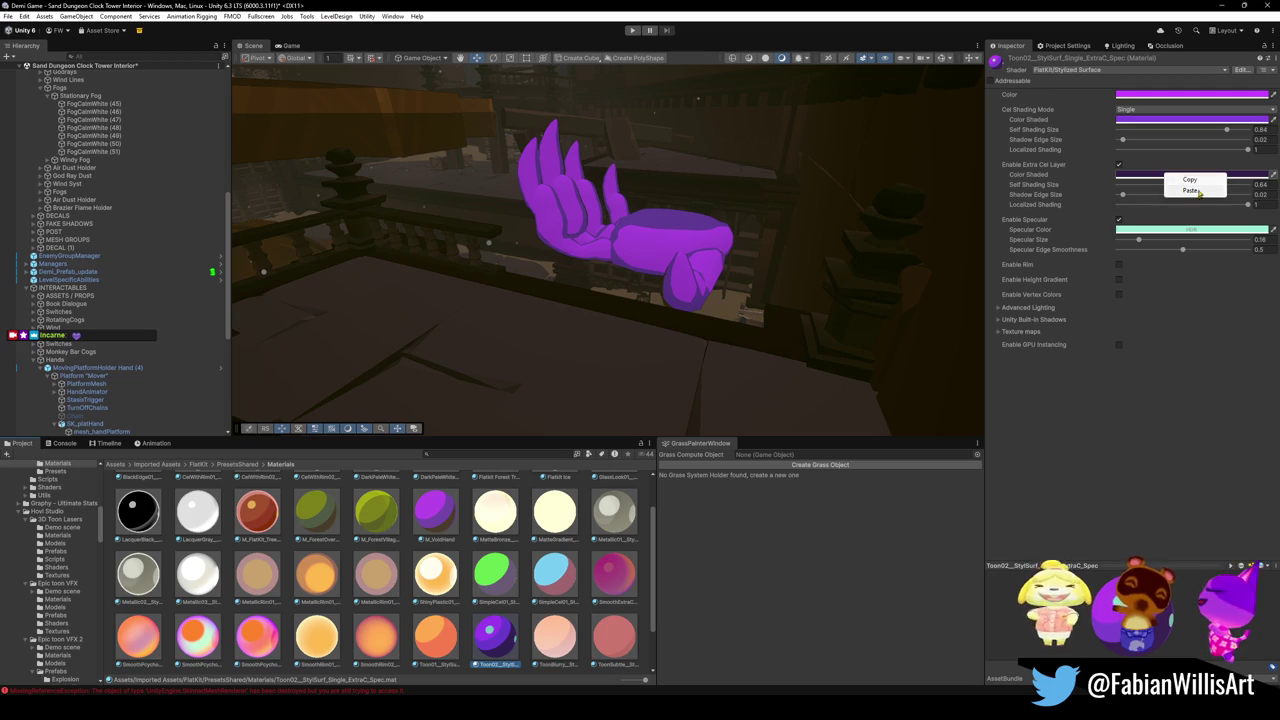
click(1195, 180)
click(437, 510)
right_click(1158, 176)
click(1188, 191)
Reduce the main and extra cel Self Shading Sizes to brighten the hand.
mouse_move(894, 287)
mouse_down()
mouse_move(655, 254)
mouse_move(858, 247)
mouse_up()
mouse_move(1190, 186)
mouse_down()
mouse_move(1169, 194)
mouse_move(1247, 197)
mouse_move(1229, 197)
mouse_up()
mouse_move(665, 240)
mouse_down()
mouse_move(828, 209)
mouse_move(840, 190)
mouse_move(786, 191)
mouse_move(753, 222)
mouse_up()
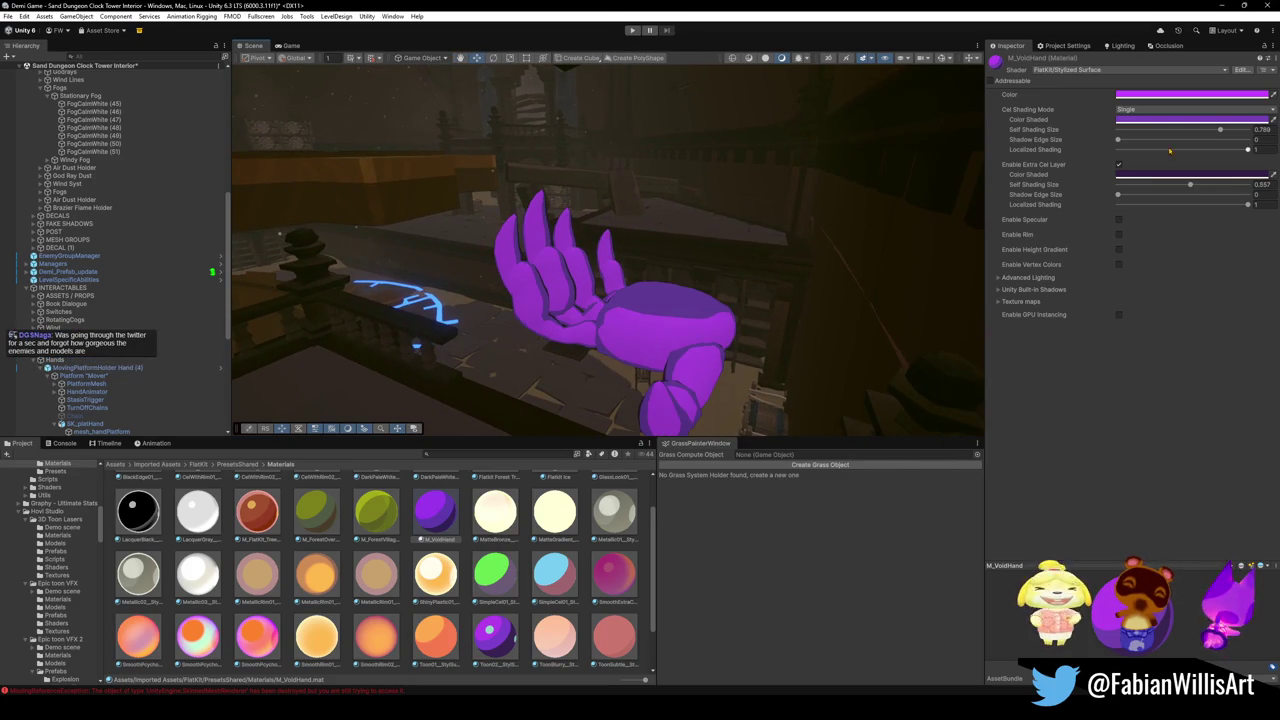
mouse_move(1220, 131)
mouse_down()
mouse_move(1208, 131)
mouse_move(1254, 140)
mouse_move(1237, 146)
mouse_up()
mouse_move(620, 240)
mouse_down()
mouse_move(572, 257)
mouse_move(637, 253)
mouse_move(575, 264)
mouse_up()
mouse_move(1189, 187)
mouse_down()
mouse_move(1156, 198)
mouse_move(1238, 193)
mouse_move(1215, 195)
mouse_up()
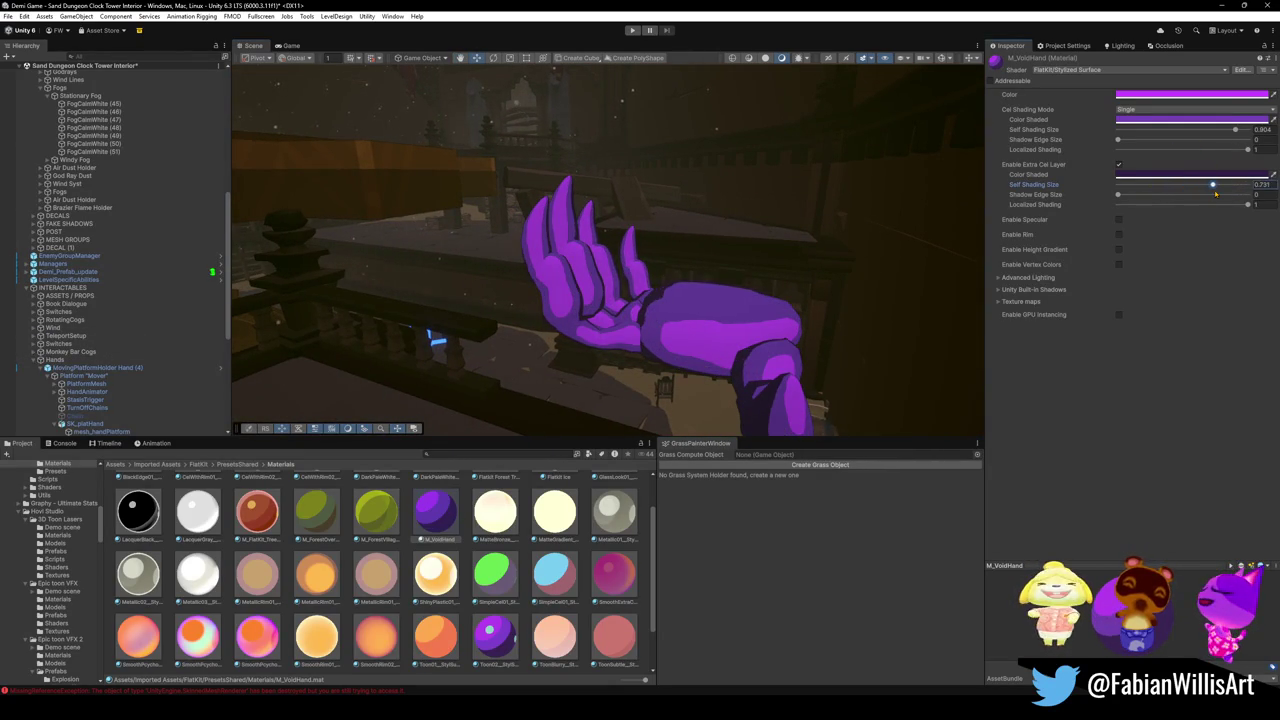
mouse_move(740, 285)
mouse_down()
mouse_move(674, 289)
mouse_move(651, 329)
mouse_move(596, 326)
mouse_up()
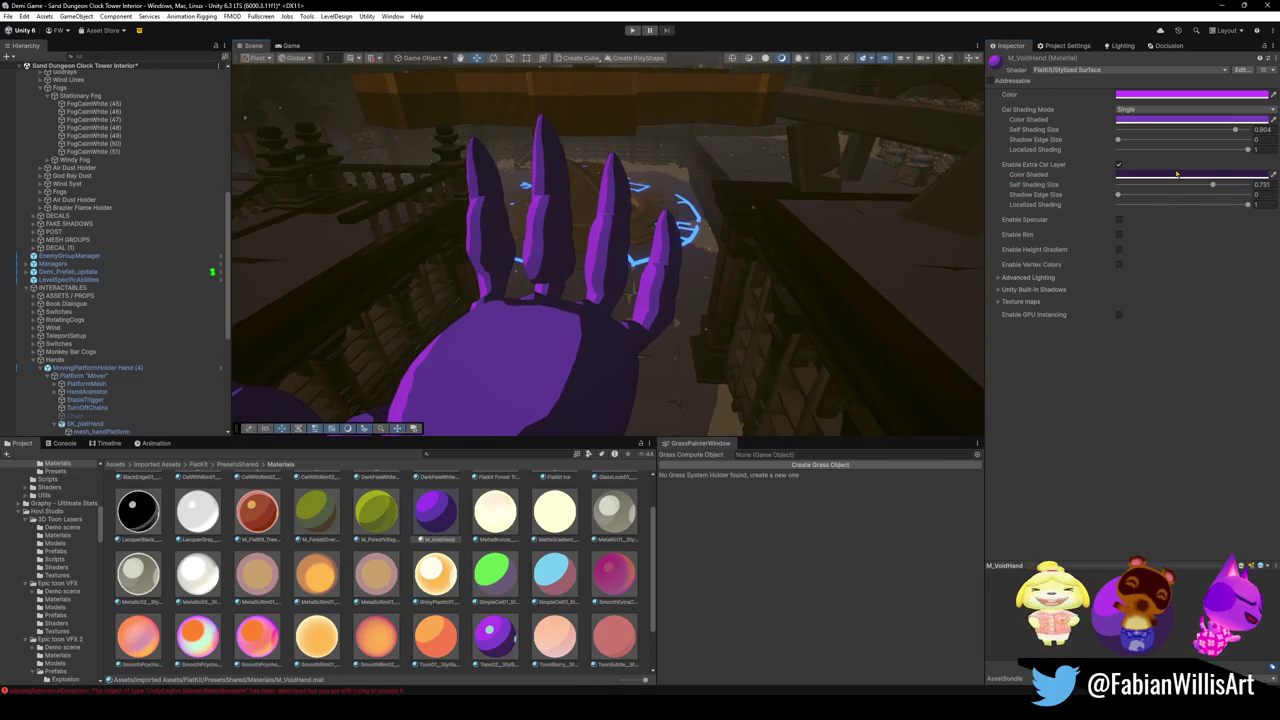
Brighten the extra cel layer's shaded purple in the colour picker.
click(1176, 174)
drag(1203, 353, 1214, 357)
mouse_move(830, 260)
mouse_down()
mouse_move(810, 280)
mouse_move(817, 291)
mouse_move(854, 241)
mouse_move(805, 340)
mouse_move(723, 280)
mouse_move(737, 274)
mouse_move(694, 303)
mouse_move(690, 270)
mouse_move(745, 278)
mouse_move(800, 252)
mouse_up()
key(s)
click(797, 347)
Enable Rim on M_VoidHand and raise Light Align to 0.177 for a green outline.
click(1119, 235)
click(1145, 245)
click(1136, 260)
drag(1136, 259, 1149, 255)
Retune M_VoidHand's rim to Light Align about 0.127 and Rim Size about 0.469.
mouse_move(1228, 255)
mouse_down()
mouse_move(1120, 275)
mouse_move(1161, 265)
mouse_up()
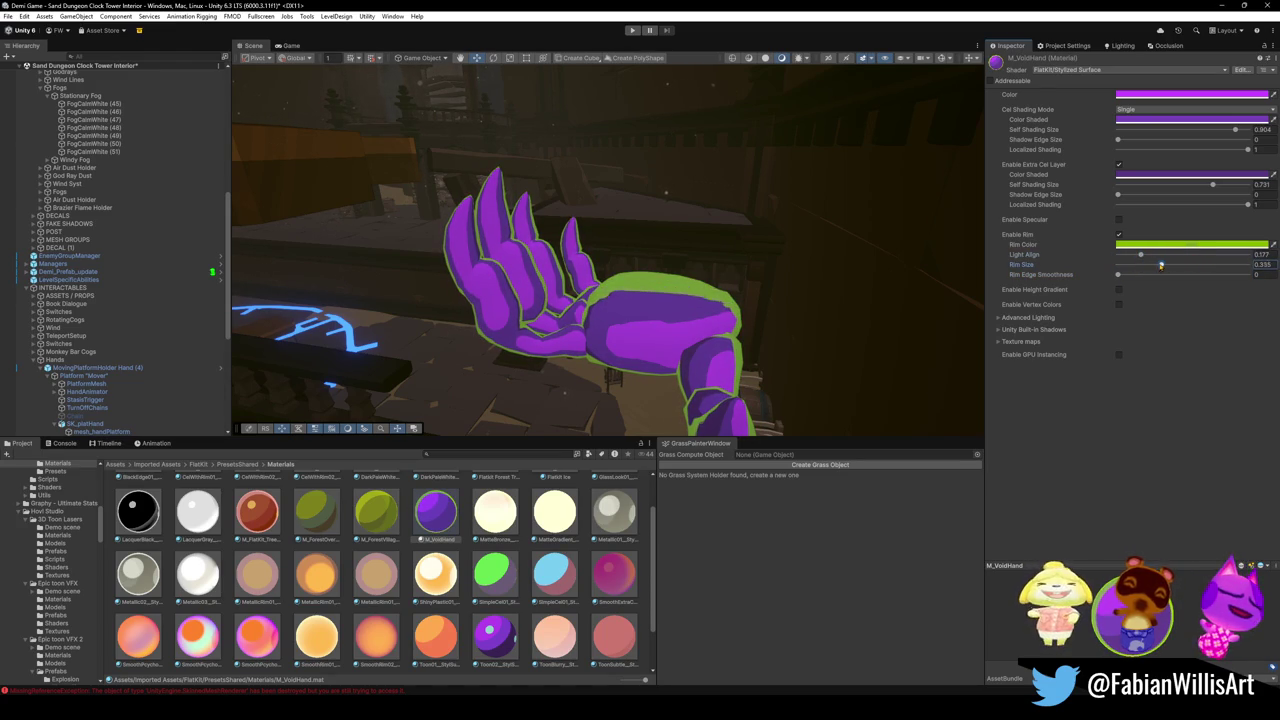
mouse_move(1139, 256)
mouse_down()
mouse_move(1117, 256)
mouse_move(1157, 257)
mouse_move(1141, 260)
mouse_up()
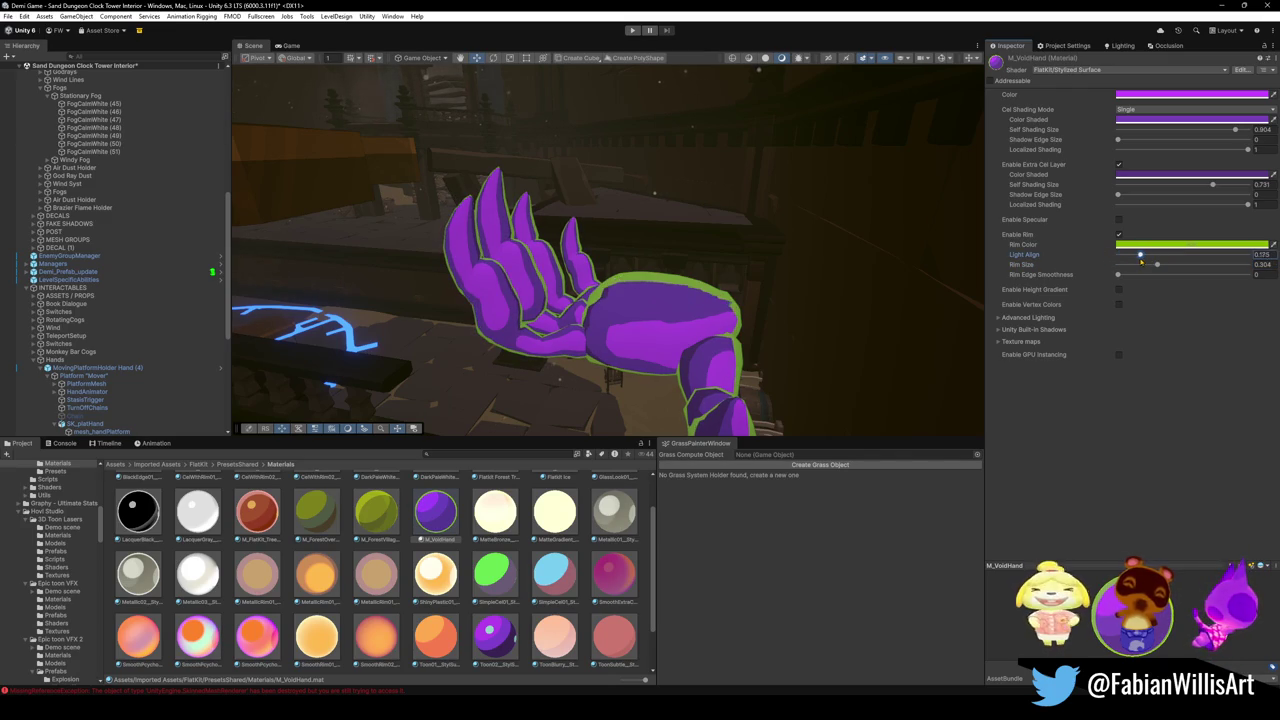
mouse_move(560, 300)
mouse_down()
mouse_move(552, 316)
mouse_move(840, 200)
mouse_up()
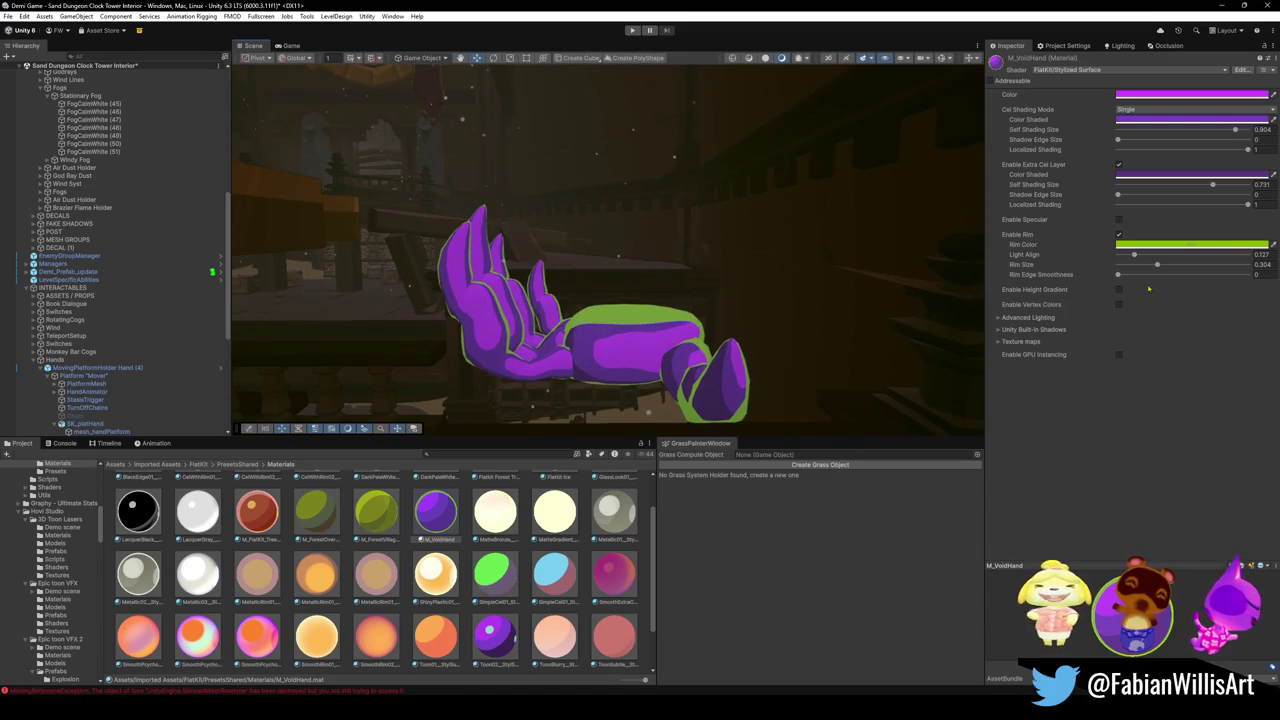
drag(1159, 266, 1184, 271)
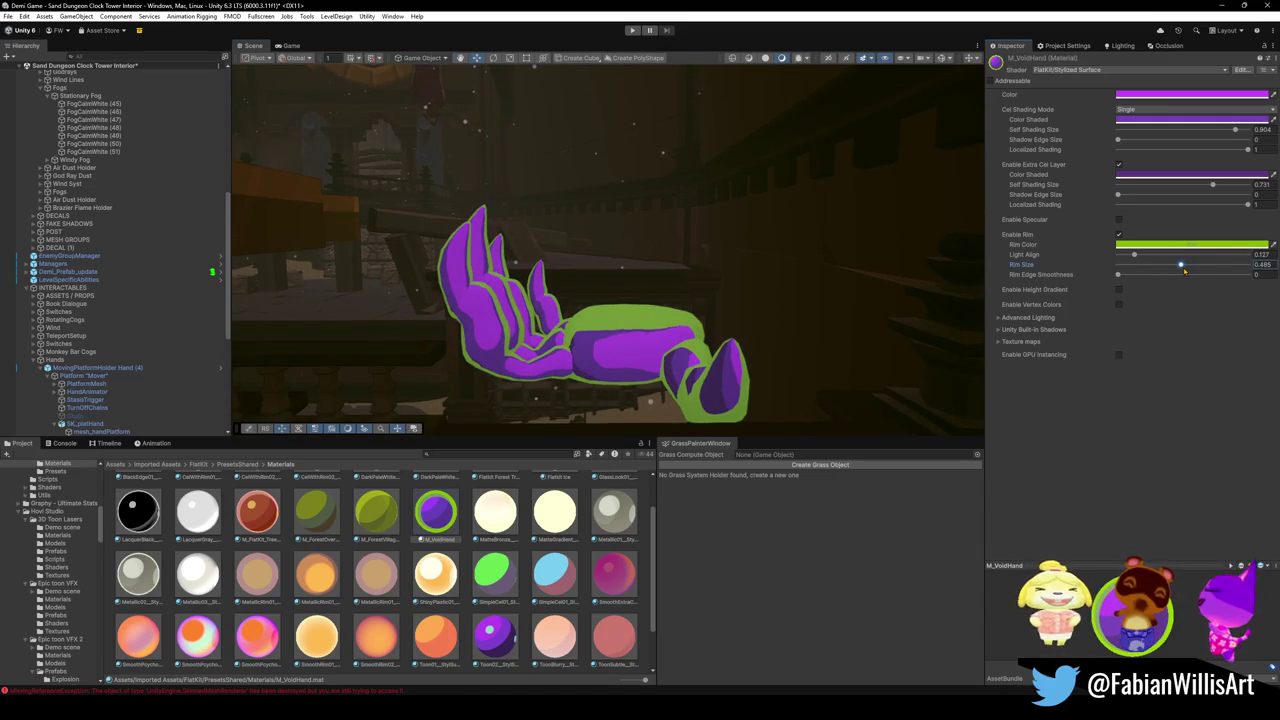
mouse_move(769, 246)
mouse_down()
mouse_move(793, 268)
mouse_move(942, 277)
mouse_up()
click(1190, 244)
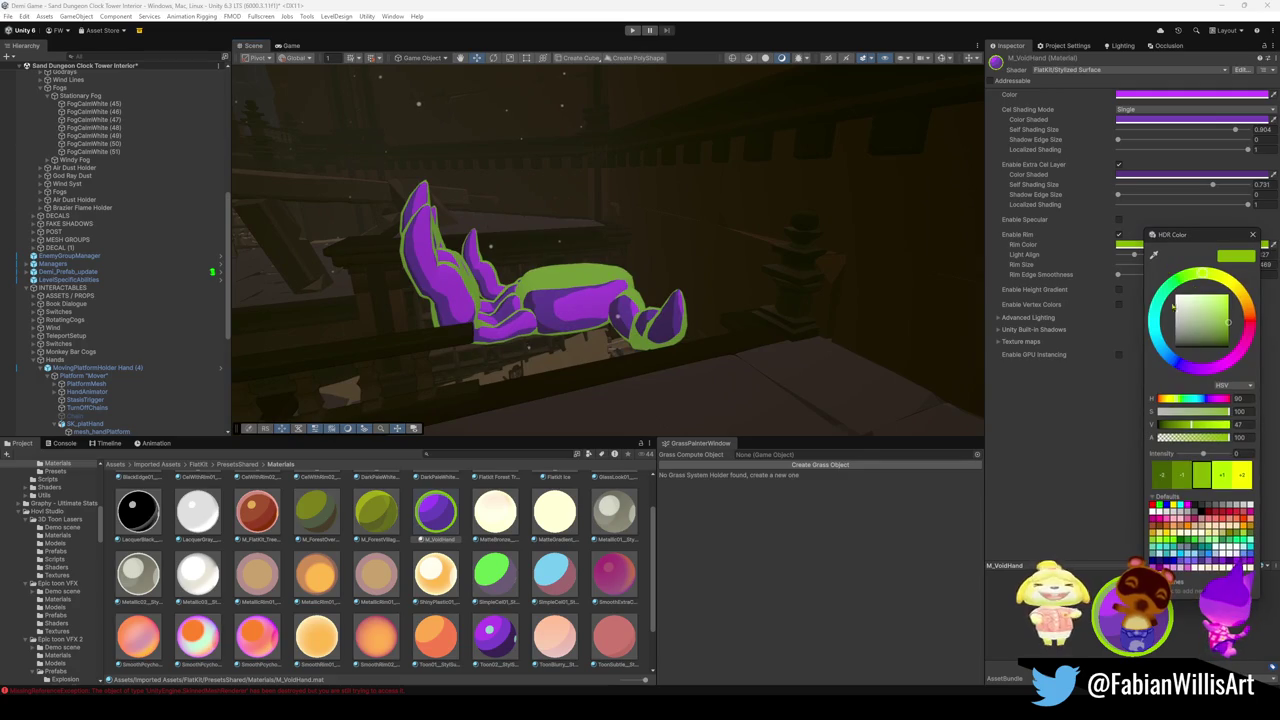
Shift the rim colour's hue from green through magenta to blue-purple.
drag(1155, 340, 1193, 368)
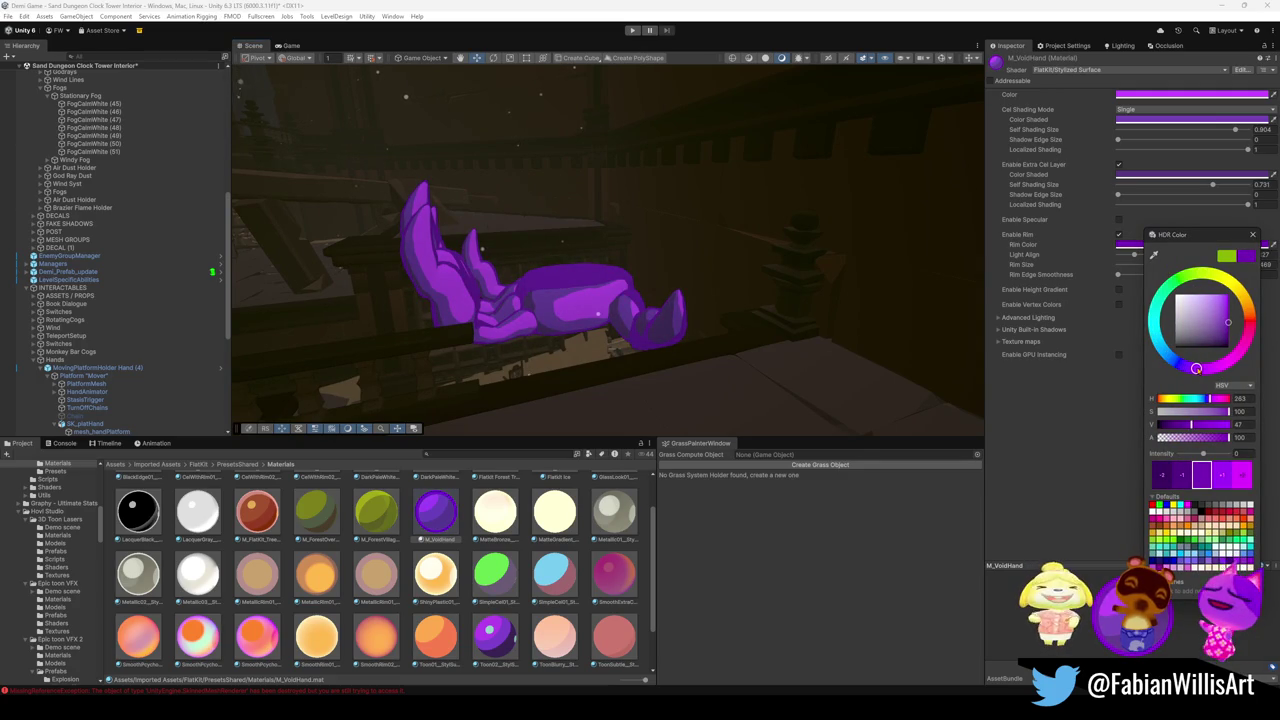
mouse_move(600, 280)
mouse_down()
mouse_move(544, 288)
mouse_move(708, 300)
mouse_up()
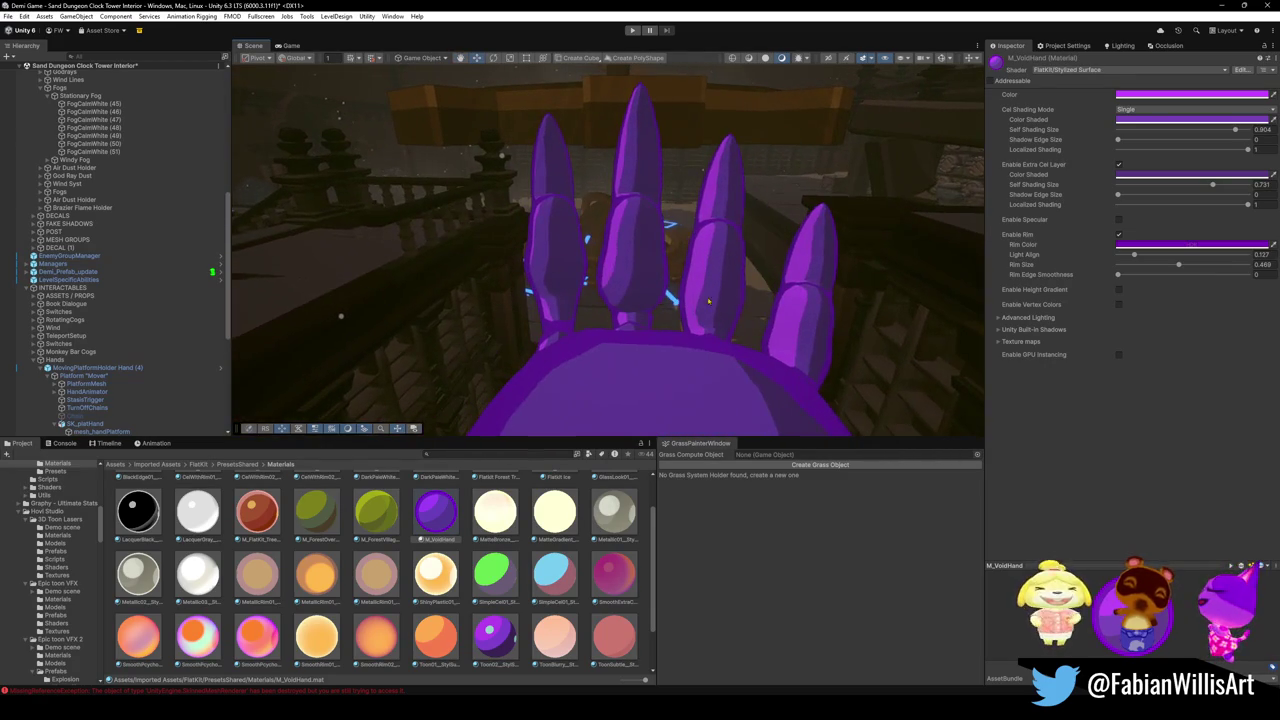
click(1190, 244)
drag(1199, 370, 1222, 367)
drag(876, 281, 840, 247)
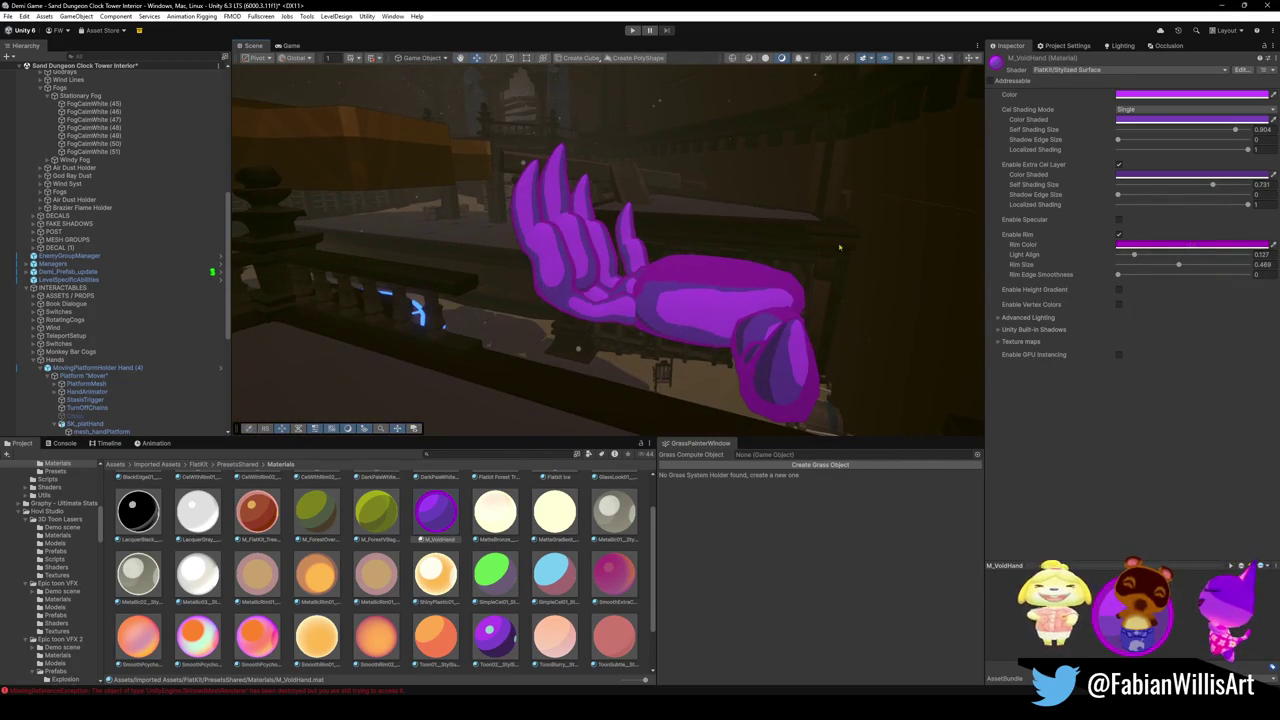
click(1190, 244)
mouse_move(1236, 368)
mouse_down()
mouse_move(1206, 368)
mouse_move(1224, 368)
mouse_move(1213, 370)
mouse_move(1196, 306)
mouse_move(1205, 345)
mouse_move(1185, 300)
mouse_move(1157, 292)
mouse_move(1133, 354)
mouse_move(1205, 305)
mouse_move(1246, 320)
mouse_move(1240, 337)
mouse_up()
Darken the rim colour and darken the main colour to near-black.
mouse_move(560, 250)
mouse_down()
mouse_move(591, 248)
mouse_move(612, 291)
mouse_move(802, 265)
mouse_move(837, 234)
mouse_move(705, 250)
mouse_move(669, 137)
mouse_move(597, 134)
mouse_move(532, 236)
mouse_move(634, 229)
mouse_move(565, 238)
mouse_up()
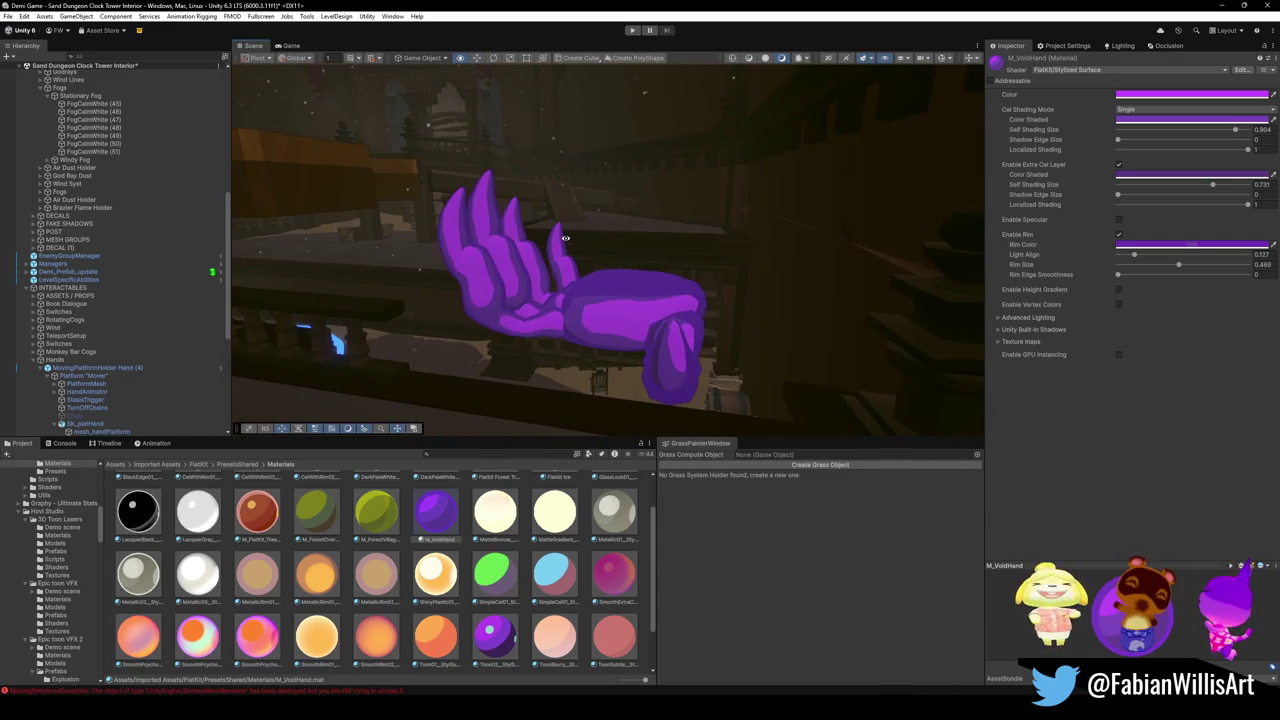
scroll(565, 238, up, 5)
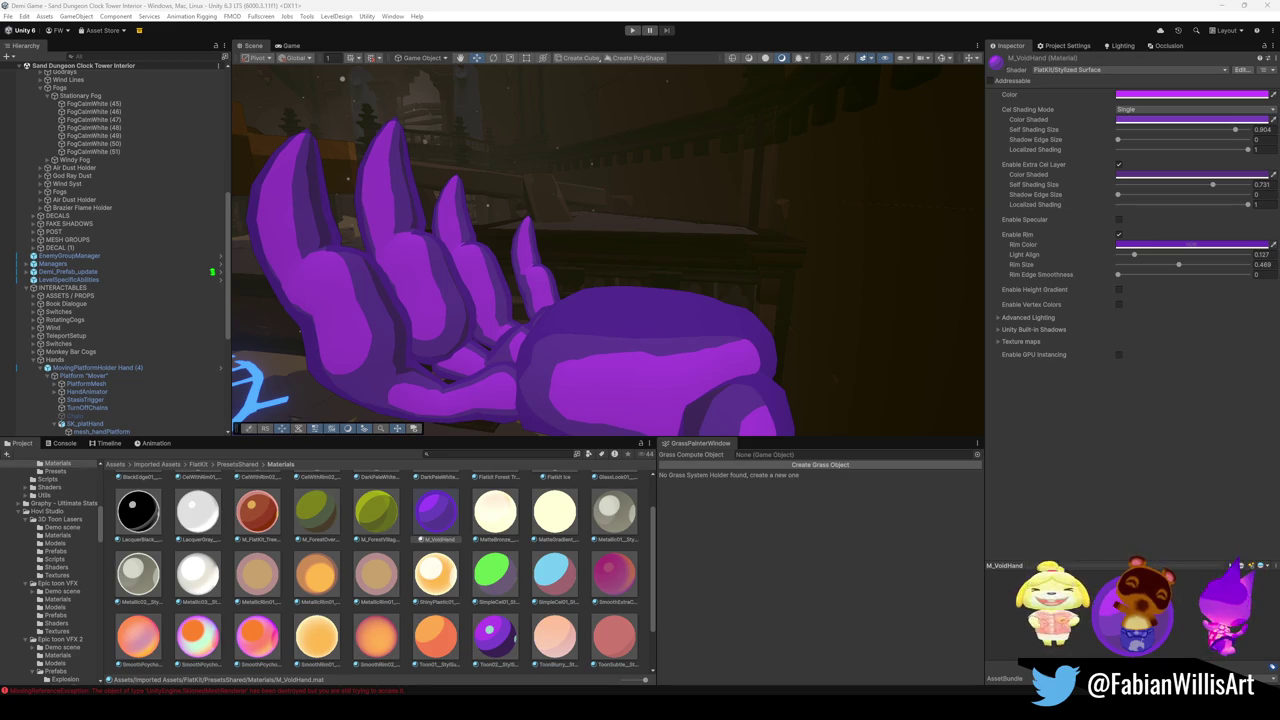
click(1141, 95)
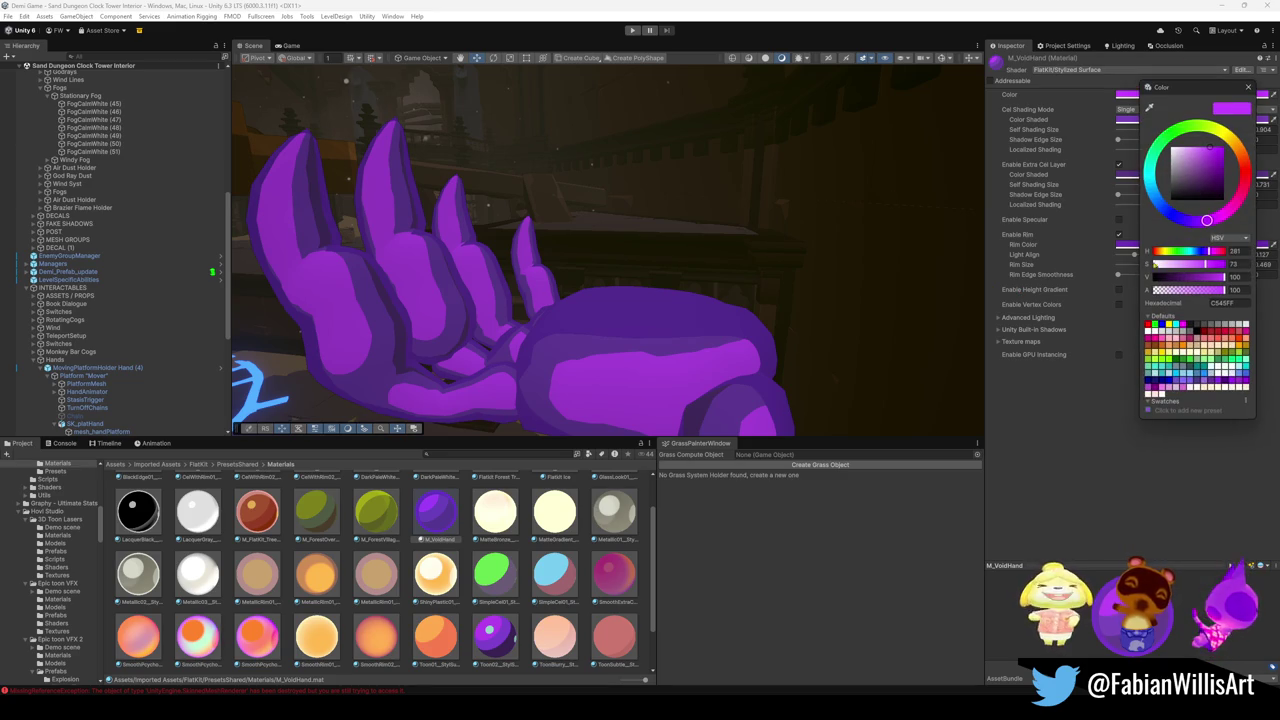
drag(1198, 195, 1193, 193)
Undo the darkened main colour and test LacquerBlack on the hand, keeping it purple.
key(ctrl+z)
key(Escape)
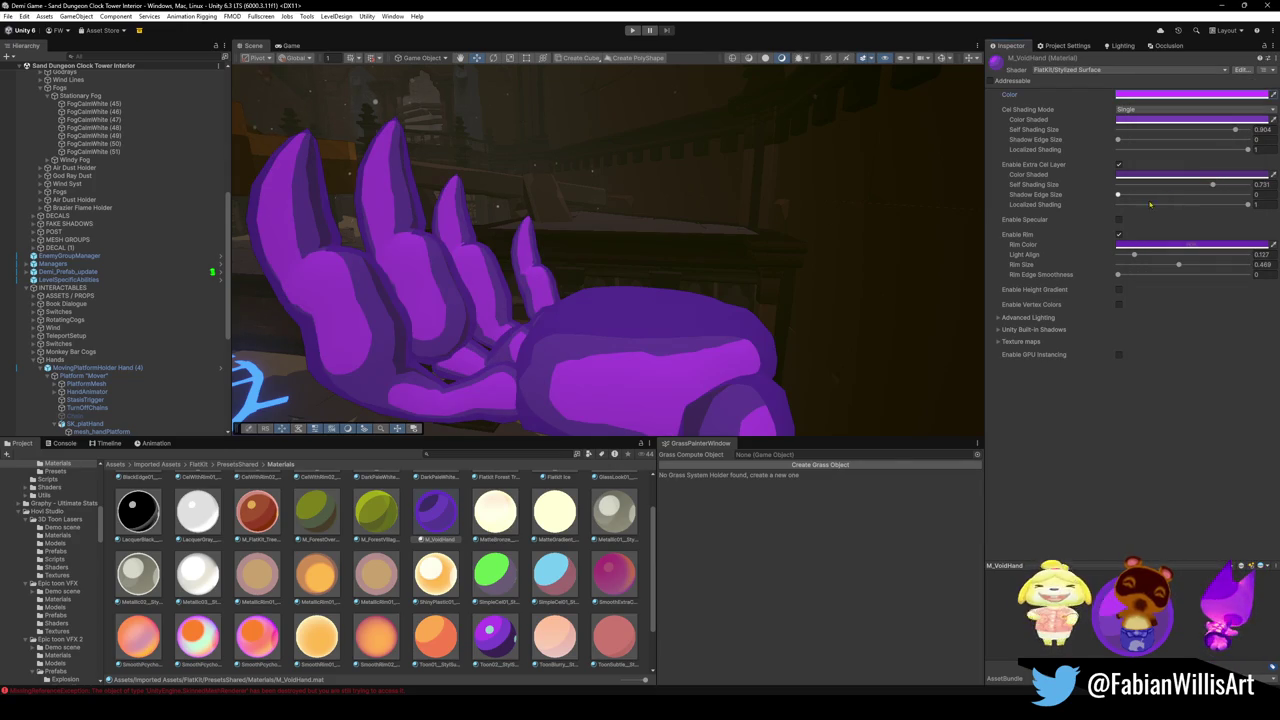
drag(131, 519, 587, 361)
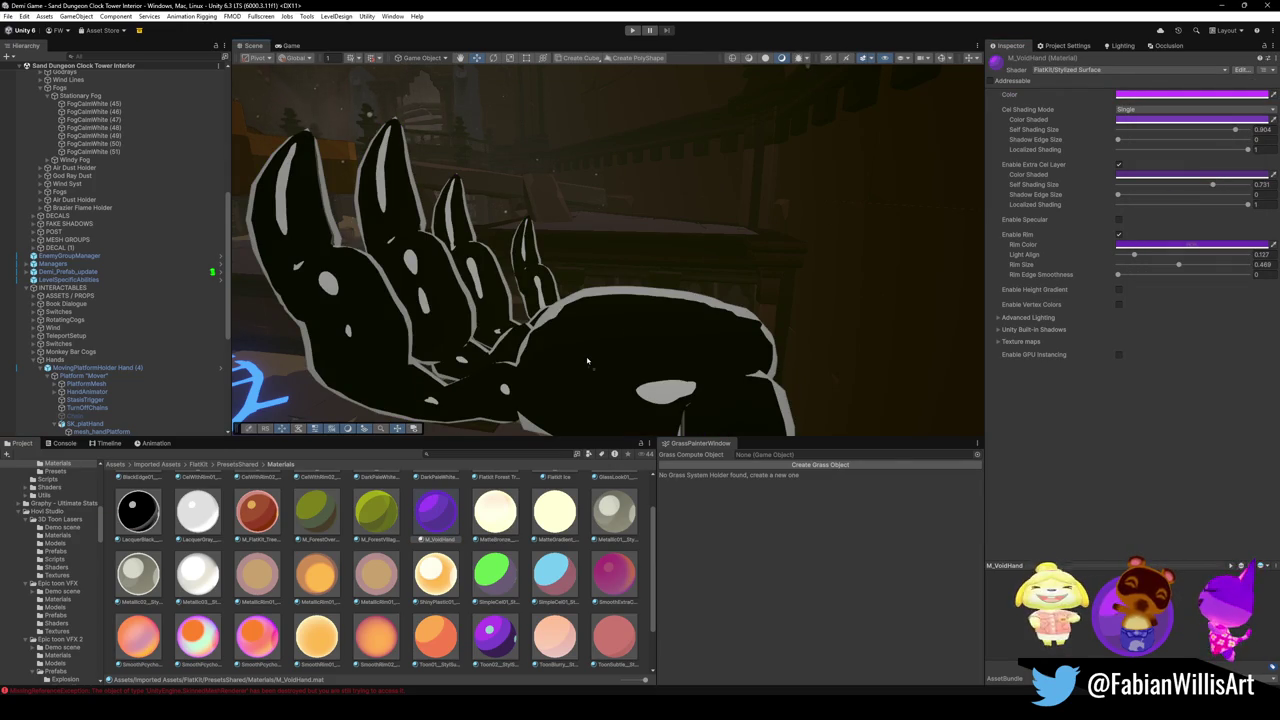
key(ctrl+z)
scroll(587, 361, down, 5)
mouse_move(138, 511)
mouse_down()
mouse_move(435, 507)
mouse_move(594, 289)
mouse_up()
scroll(700, 297, up, 3)
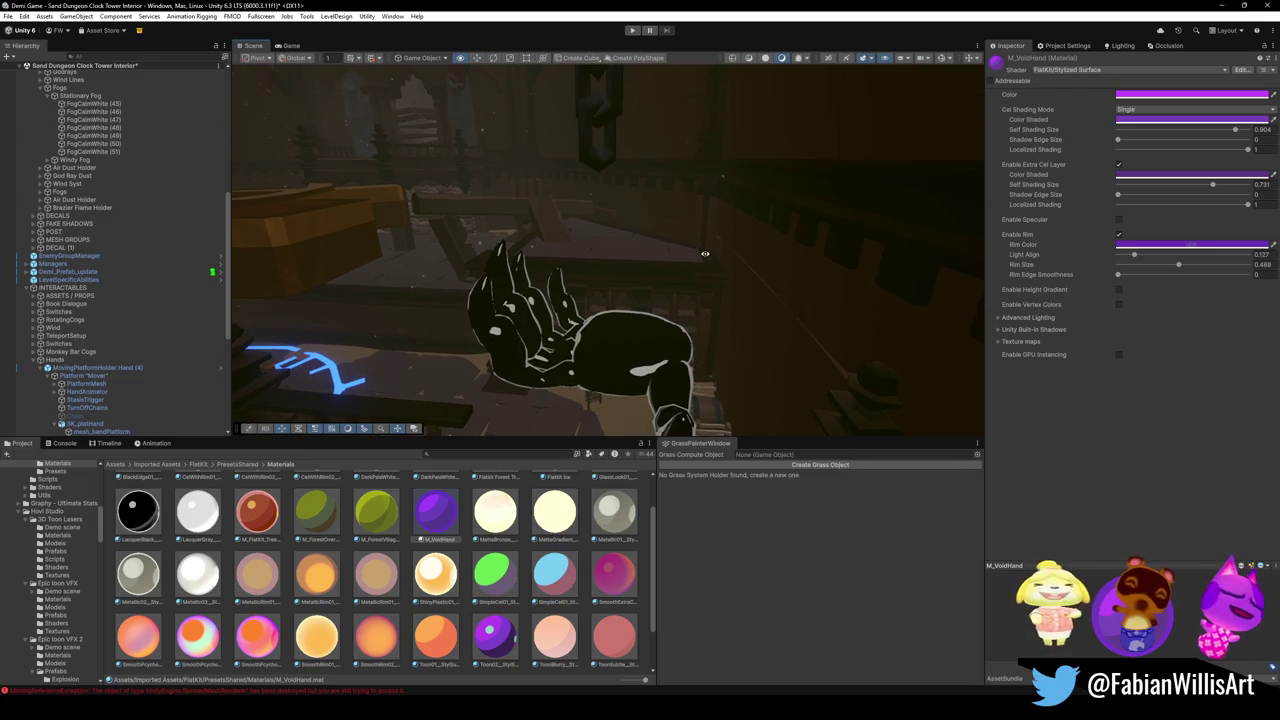
key(ctrl+z)
Duplicate the LacquerBlack material and rename the copy M_VoidHand1.
click(138, 511)
key(ctrl+d)
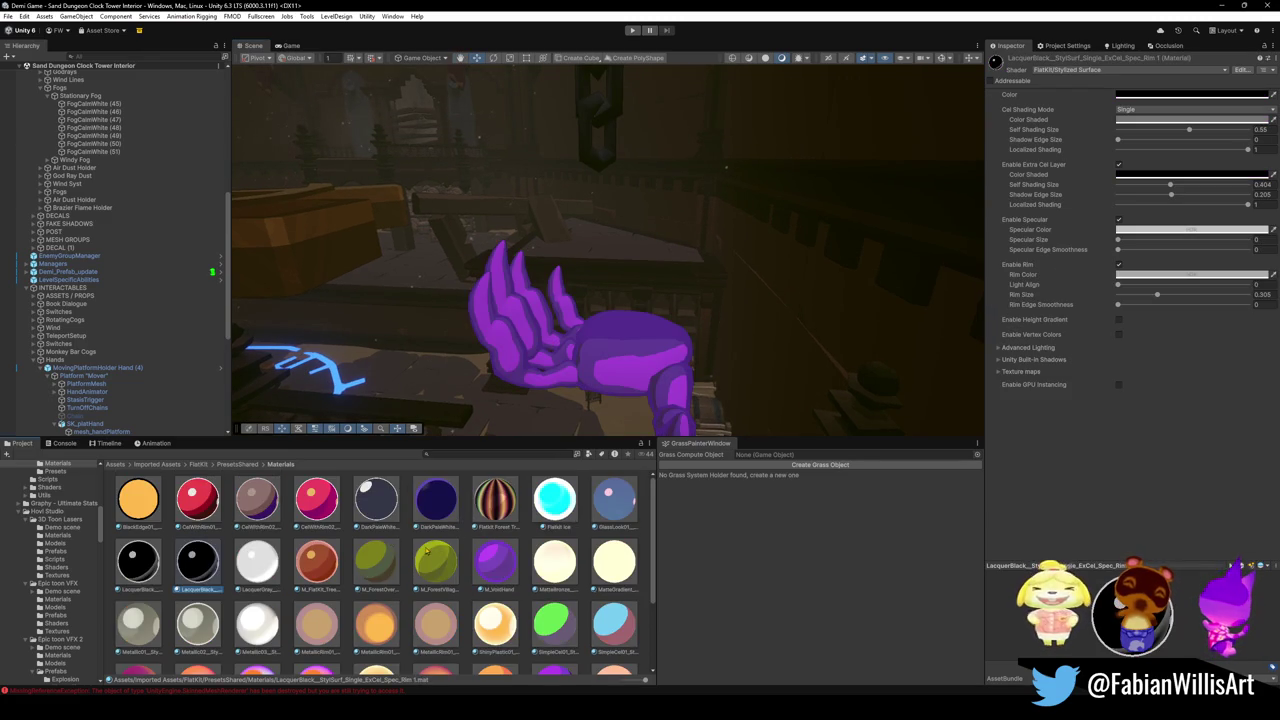
click(200, 589)
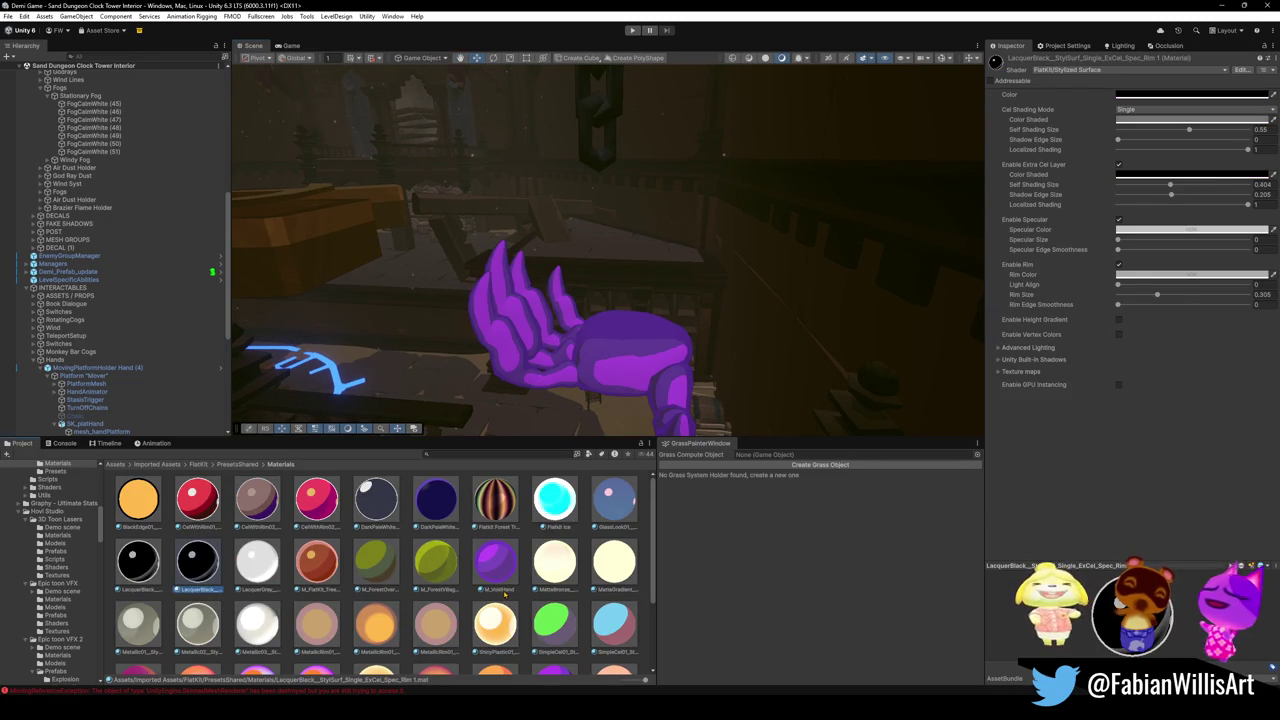
click(500, 590)
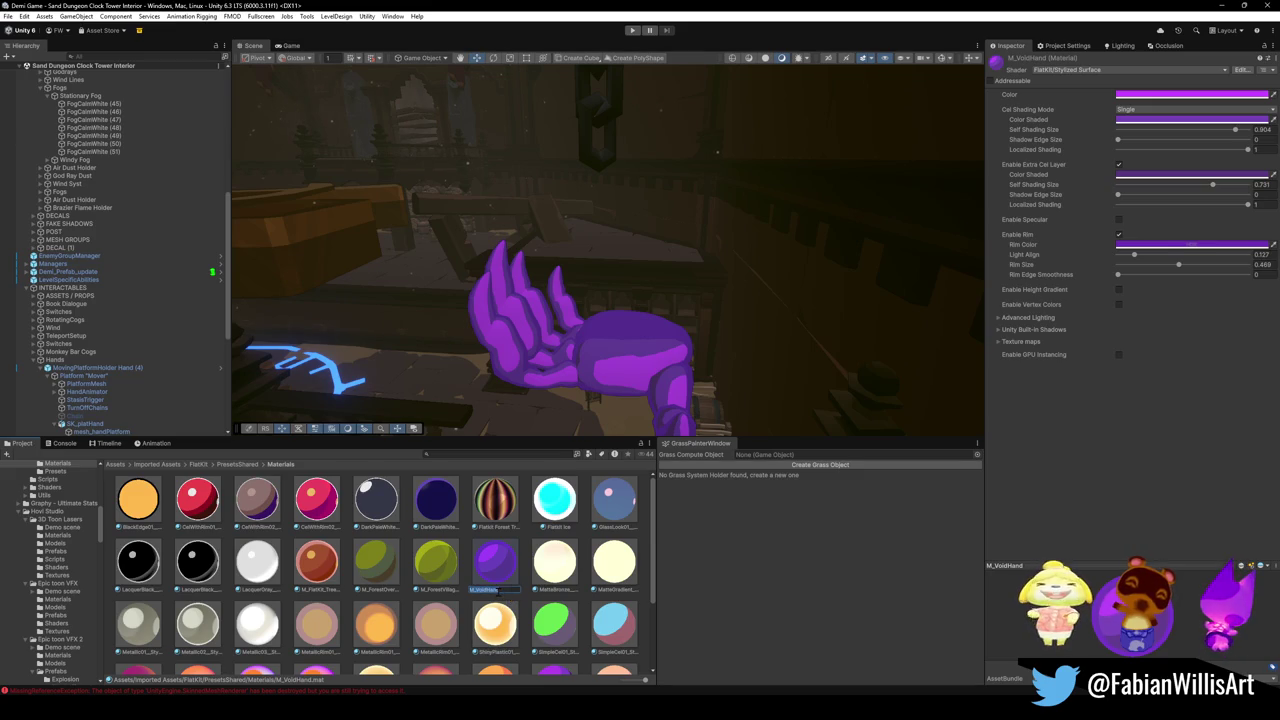
click(197, 589)
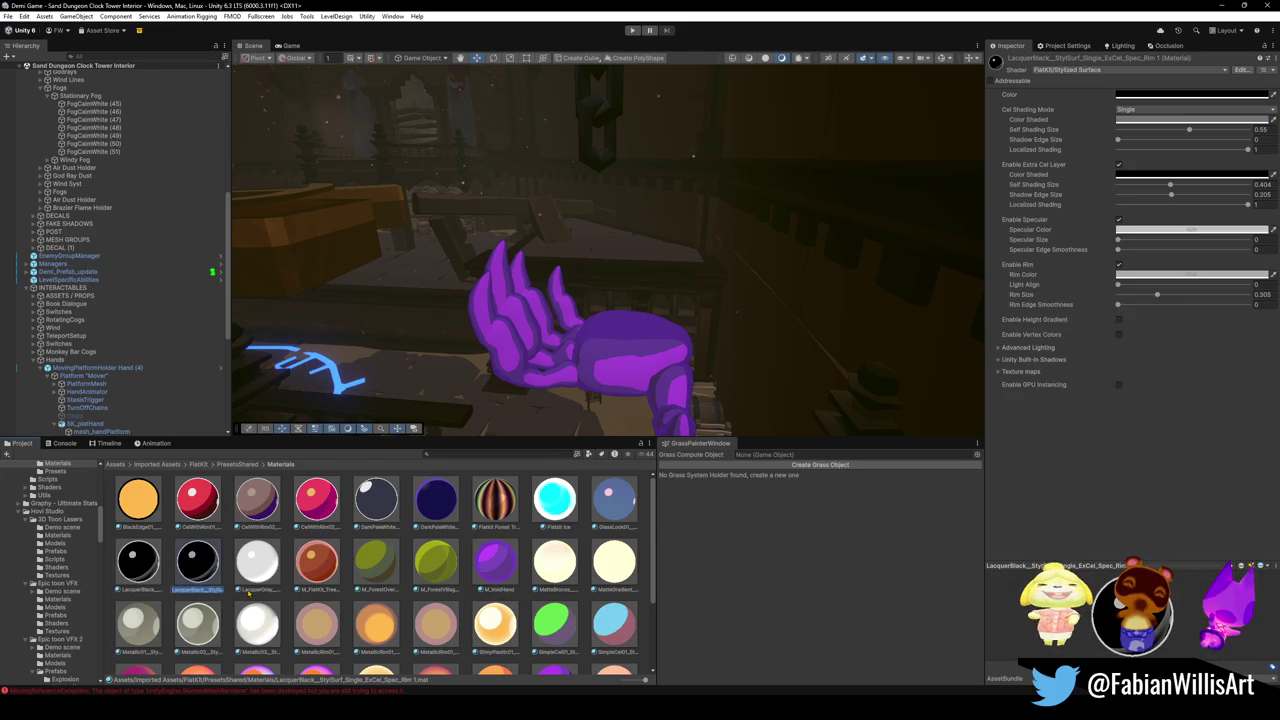
text(M_VoidHand1)
key(Return)
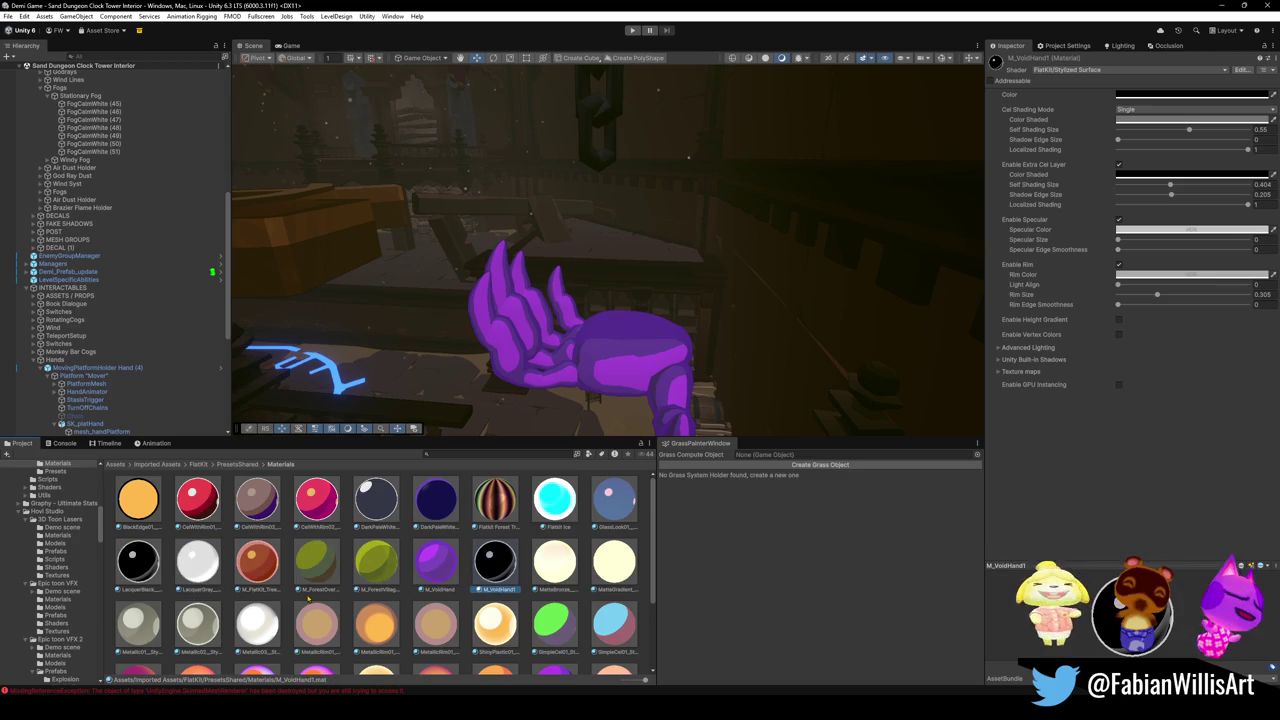
Apply M_VoidHand1 to the hand, set Rim Size to 0.451, and disable specular.
mouse_move(502, 570)
mouse_down()
mouse_move(570, 430)
mouse_move(660, 345)
mouse_up()
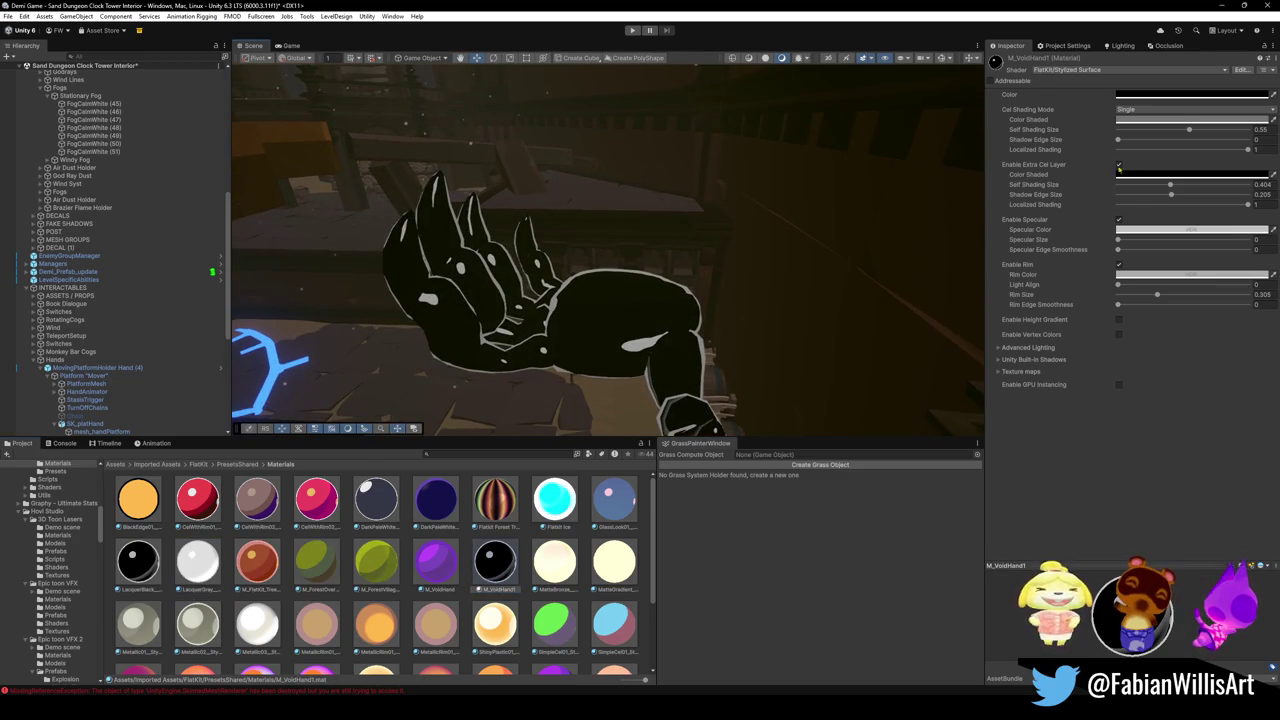
click(1119, 264)
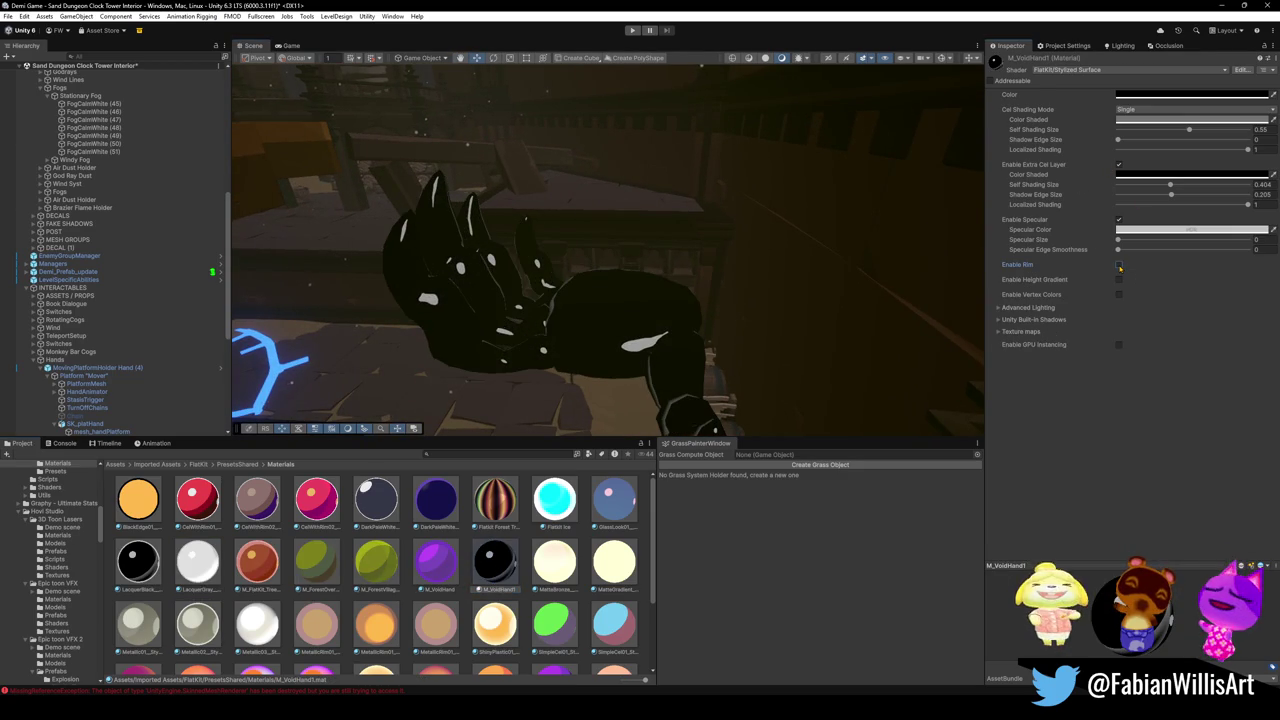
click(1119, 264)
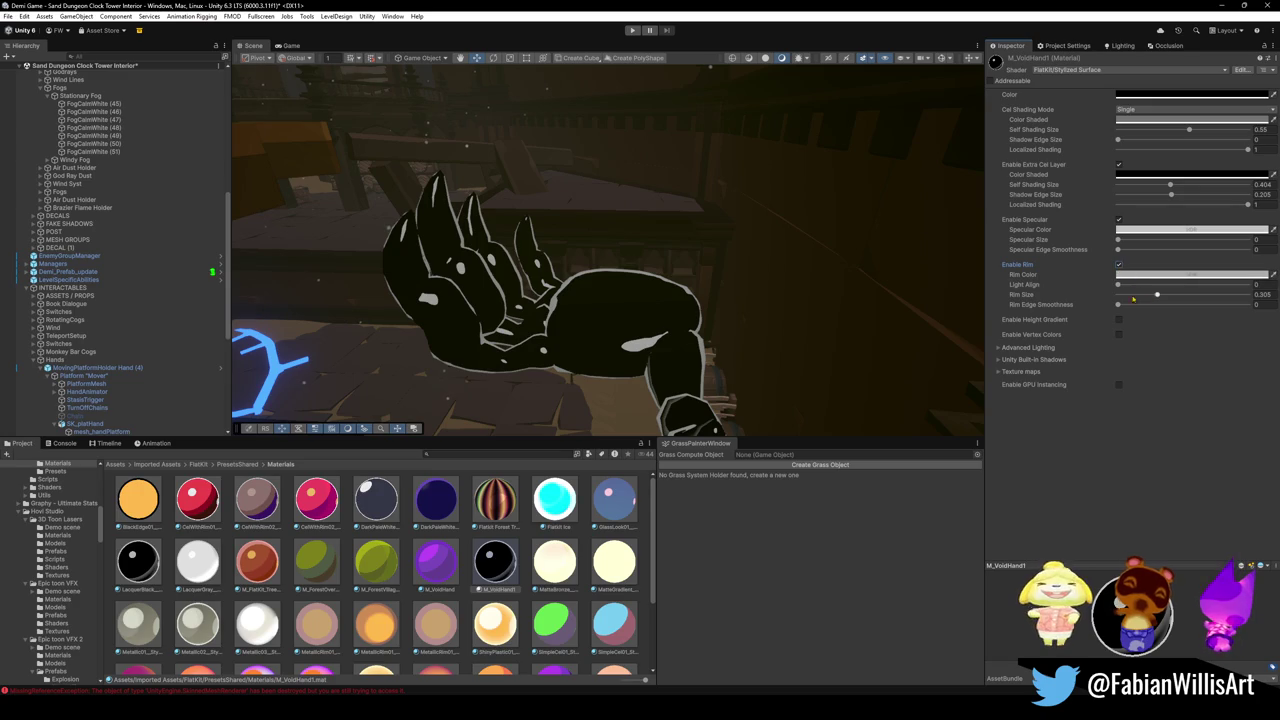
mouse_move(1157, 297)
mouse_down()
mouse_move(1200, 296)
mouse_move(1165, 296)
mouse_move(1176, 295)
mouse_up()
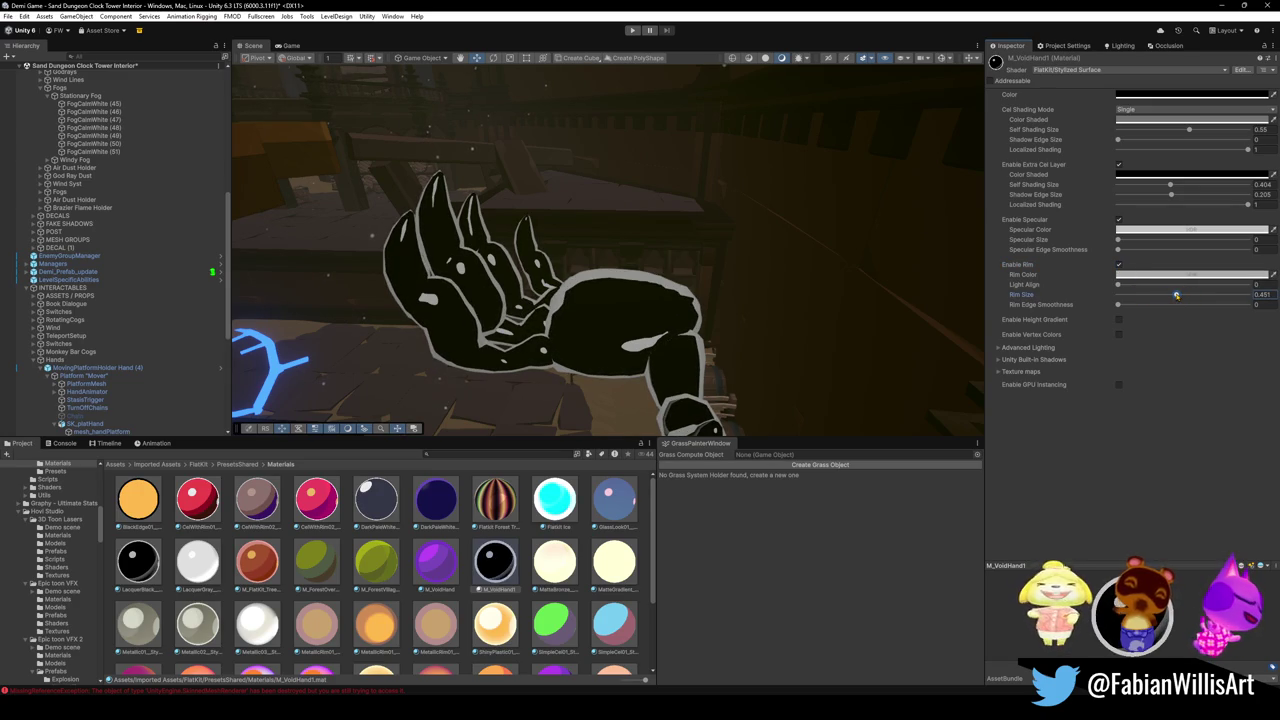
click(1119, 220)
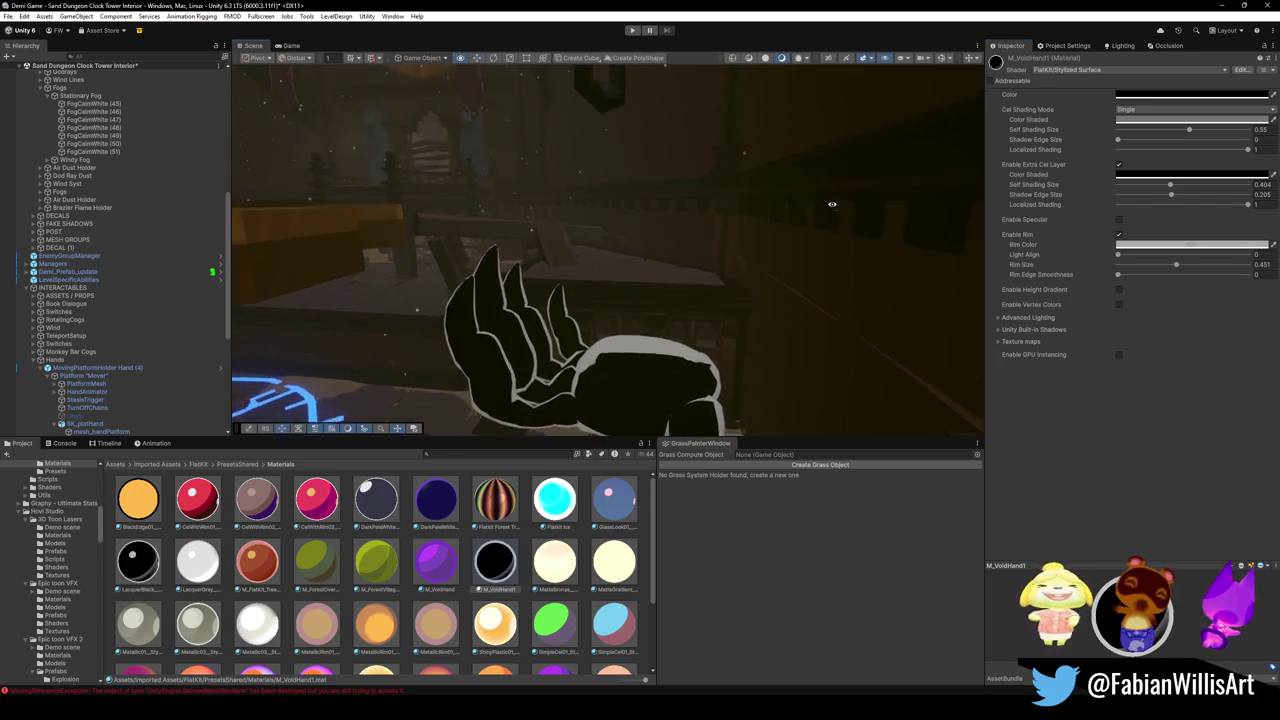
click(1152, 245)
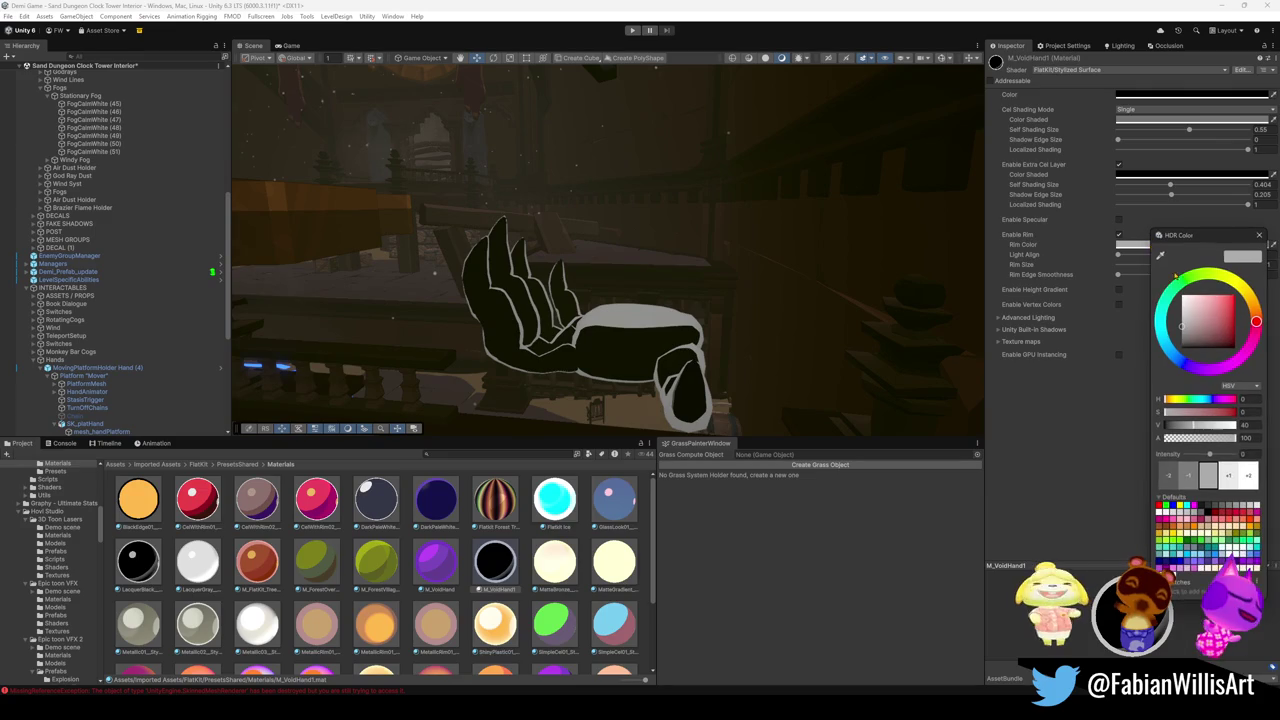
Change M_VoidHand1's rim colour to blue (H 223) and switch off the extra cel layer.
mouse_move(1192, 330)
mouse_down()
mouse_move(1238, 330)
mouse_move(1234, 310)
mouse_up()
mouse_move(1189, 367)
mouse_down()
mouse_move(1173, 363)
mouse_move(1164, 305)
mouse_move(1238, 282)
mouse_move(1254, 338)
mouse_move(1244, 290)
mouse_move(1254, 338)
mouse_move(1175, 360)
mouse_move(1210, 372)
mouse_move(1175, 354)
mouse_move(1208, 312)
mouse_move(1218, 350)
mouse_move(1230, 345)
mouse_up()
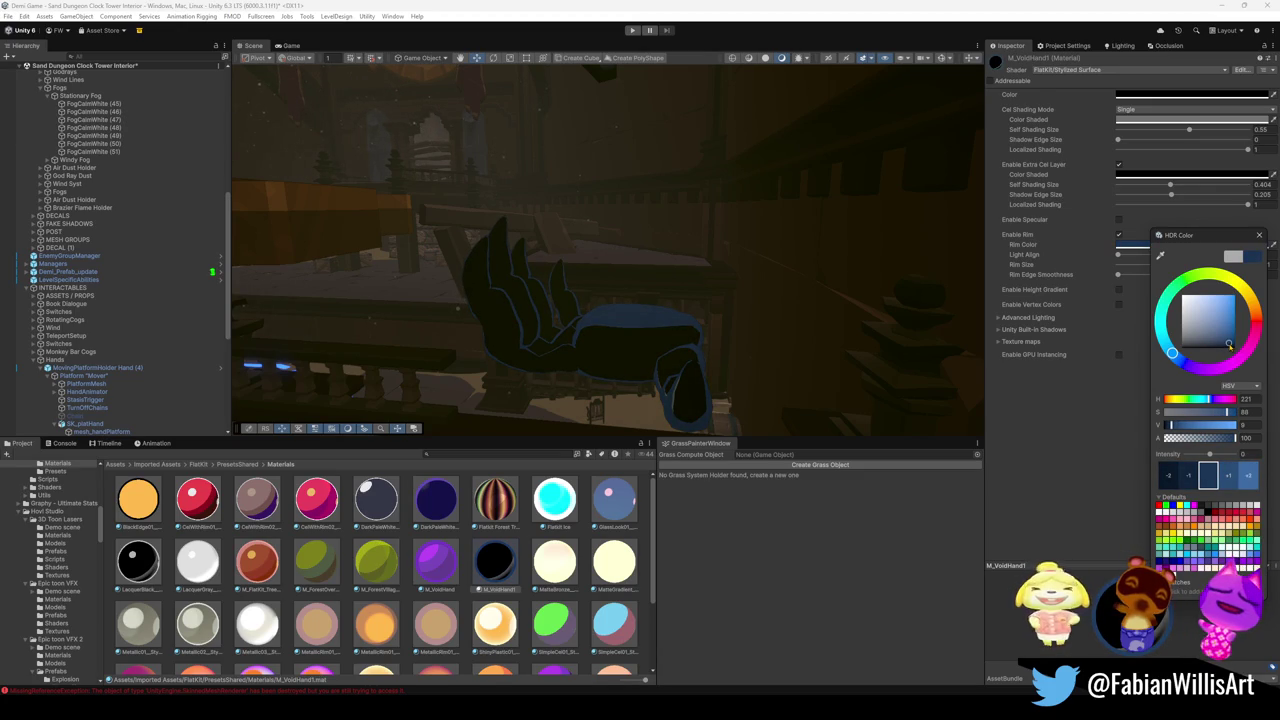
click(688, 246)
mouse_move(688, 246)
mouse_down()
mouse_move(760, 255)
mouse_move(832, 240)
mouse_up()
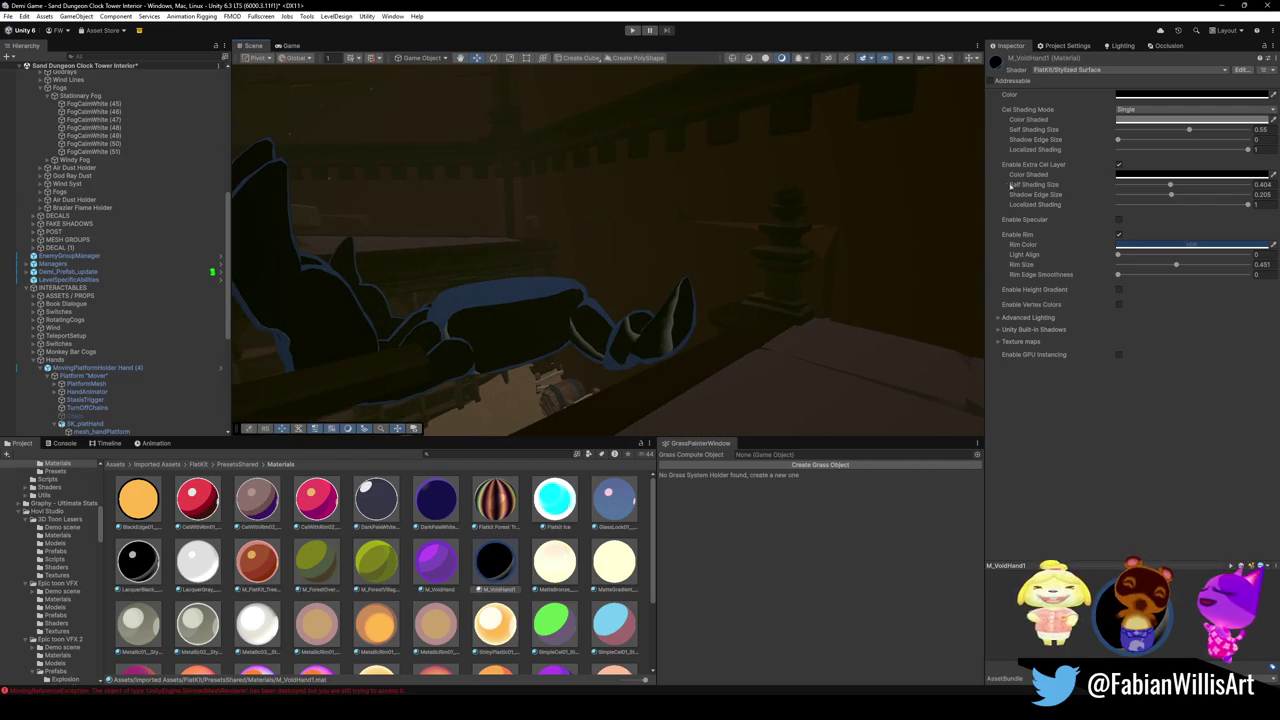
click(1119, 166)
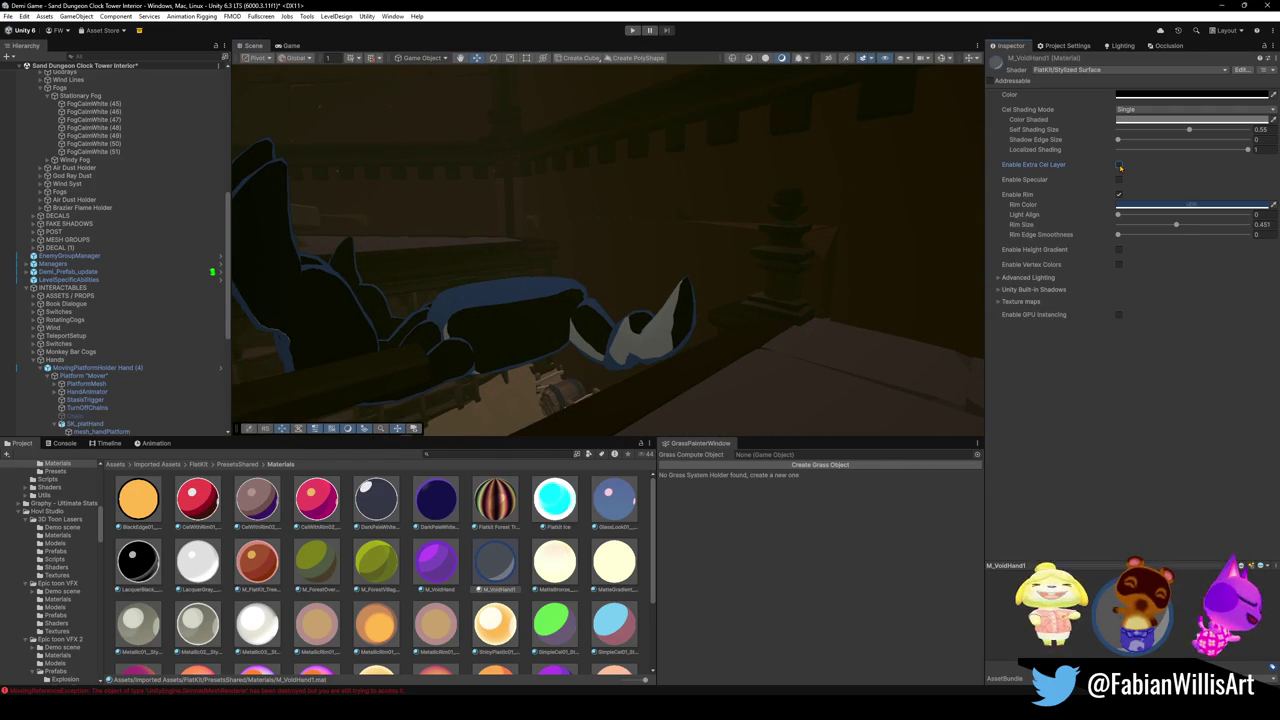
Disable the extra cel layer and rim, and set Self Shading Size to about 0.754.
click(1119, 166)
click(1119, 166)
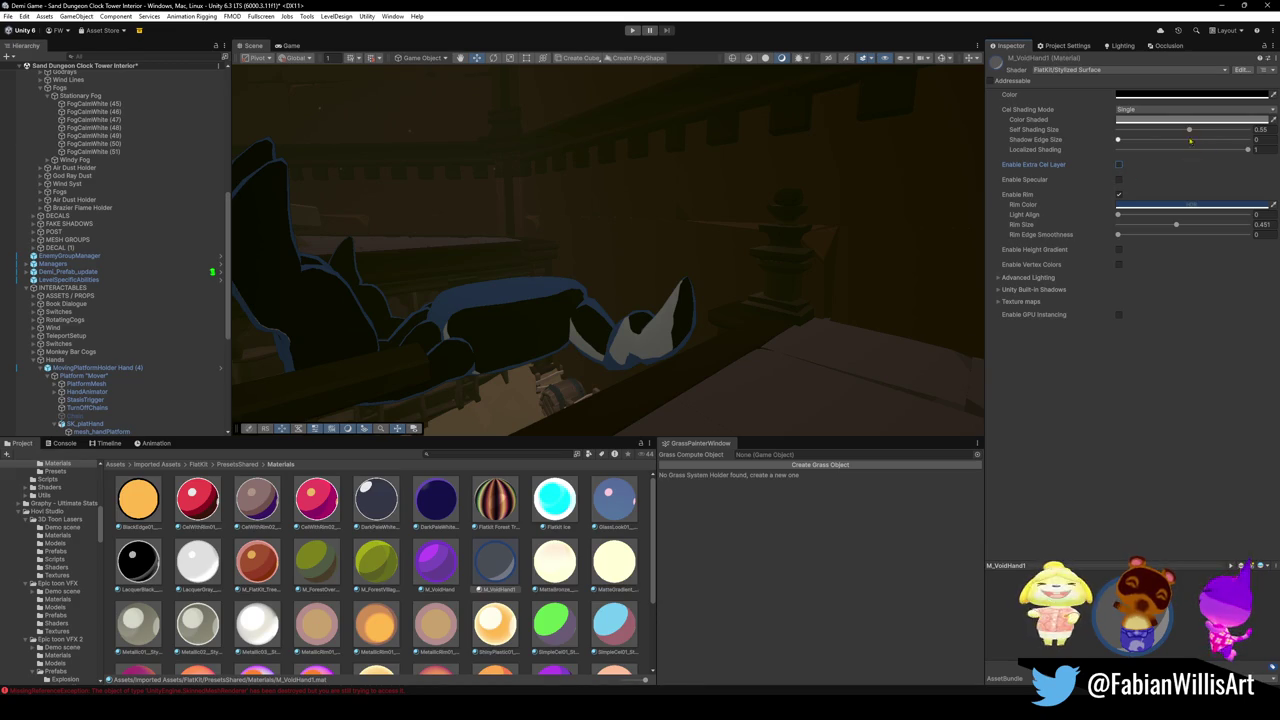
mouse_move(1190, 131)
mouse_down()
mouse_move(1239, 153)
mouse_move(1222, 155)
mouse_move(1238, 150)
mouse_up()
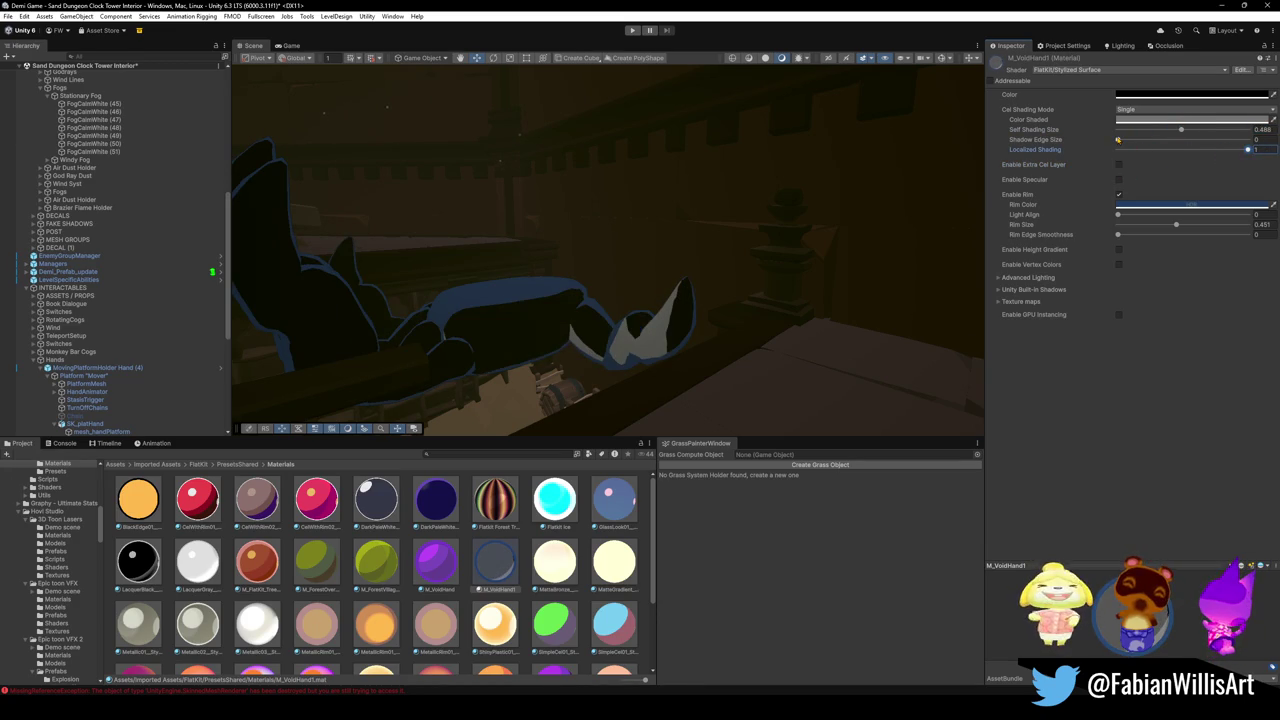
mouse_move(1118, 139)
mouse_down()
mouse_move(1160, 141)
mouse_move(1102, 156)
mouse_up()
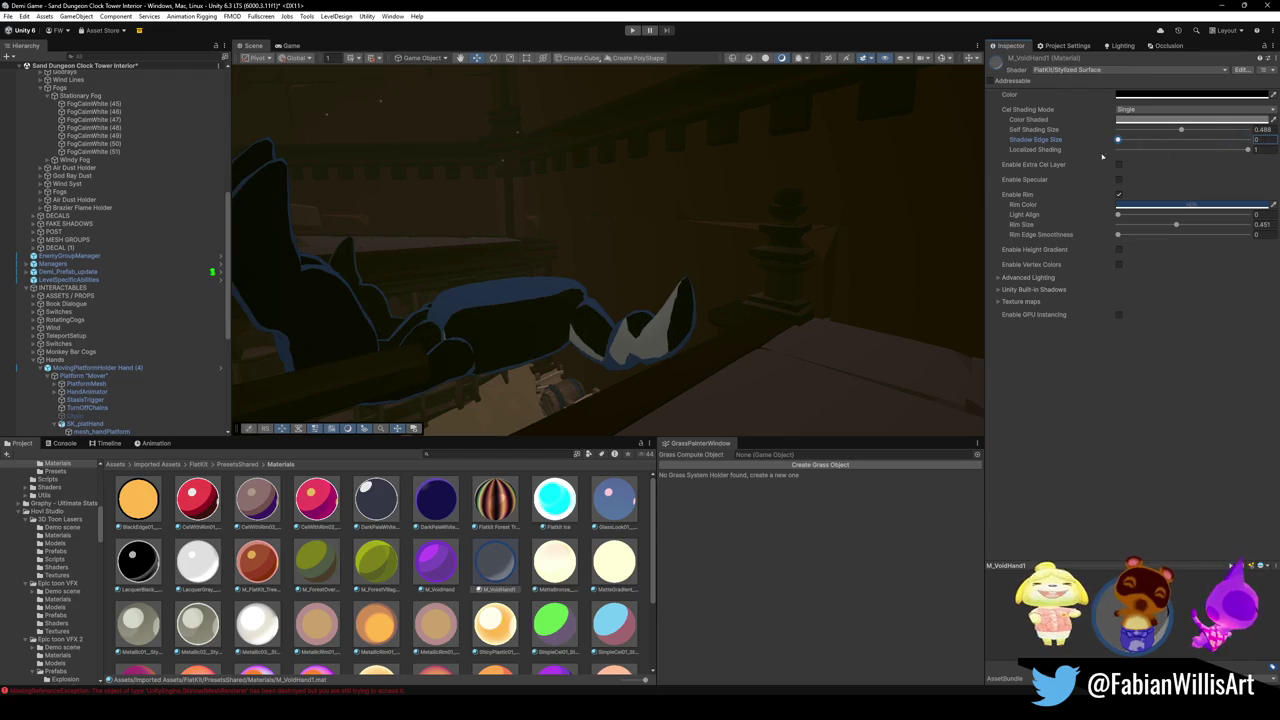
mouse_move(1182, 130)
mouse_down()
mouse_move(1140, 131)
mouse_move(1234, 139)
mouse_move(1216, 131)
mouse_up()
mouse_move(560, 262)
mouse_down()
mouse_move(662, 271)
mouse_move(750, 253)
mouse_move(720, 234)
mouse_move(729, 229)
mouse_move(710, 248)
mouse_up()
click(1118, 194)
mouse_move(1216, 130)
mouse_down()
mouse_move(1125, 131)
mouse_move(1218, 137)
mouse_move(1160, 150)
mouse_move(1249, 150)
mouse_up()
click(1190, 119)
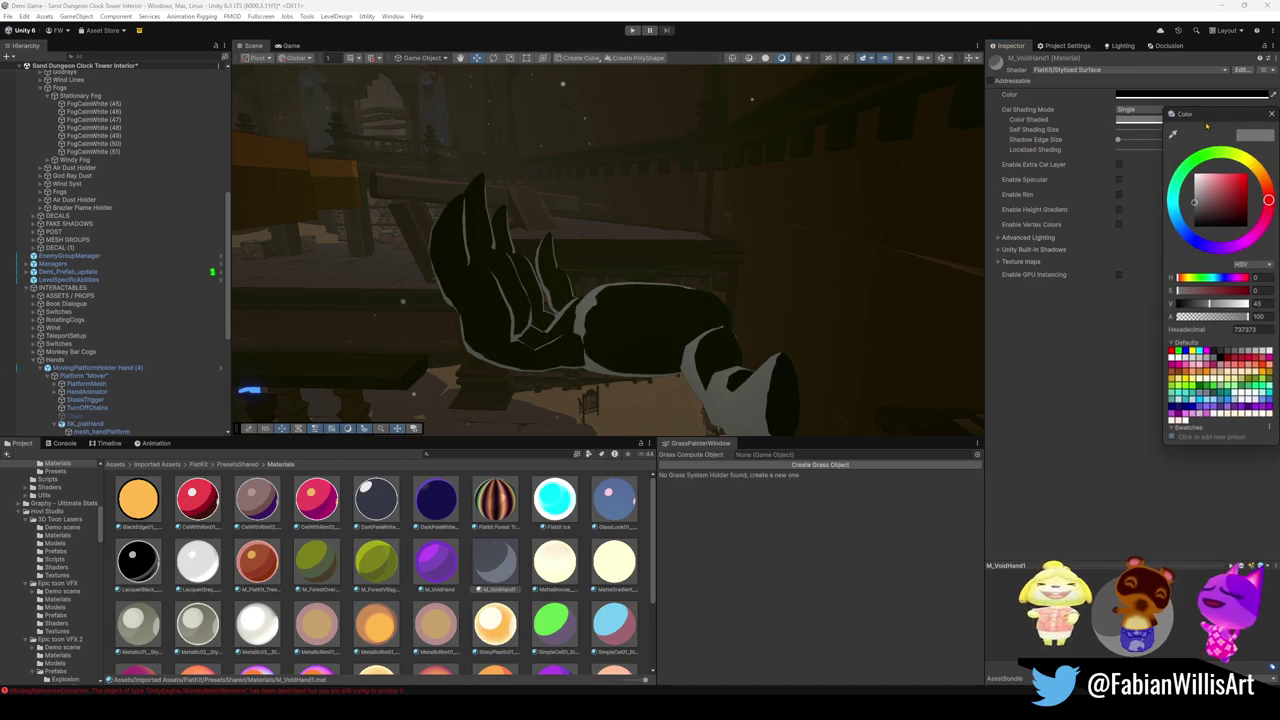
Set M_VoidHand1's main colour to a dark blue.
mouse_move(1194, 202)
mouse_down()
mouse_move(1241, 198)
mouse_move(1193, 212)
mouse_up()
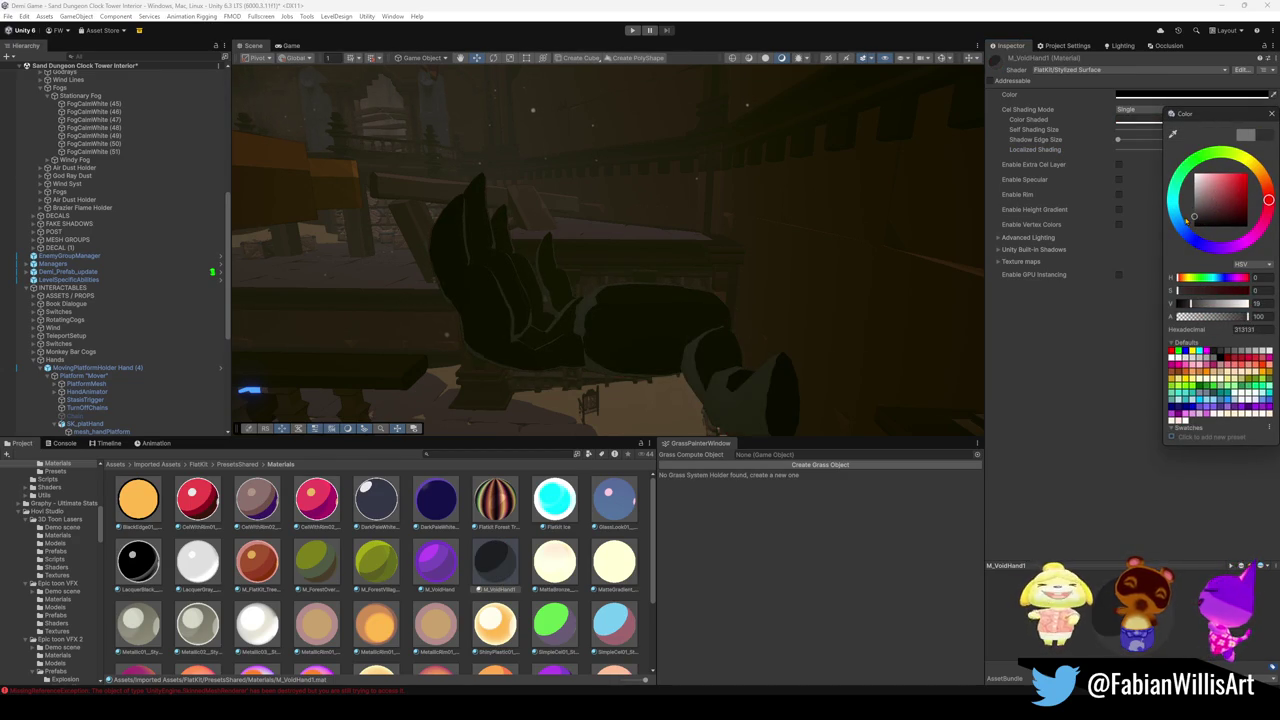
drag(589, 408, 771, 380)
click(1190, 94)
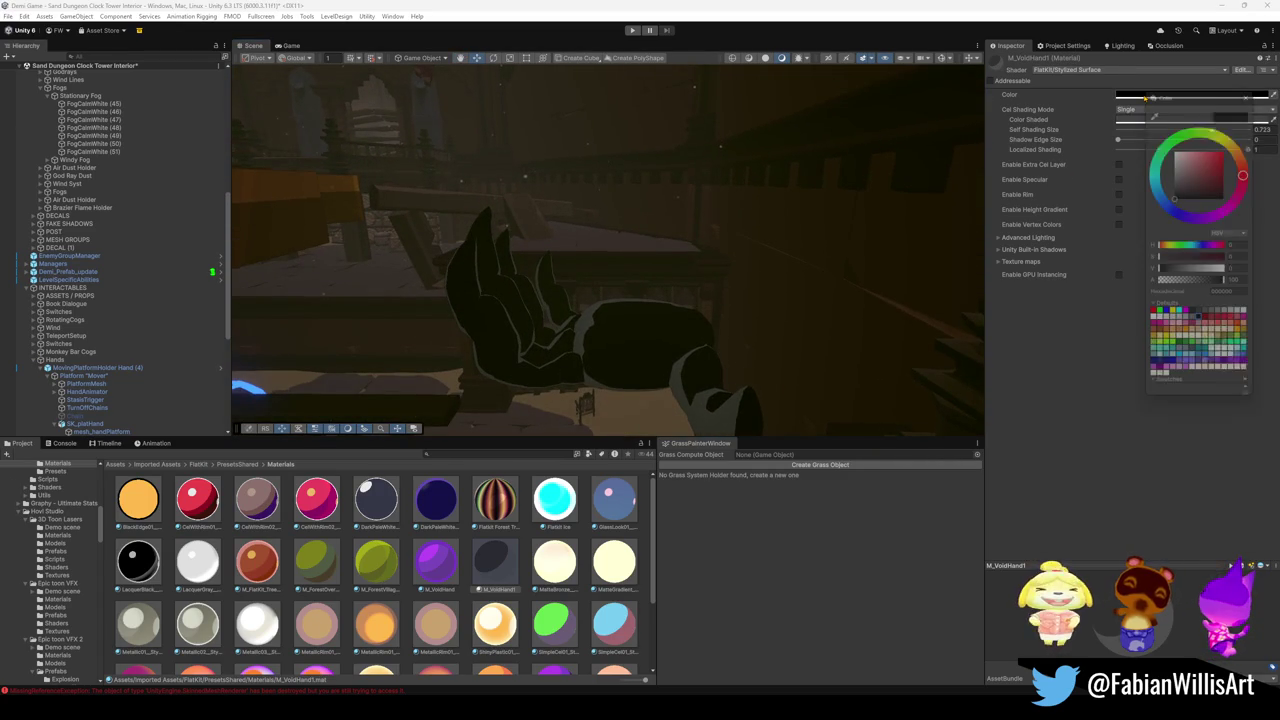
click(1176, 194)
mouse_move(1176, 194)
mouse_down()
mouse_move(1228, 187)
mouse_move(1168, 222)
mouse_up()
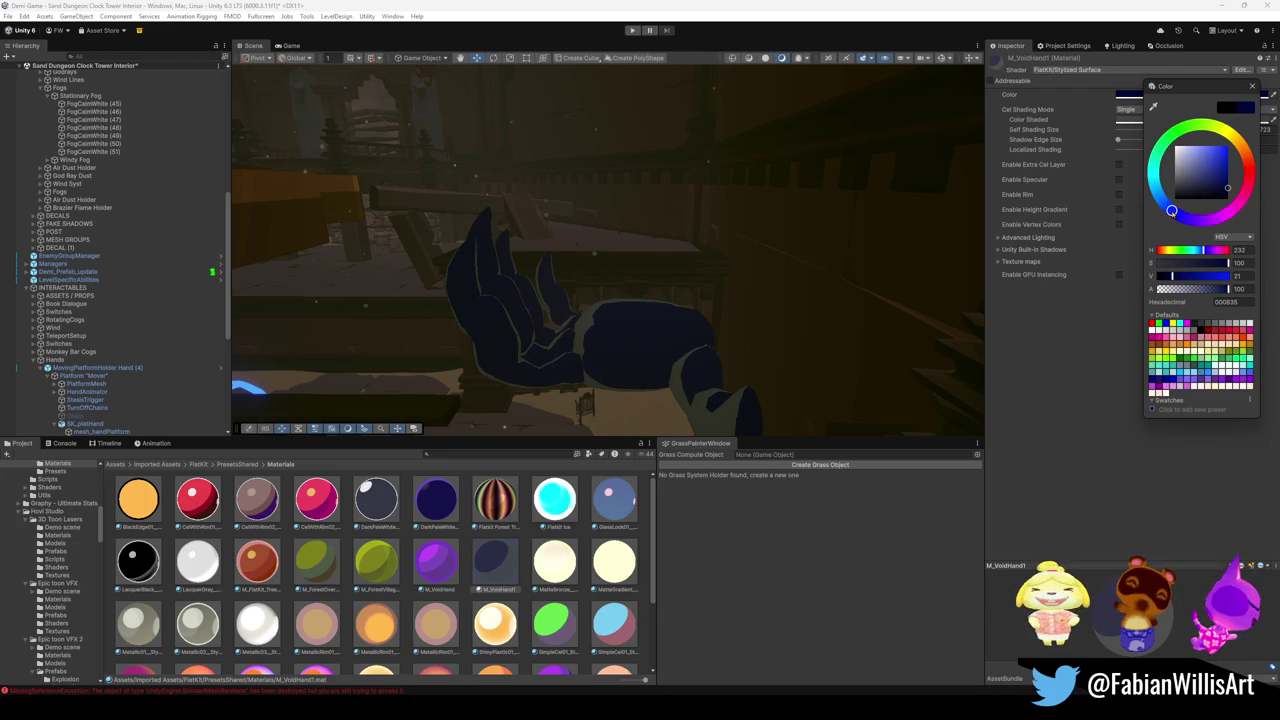
mouse_move(1170, 213)
mouse_down()
mouse_move(1152, 190)
mouse_move(1160, 218)
mouse_up()
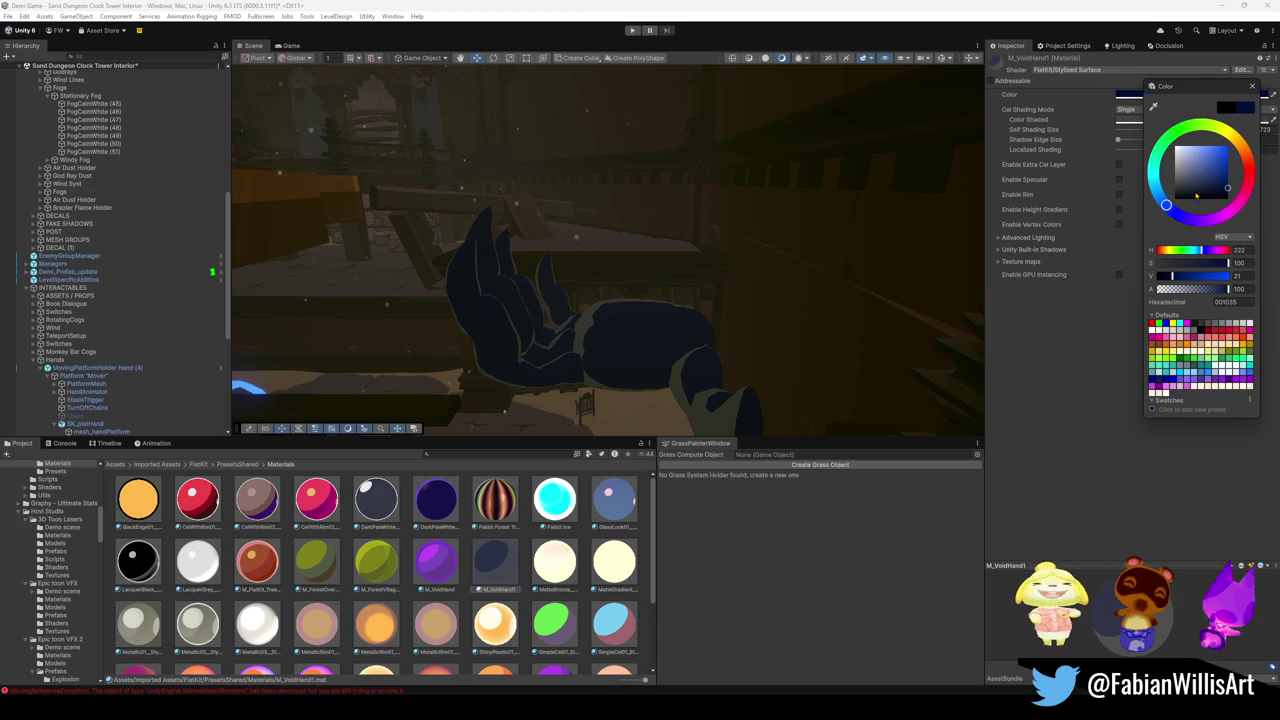
click(1067, 340)
Copy the dark blue into Color Shaded, then brighten and desaturate it to slate blue.
right_click(1158, 97)
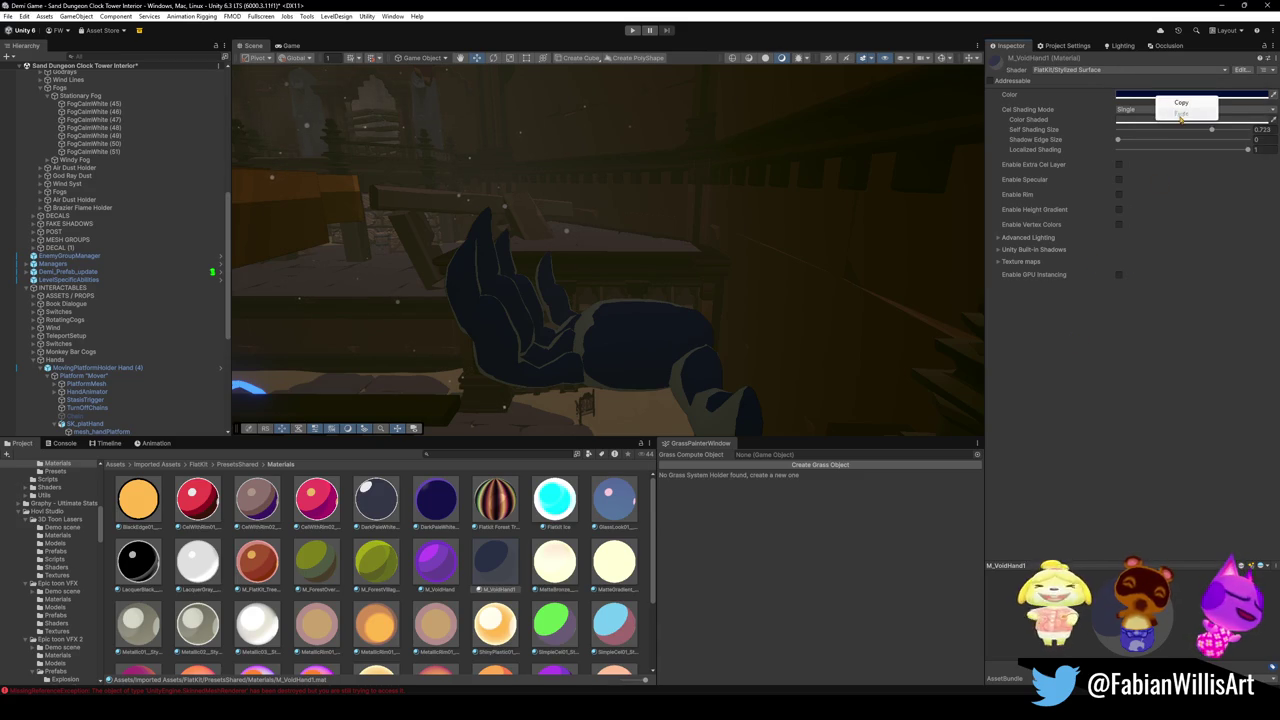
click(1184, 104)
right_click(1166, 121)
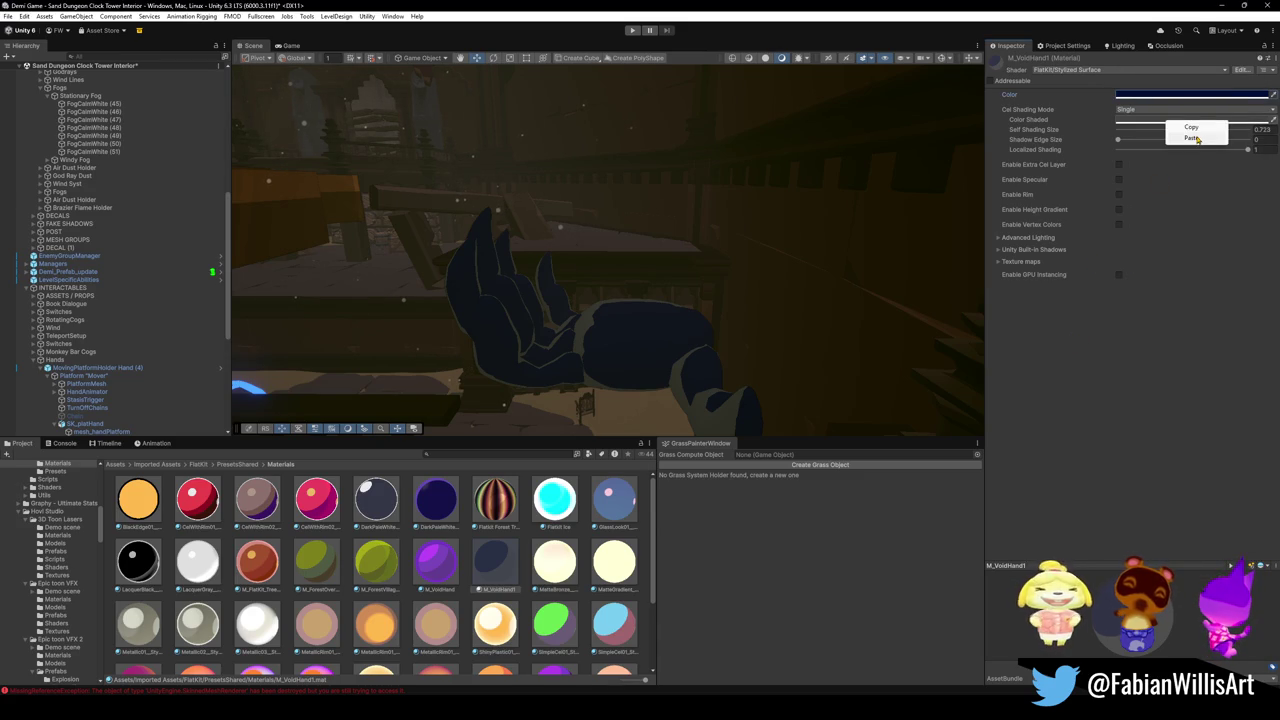
click(1197, 139)
click(1187, 120)
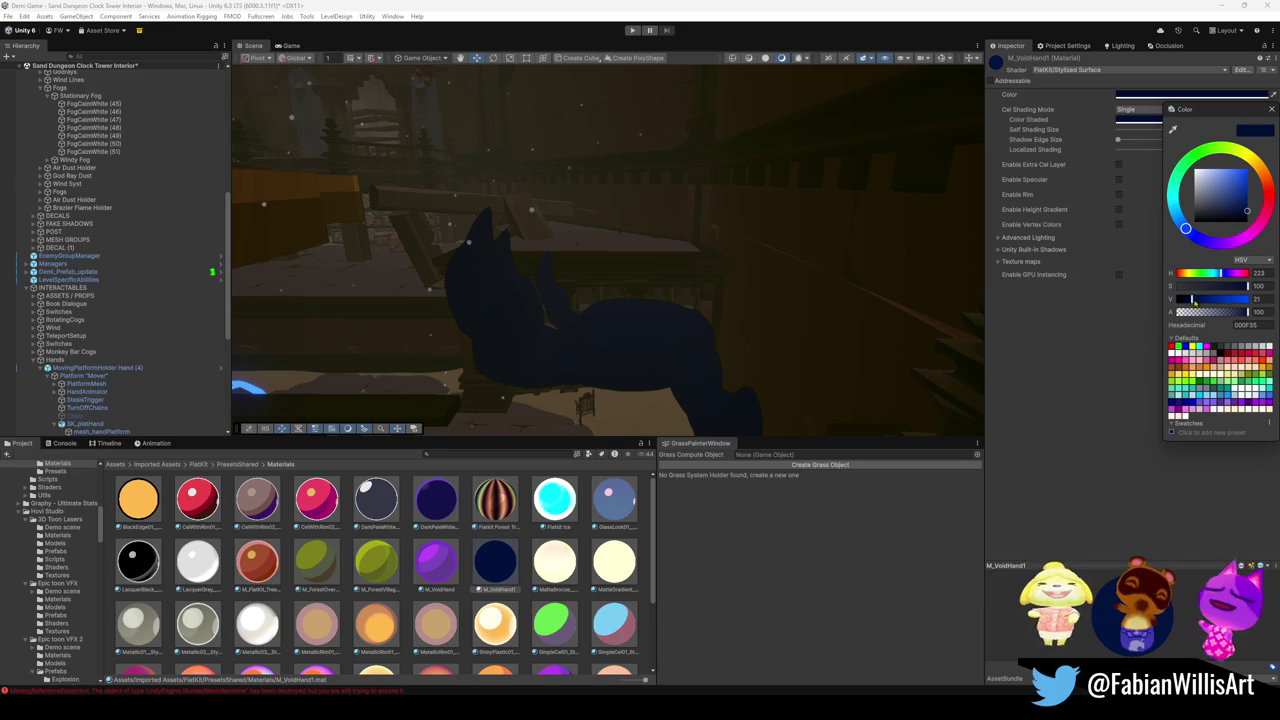
drag(1192, 300, 1206, 300)
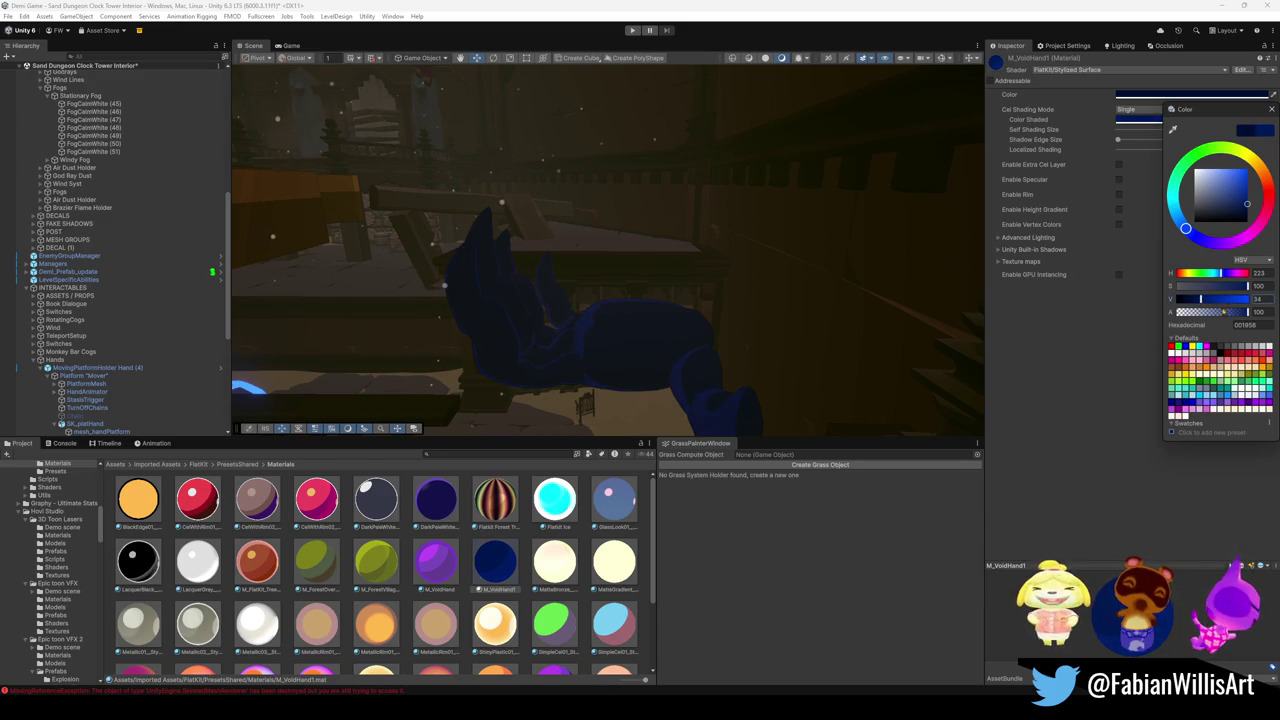
mouse_move(1244, 315)
mouse_down()
mouse_move(1256, 303)
mouse_move(1244, 287)
mouse_move(1210, 292)
mouse_up()
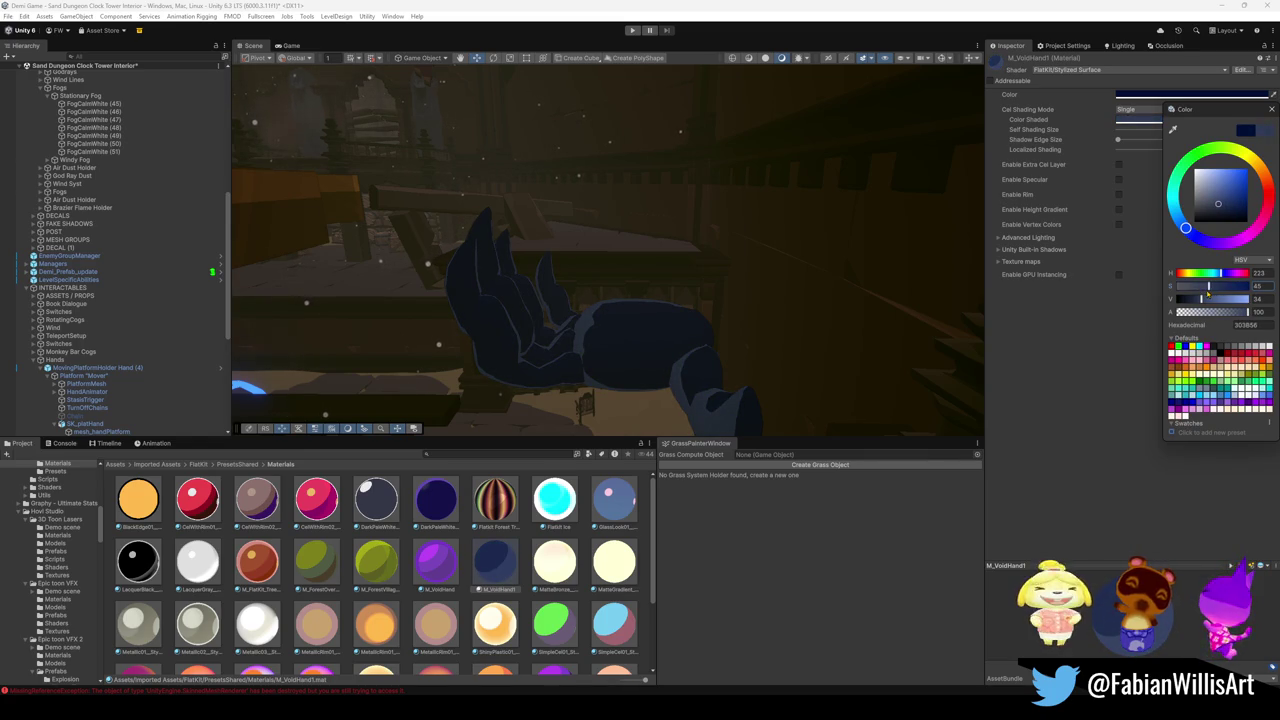
click(1044, 373)
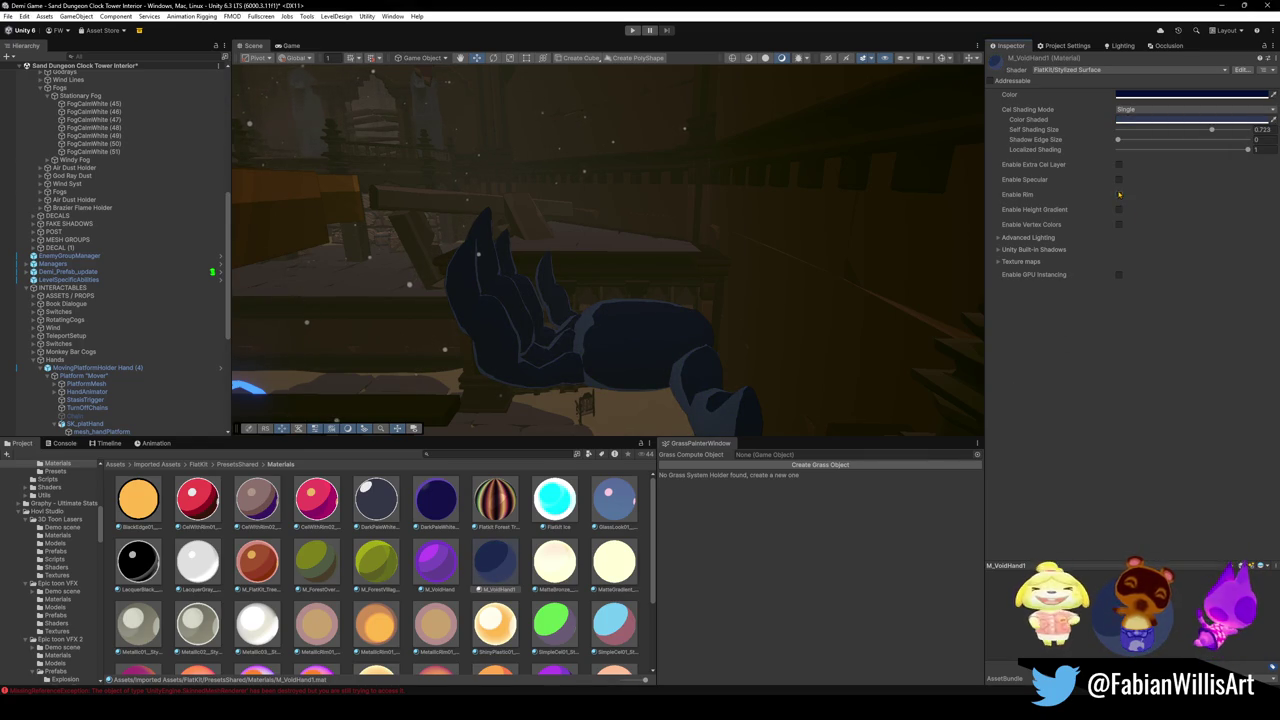
Enable rim on M_VoidHand1, reapply purple M_VoidHand to the hand, and duplicate it as M_VoidHand 1.
click(1119, 195)
mouse_move(785, 272)
mouse_down()
mouse_move(763, 277)
mouse_move(810, 262)
mouse_move(705, 289)
mouse_move(788, 320)
mouse_move(499, 471)
mouse_up()
mouse_move(441, 566)
mouse_down()
mouse_move(706, 286)
mouse_move(679, 256)
mouse_move(667, 207)
mouse_up()
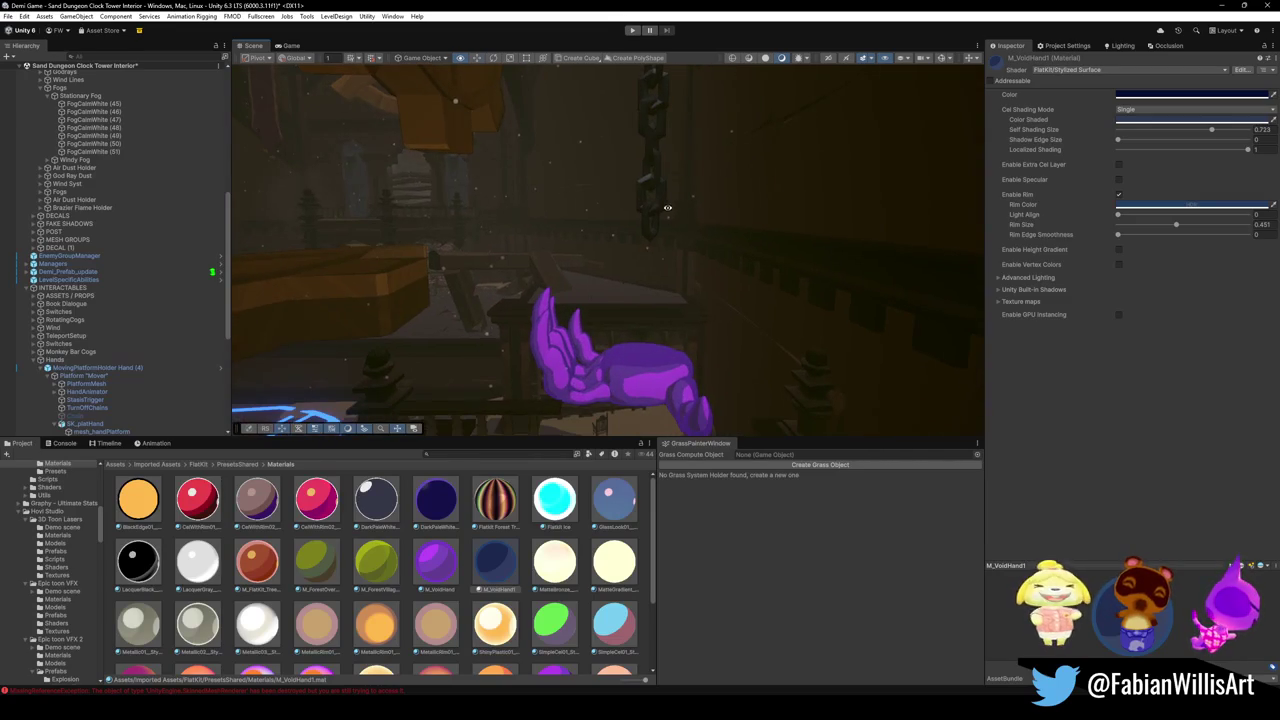
click(430, 566)
key(ctrl+d)
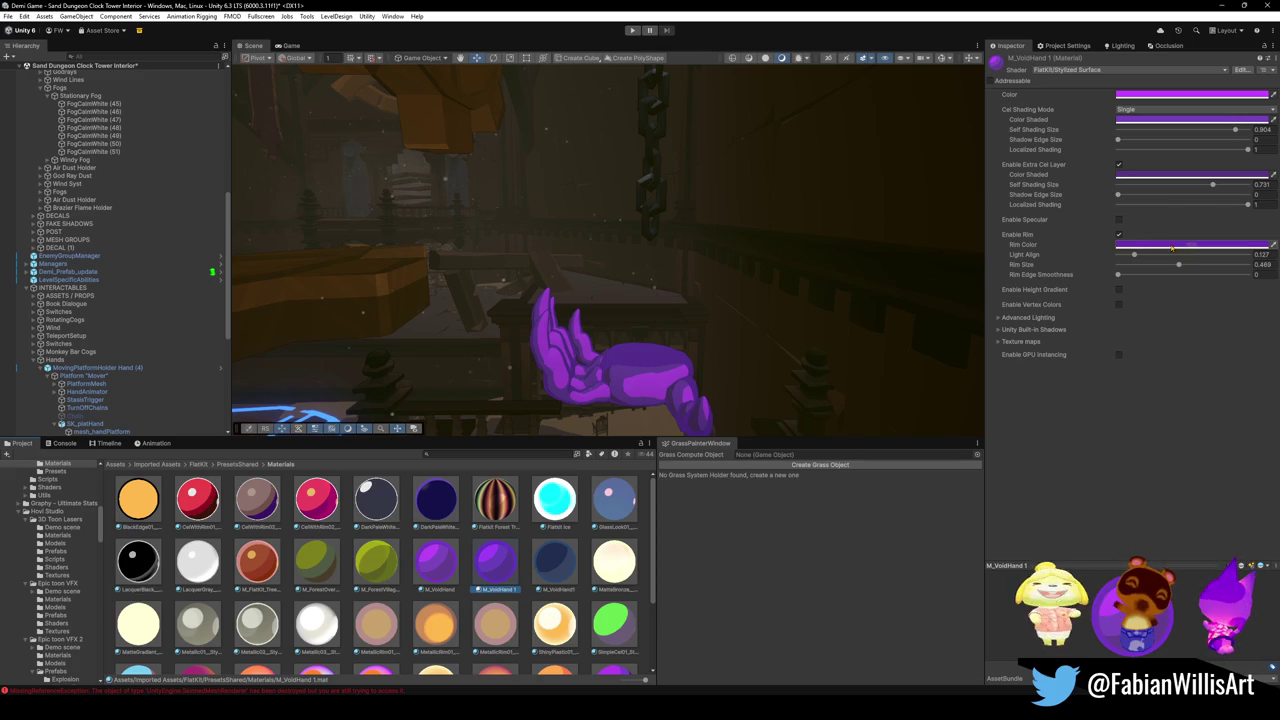
Try darker, cyan and bluer variants of M_VoidHand 1's colours, returning to purple.
click(1190, 95)
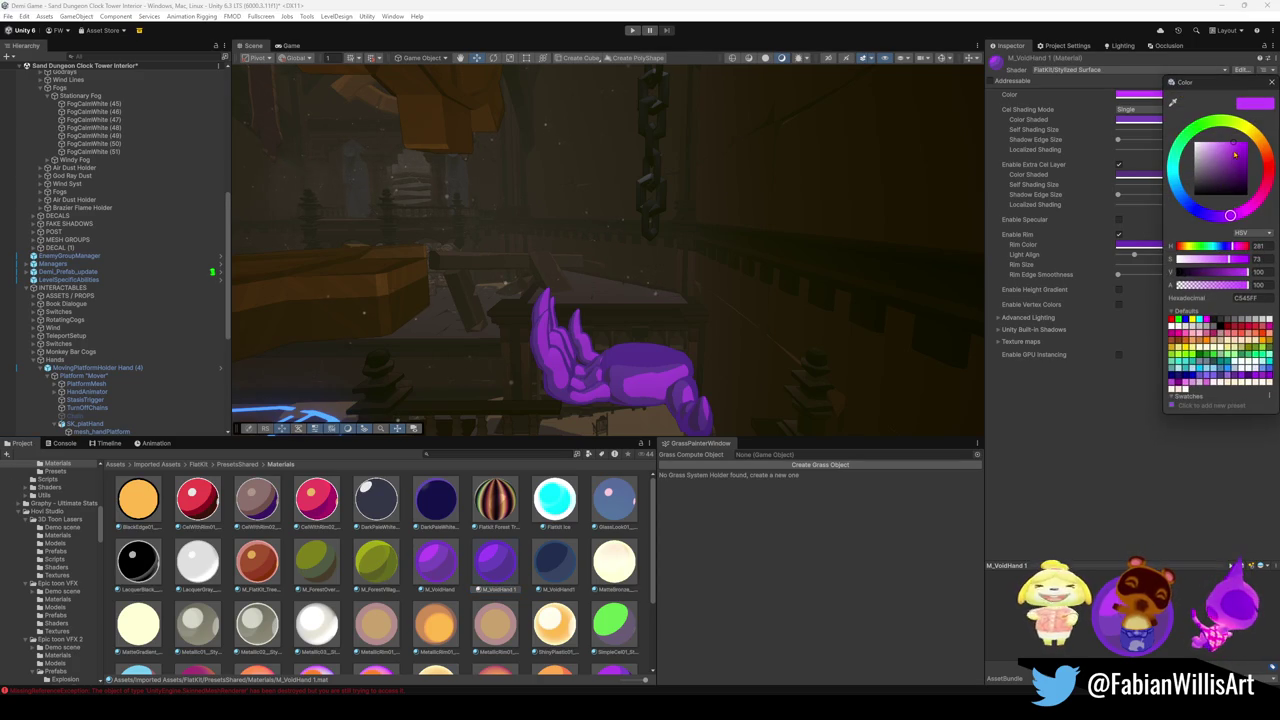
drag(1246, 281, 1207, 280)
click(1262, 277)
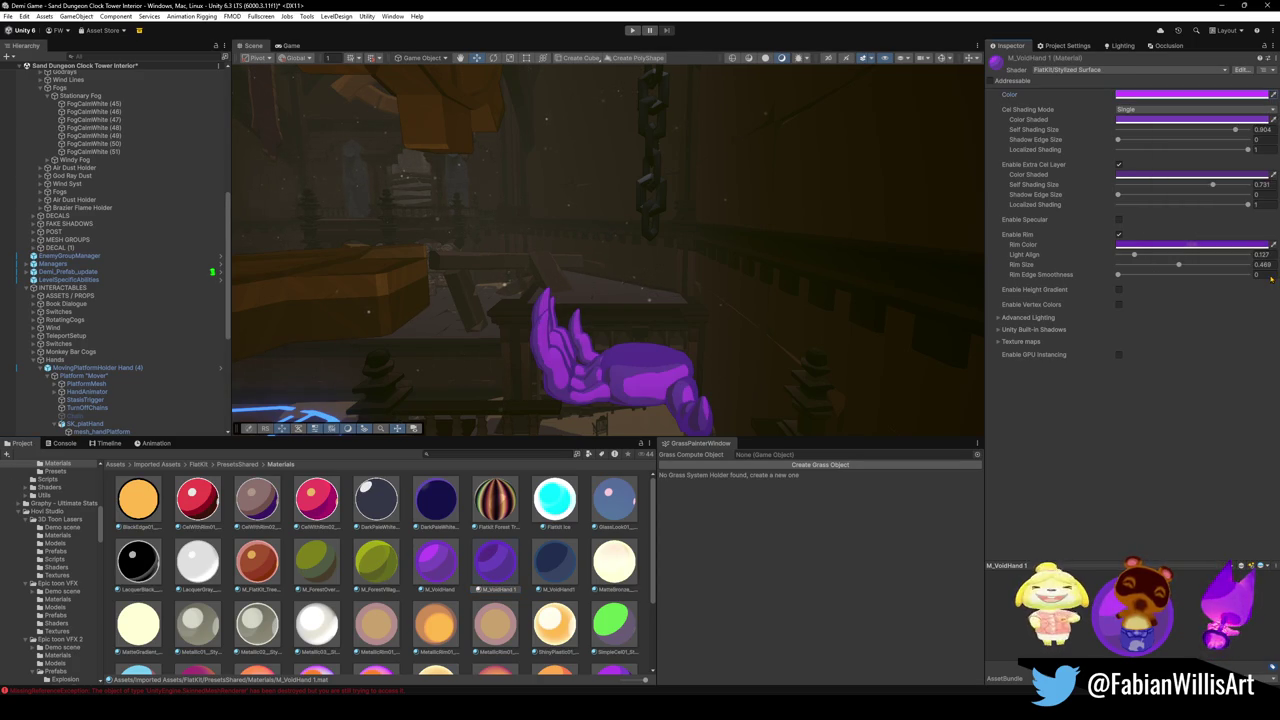
click(1180, 95)
drag(1230, 219, 1188, 212)
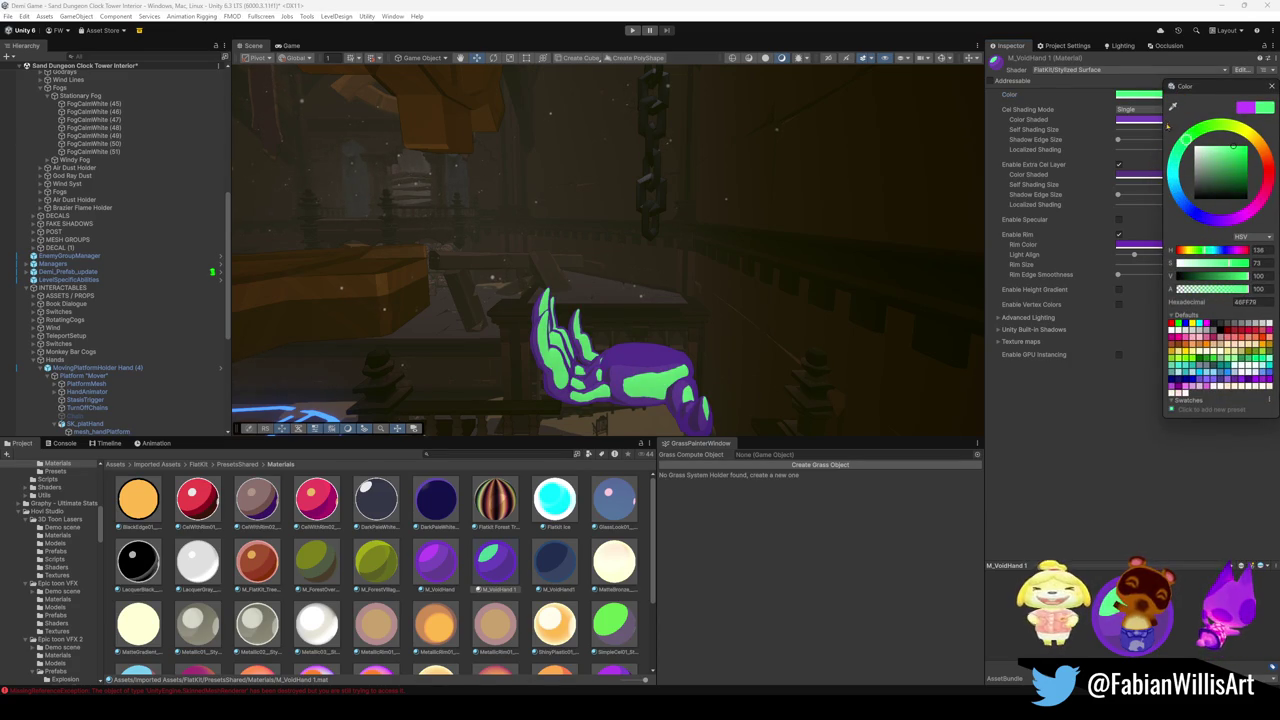
mouse_move(1187, 132)
mouse_down()
mouse_move(1210, 121)
mouse_move(1263, 145)
mouse_move(1258, 204)
mouse_move(1234, 218)
mouse_up()
click(1158, 139)
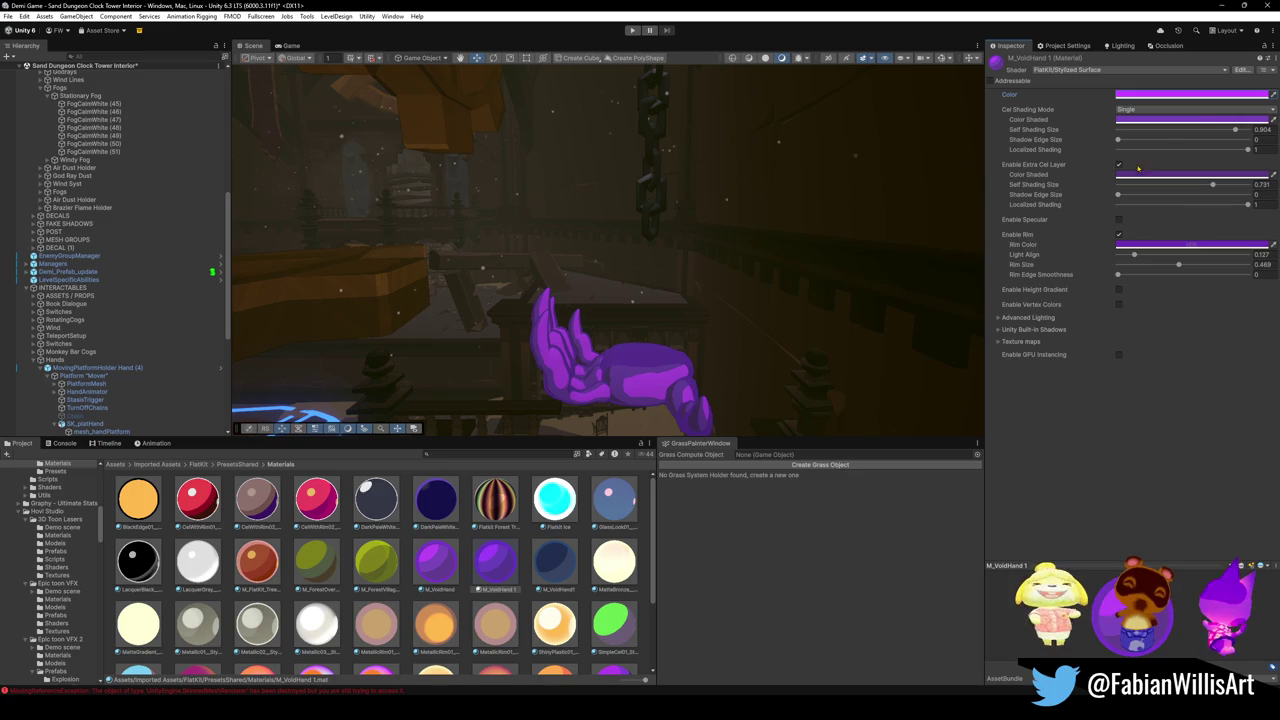
click(1164, 120)
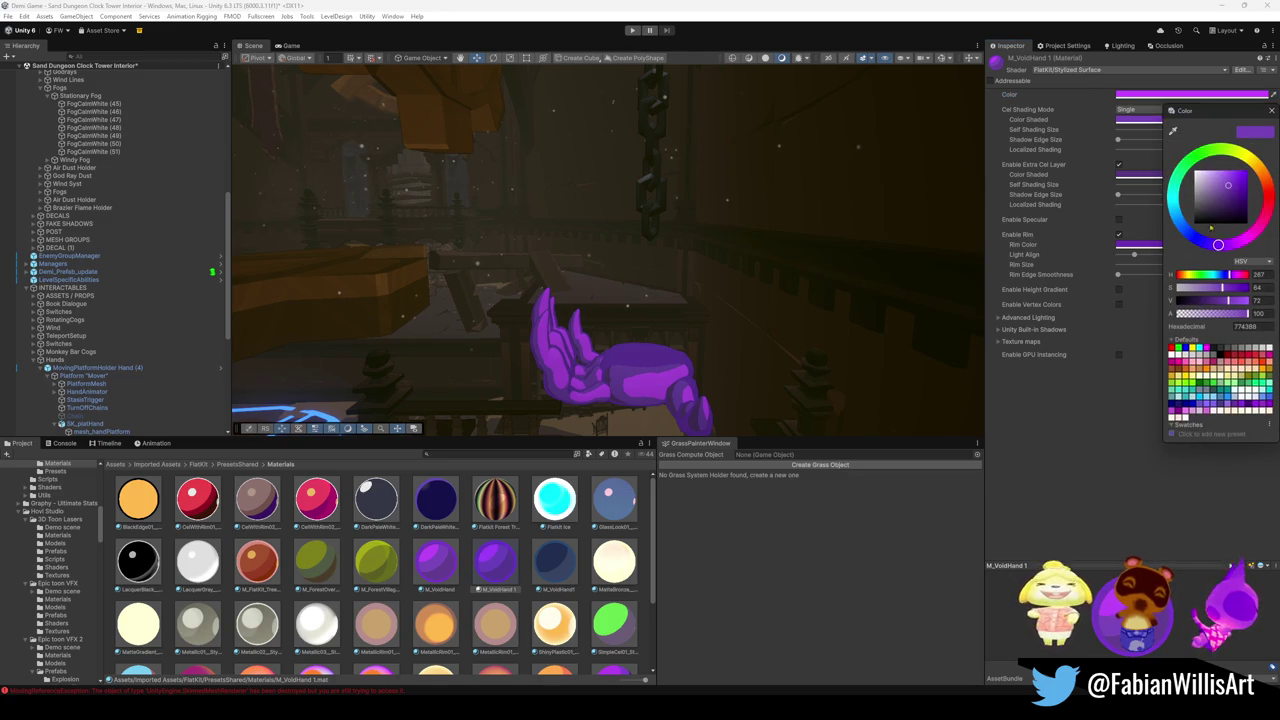
mouse_move(1218, 244)
mouse_down()
mouse_move(1193, 237)
mouse_move(1222, 245)
mouse_up()
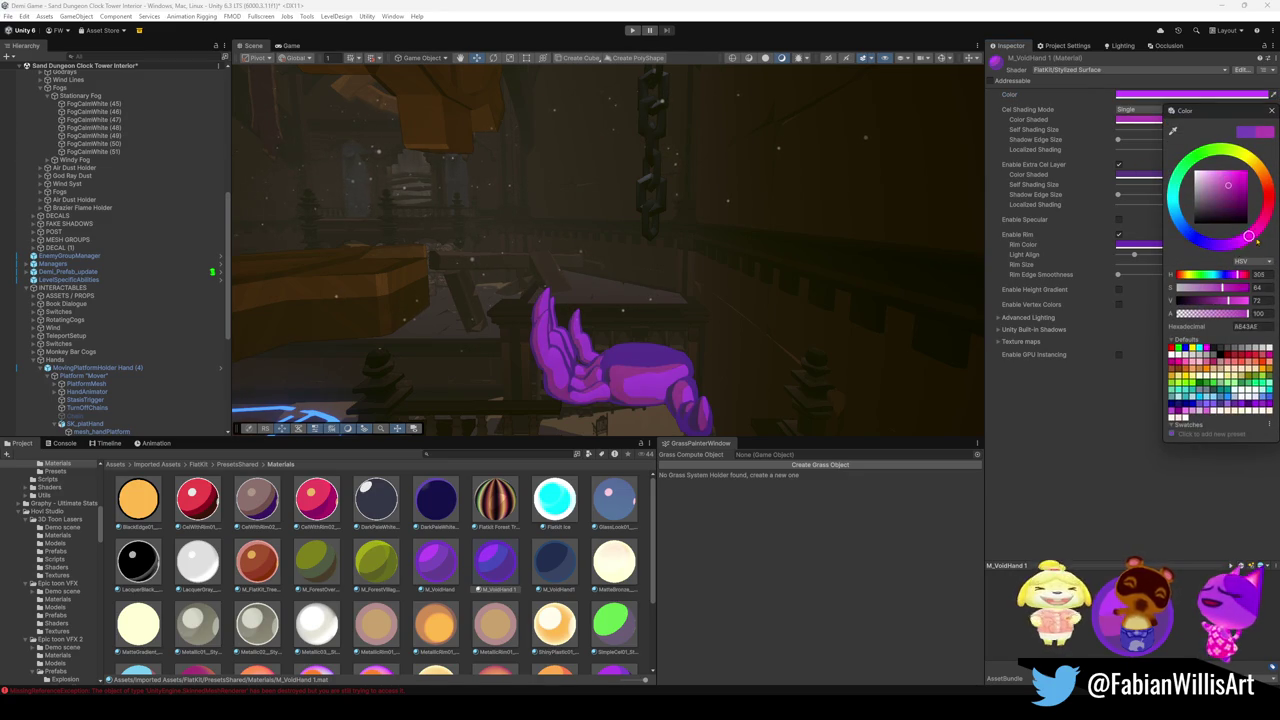
click(1138, 71)
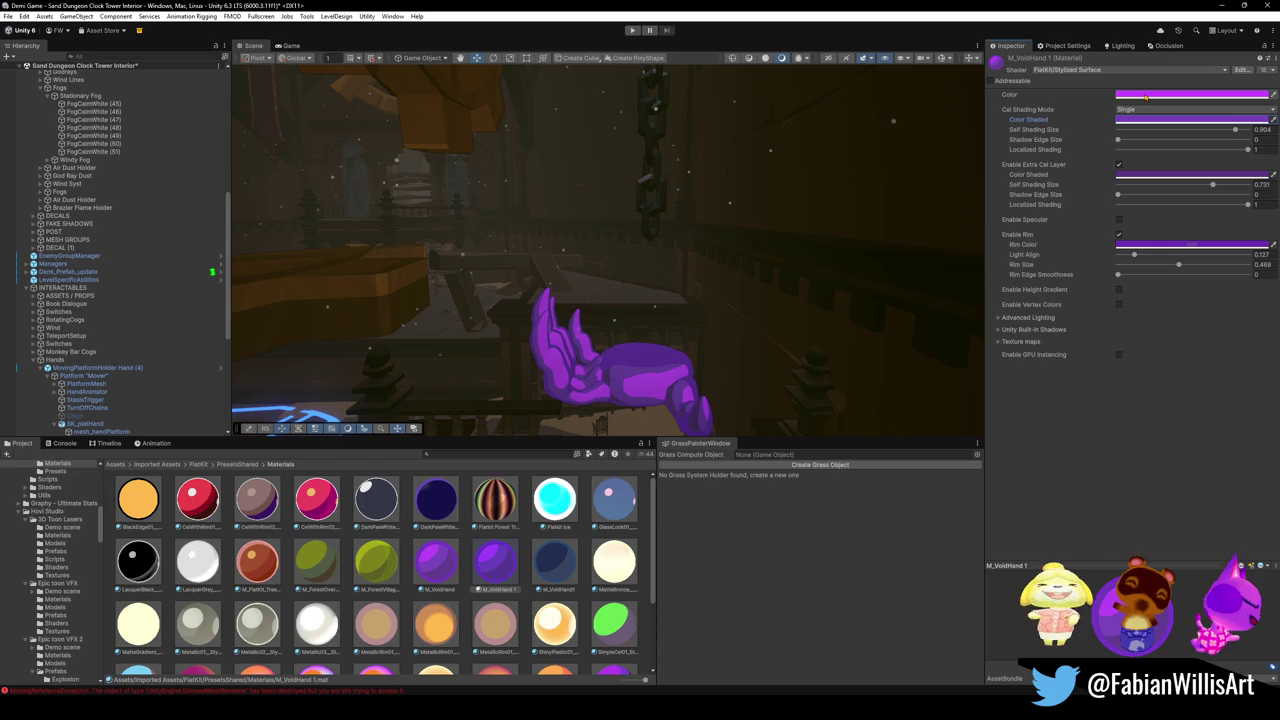
Darken the base colour to 411754 and the shaded colour to 351E52.
click(1145, 96)
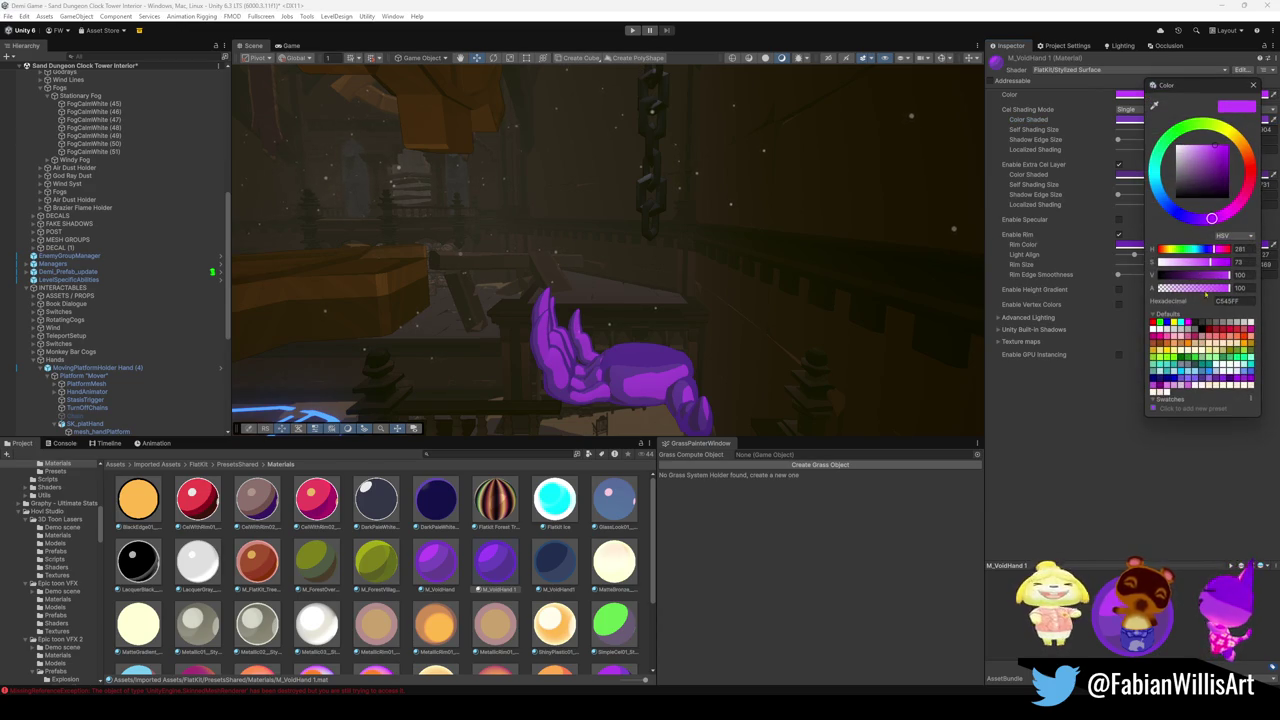
drag(1228, 275, 1182, 276)
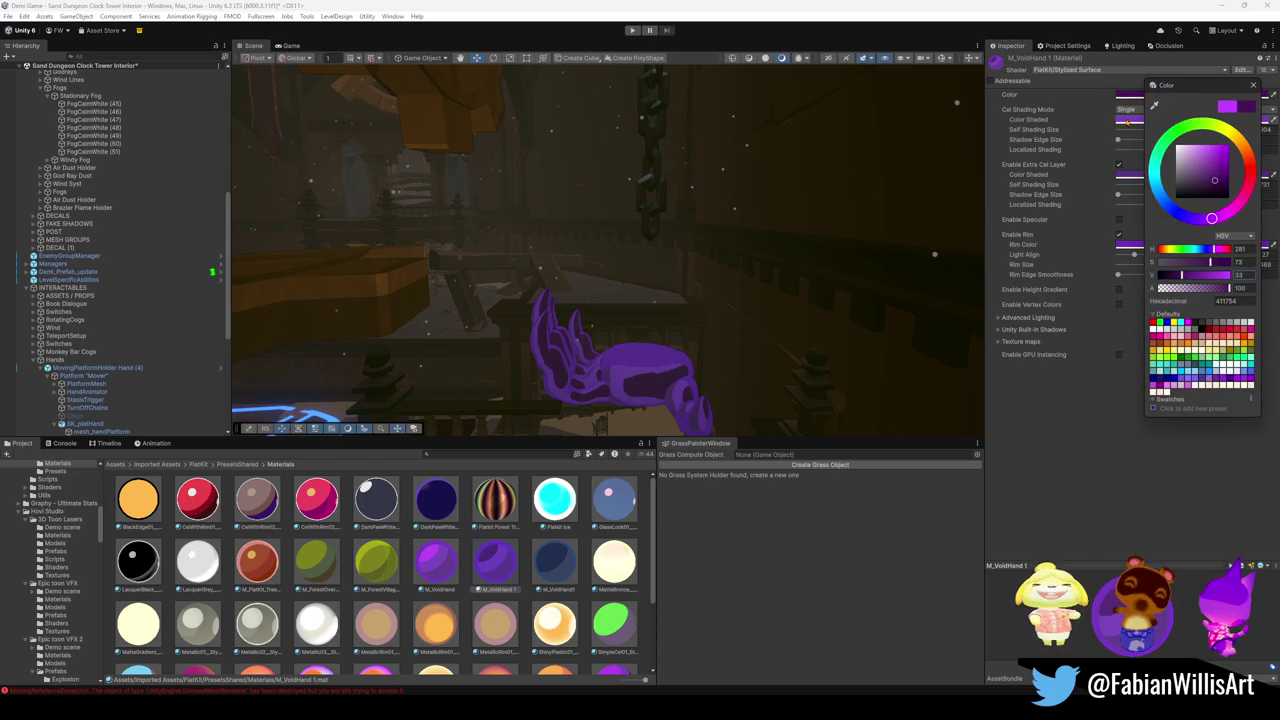
click(1127, 121)
mouse_move(1188, 301)
mouse_down()
mouse_move(1150, 300)
mouse_move(1164, 299)
mouse_up()
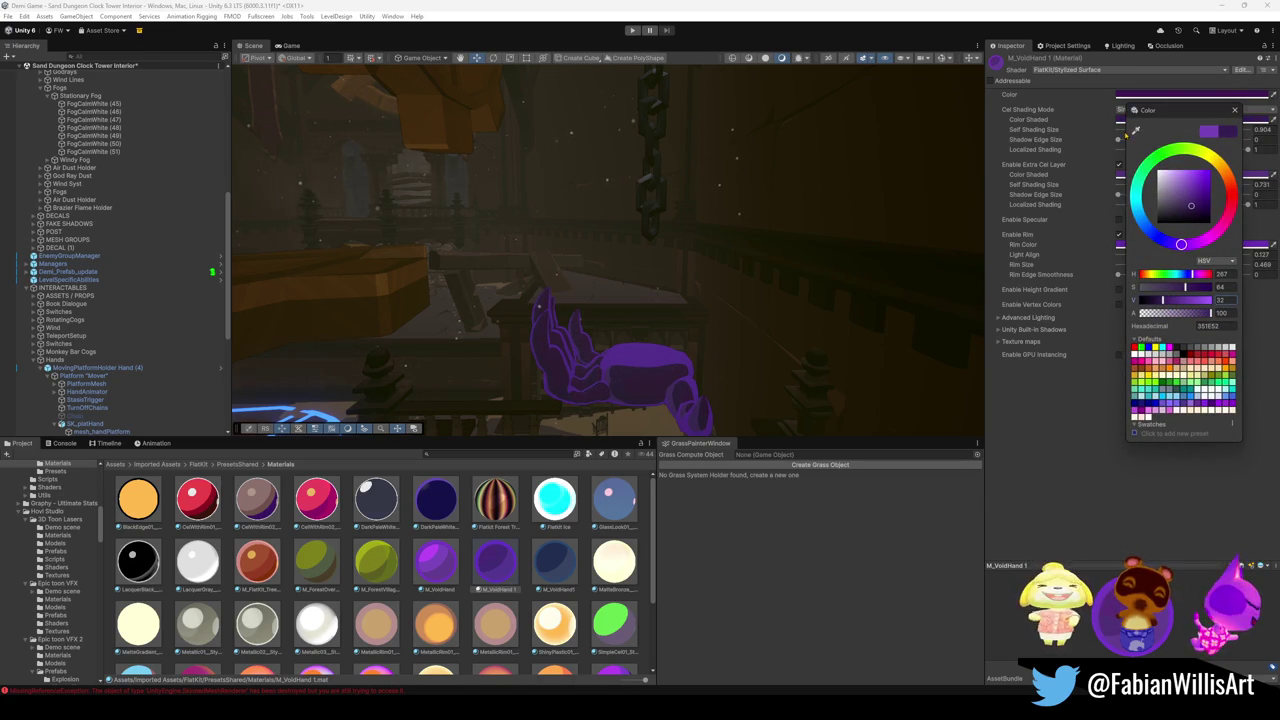
Lower the value of M_VoidHand 1's extra cel layer shaded colour and rim colour.
click(1190, 174)
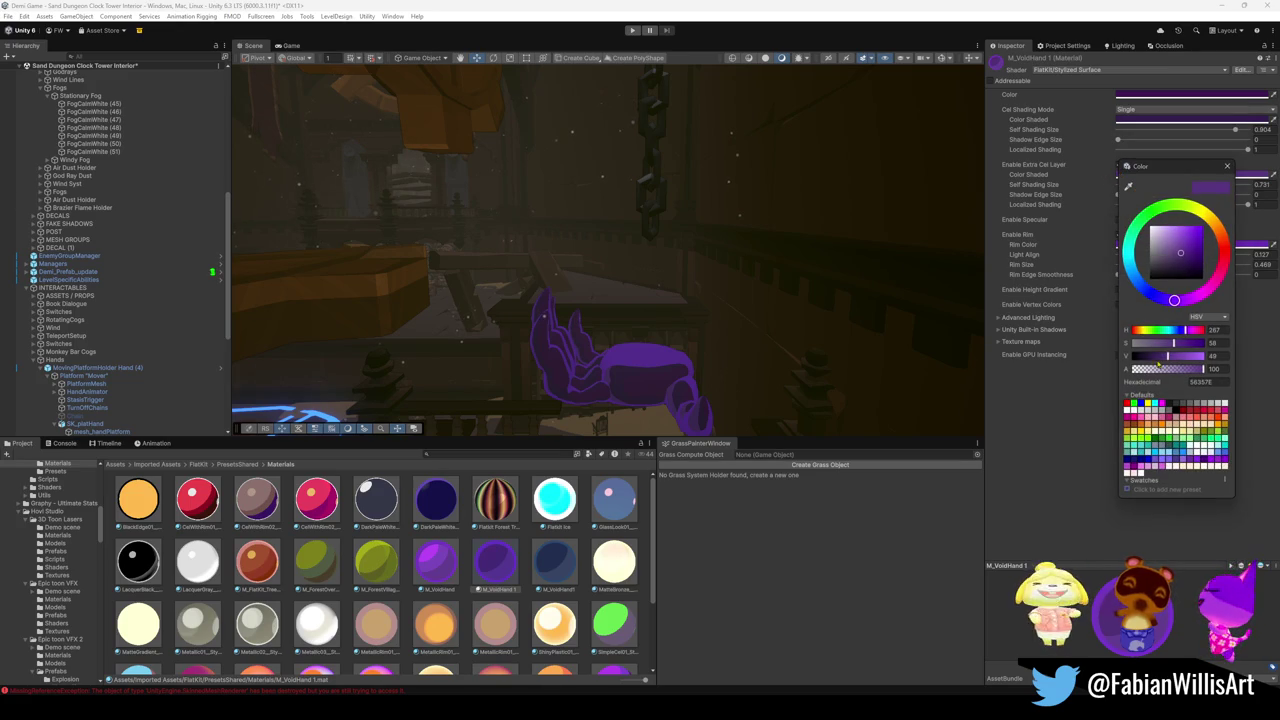
mouse_move(1167, 355)
mouse_down()
mouse_move(1147, 355)
mouse_move(1159, 353)
mouse_up()
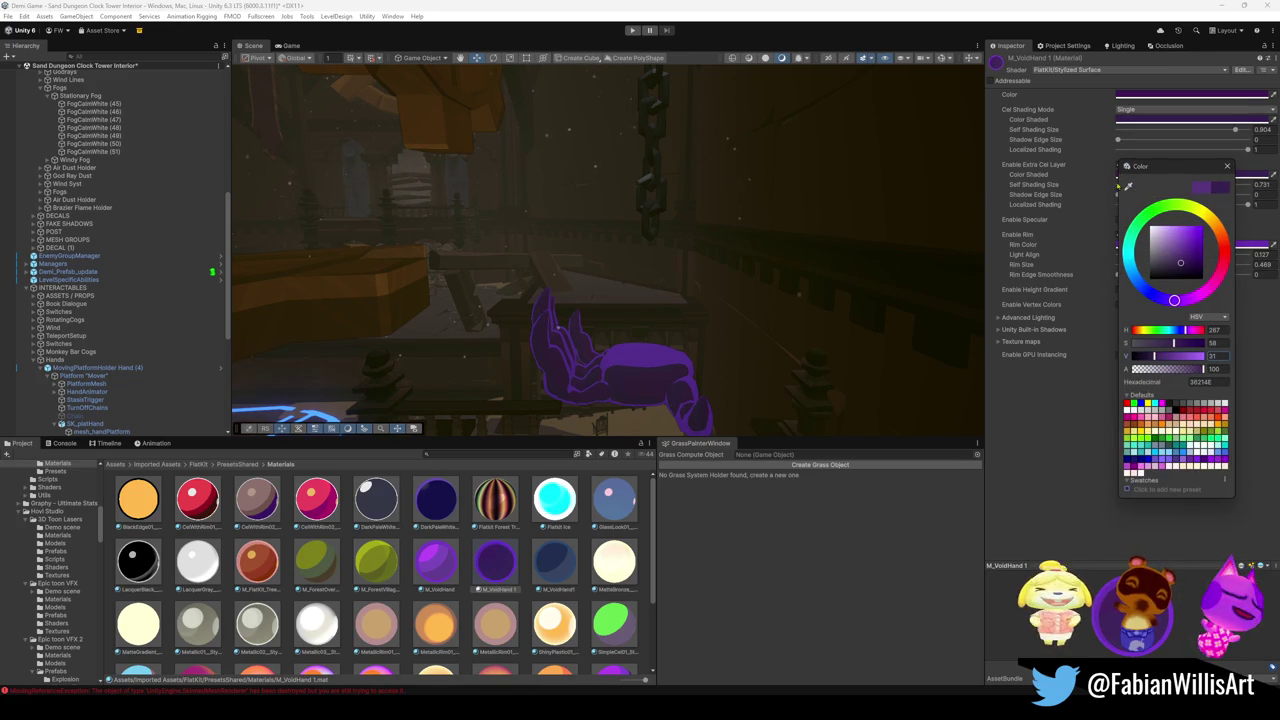
click(1200, 244)
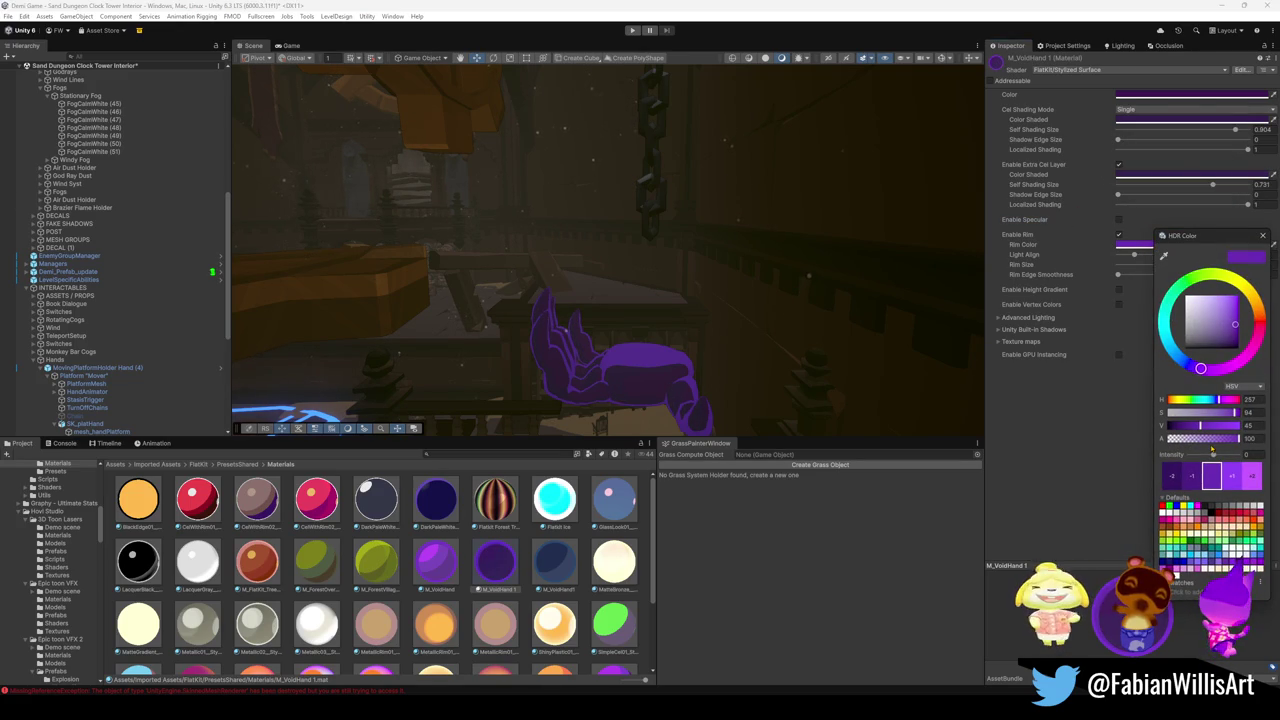
drag(1203, 428, 1184, 427)
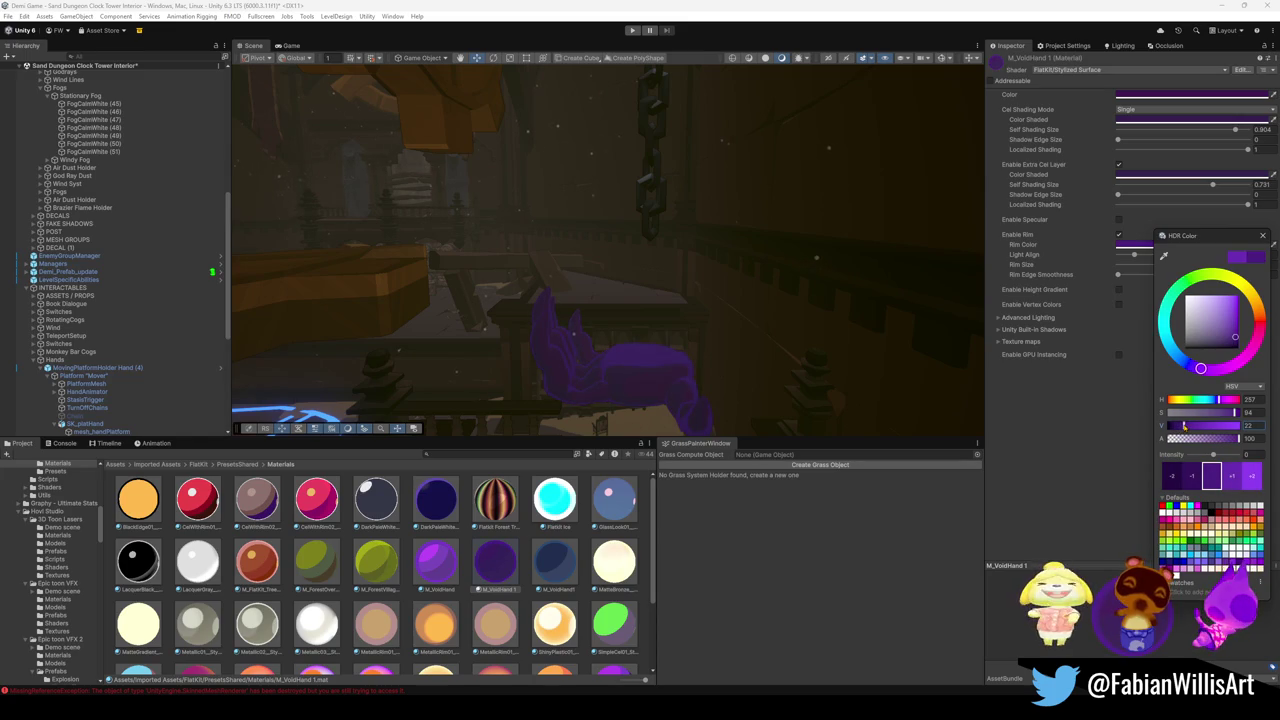
mouse_move(760, 300)
mouse_down()
mouse_move(720, 290)
mouse_move(733, 270)
mouse_move(866, 238)
mouse_move(763, 249)
mouse_move(812, 203)
mouse_move(805, 214)
mouse_up()
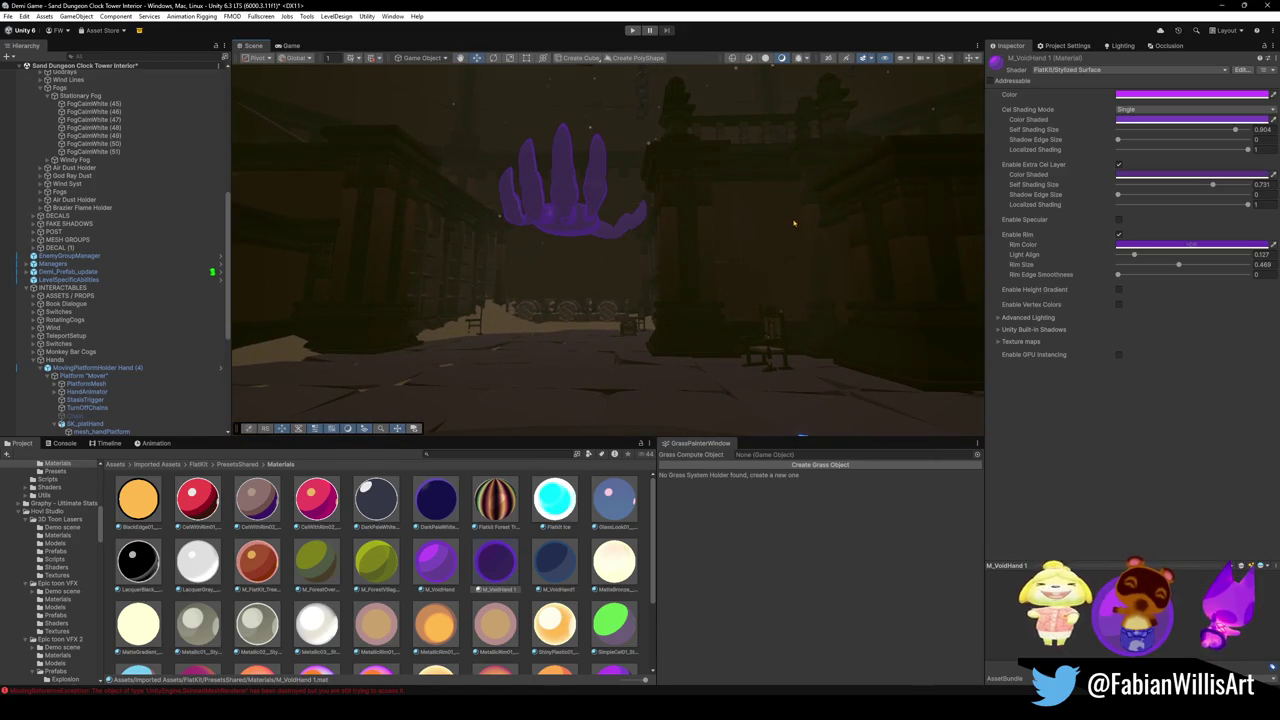
mouse_move(762, 267)
mouse_down()
mouse_move(706, 291)
mouse_move(689, 246)
mouse_move(652, 263)
mouse_move(806, 254)
mouse_move(738, 248)
mouse_up()
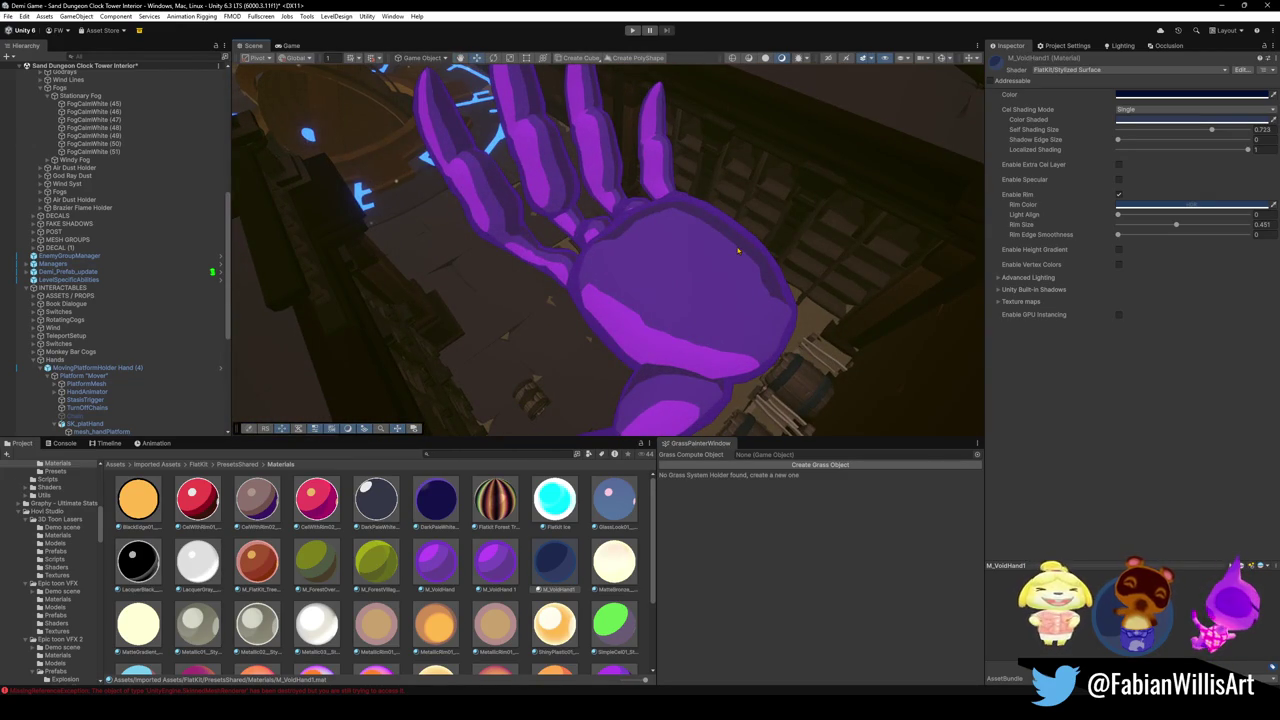
drag(684, 271, 728, 287)
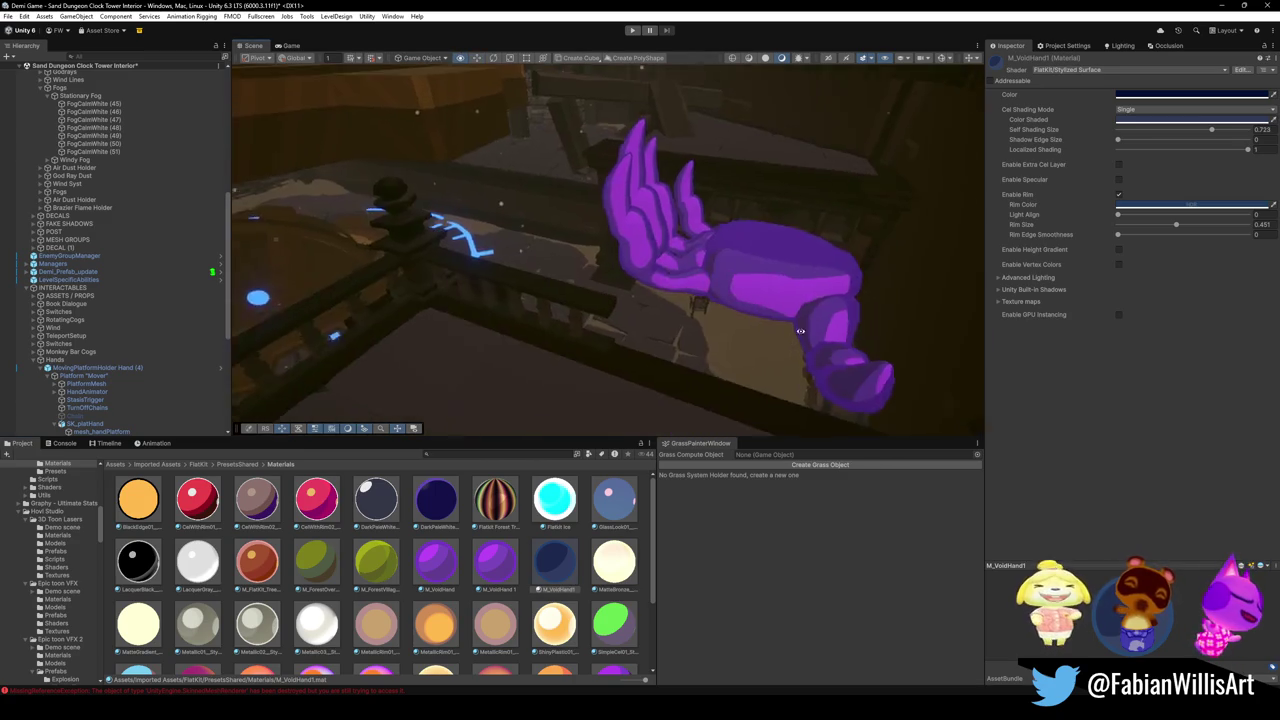
drag(432, 510, 679, 299)
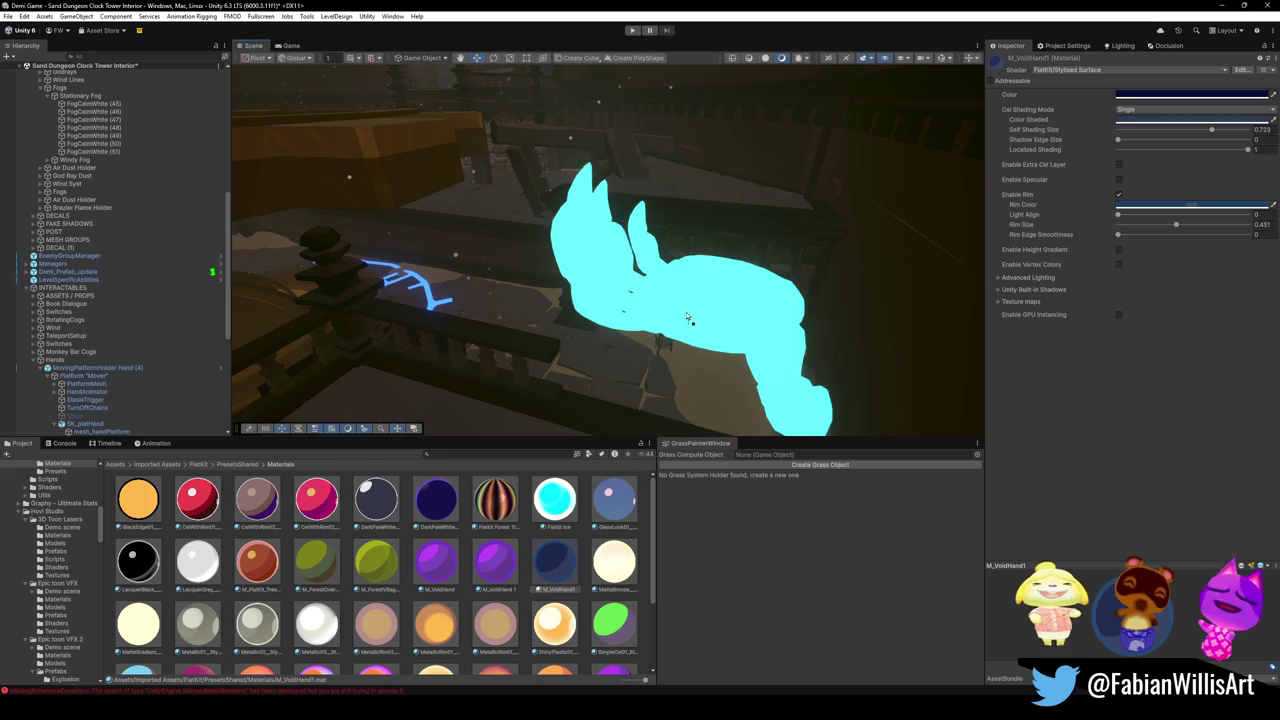
mouse_move(614, 632)
mouse_down()
mouse_move(721, 300)
mouse_move(685, 334)
mouse_up()
drag(627, 565, 698, 315)
mouse_move(488, 626)
mouse_down()
mouse_move(612, 562)
mouse_move(668, 300)
mouse_move(240, 593)
mouse_up()
scroll(240, 593, down, 3)
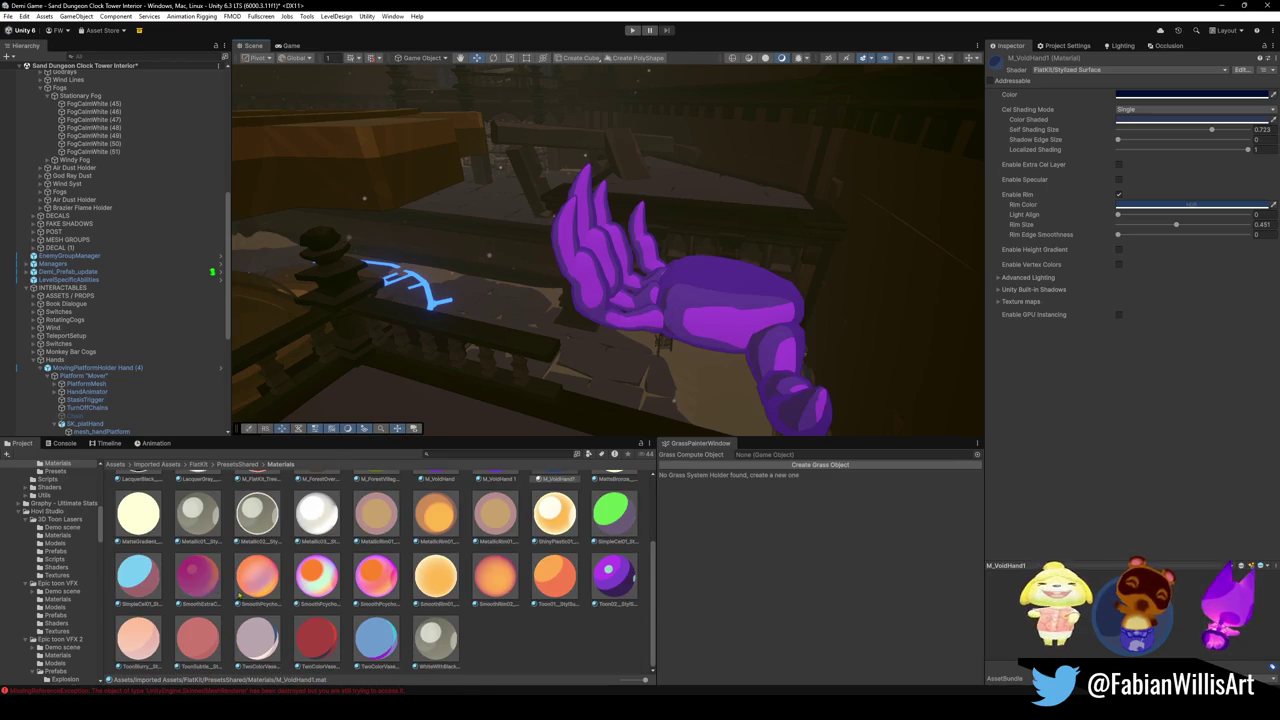
mouse_move(145, 590)
mouse_down()
mouse_move(450, 420)
mouse_move(700, 305)
mouse_move(724, 310)
mouse_move(625, 325)
mouse_move(633, 317)
mouse_move(620, 341)
mouse_up()
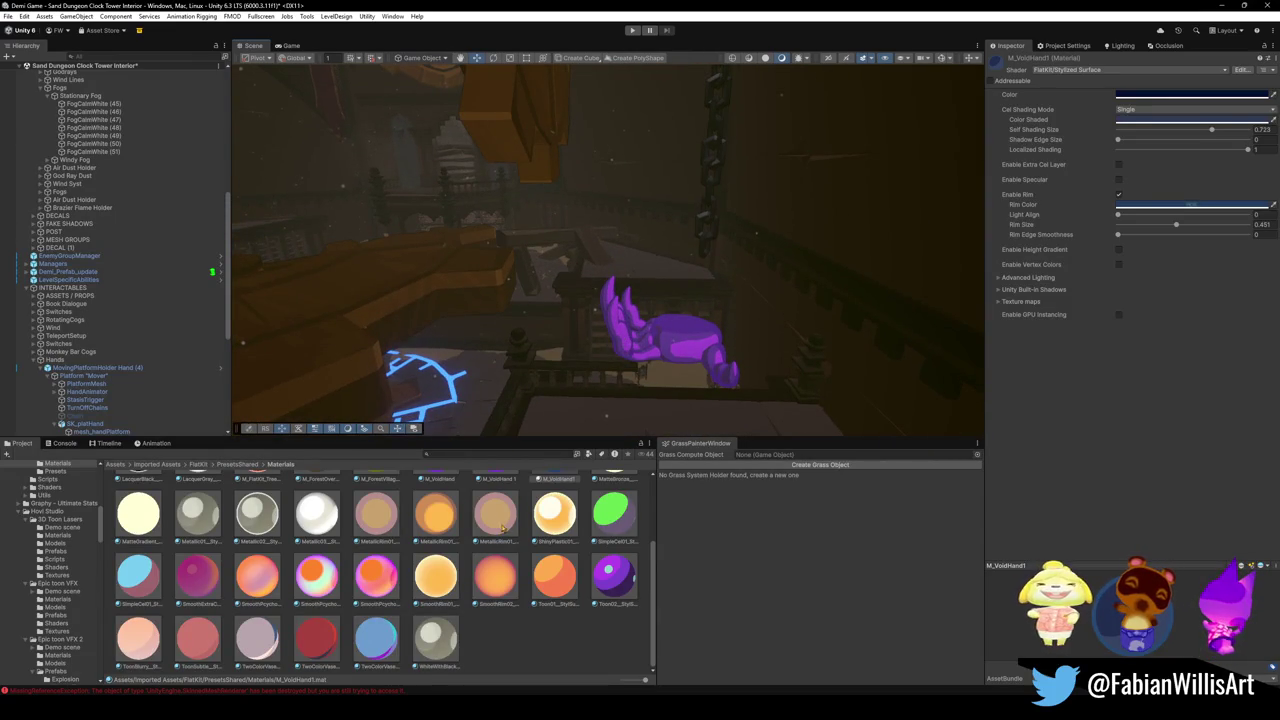
mouse_move(606, 579)
mouse_down()
mouse_move(680, 340)
mouse_move(697, 349)
mouse_move(472, 335)
mouse_move(645, 325)
mouse_up()
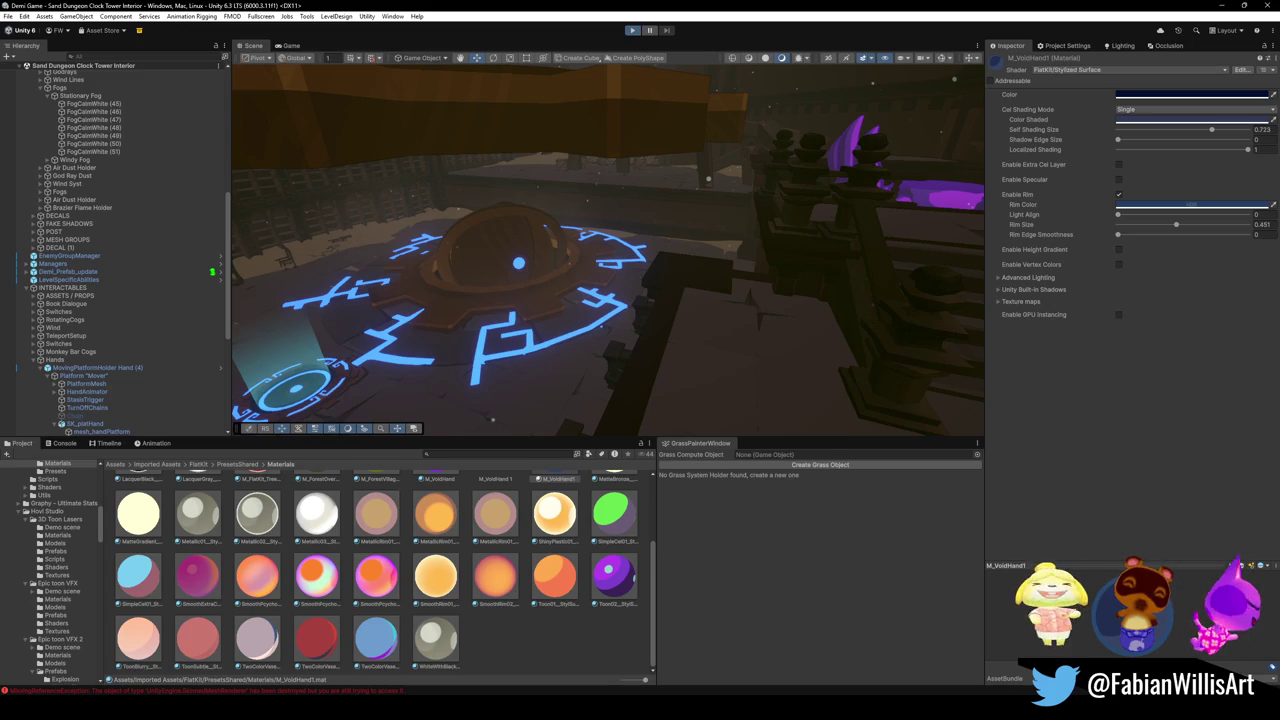
Run the clocktower scene in play mode, showing the rune-ringed dome beside the hand platform.
mouse_move(800, 708)
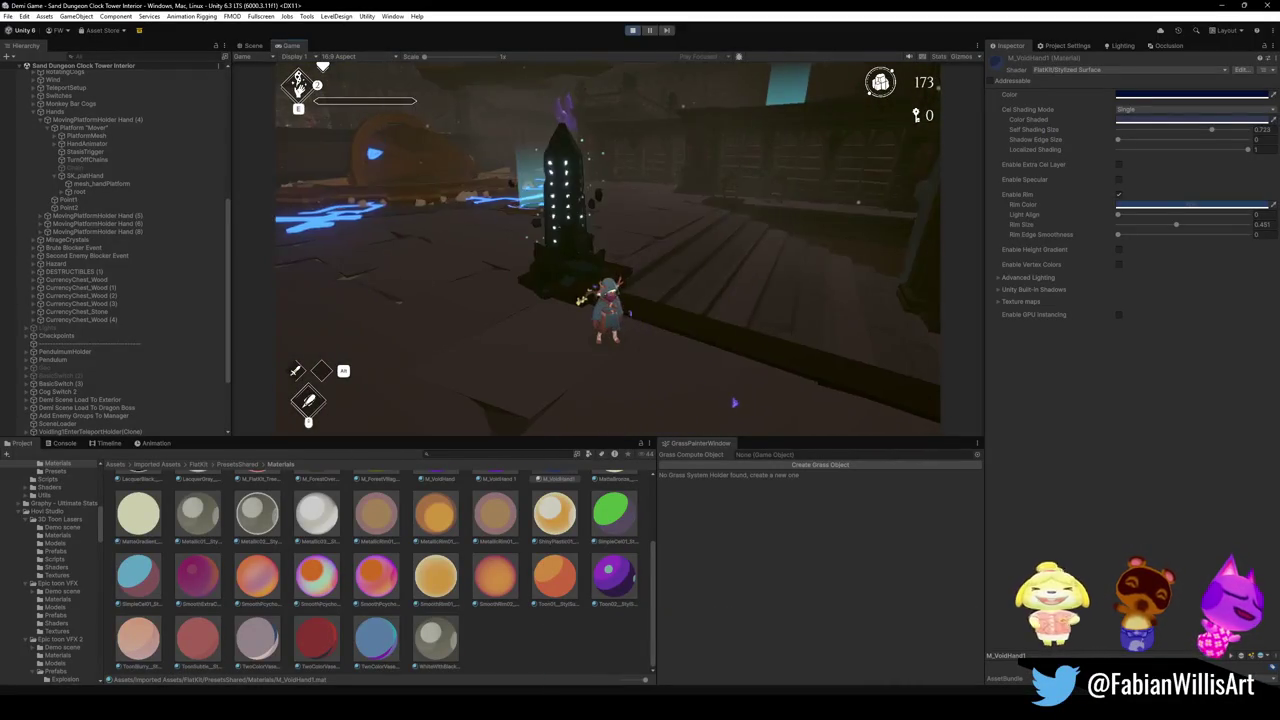
Playtest fullscreen: trigger the pedestal switch, run past the giant hand, then pause and stop play mode.
key(F10)
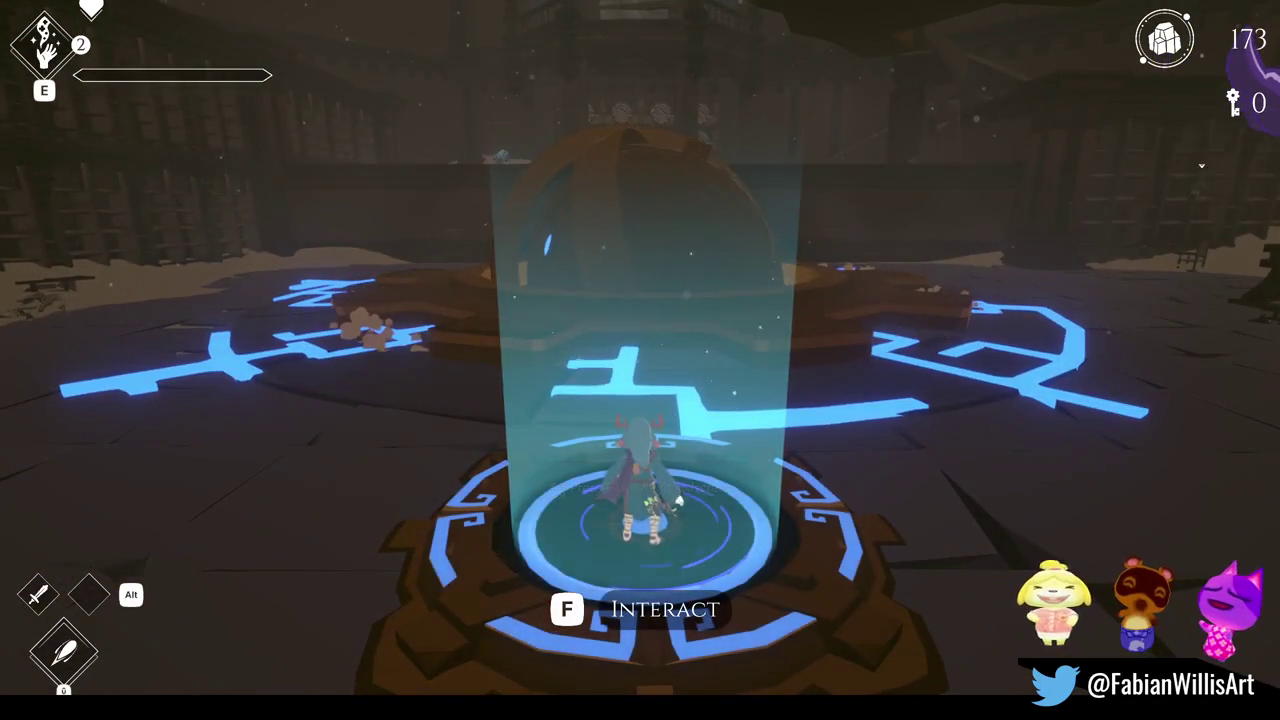
key(f)
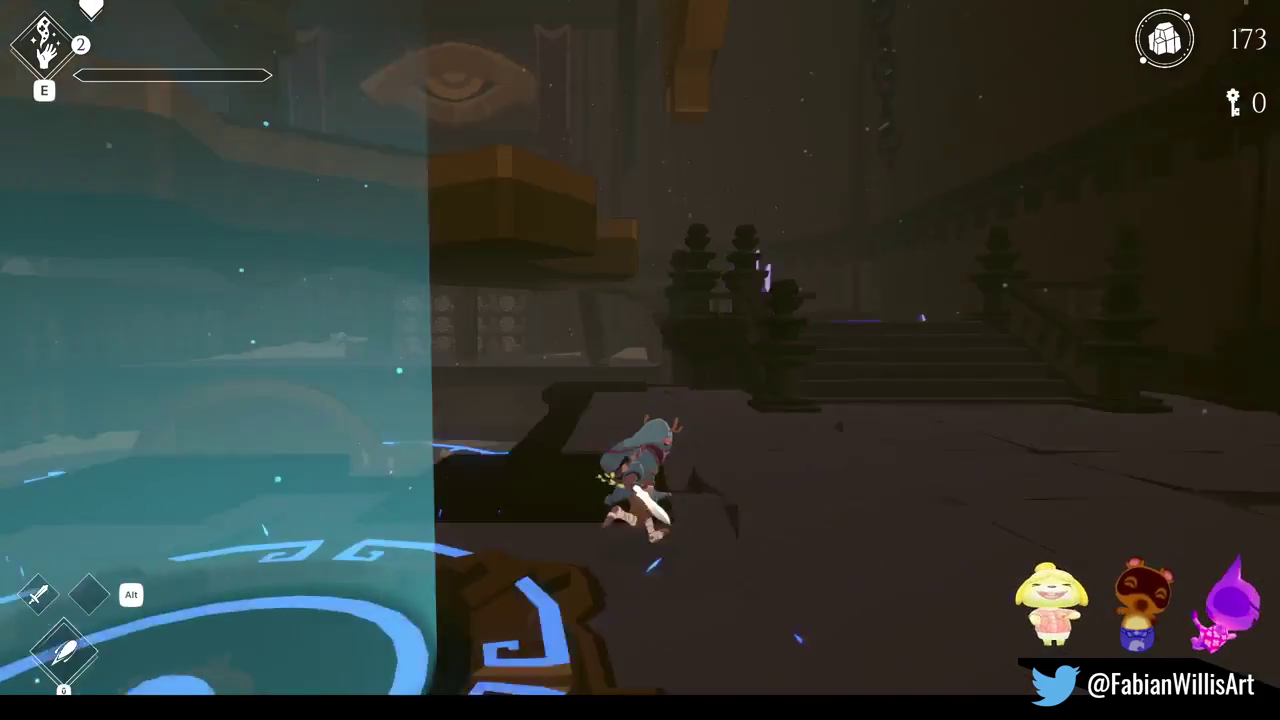
key(w)
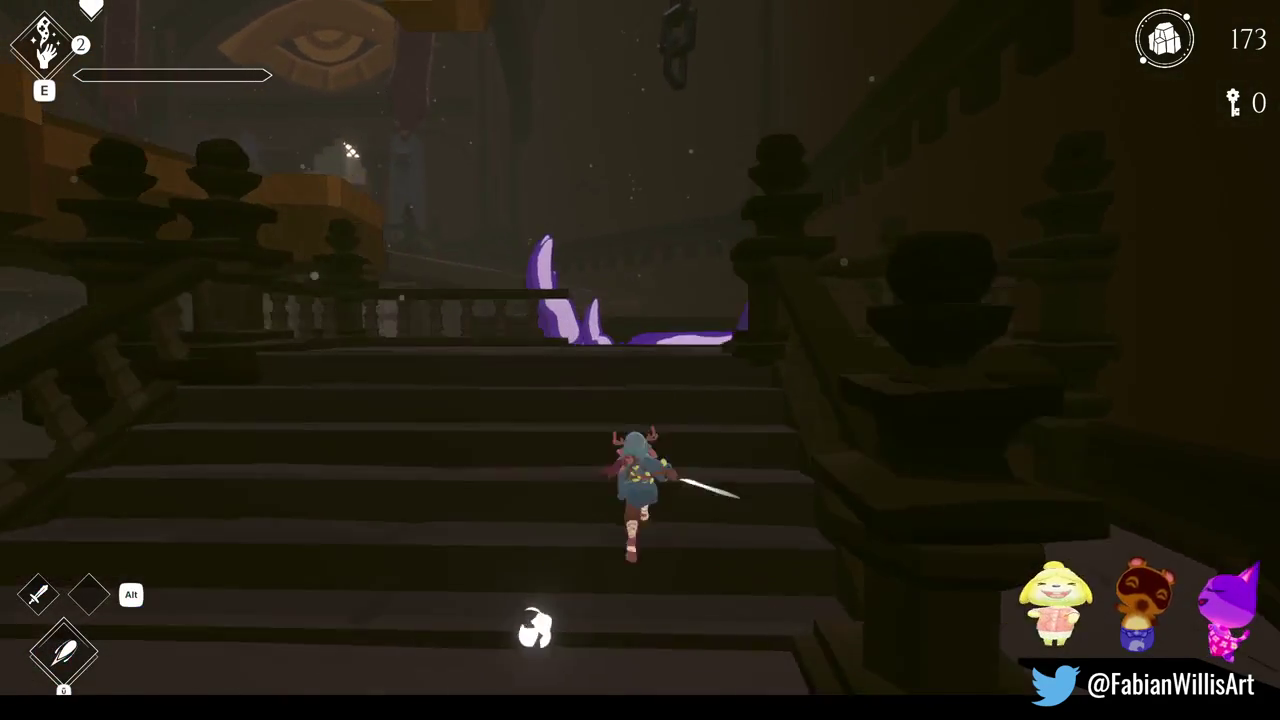
key(w)
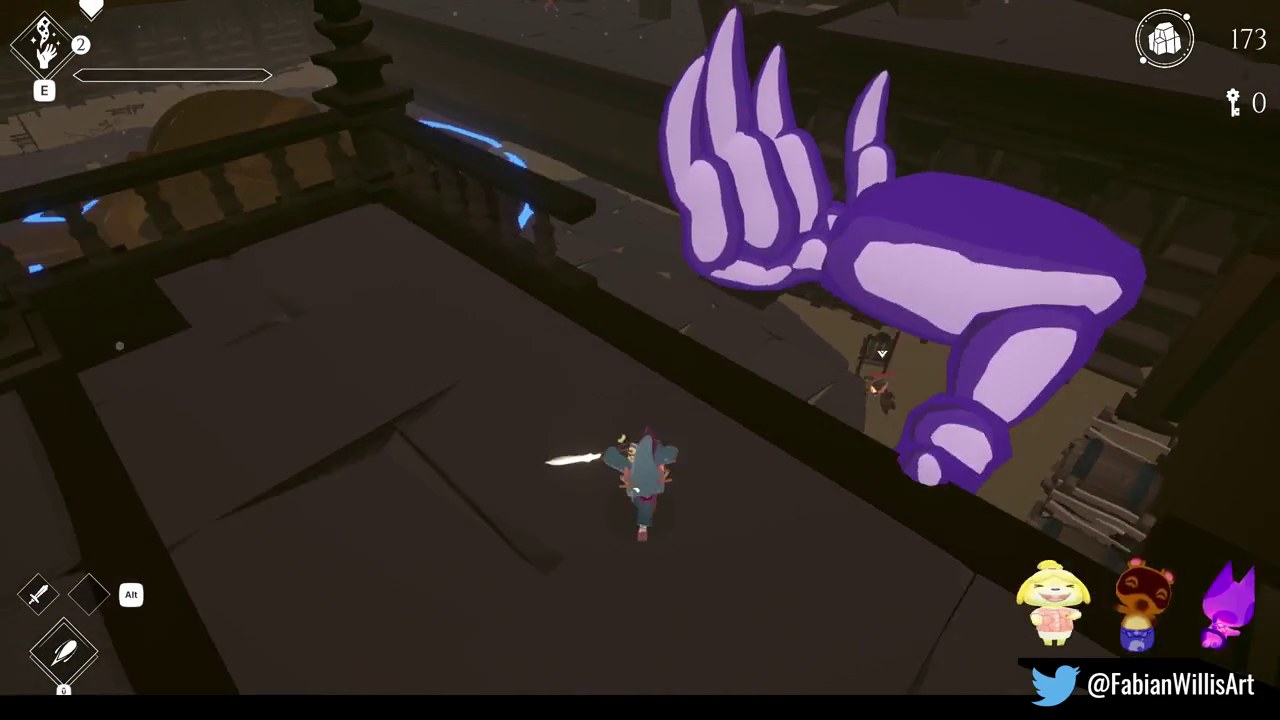
key(w)
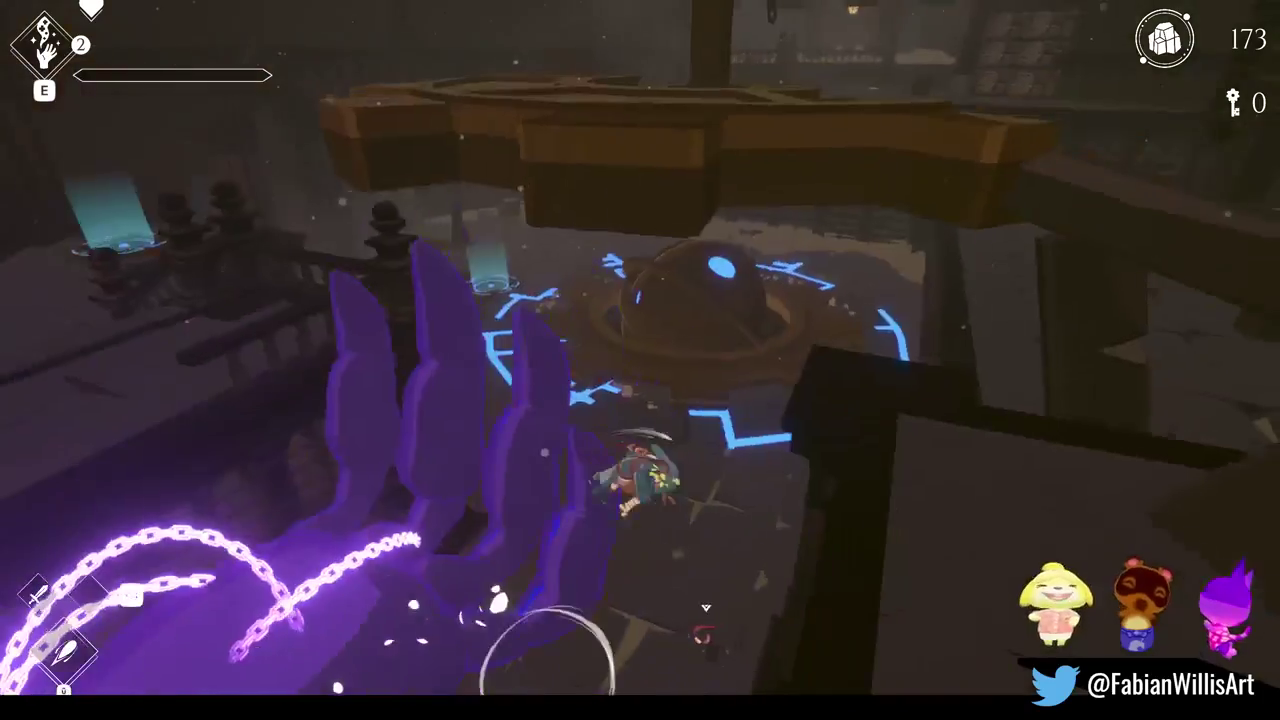
key(w)
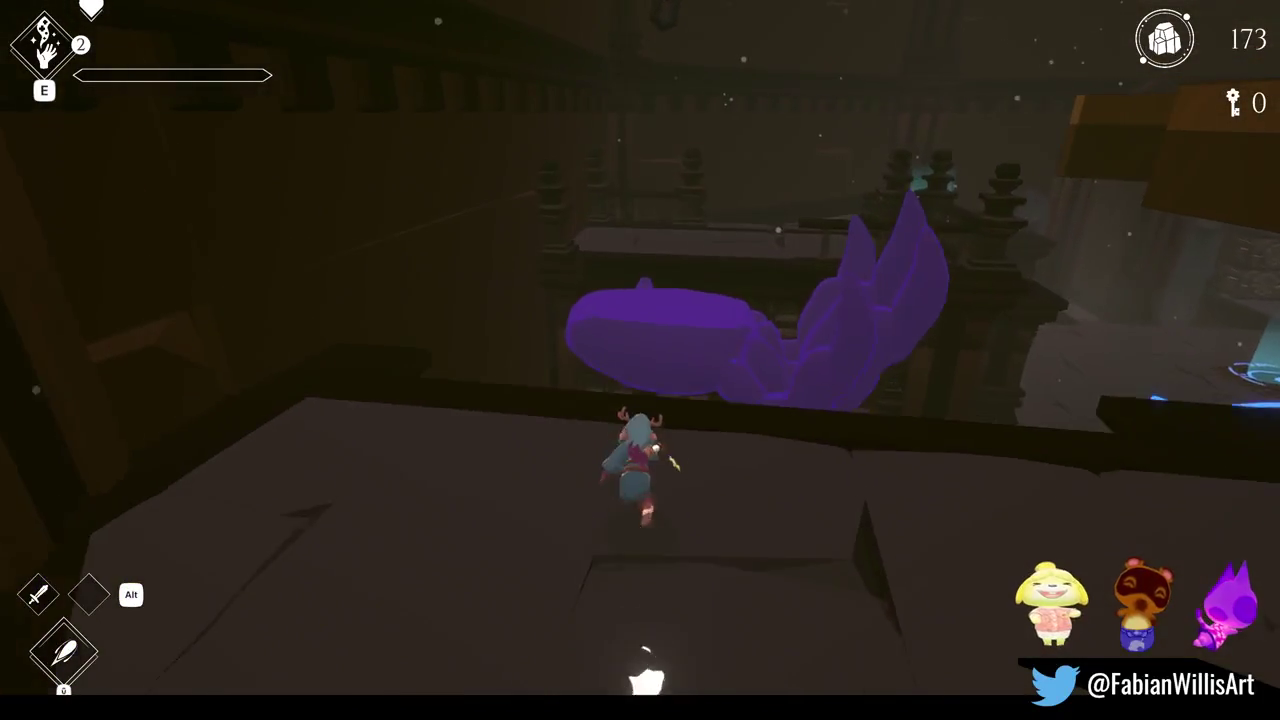
key(w)
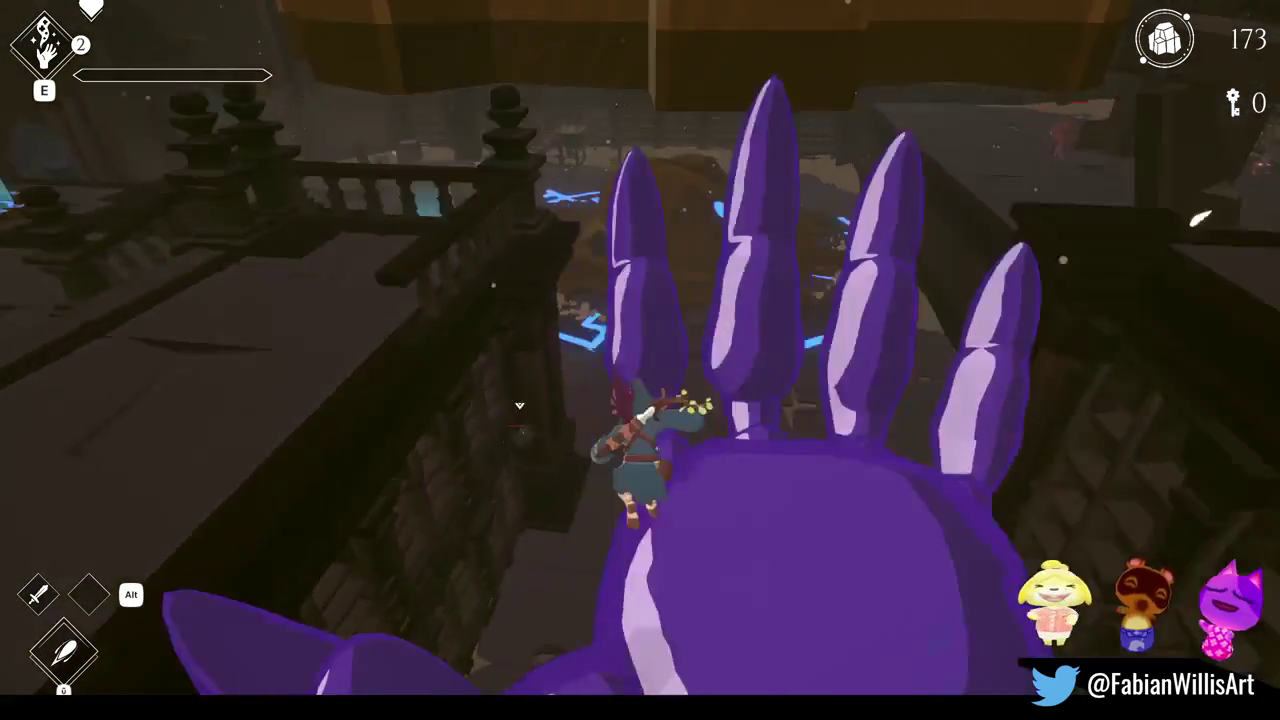
key(Escape)
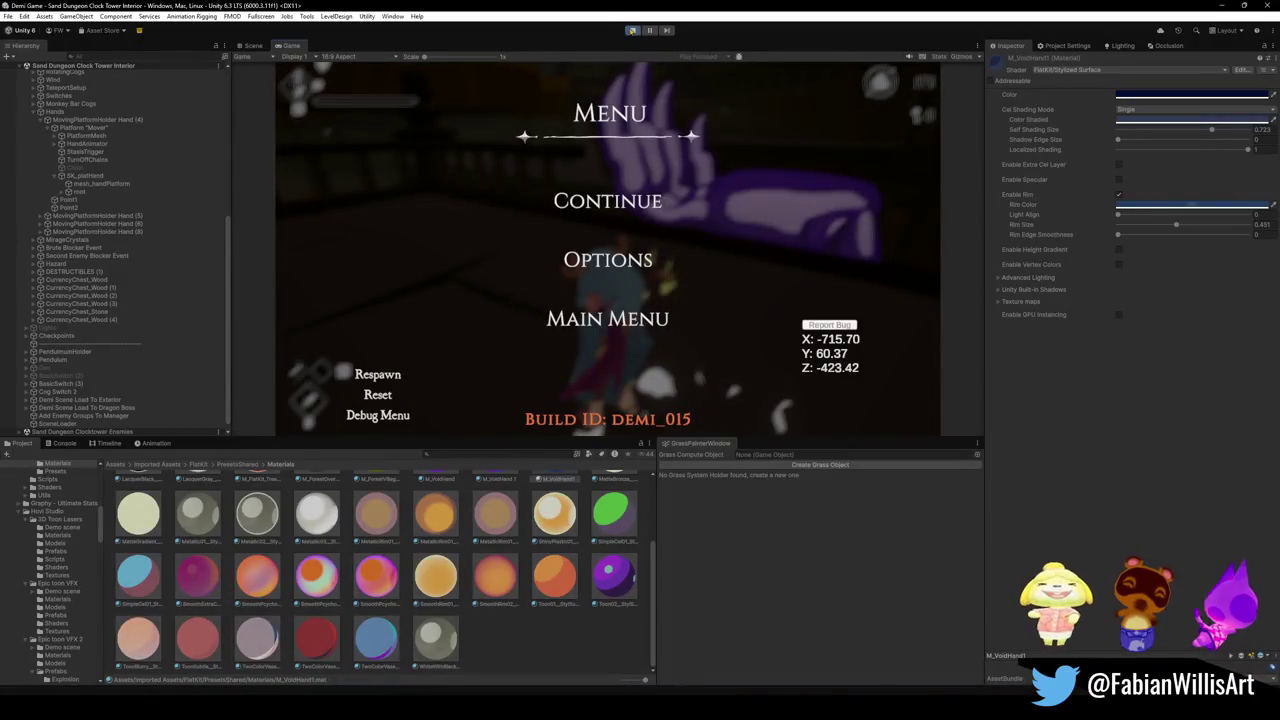
click(632, 30)
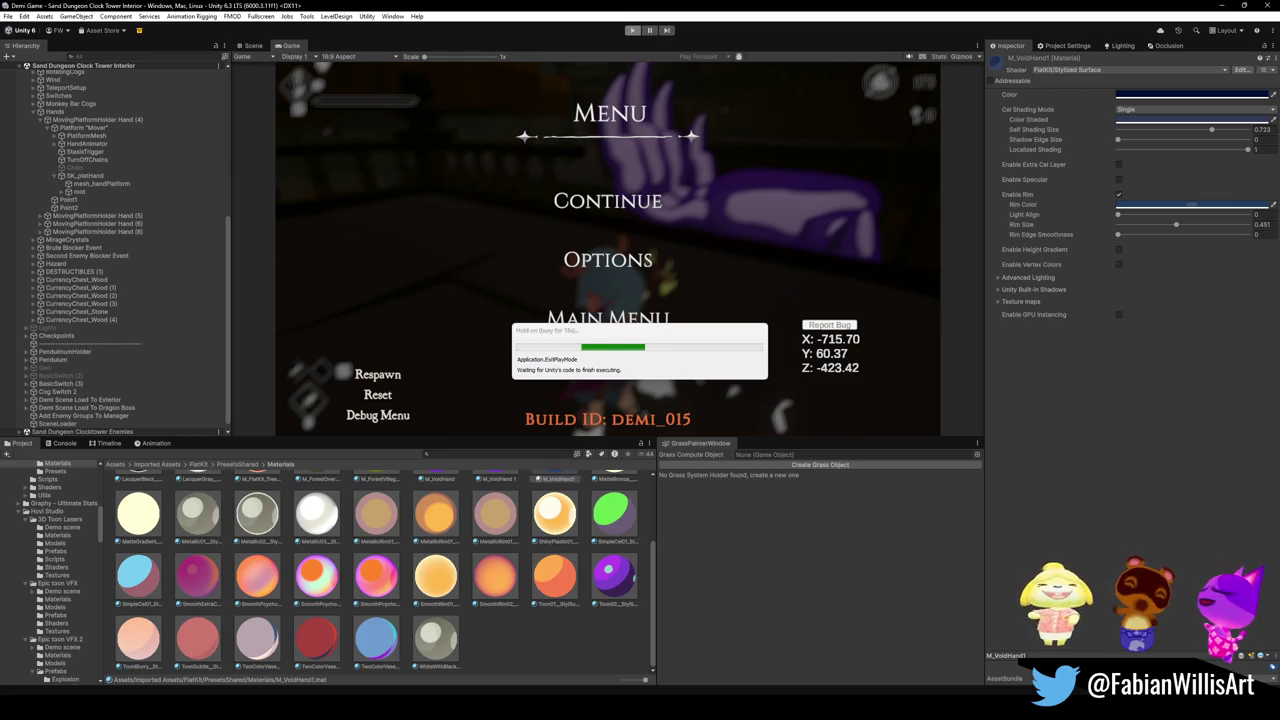
Orbit the Scene view camera around the rune-ringed platform of the clocktower interior.
mouse_move(825, 268)
mouse_down()
mouse_move(713, 259)
mouse_move(837, 189)
mouse_move(820, 260)
mouse_move(837, 280)
mouse_move(717, 229)
mouse_move(790, 232)
mouse_move(857, 314)
mouse_move(830, 244)
mouse_move(834, 257)
mouse_move(849, 245)
mouse_move(786, 231)
mouse_move(703, 233)
mouse_move(718, 270)
mouse_move(630, 290)
mouse_move(588, 316)
mouse_move(573, 298)
mouse_up()
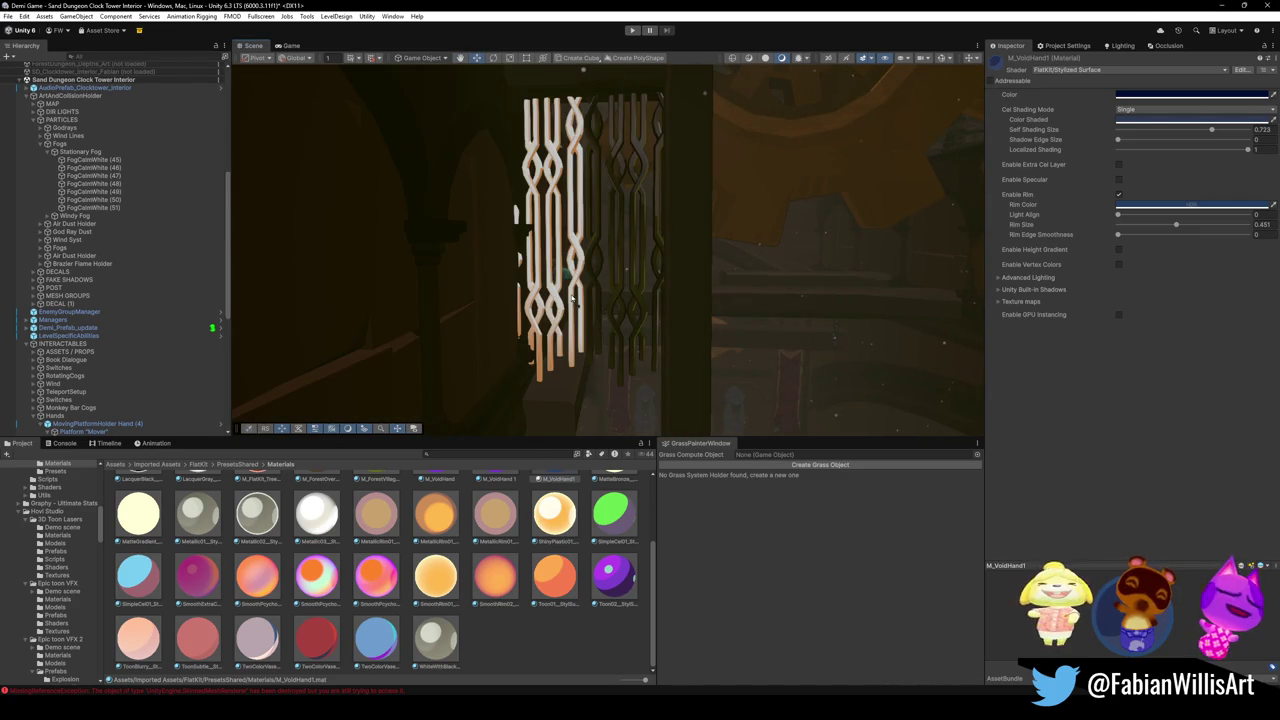
Preview red and orange materials on the lattice gate and purple on the gear without applying them.
drag(560, 300, 538, 300)
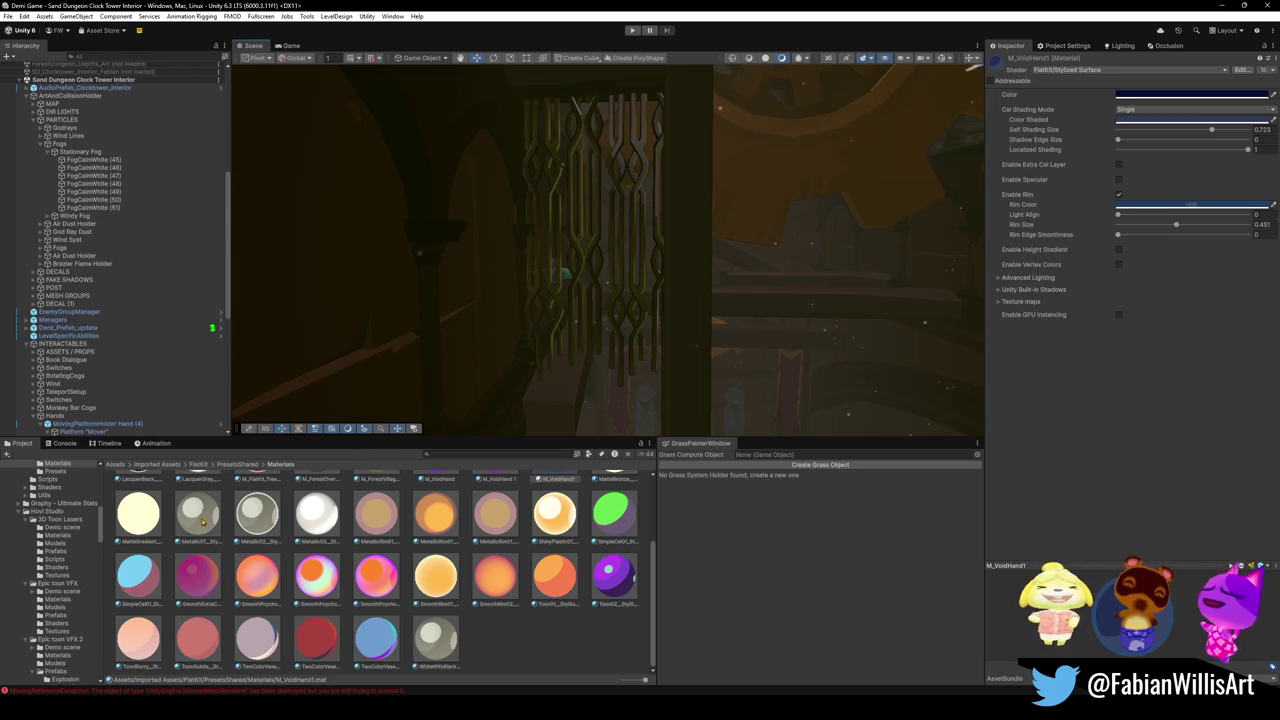
scroll(199, 547, up, 1)
scroll(199, 547, up, 1)
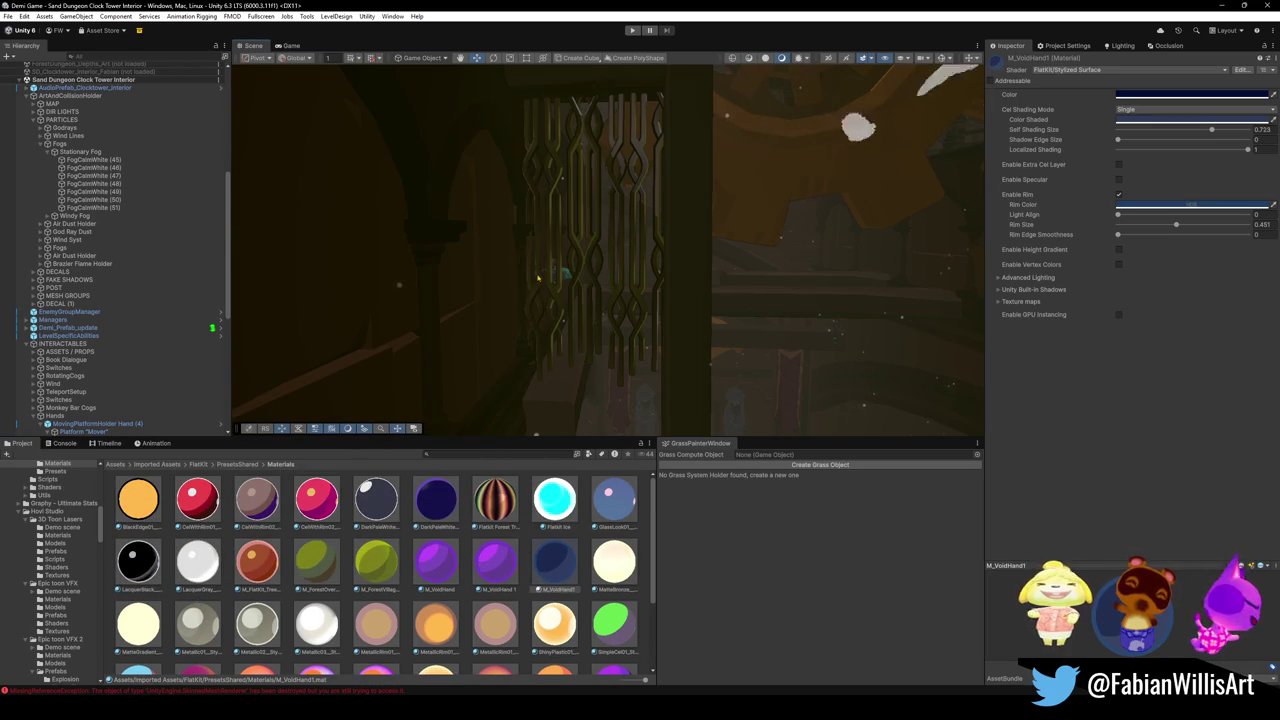
mouse_move(197, 498)
mouse_down()
mouse_move(330, 440)
mouse_move(420, 250)
mouse_move(545, 240)
mouse_move(420, 300)
mouse_move(250, 450)
mouse_move(137, 500)
mouse_move(551, 273)
mouse_up()
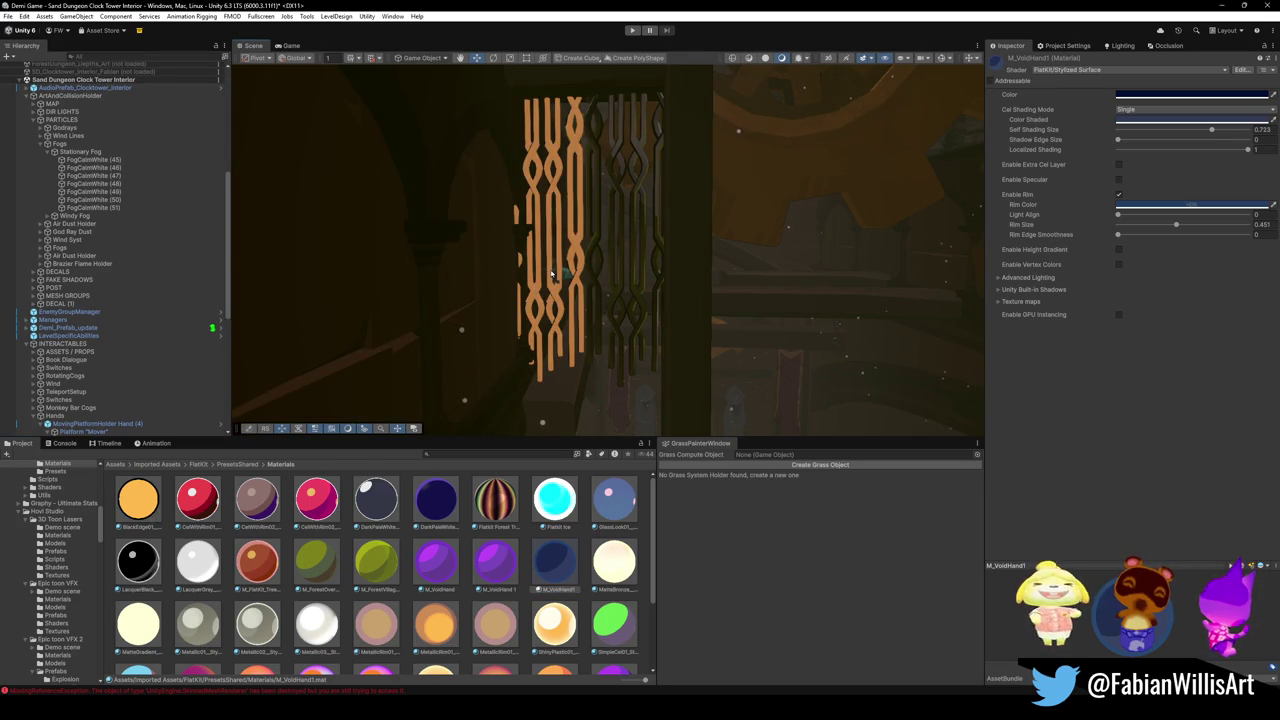
mouse_move(551, 273)
mouse_down()
mouse_move(724, 305)
mouse_move(684, 277)
mouse_move(677, 300)
mouse_move(686, 281)
mouse_move(518, 397)
mouse_up()
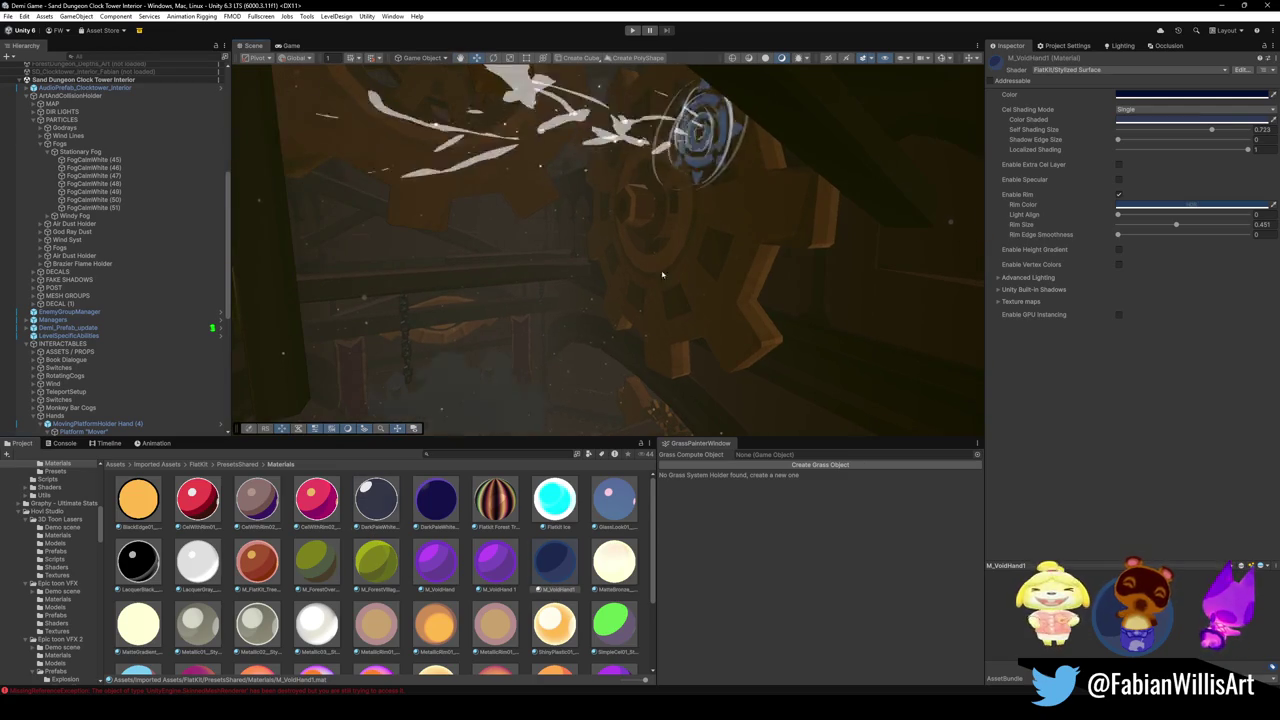
mouse_move(620, 576)
mouse_down()
mouse_move(700, 290)
mouse_move(720, 300)
mouse_move(1080, 57)
mouse_up()
Orbit the Scene view over the gear and walkway, then minimize the Unity editor.
mouse_move(690, 300)
mouse_down()
mouse_move(710, 294)
mouse_move(691, 346)
mouse_move(852, 351)
mouse_move(677, 294)
mouse_move(854, 271)
mouse_move(763, 289)
mouse_move(703, 274)
mouse_move(546, 306)
mouse_move(698, 196)
mouse_move(657, 281)
mouse_up()
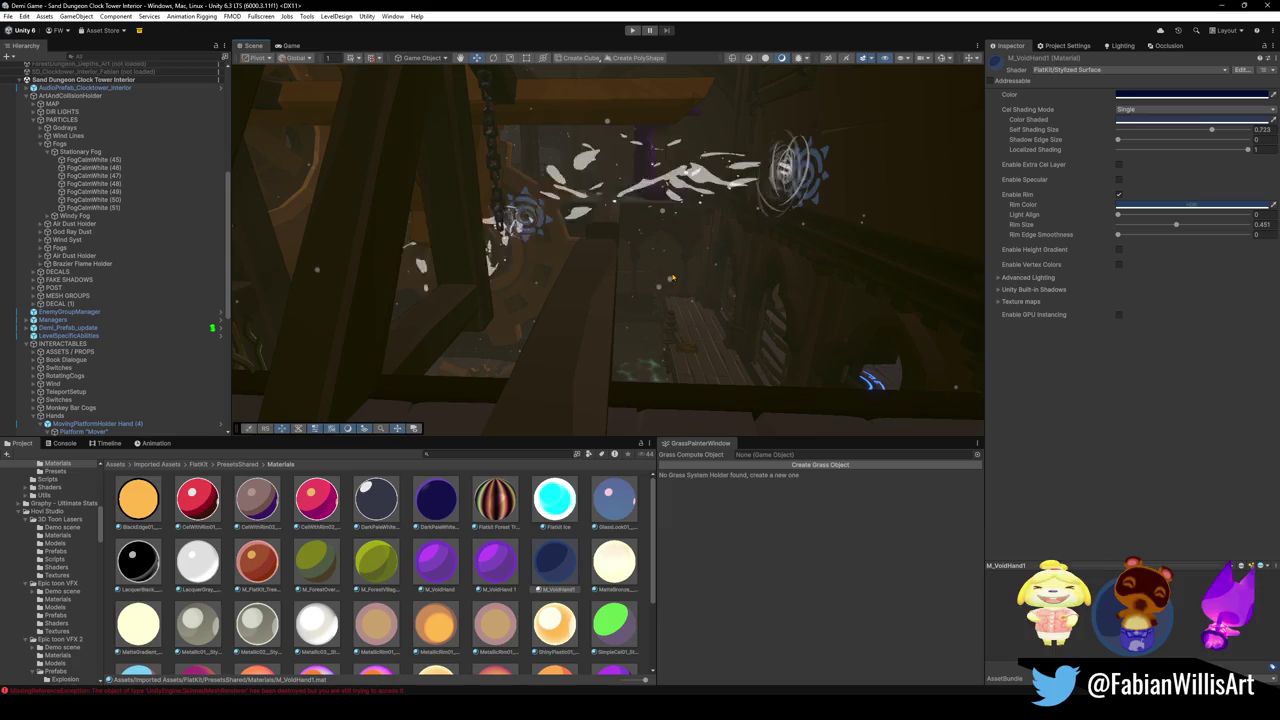
mouse_move(745, 236)
mouse_down()
mouse_move(757, 290)
mouse_move(635, 311)
mouse_up()
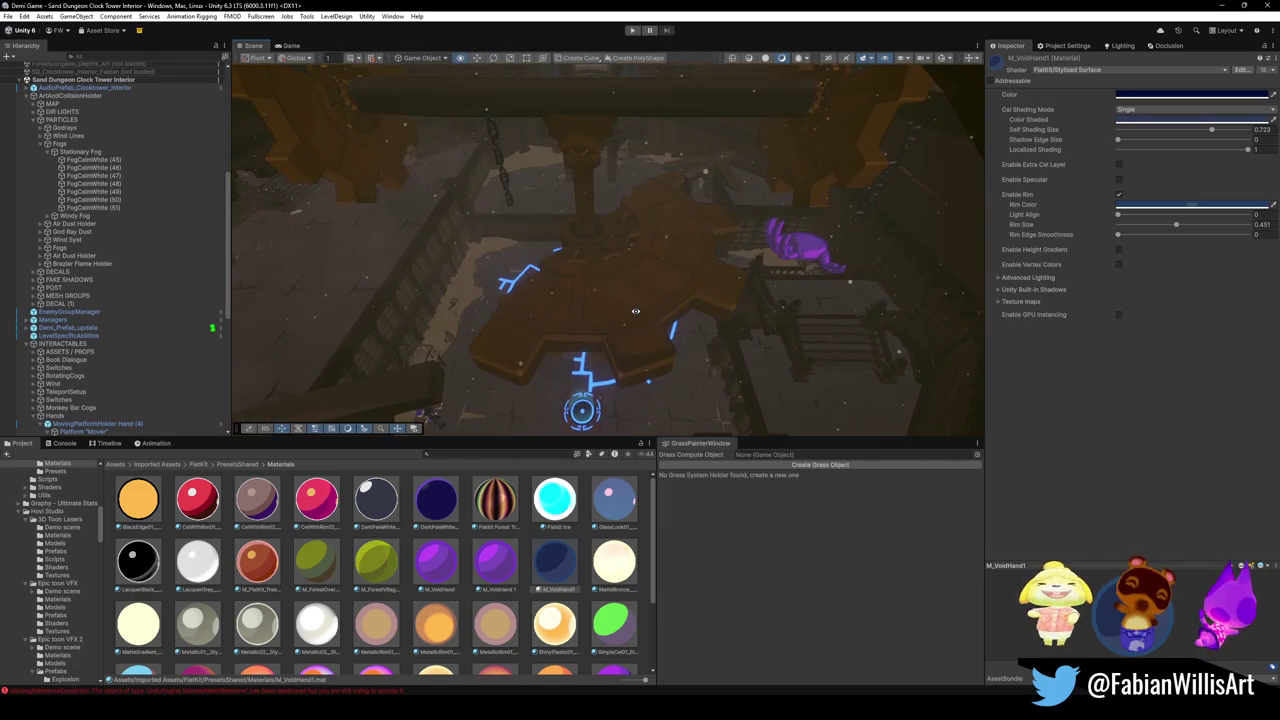
drag(622, 262, 600, 257)
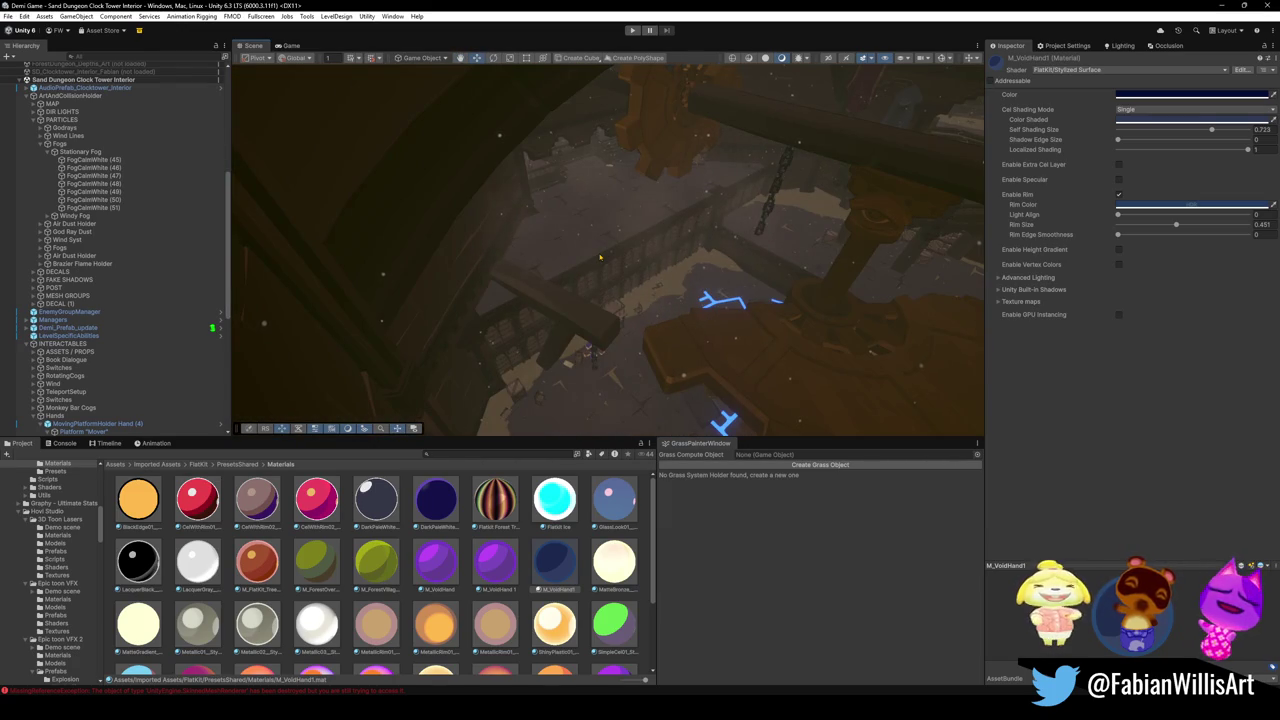
click(1221, 5)
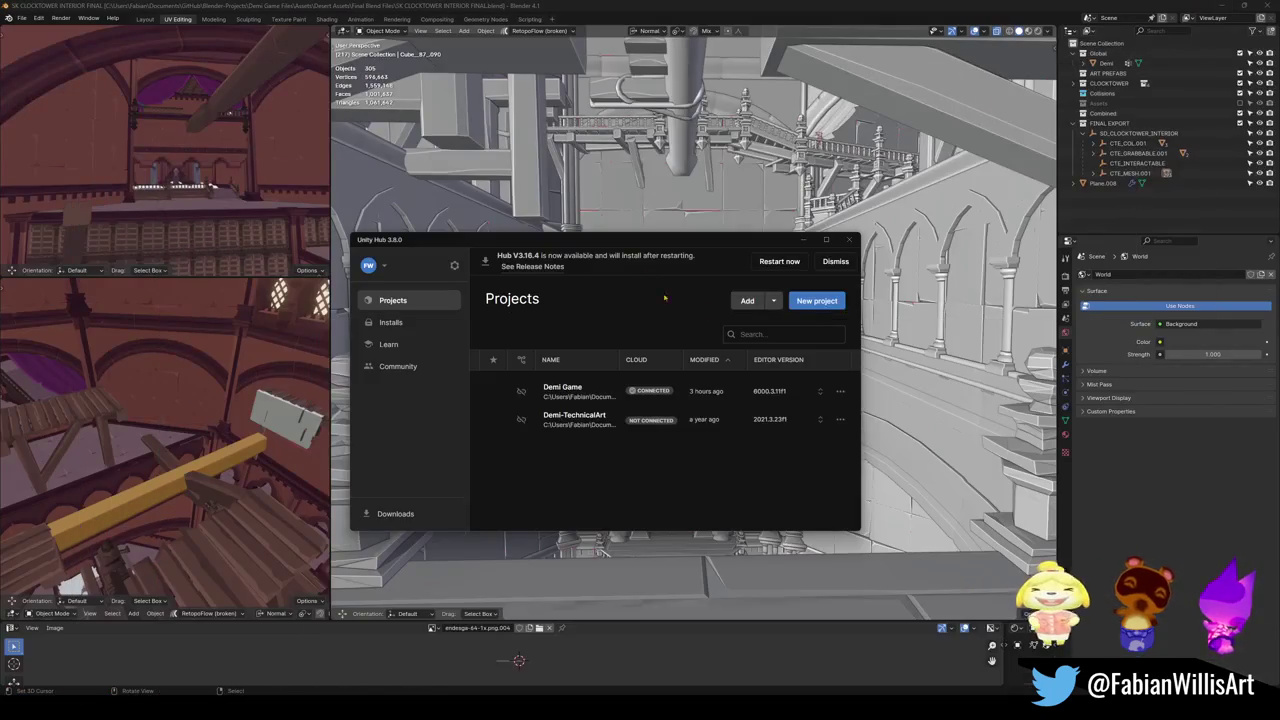
Dismiss Unity Hub, walk through the Blender clocktower viewport, and save the blend file.
click(803, 240)
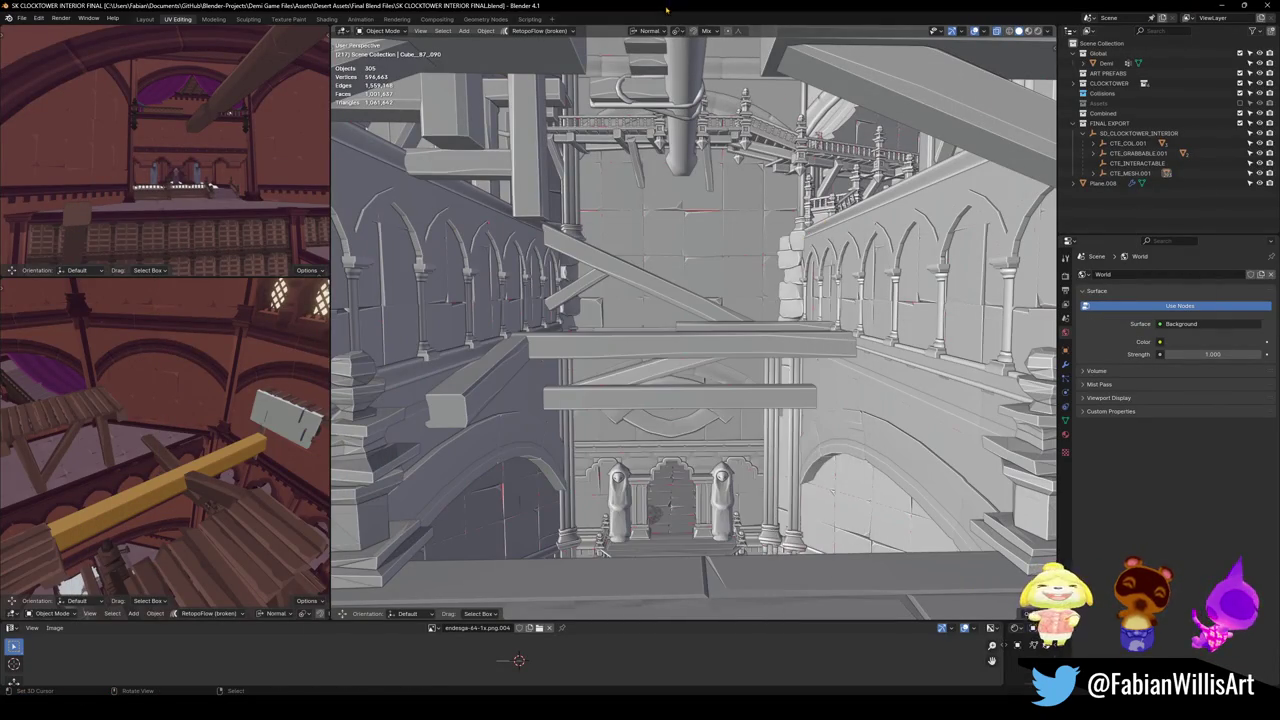
key(shift+grave)
key(w)
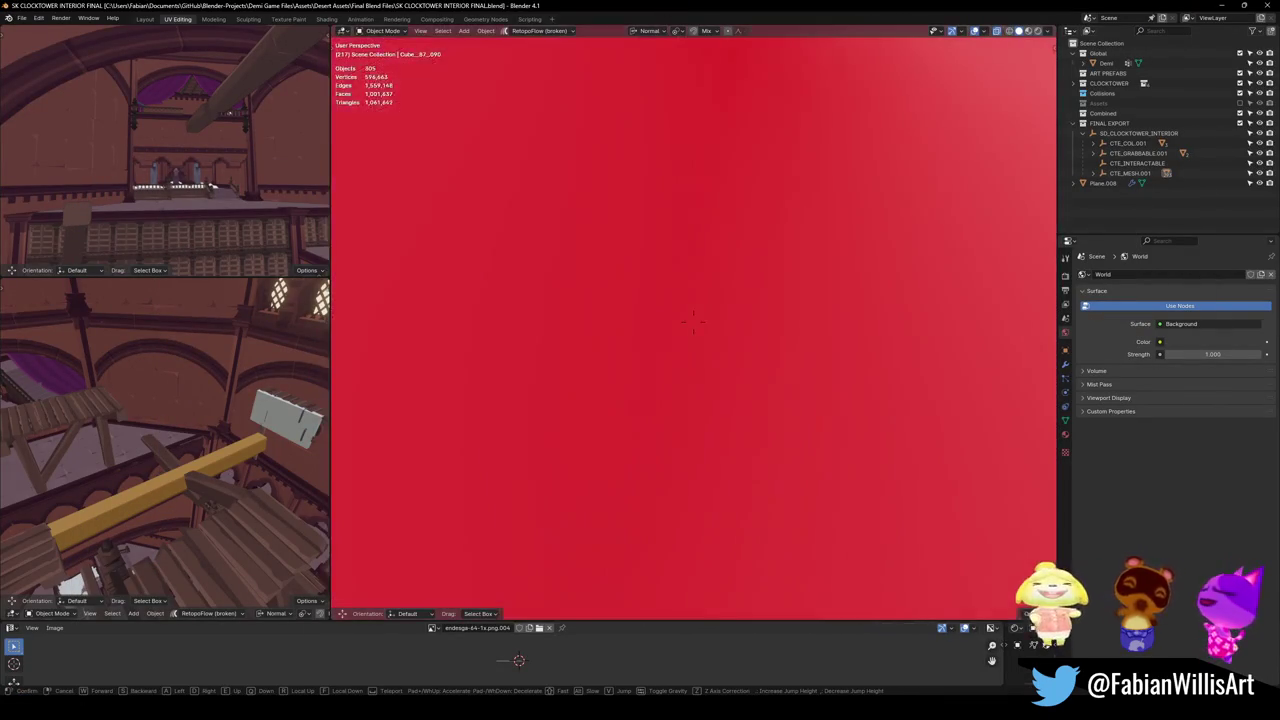
key(Escape)
key(ctrl+s)
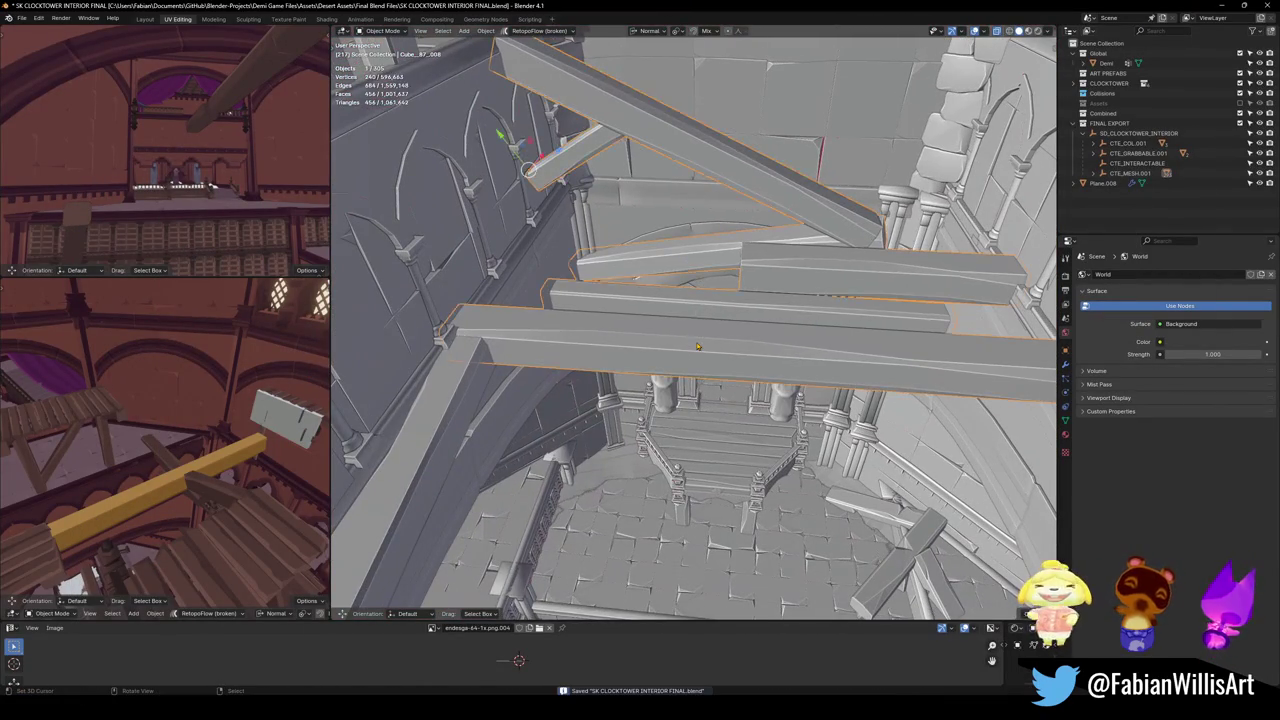
Paste and delete the wooden beams, then undo and adjust the beam geometry in edit mode.
key(ctrl+v)
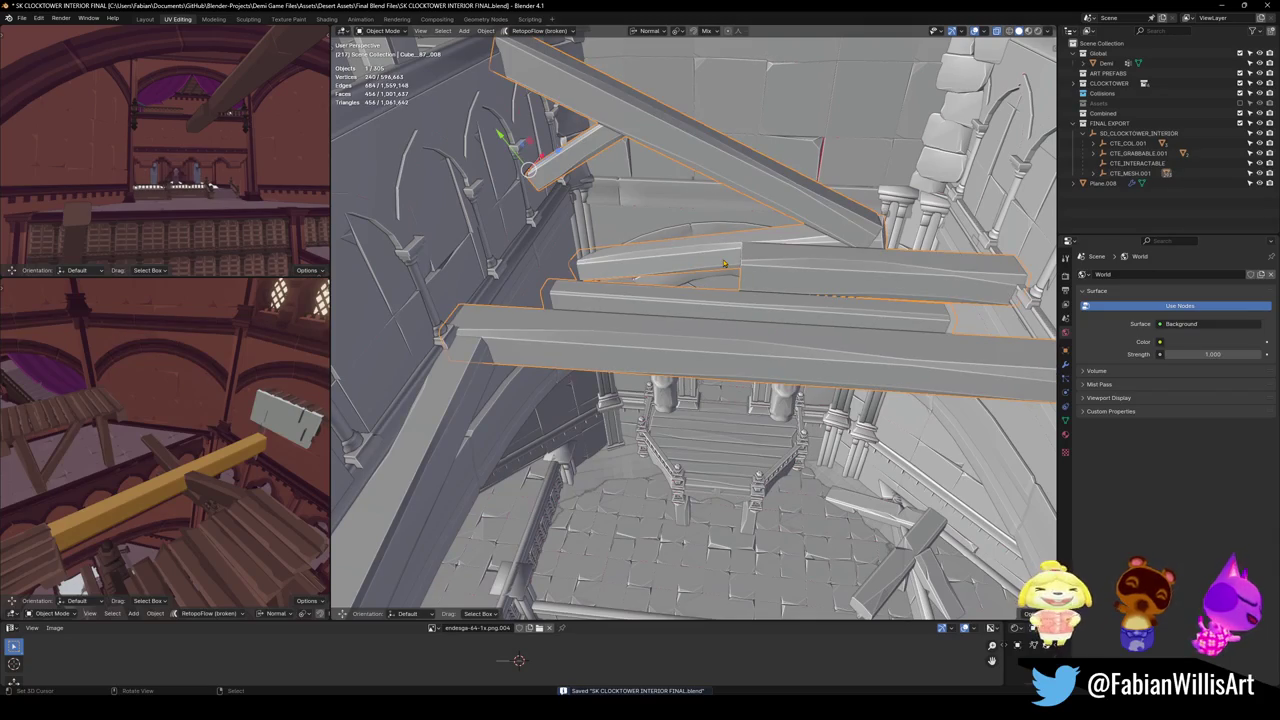
key(Delete)
key(shift+grave)
key(w)
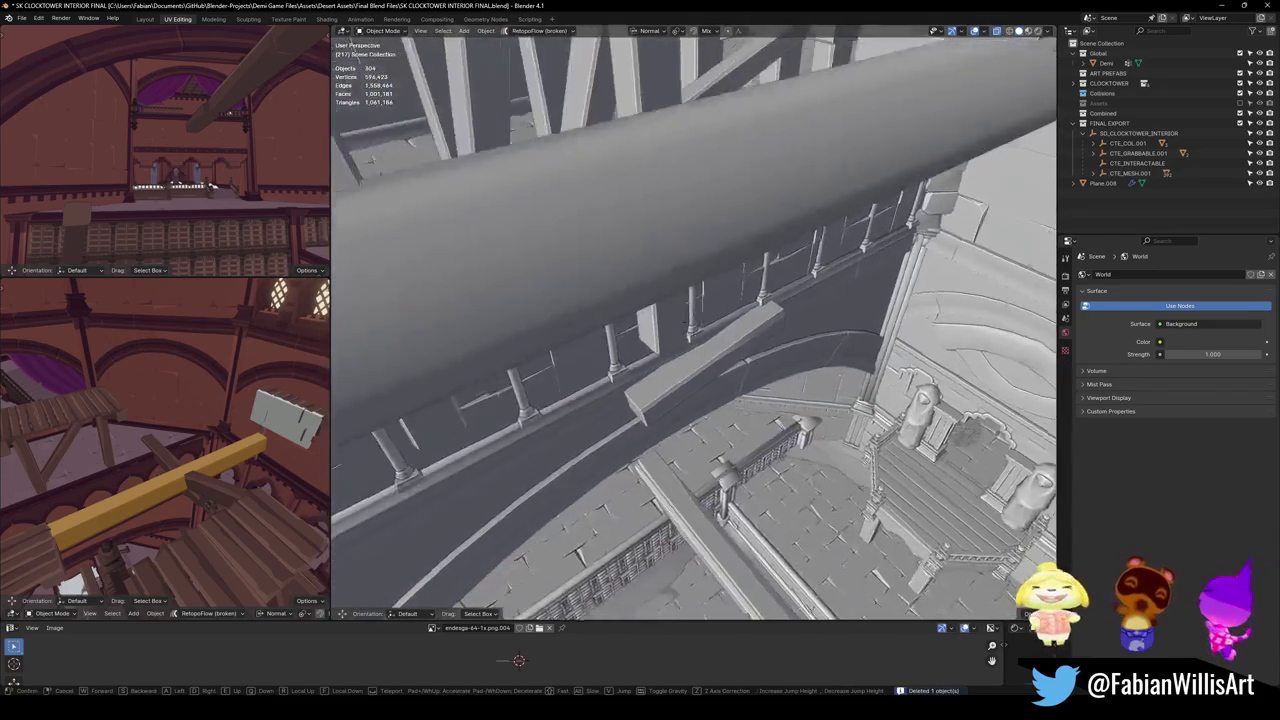
key(ctrl+z)
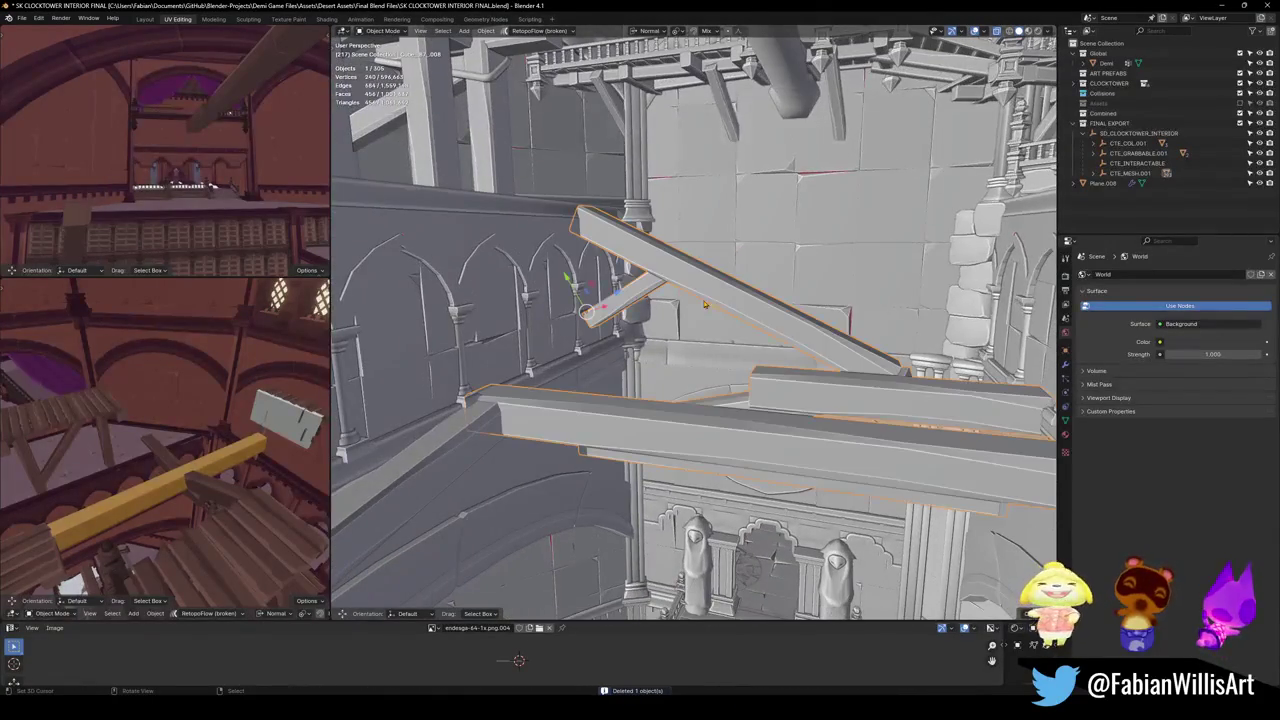
key(ctrl+z)
key(ctrl+z)
key(ctrl+z)
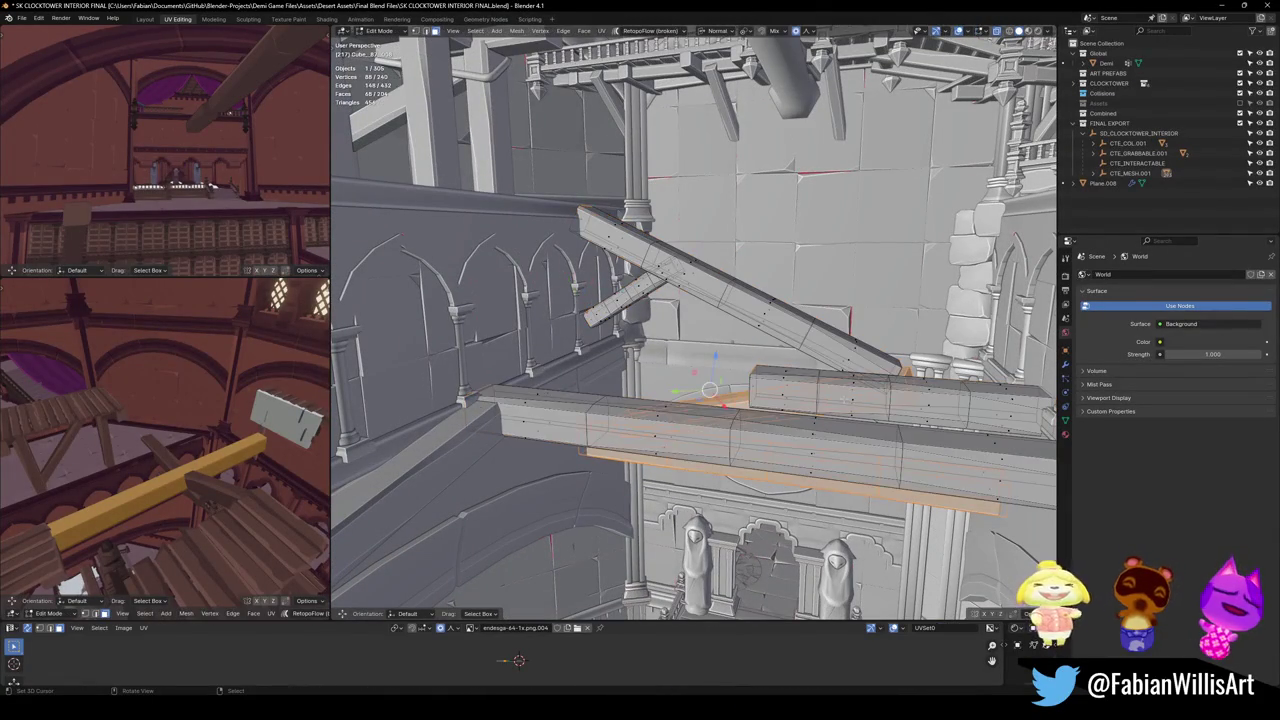
key(l)
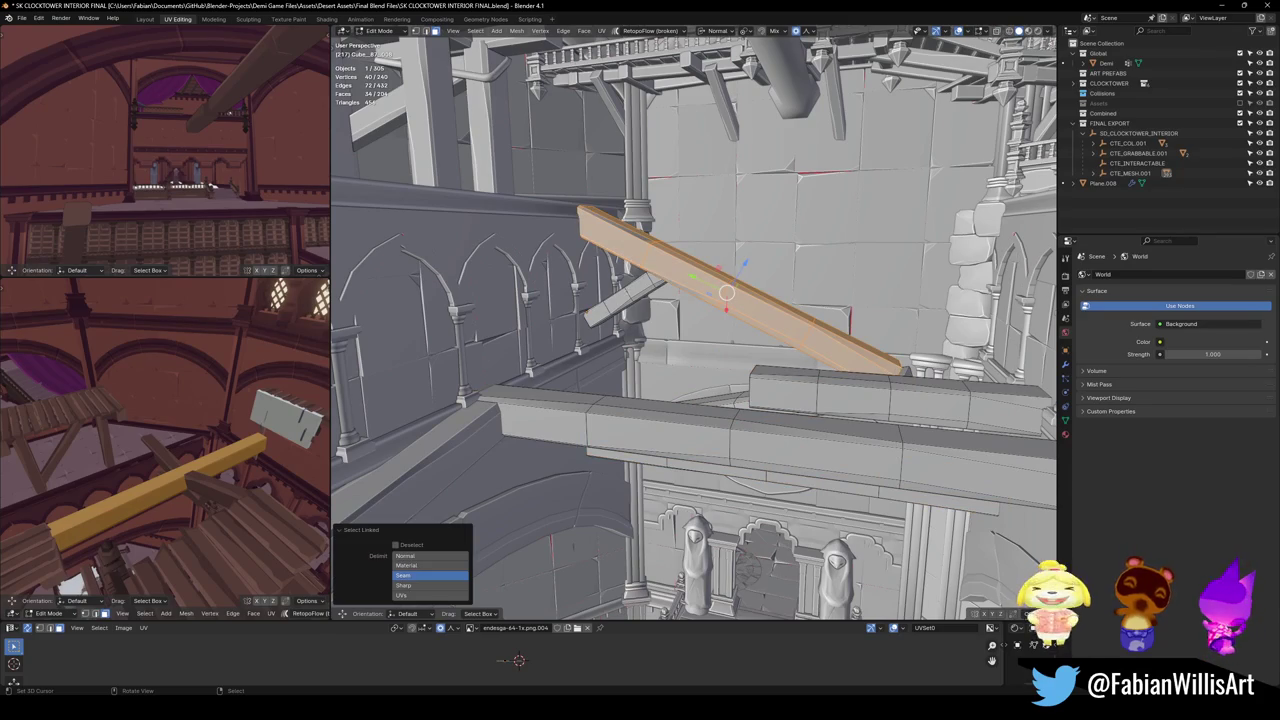
key(ctrl+z)
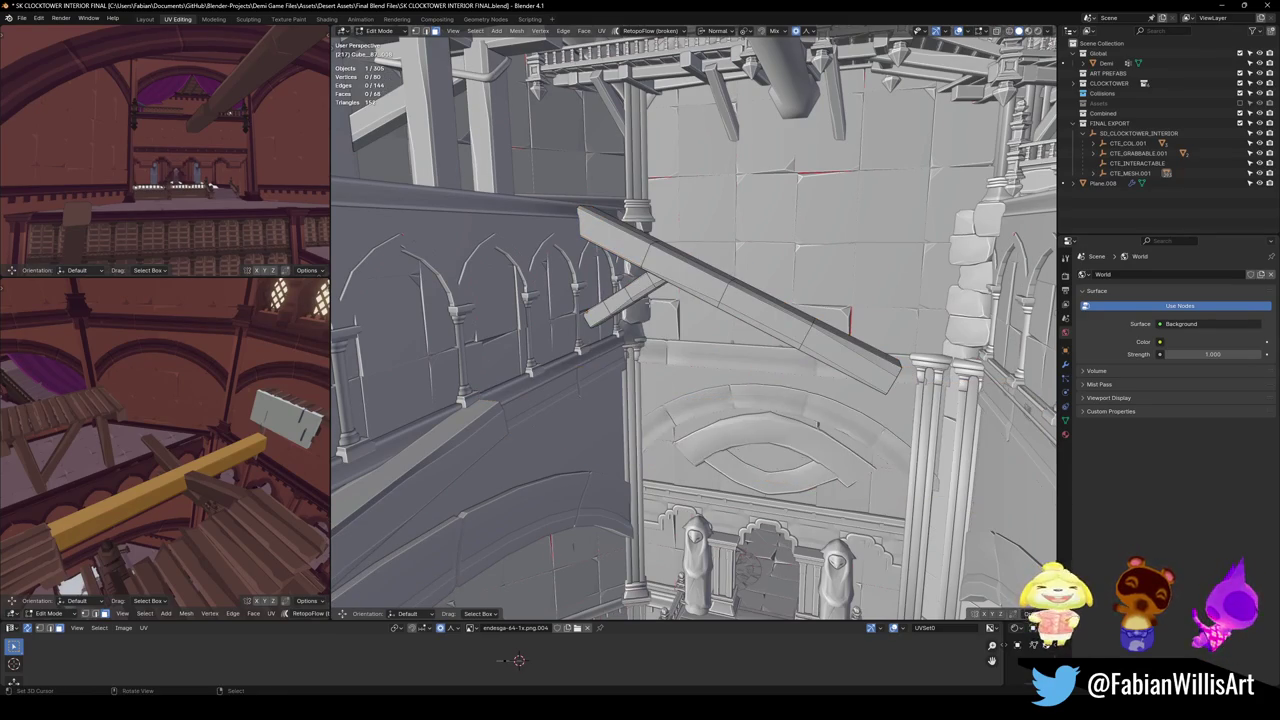
key(Tab)
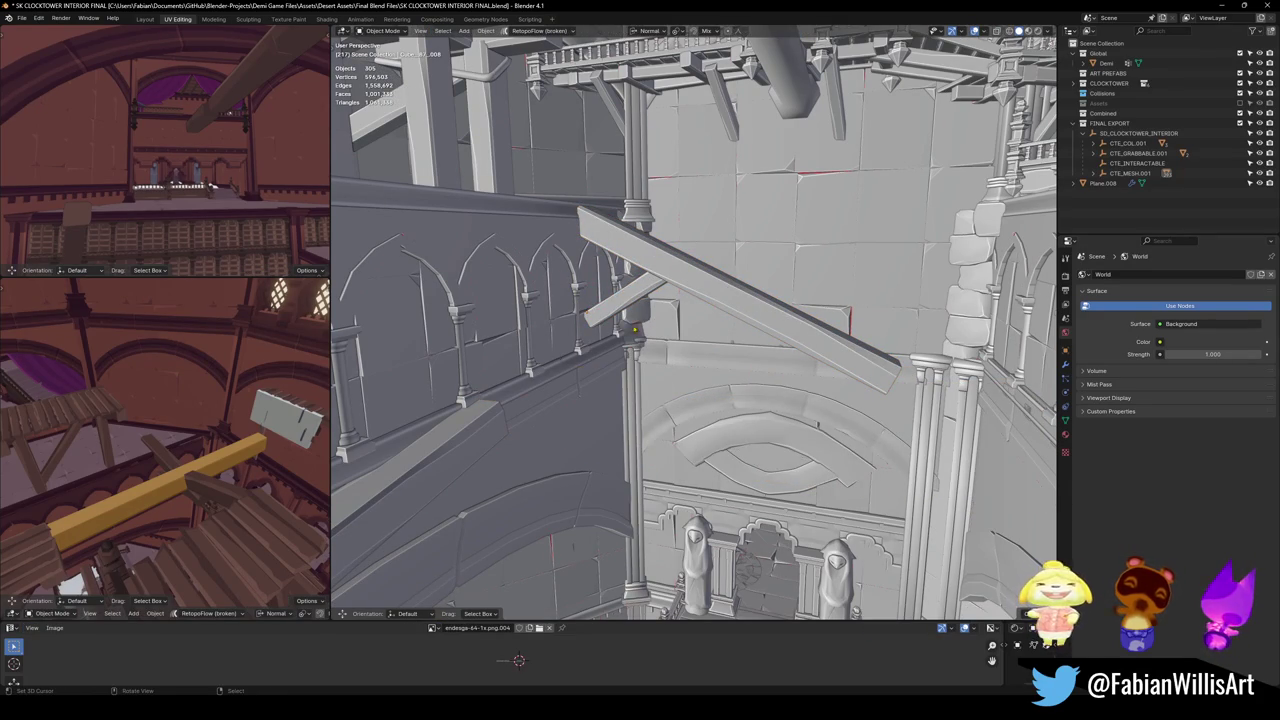
Save the blend file and fly the view in close to the lever prop.
key(ctrl+s)
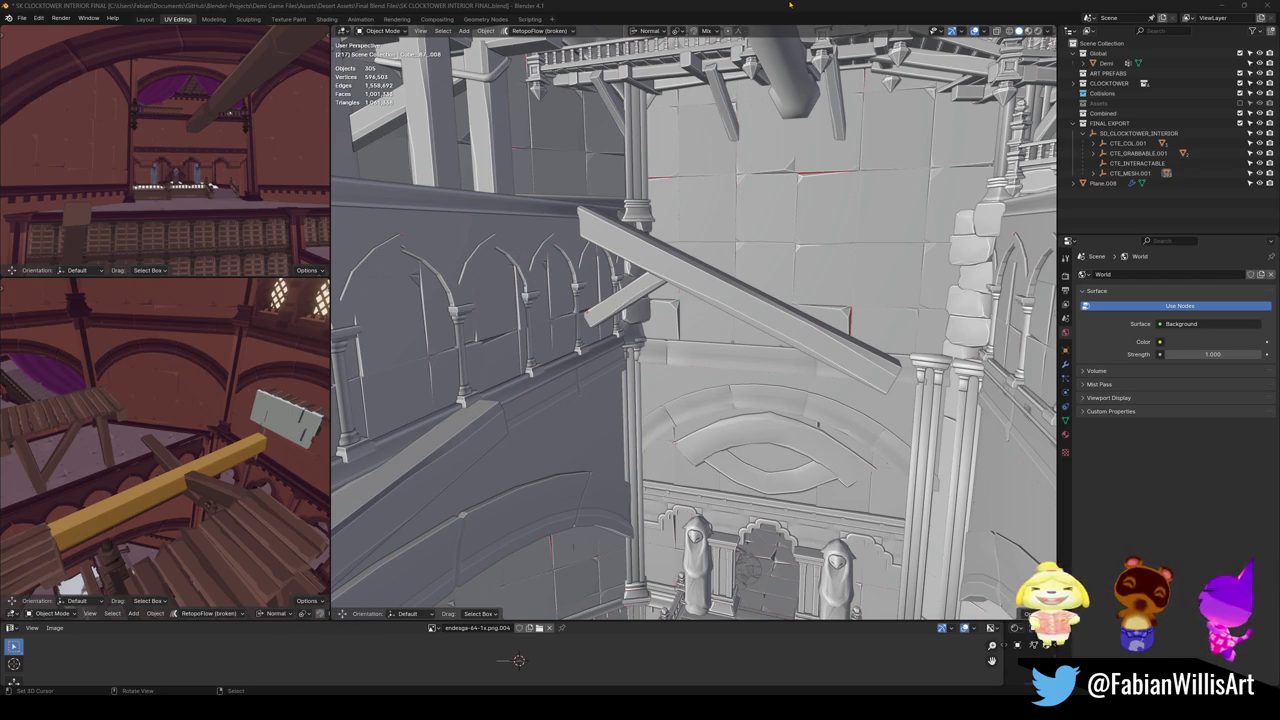
key(ctrl+s)
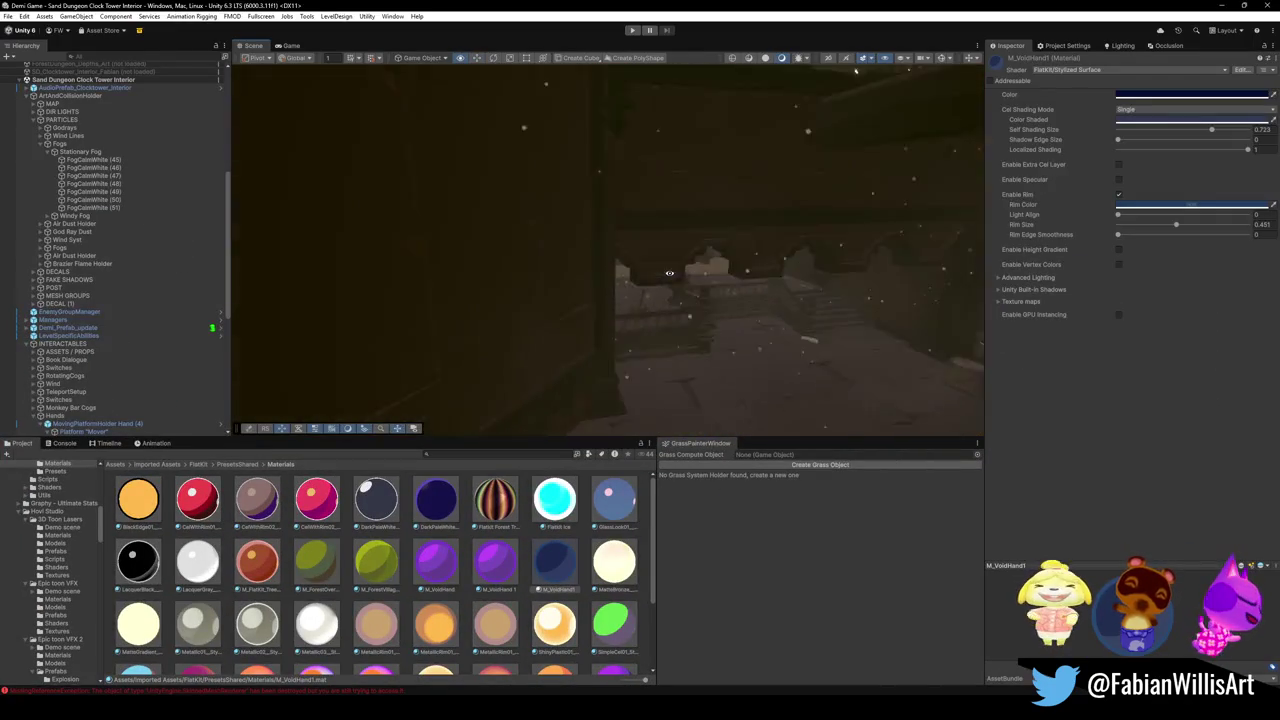
key(w)
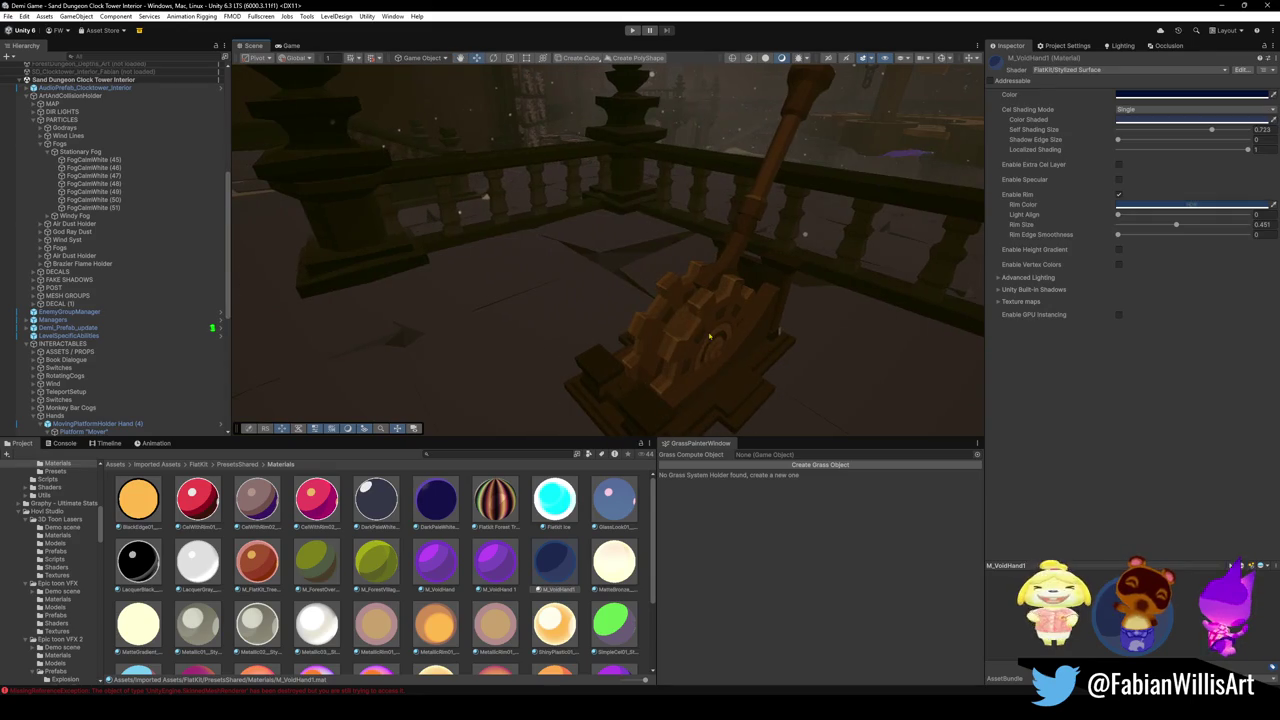
click(694, 318)
click(681, 348)
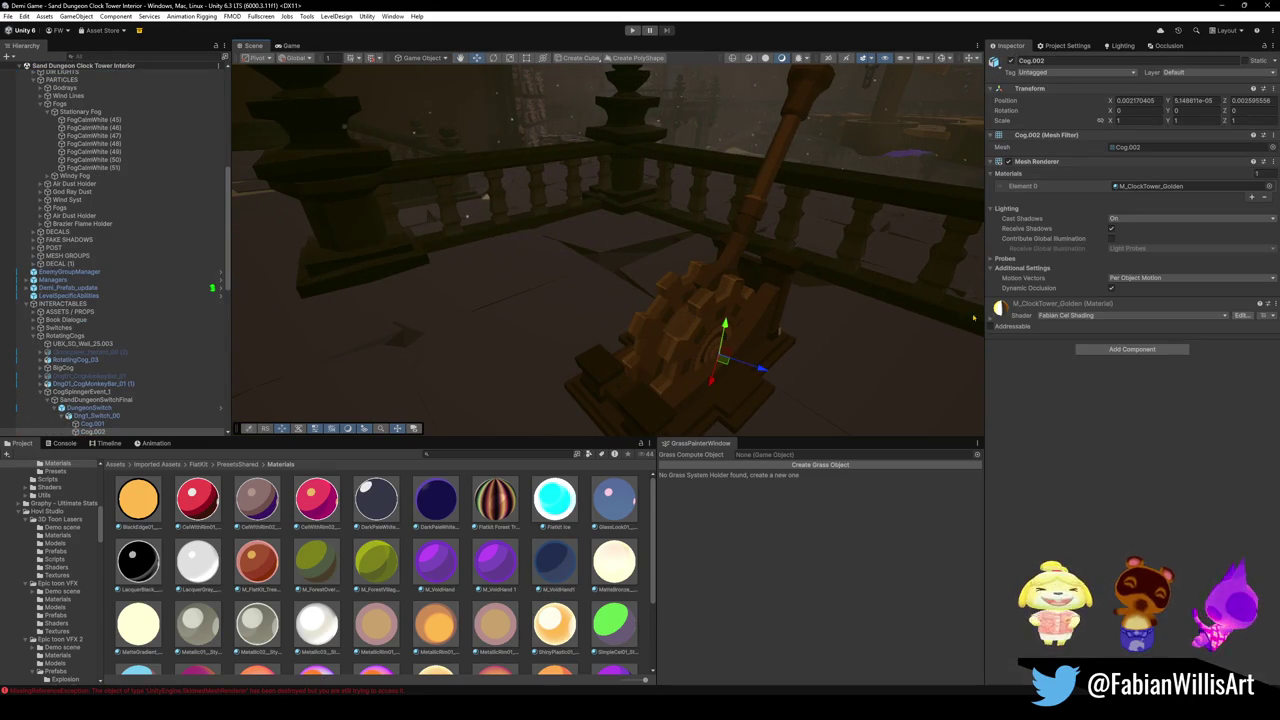
click(990, 321)
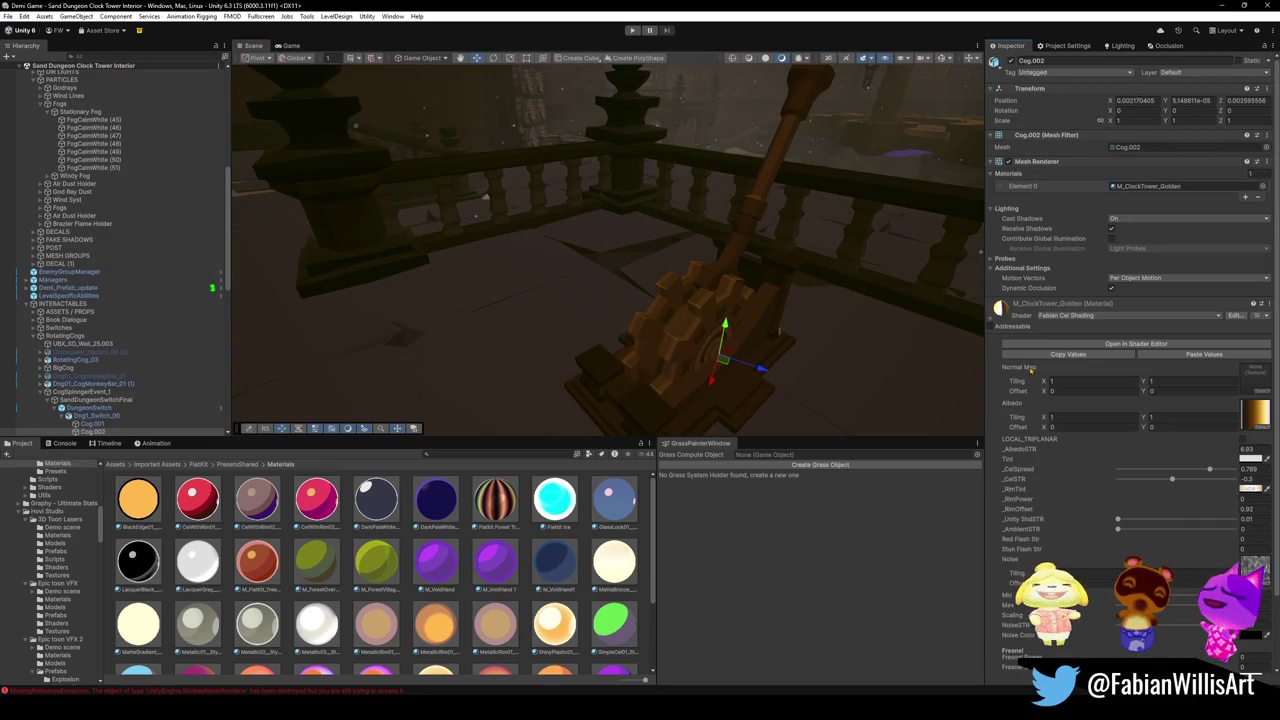
mouse_move(759, 318)
mouse_down()
mouse_move(603, 258)
mouse_move(698, 270)
mouse_move(537, 257)
mouse_move(697, 220)
mouse_move(720, 264)
mouse_move(630, 258)
mouse_up()
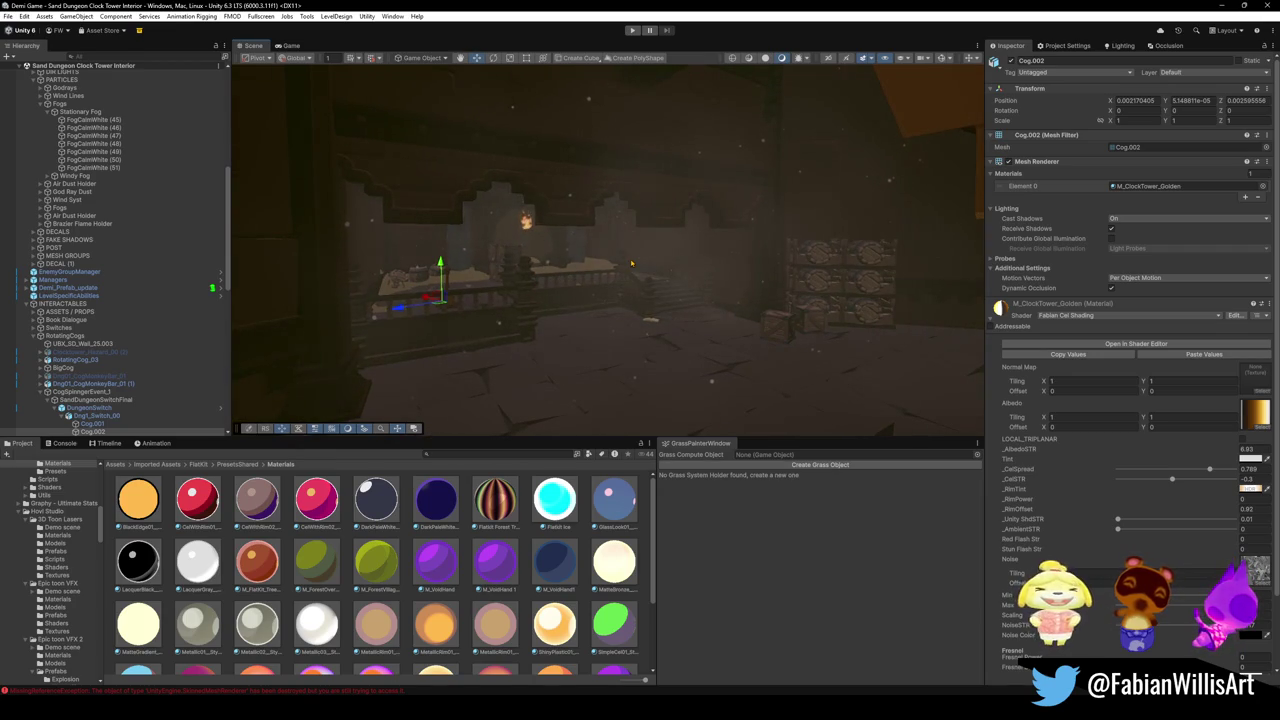
mouse_move(765, 246)
mouse_down()
mouse_move(400, 350)
mouse_move(219, 385)
mouse_up()
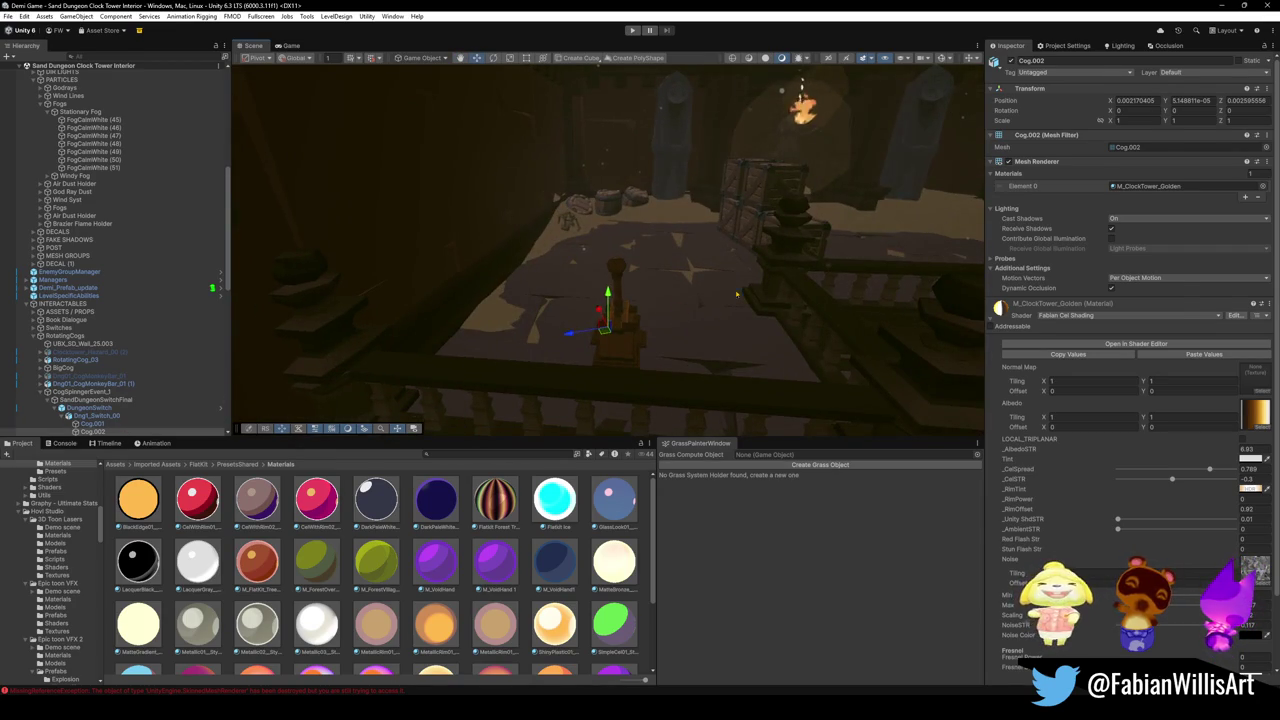
key(Up)
key(Up)
key(Up)
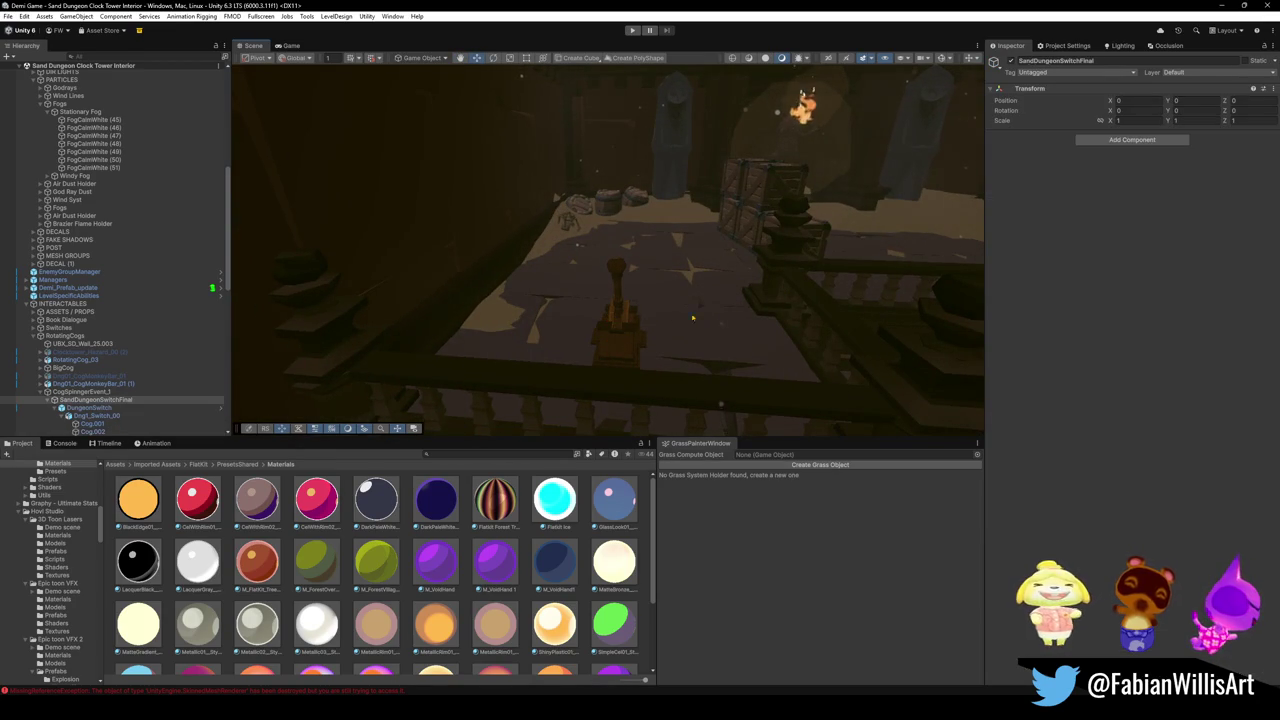
key(Up)
key(Left)
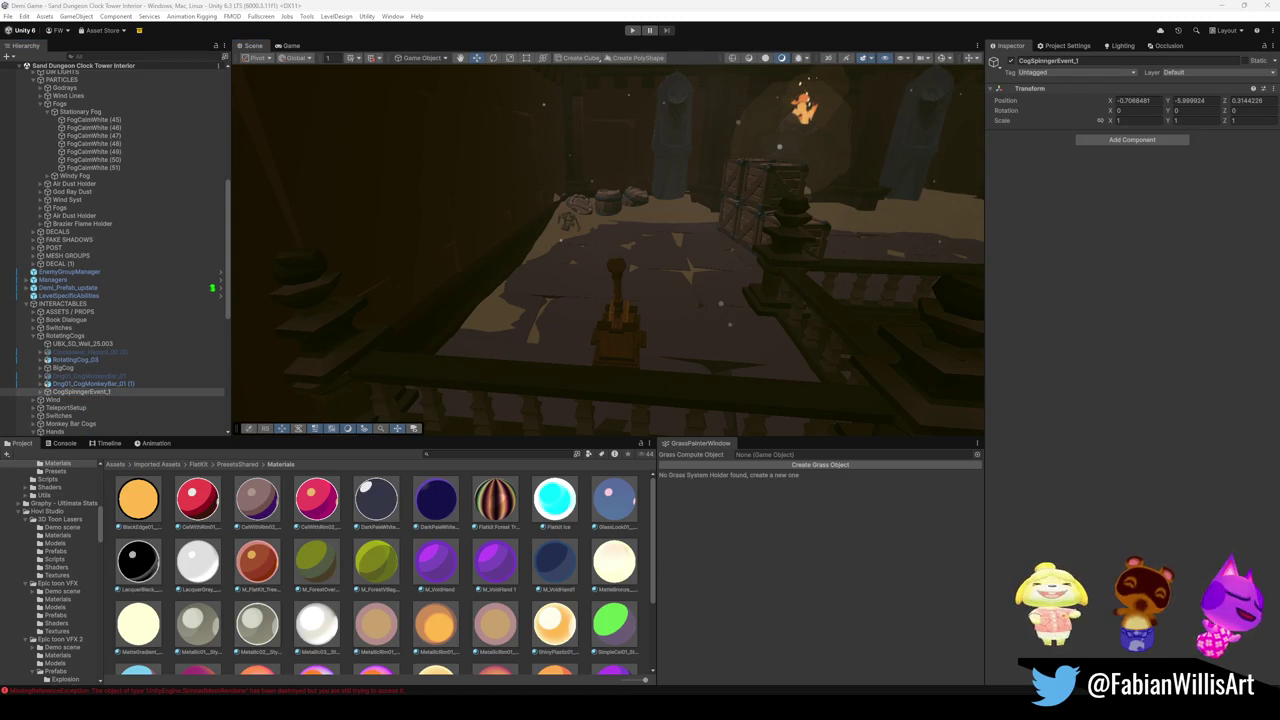
drag(642, 287, 560, 295)
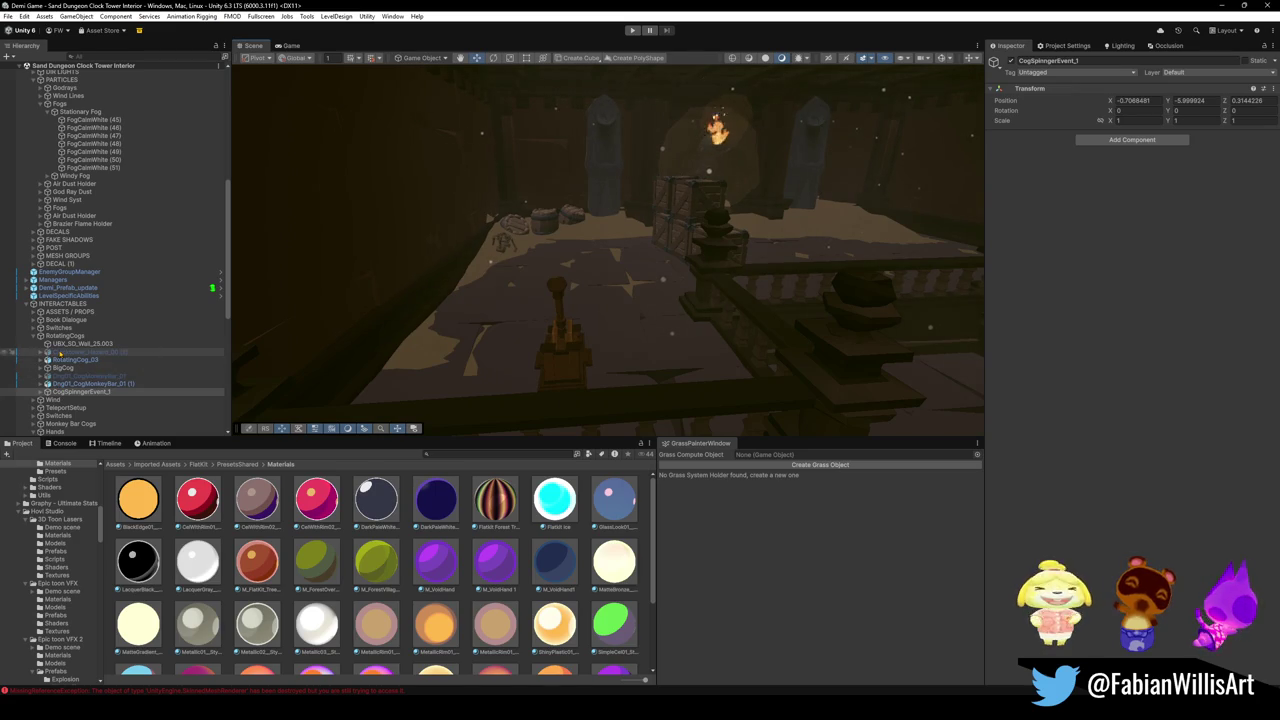
click(65, 335)
click(34, 335)
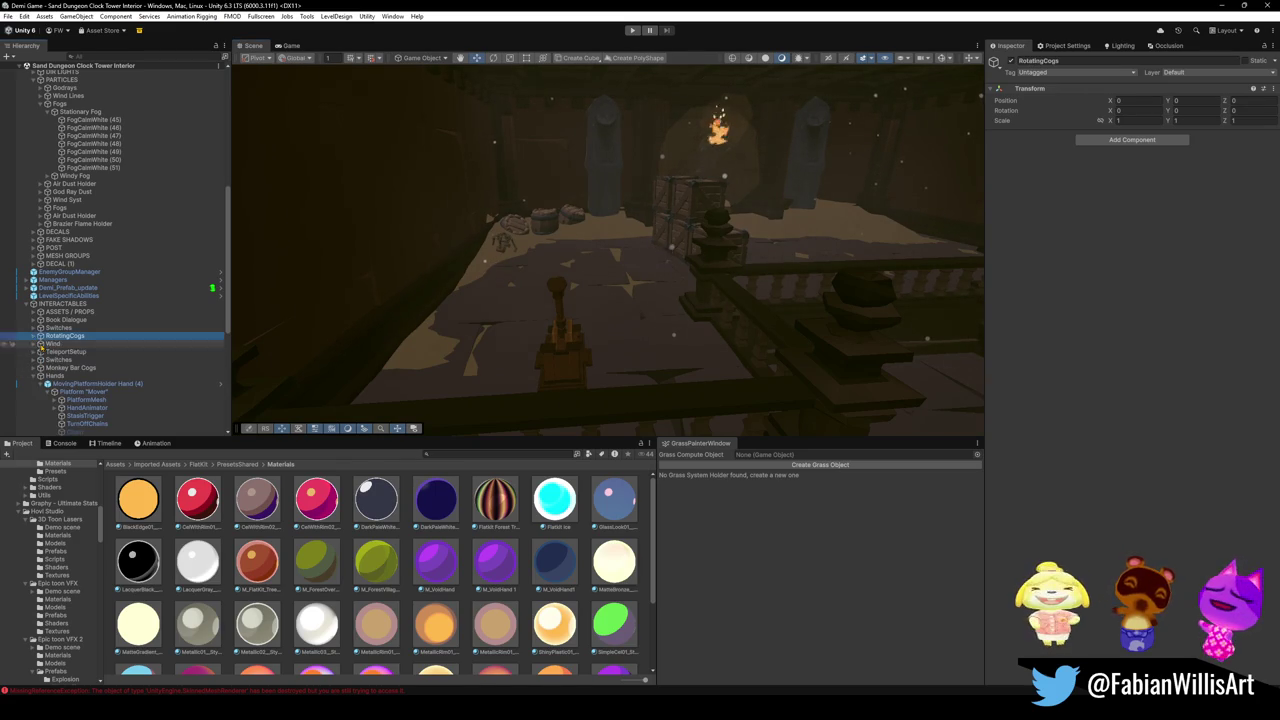
drag(575, 340, 552, 344)
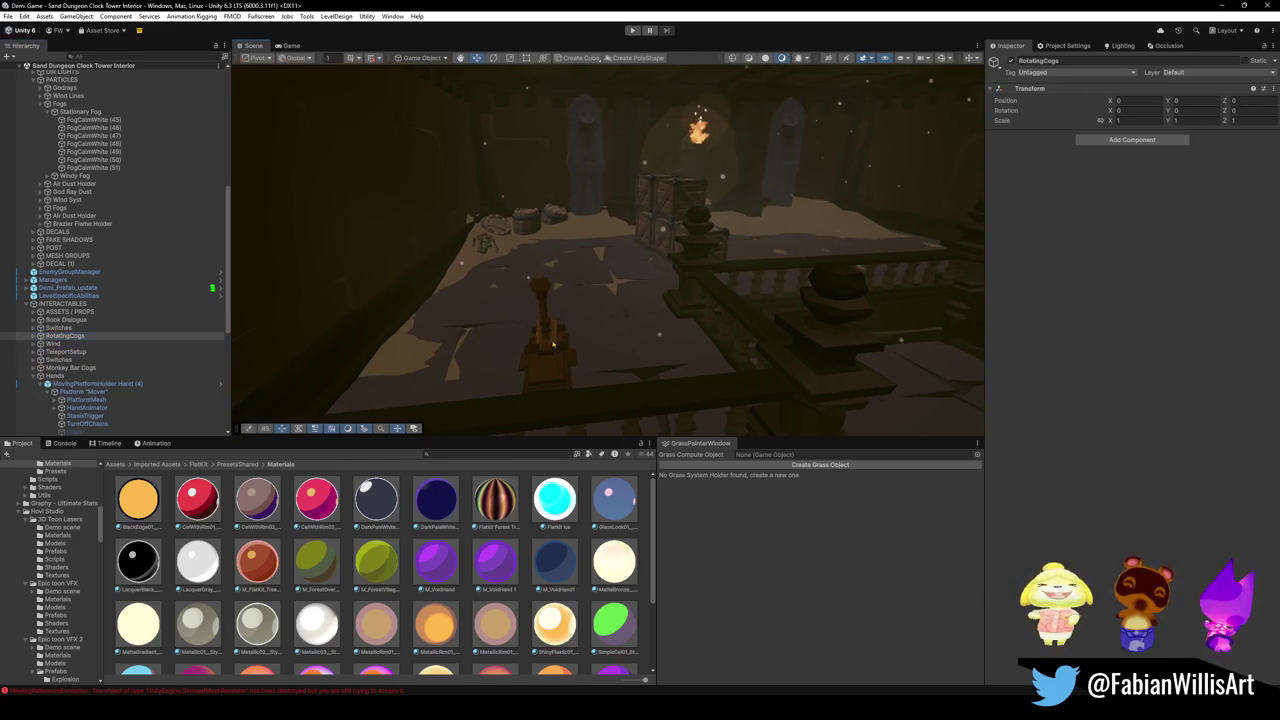
click(552, 344)
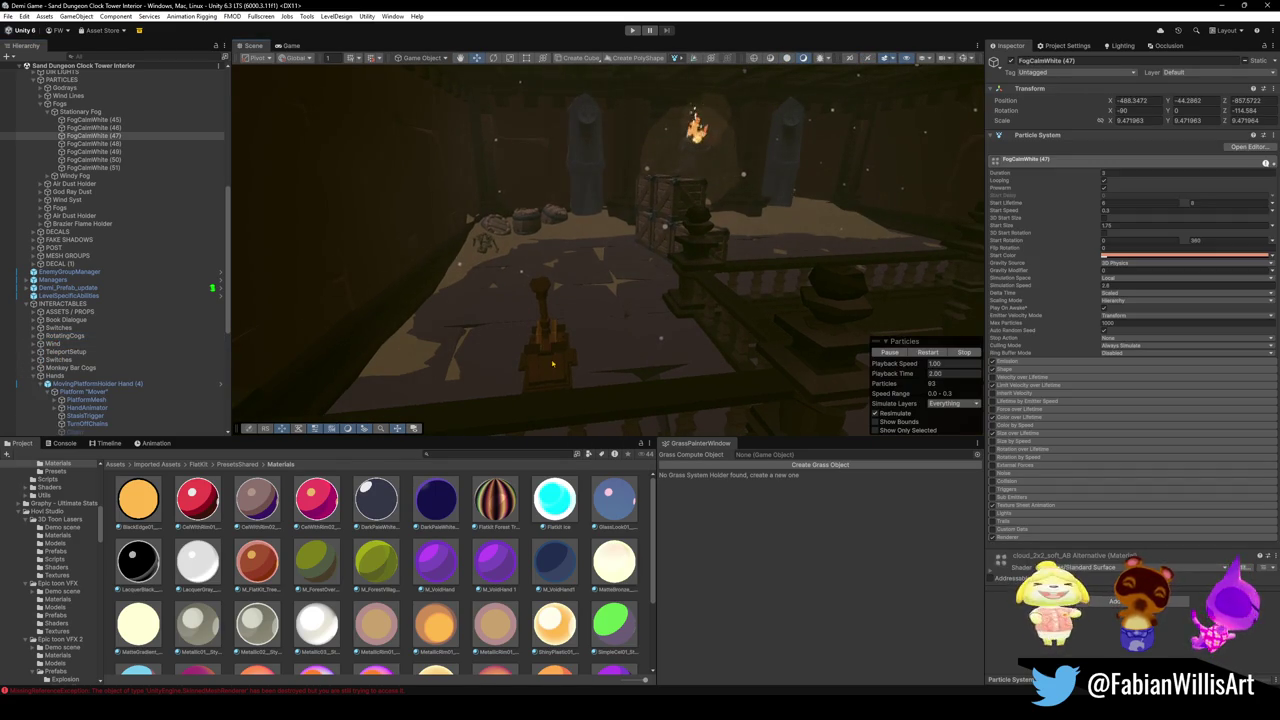
click(552, 363)
key(f)
mouse_move(440, 250)
mouse_down()
mouse_move(446, 263)
mouse_move(749, 283)
mouse_move(688, 271)
mouse_move(846, 269)
mouse_move(529, 260)
mouse_move(654, 263)
mouse_move(563, 262)
mouse_move(871, 236)
mouse_move(594, 297)
mouse_up()
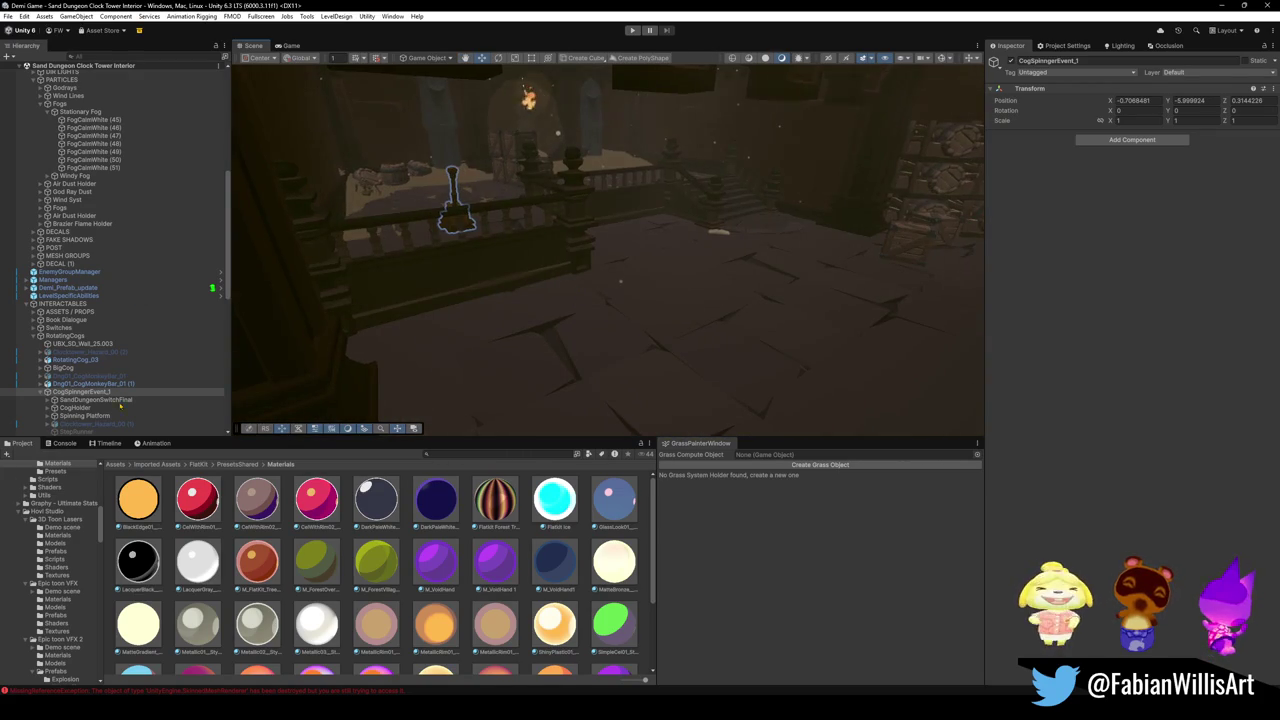
click(455, 205)
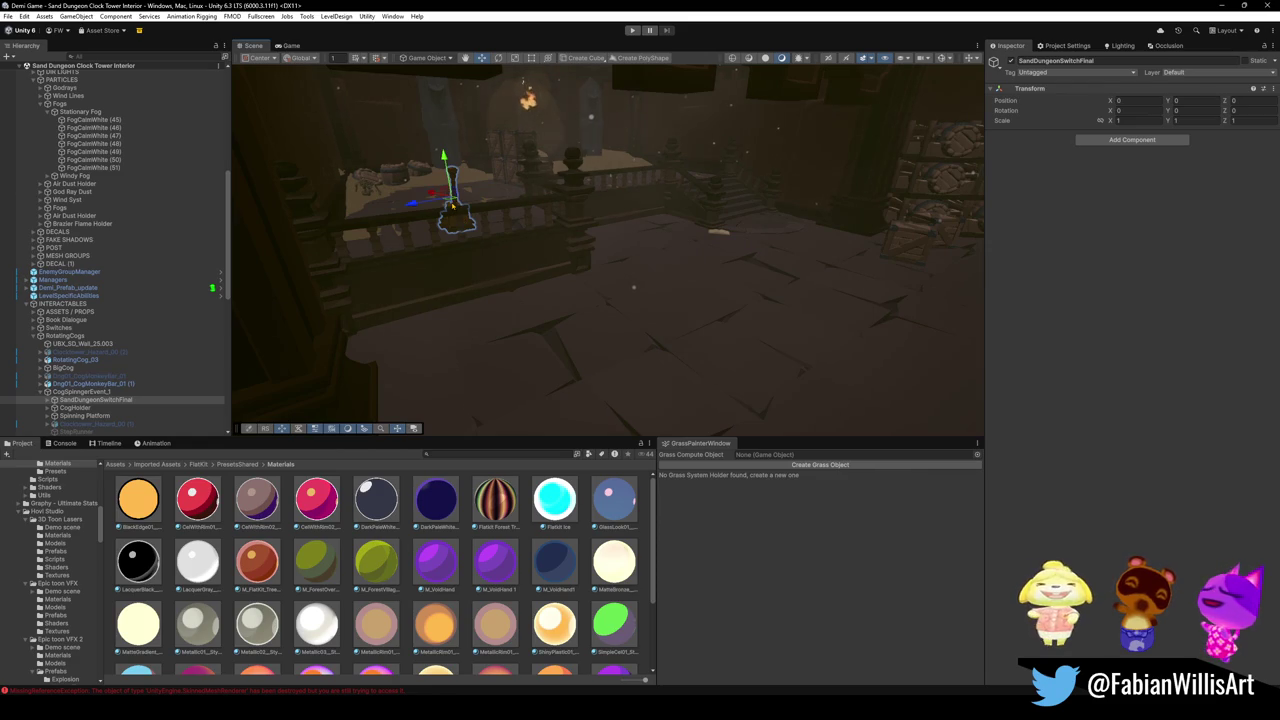
drag(455, 205, 586, 243)
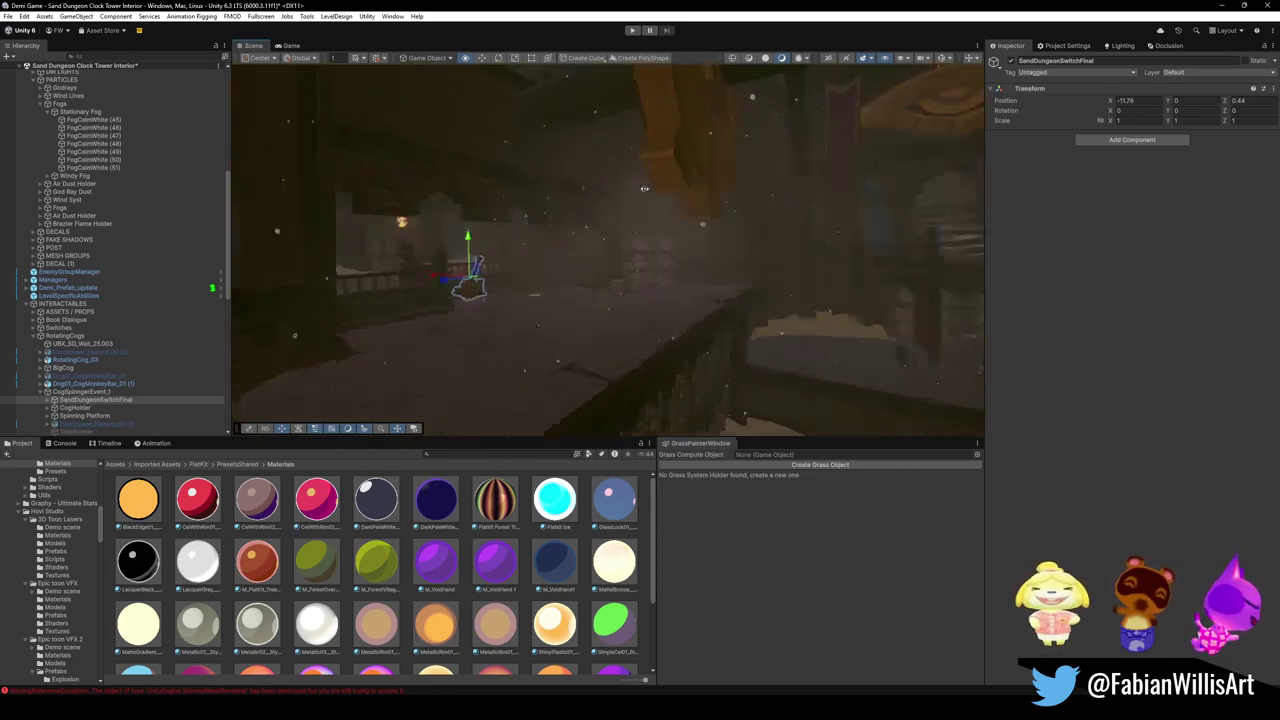
Frame SandDungeonSwitchFinal, slide it across the floor to the lower right, and raise it.
key(f)
scroll(632, 230, up, 5)
scroll(632, 230, down, 10)
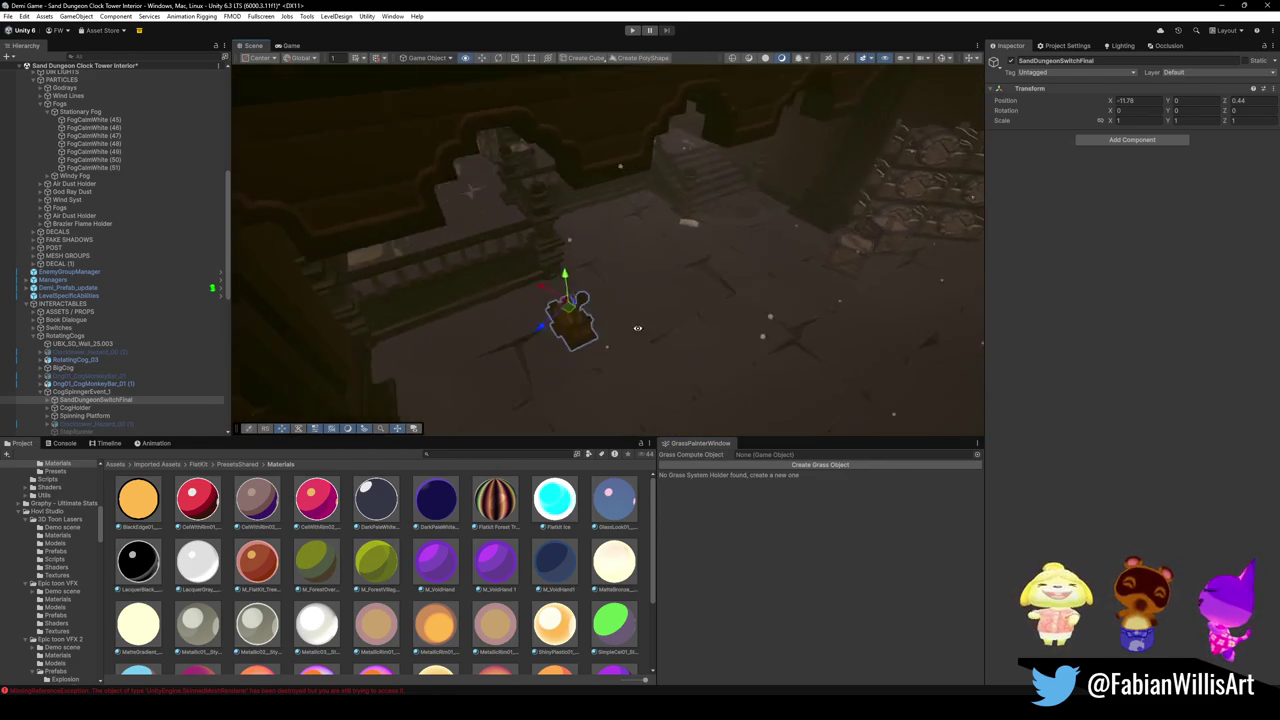
drag(511, 260, 684, 365)
drag(684, 318, 706, 240)
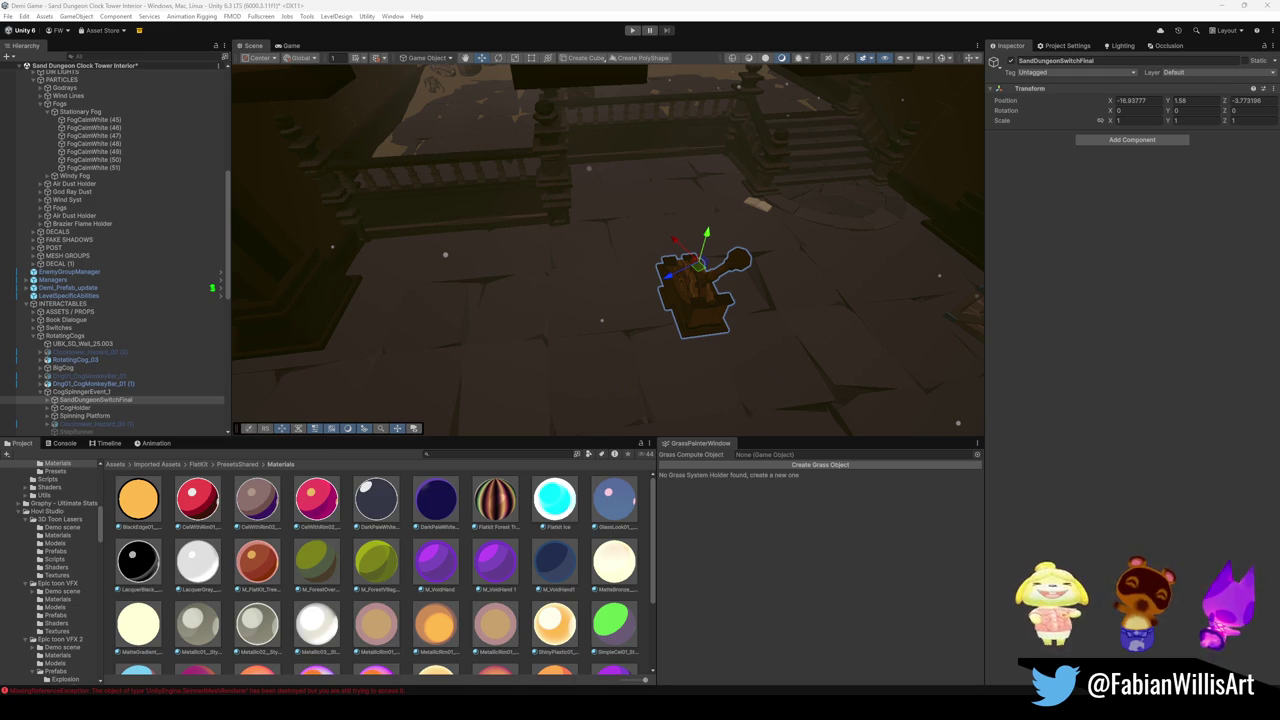
Inspect the switch from several angles, lower it to Y -2.33, and turn it -180 degrees on Y.
drag(705, 318, 714, 306)
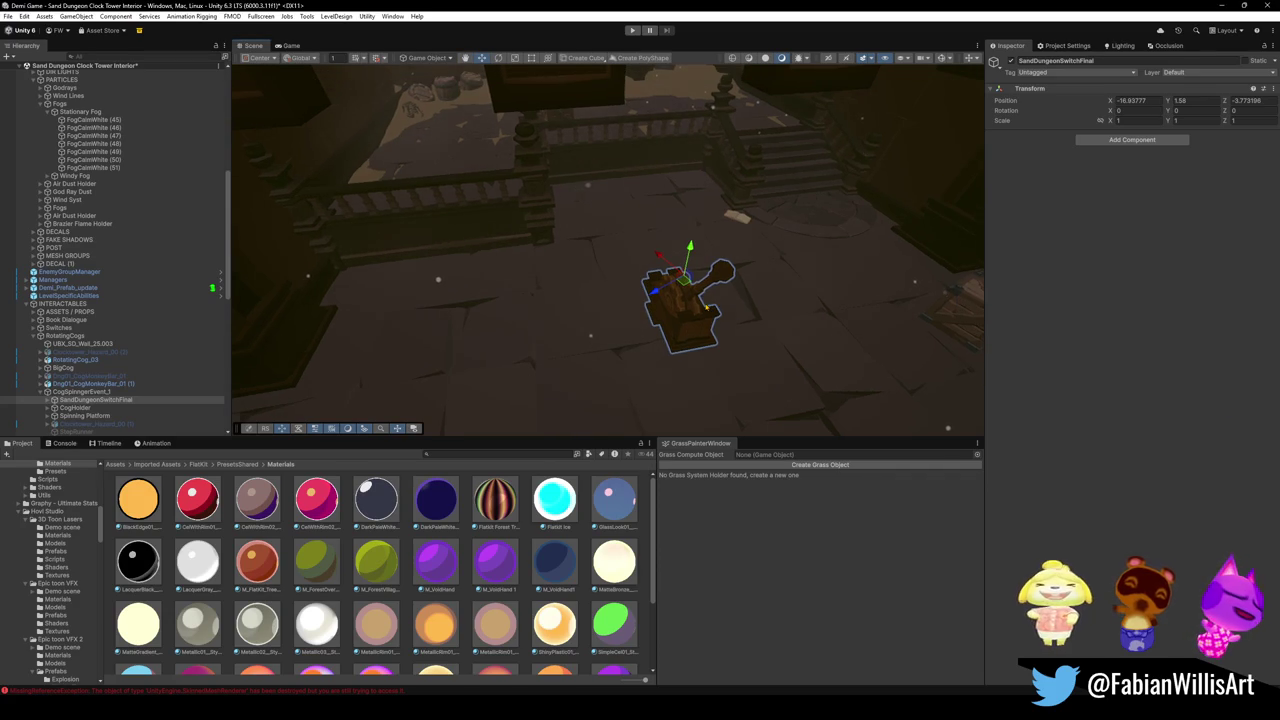
drag(600, 263, 642, 284)
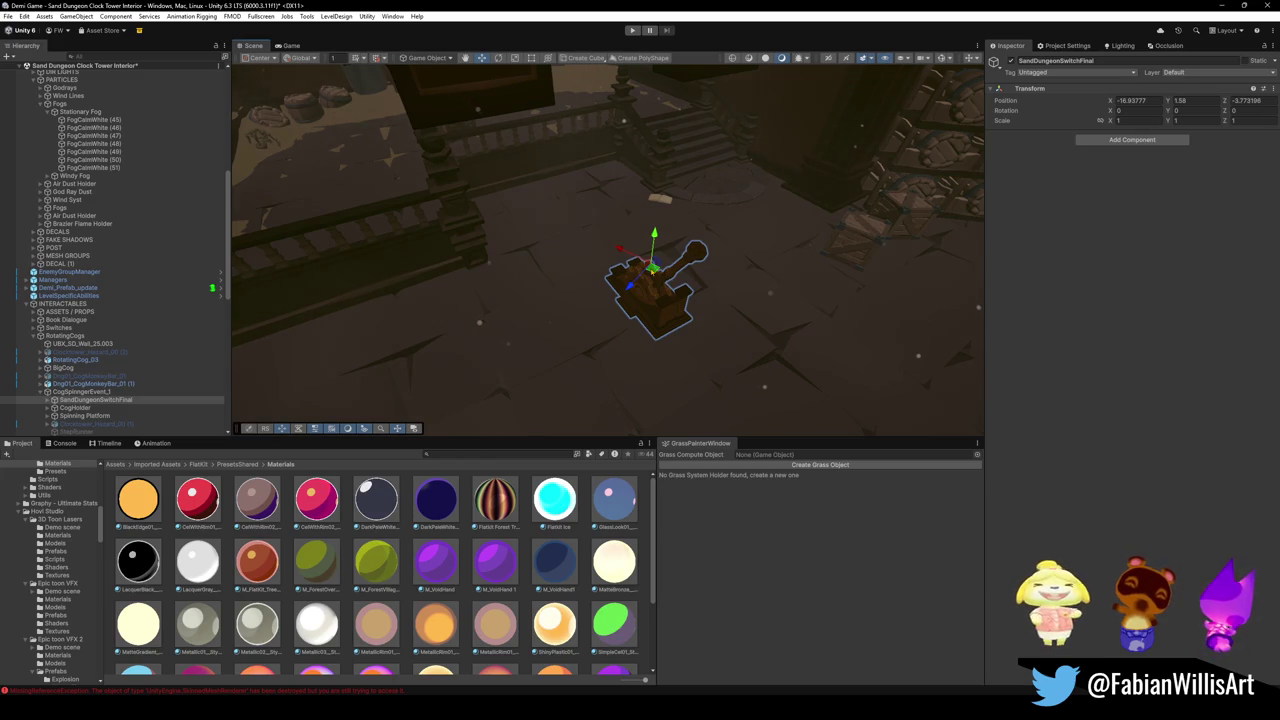
drag(605, 355, 713, 297)
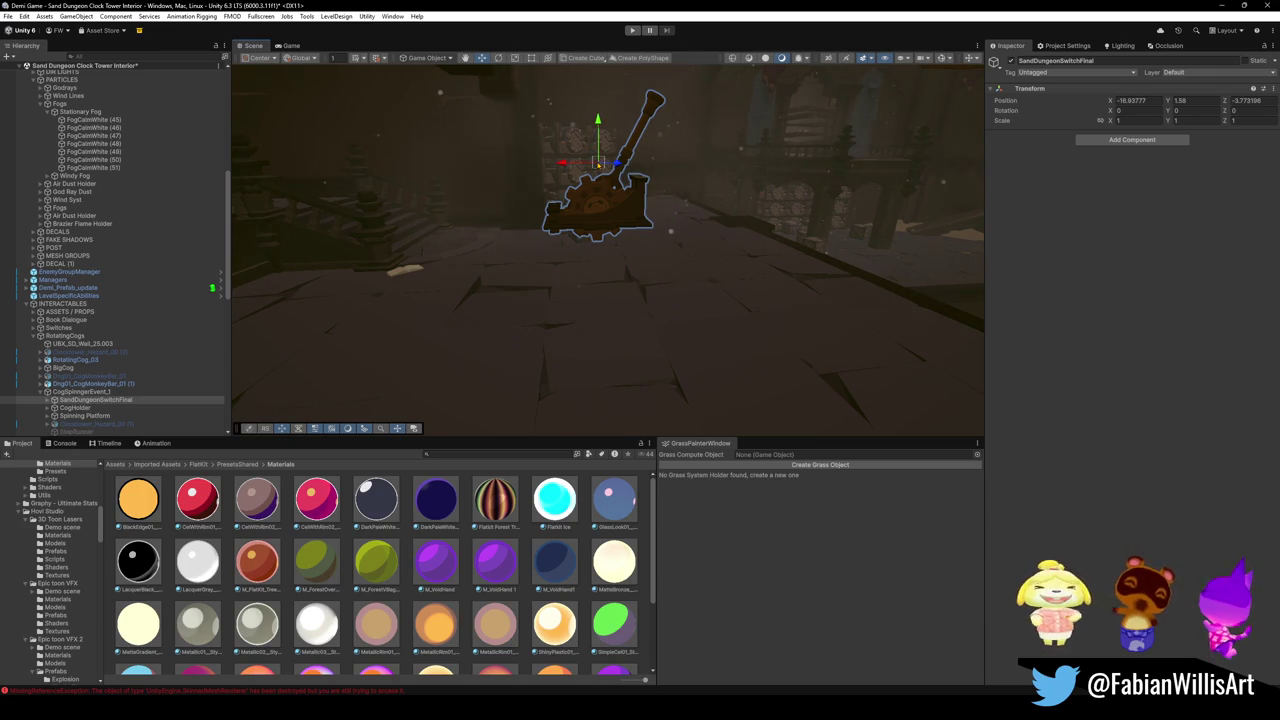
mouse_move(598, 163)
mouse_down()
mouse_move(594, 374)
mouse_move(548, 385)
mouse_move(576, 328)
mouse_up()
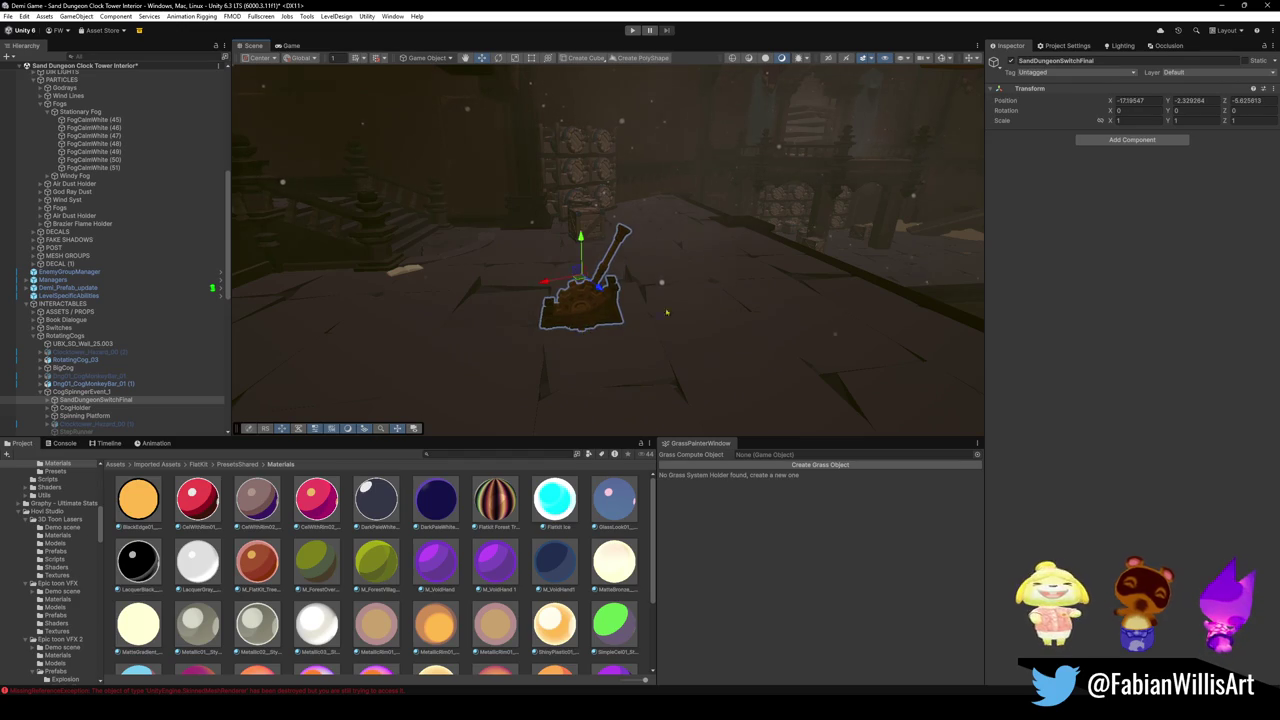
scroll(666, 312, up, 3)
mouse_move(666, 312)
mouse_down()
mouse_move(744, 305)
mouse_move(709, 289)
mouse_move(896, 355)
mouse_move(741, 309)
mouse_up()
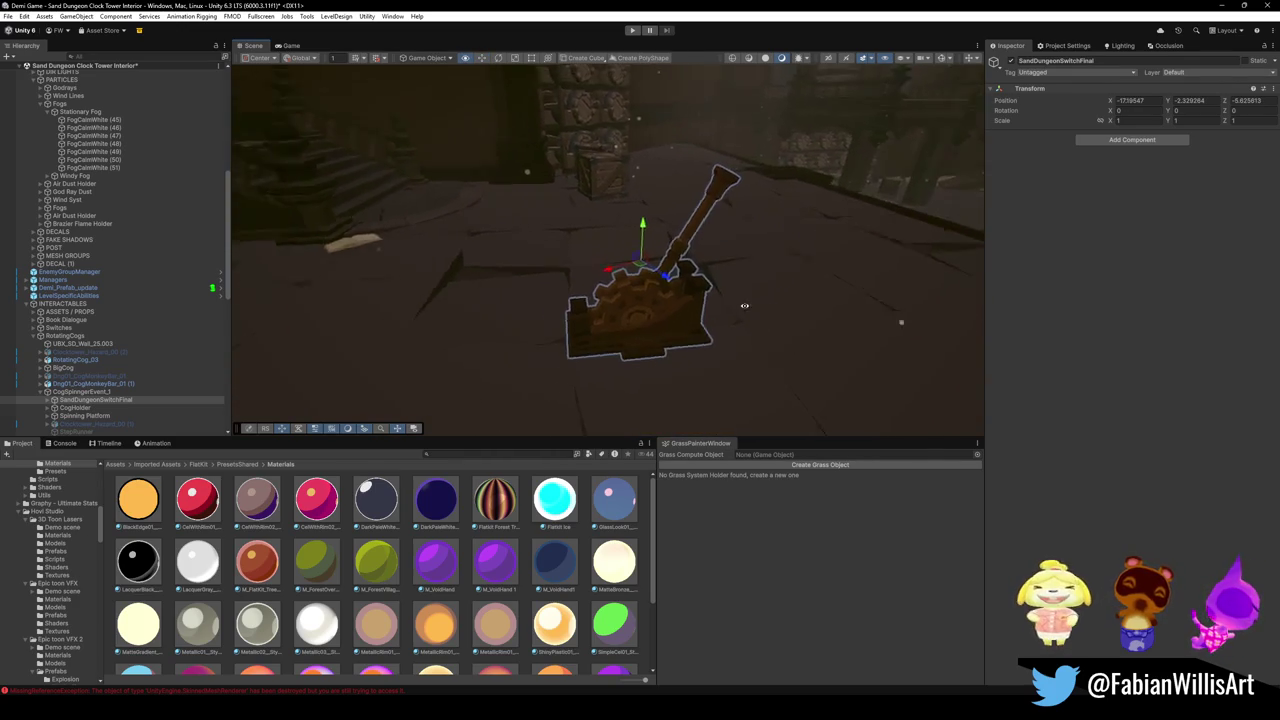
scroll(734, 302, down, 3)
scroll(709, 289, up, 3)
key(e)
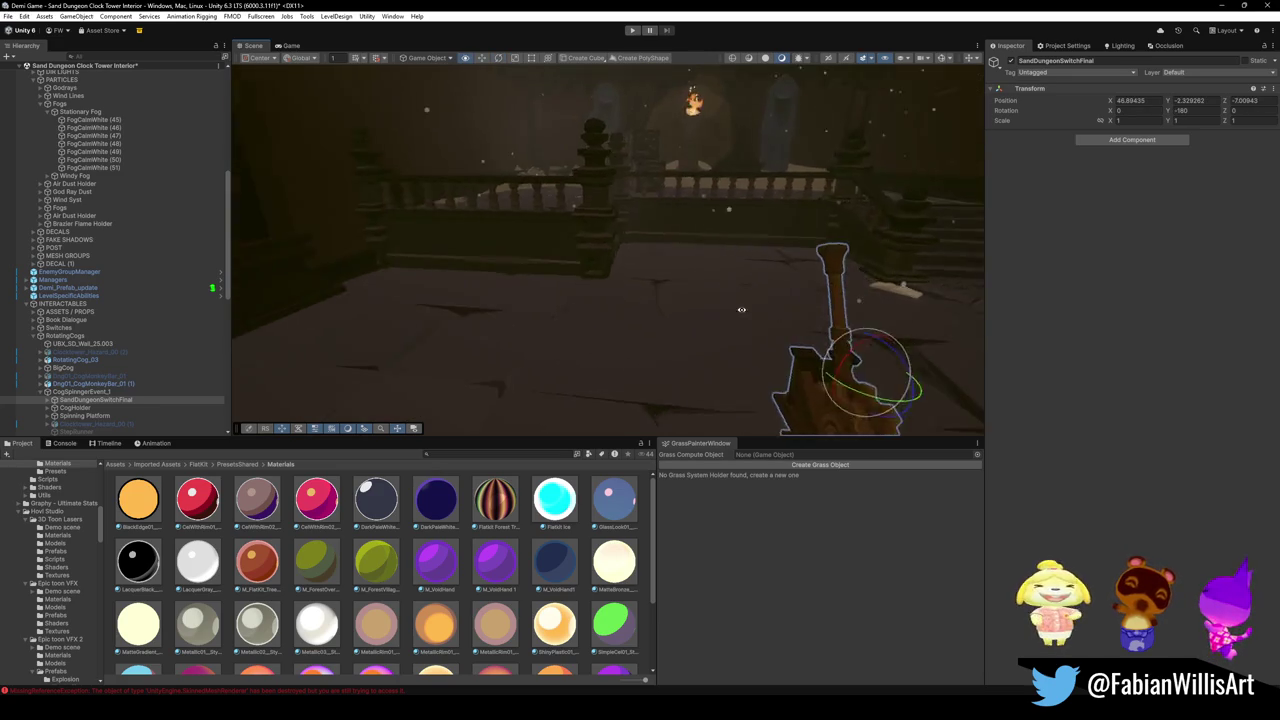
Nudge the lever across the floor to about X 45.77, Z -7.73.
key(f)
scroll(612, 344, down, 3)
key(w)
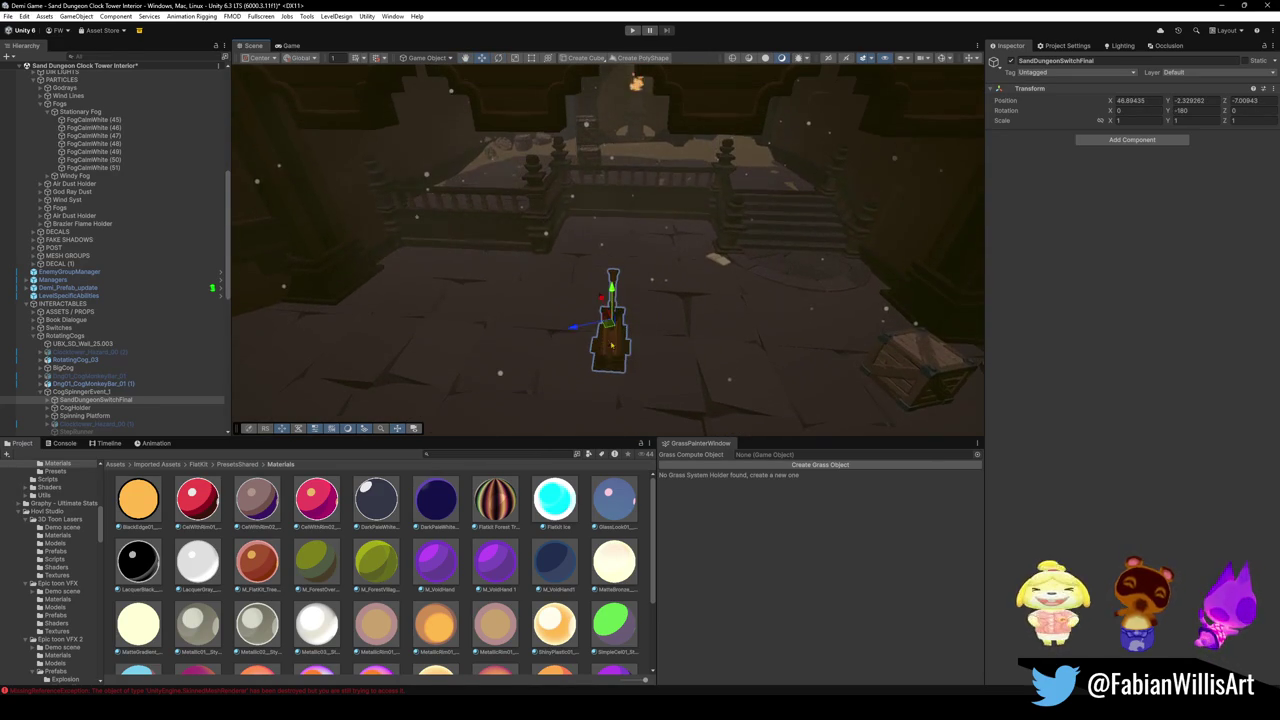
mouse_move(615, 328)
mouse_down()
mouse_move(641, 372)
mouse_move(484, 70)
mouse_up()
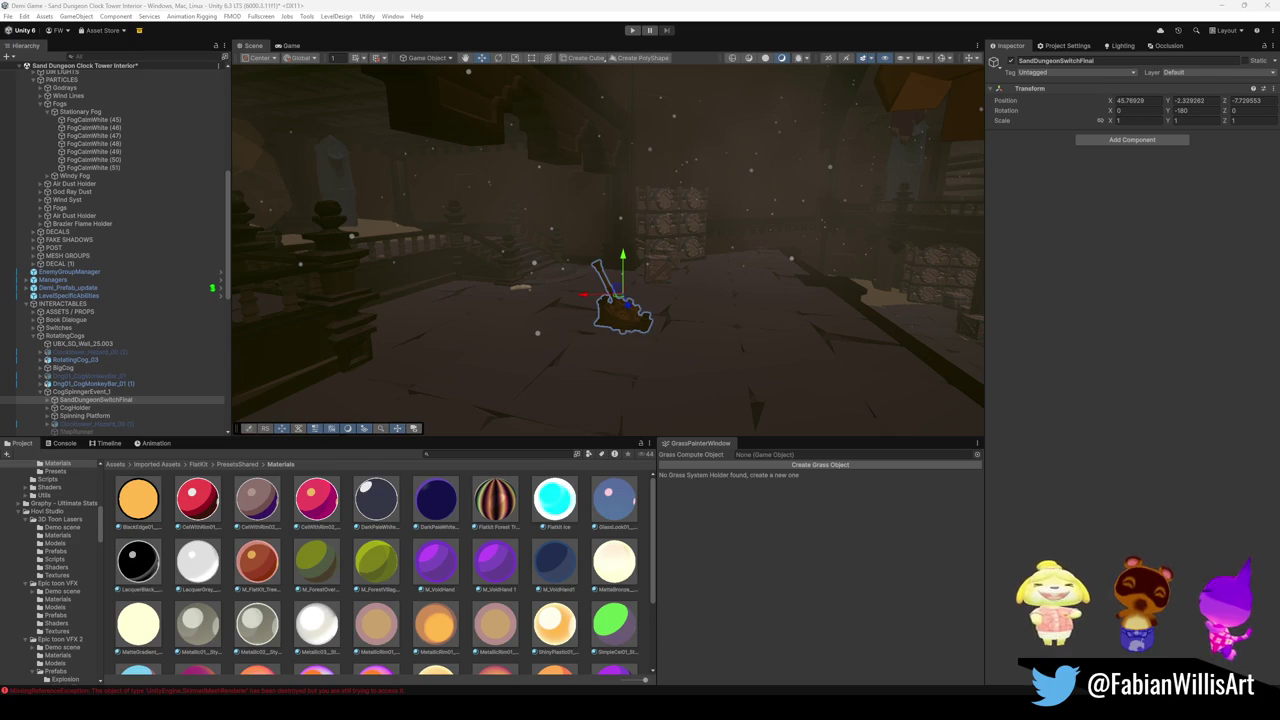
Fly around the balcony hall, frame the lever from the side, and select its Cog.001 piece.
key(w)
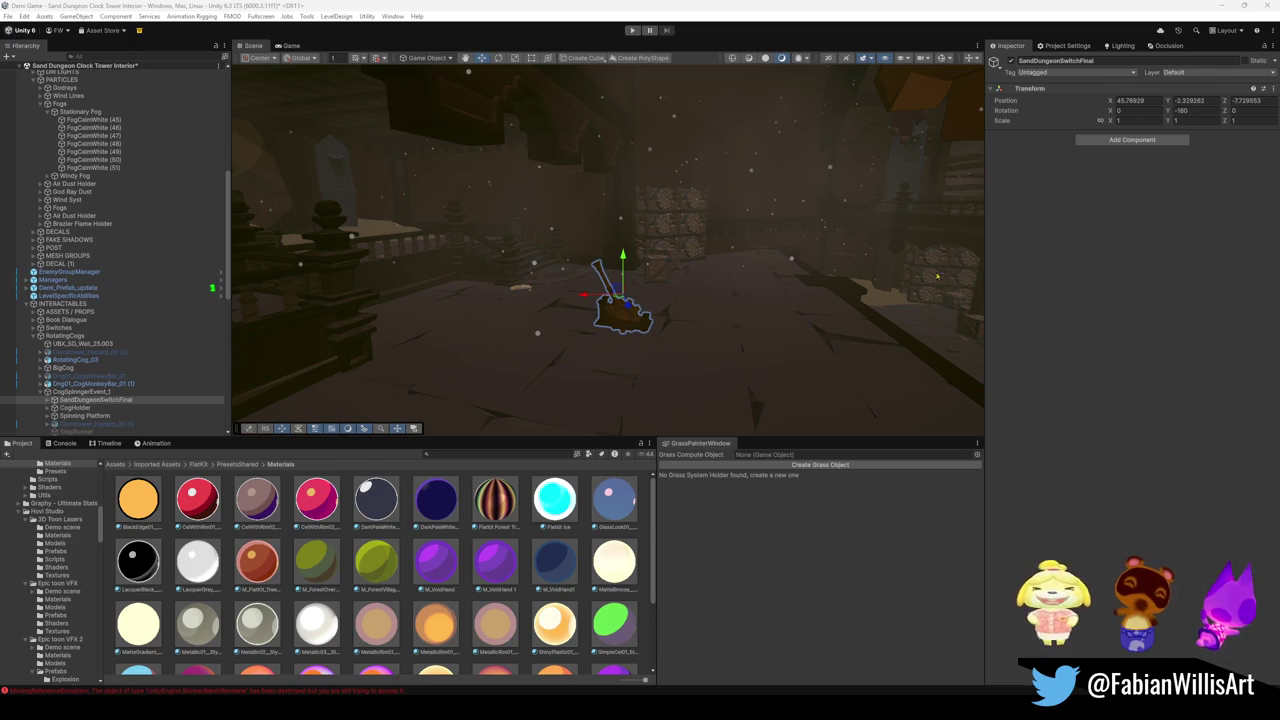
key(s)
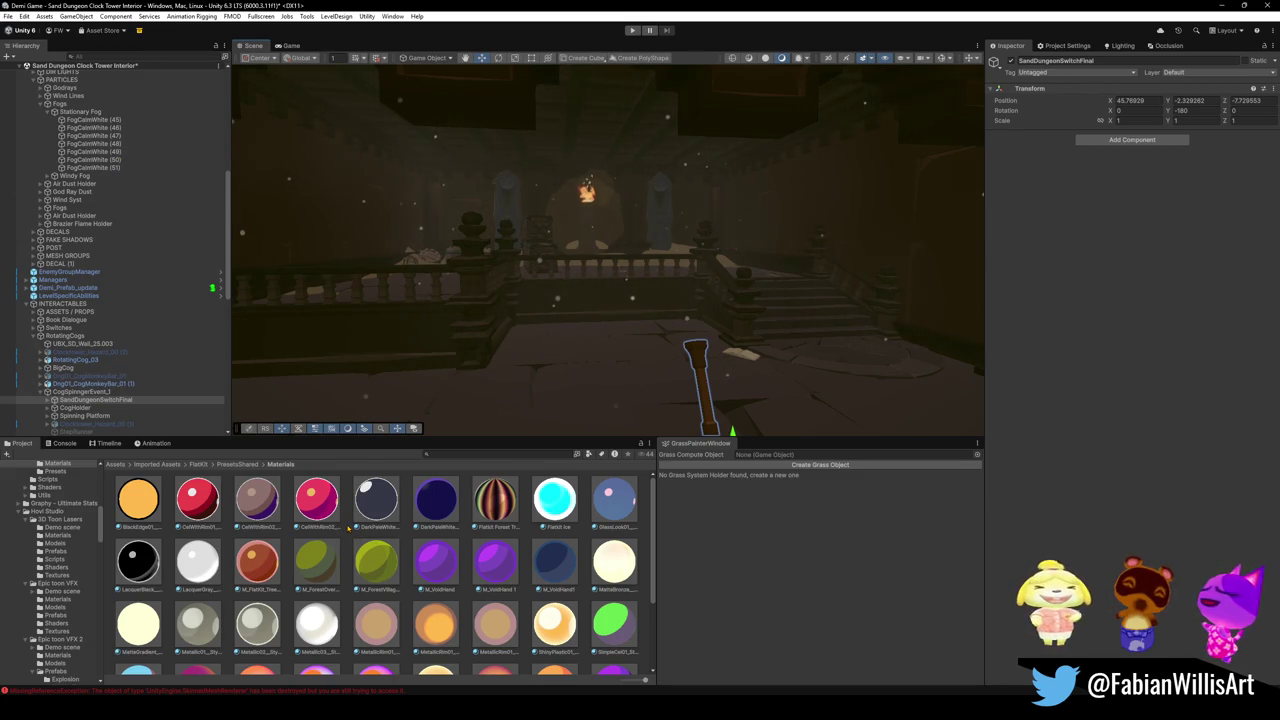
key(f)
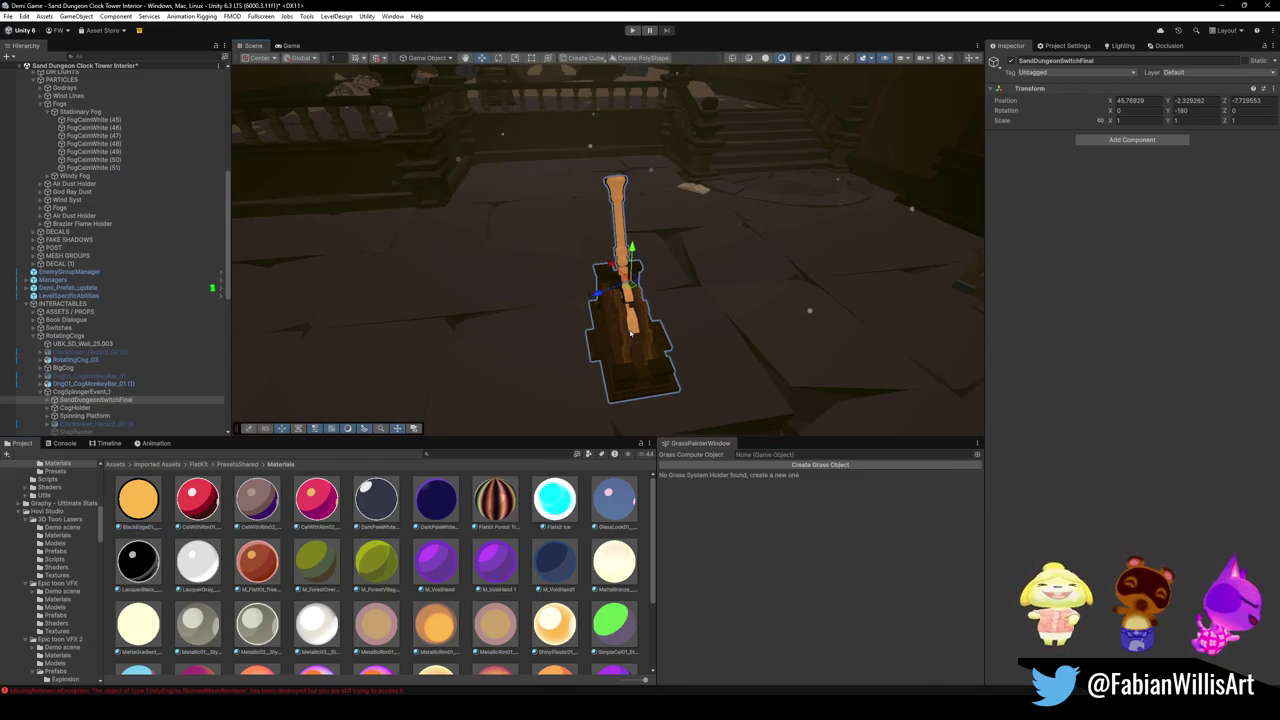
mouse_move(600, 318)
mouse_down()
mouse_move(677, 349)
mouse_move(789, 275)
mouse_up()
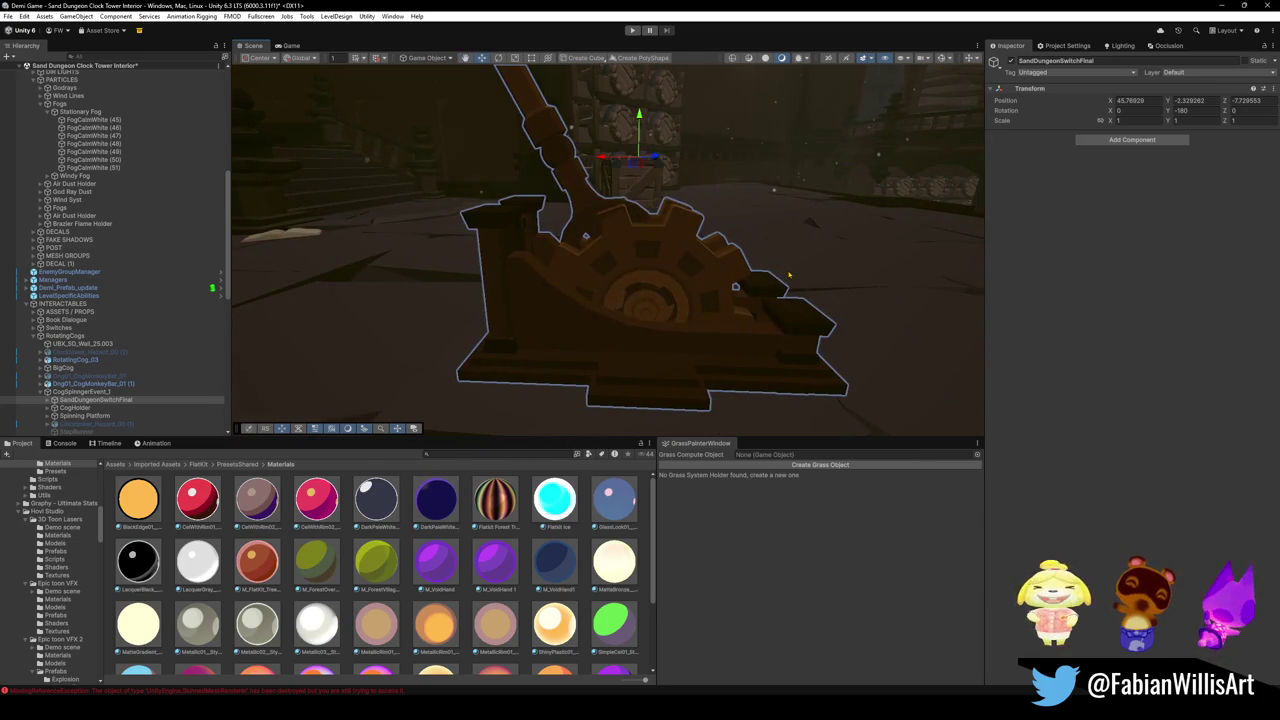
click(674, 272)
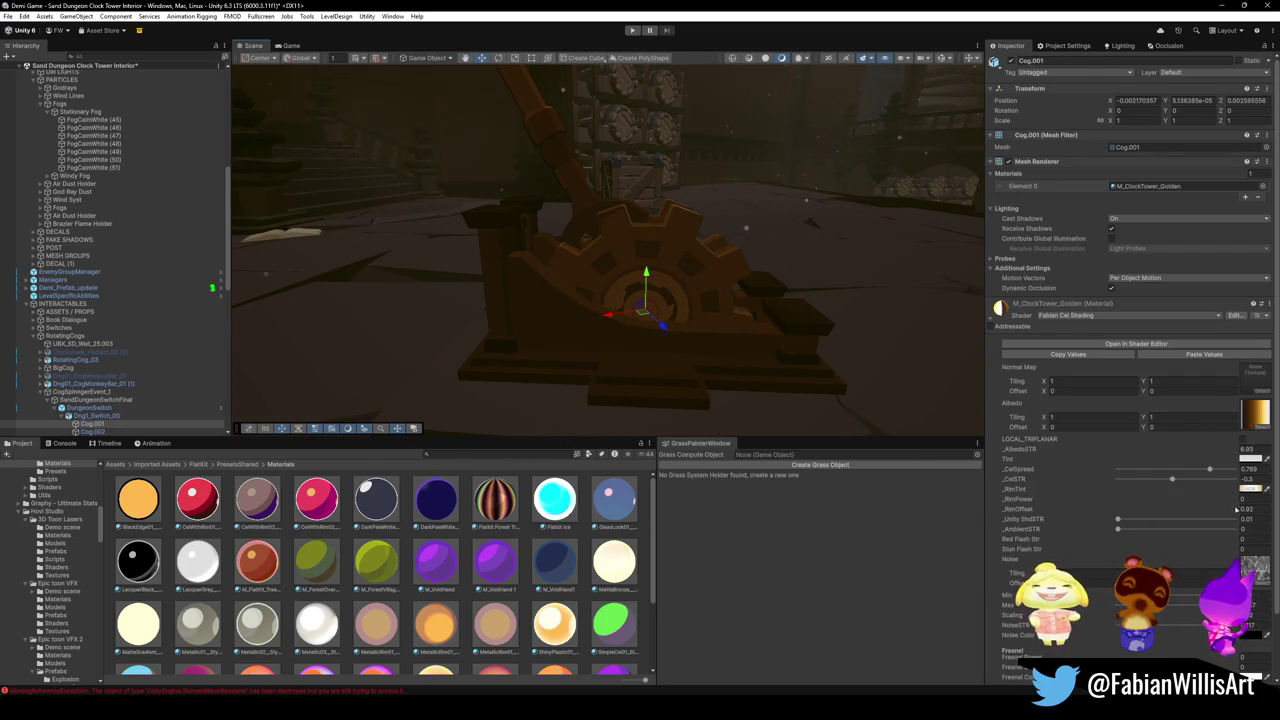
Lower M_ClockTower_Golden's _RimOffset to 0.92 and brighten its _RimTint HDR colour.
mouse_move(1256, 509)
mouse_down()
mouse_move(1268, 509)
mouse_move(1235, 507)
mouse_up()
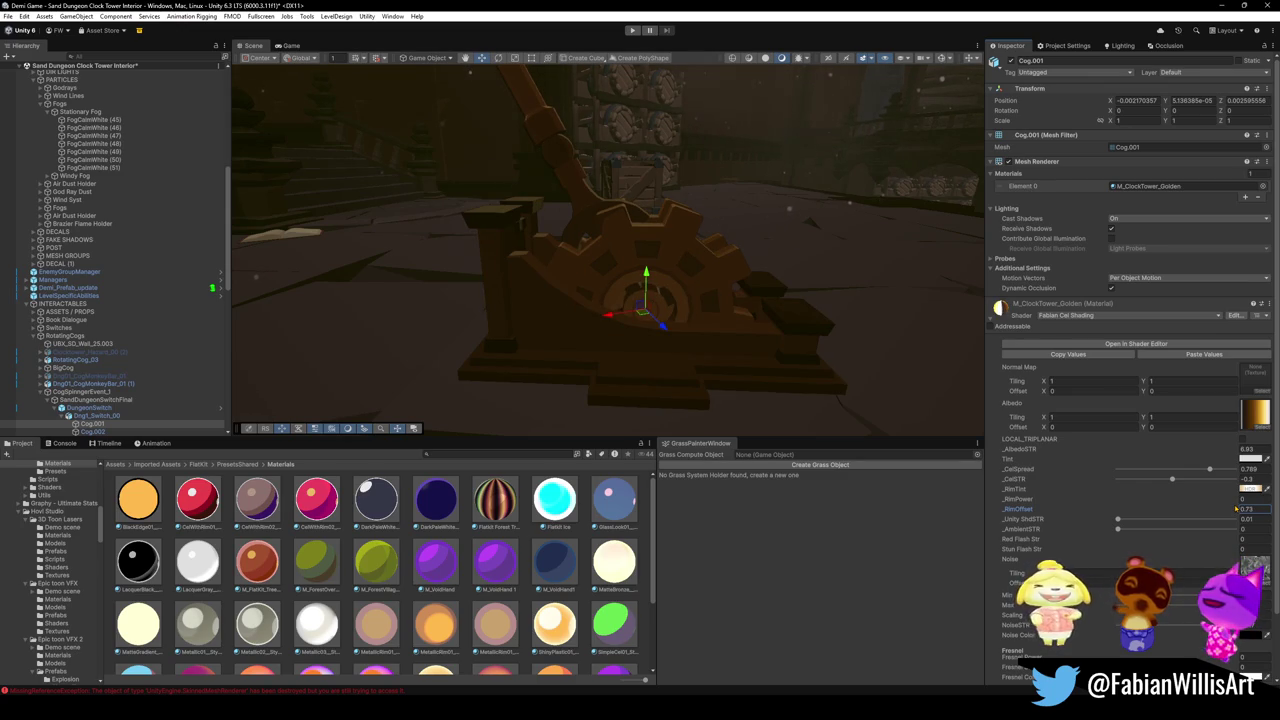
click(1252, 489)
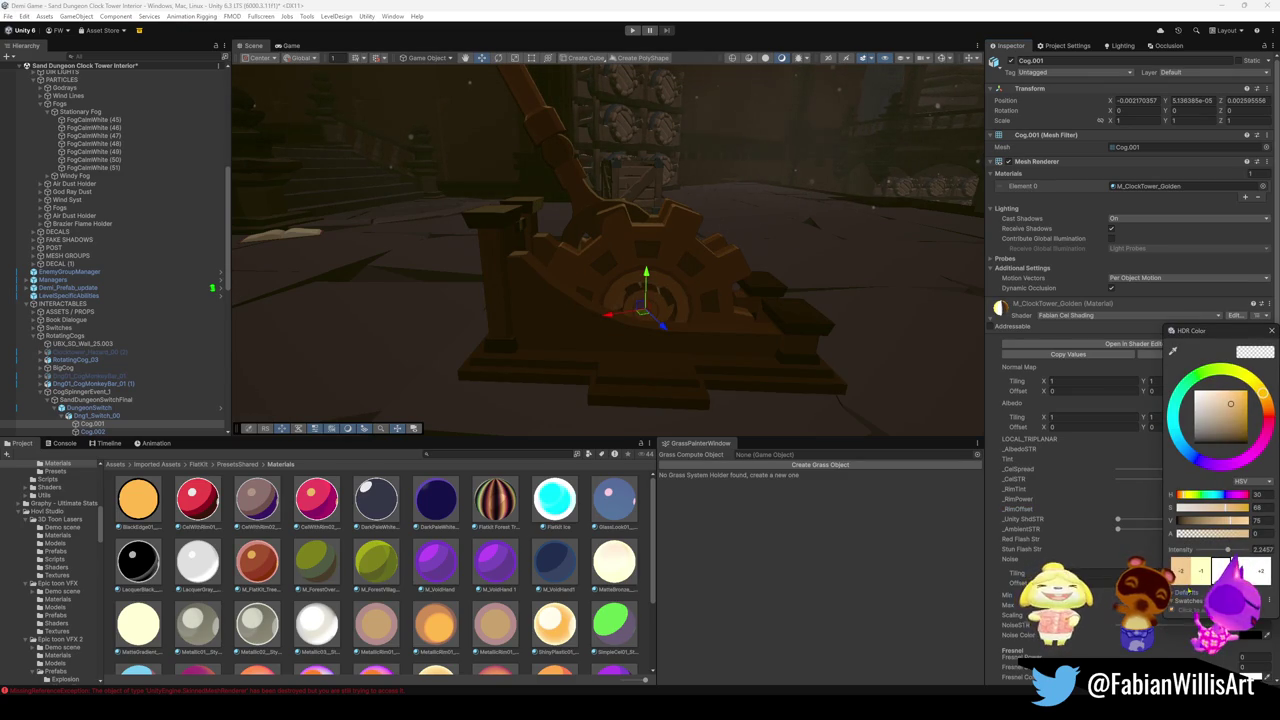
drag(1228, 551, 1240, 550)
mouse_move(860, 220)
mouse_down()
mouse_move(899, 229)
mouse_move(746, 301)
mouse_move(600, 274)
mouse_up()
drag(763, 259, 668, 267)
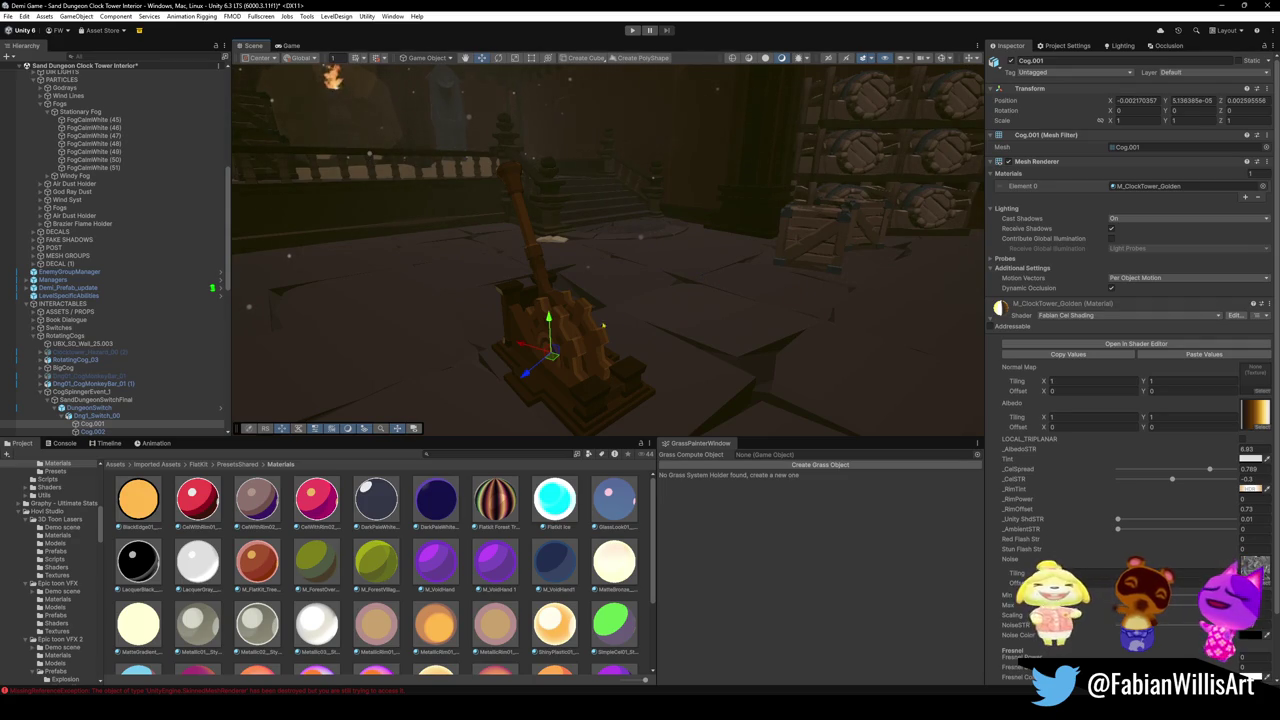
Try DarkPaleWhiteRim on Cog.001, then undo back to M_ClockTower_Golden.
mouse_move(376, 497)
mouse_down()
mouse_move(560, 350)
mouse_move(756, 342)
mouse_up()
key(ctrl+z)
scroll(756, 342, down, 5)
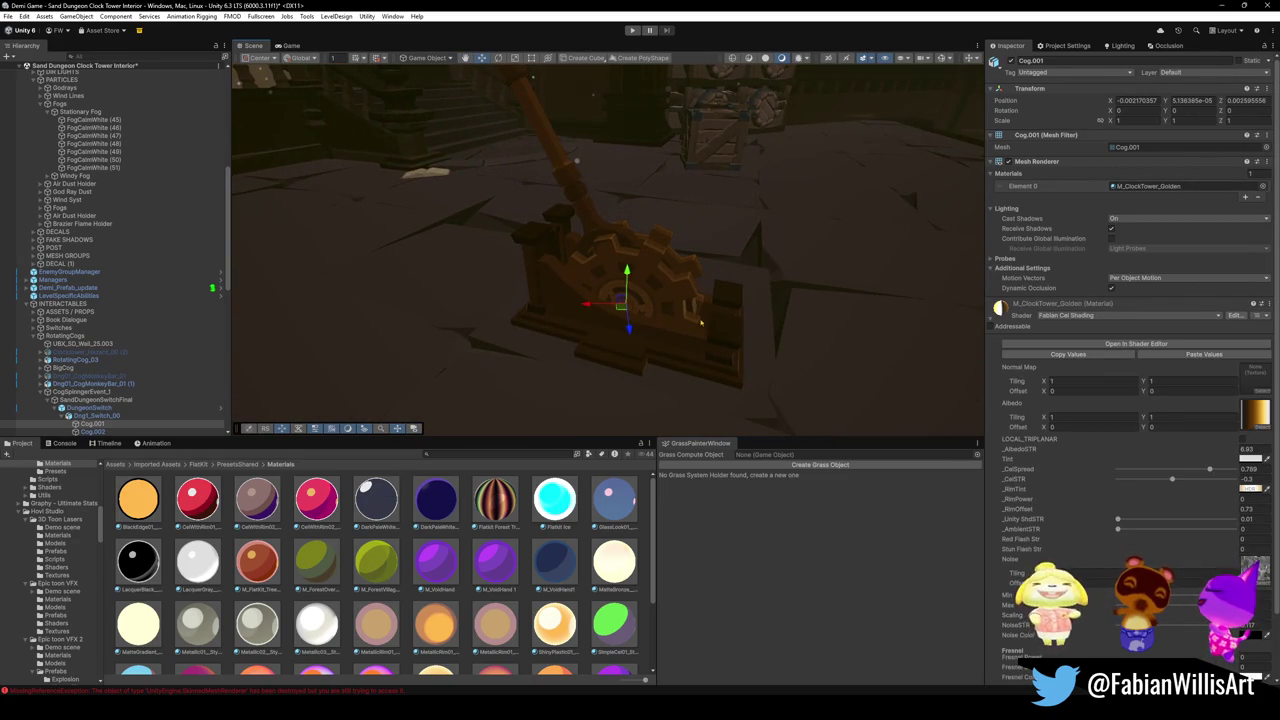
Switch to Blender, fly back from the tower, and make the Assets collection visible.
click(1224, 5)
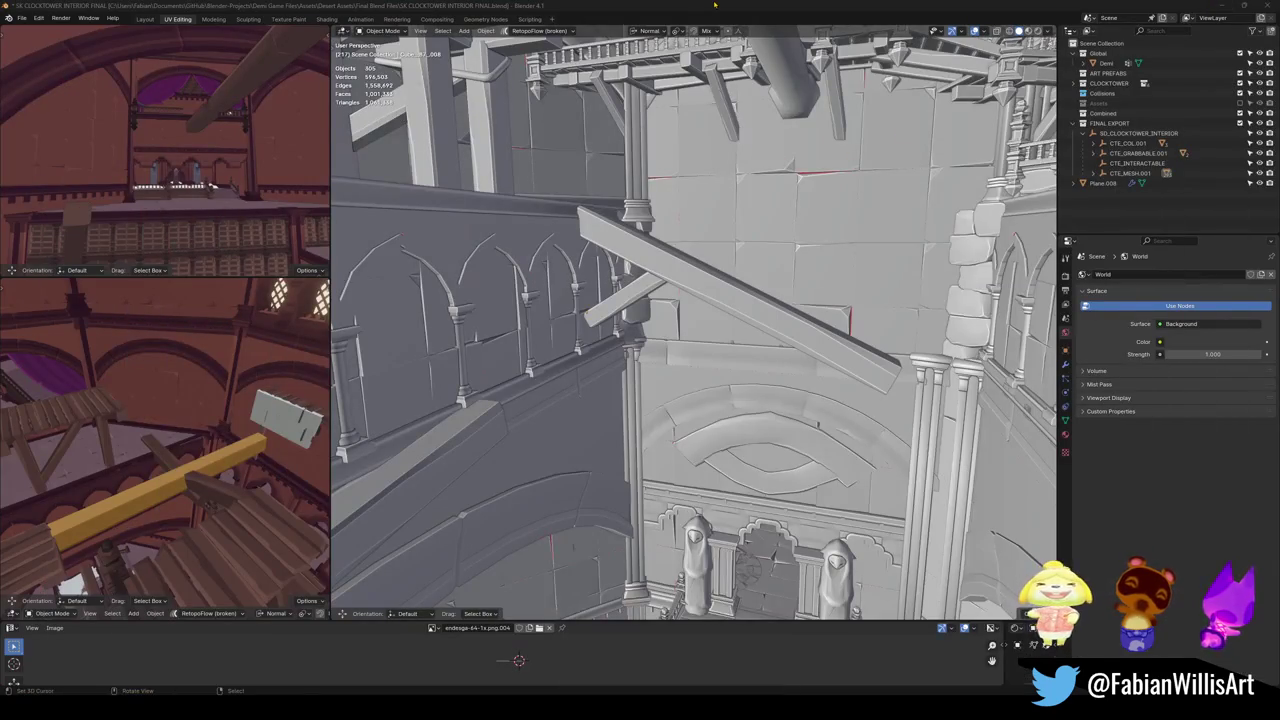
key(shift+grave)
key(s)
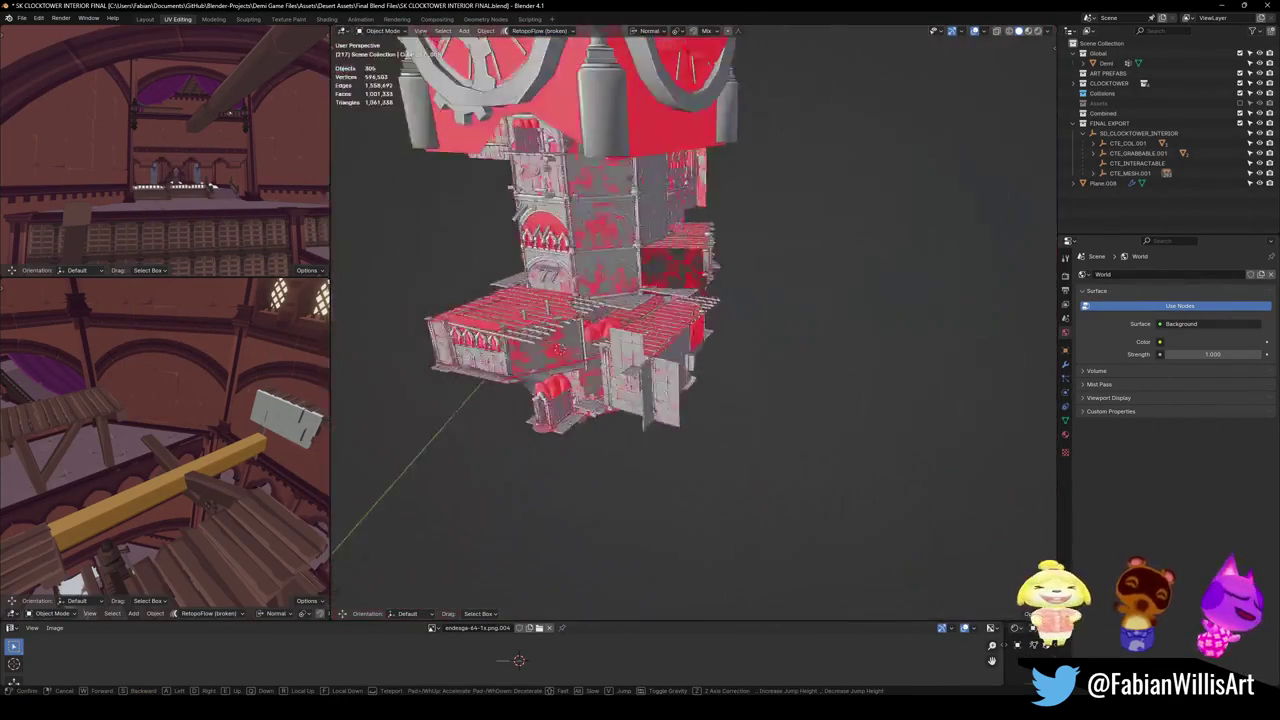
key(Return)
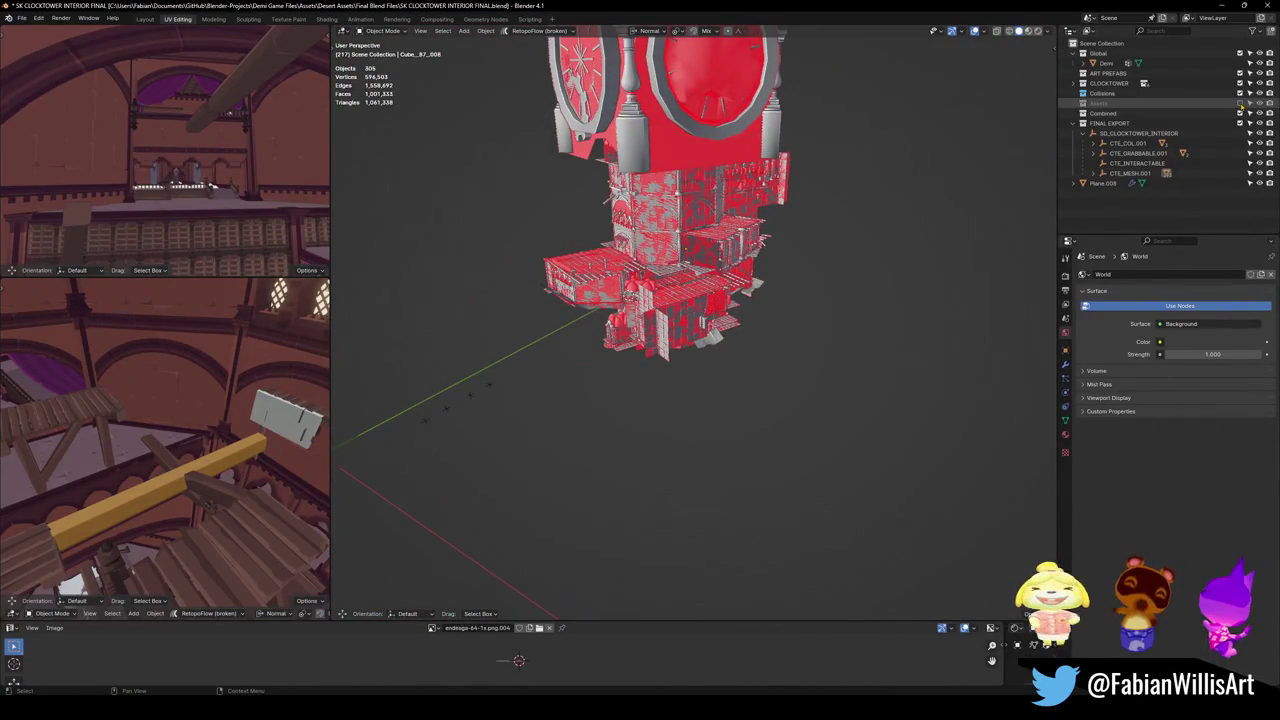
click(1240, 103)
Fly in beside the gears and move the pendulum up and to the right.
key(shift+grave)
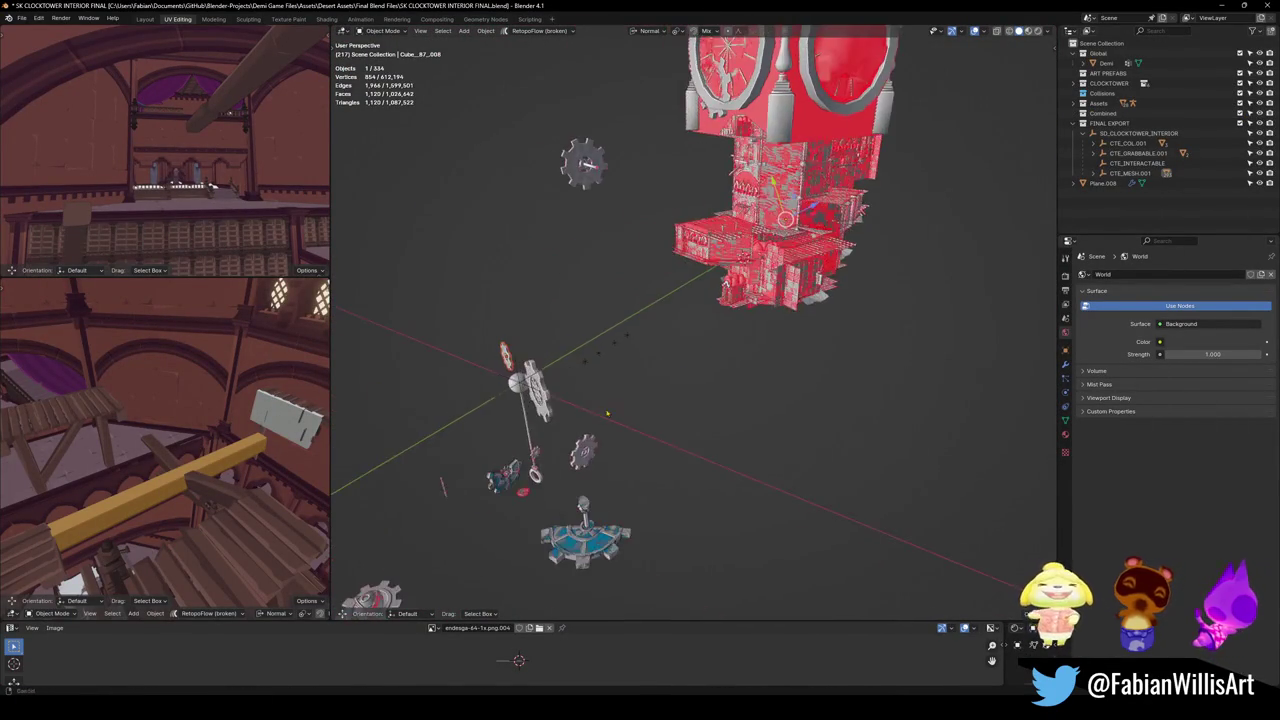
key(w)
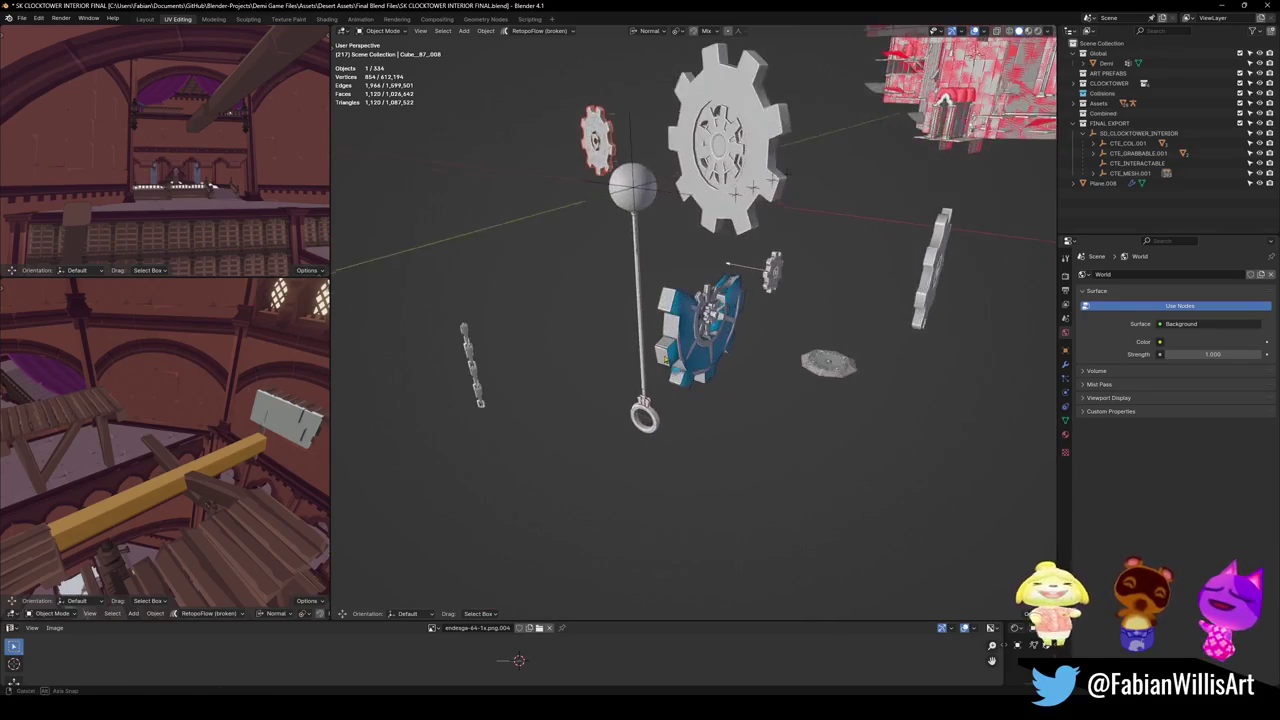
key(s)
key(Return)
key(shift+grave)
key(w)
click(671, 301)
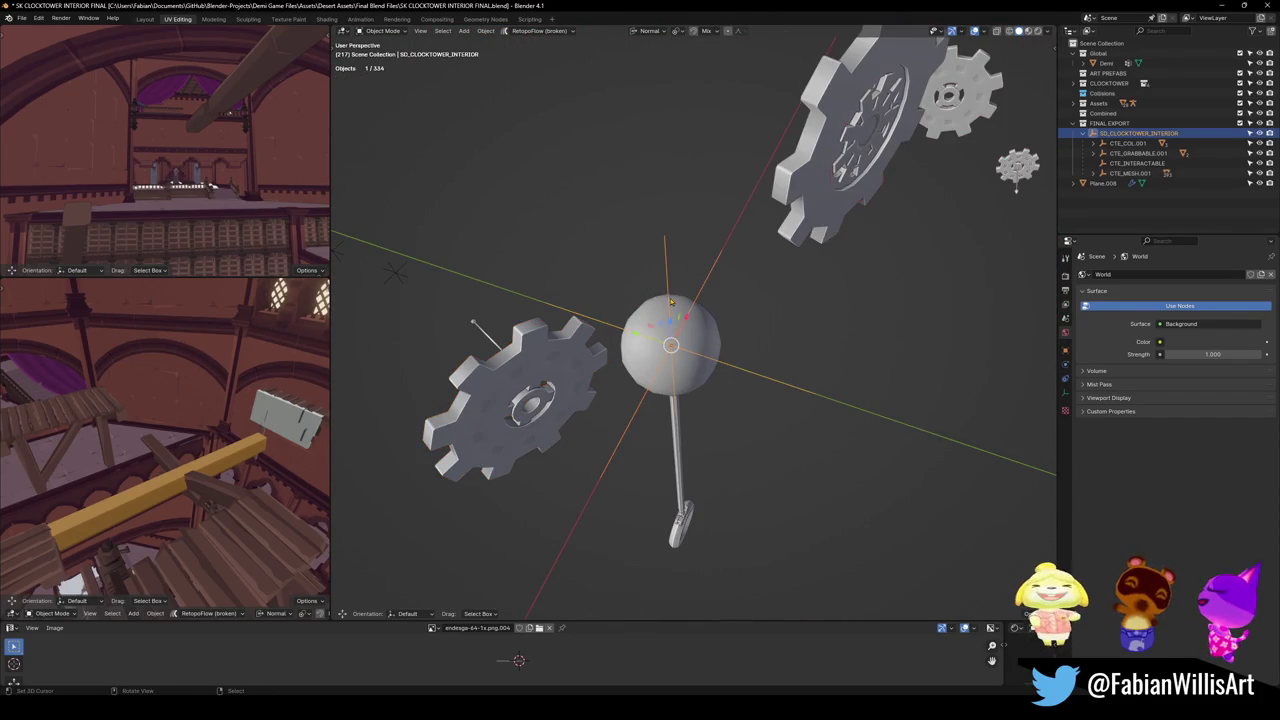
click(675, 312)
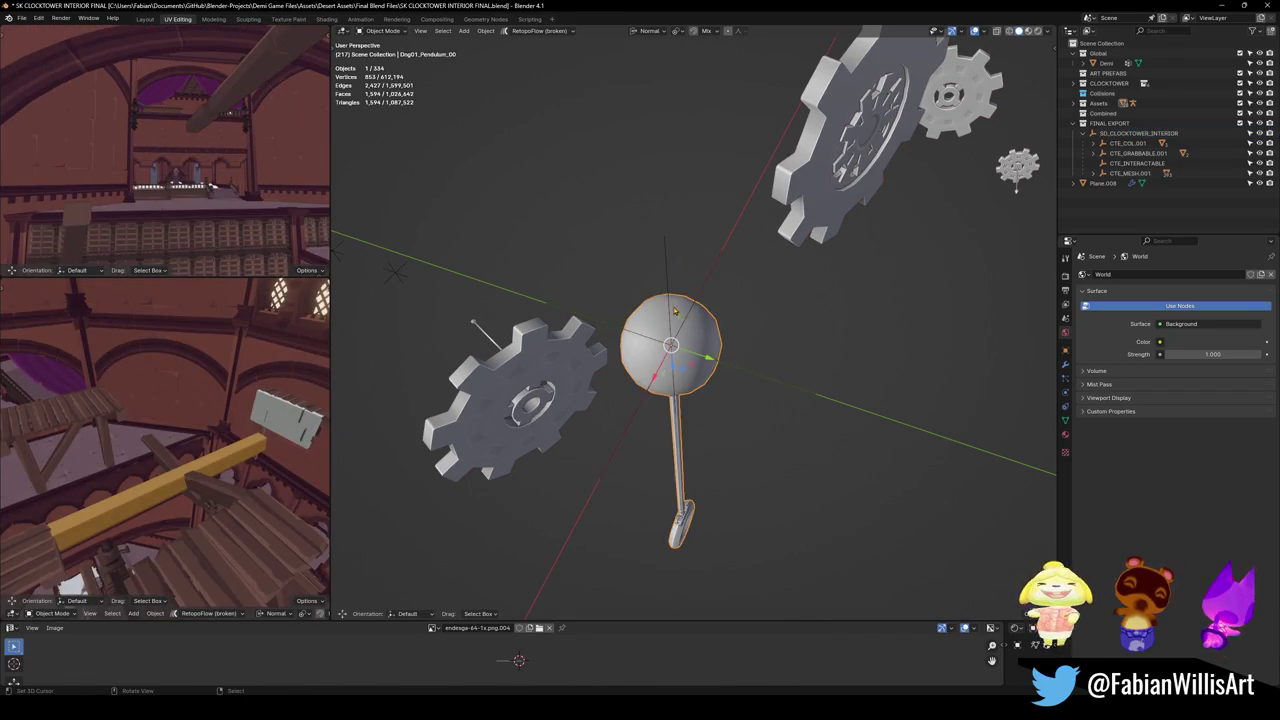
key(g)
click(698, 337)
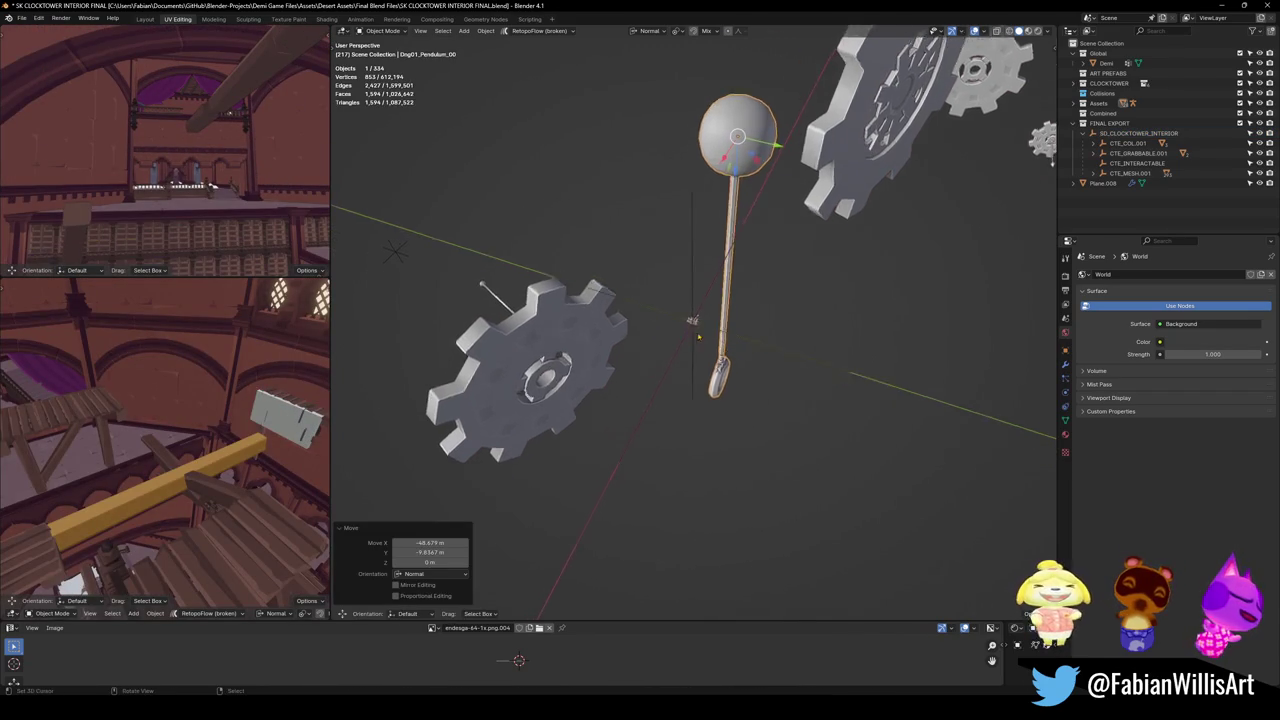
Select the Clocktower_Switch lever model and isolate it in local view.
key(w)
click(714, 345)
key(KP_Decimal)
scroll(718, 366, up, 3)
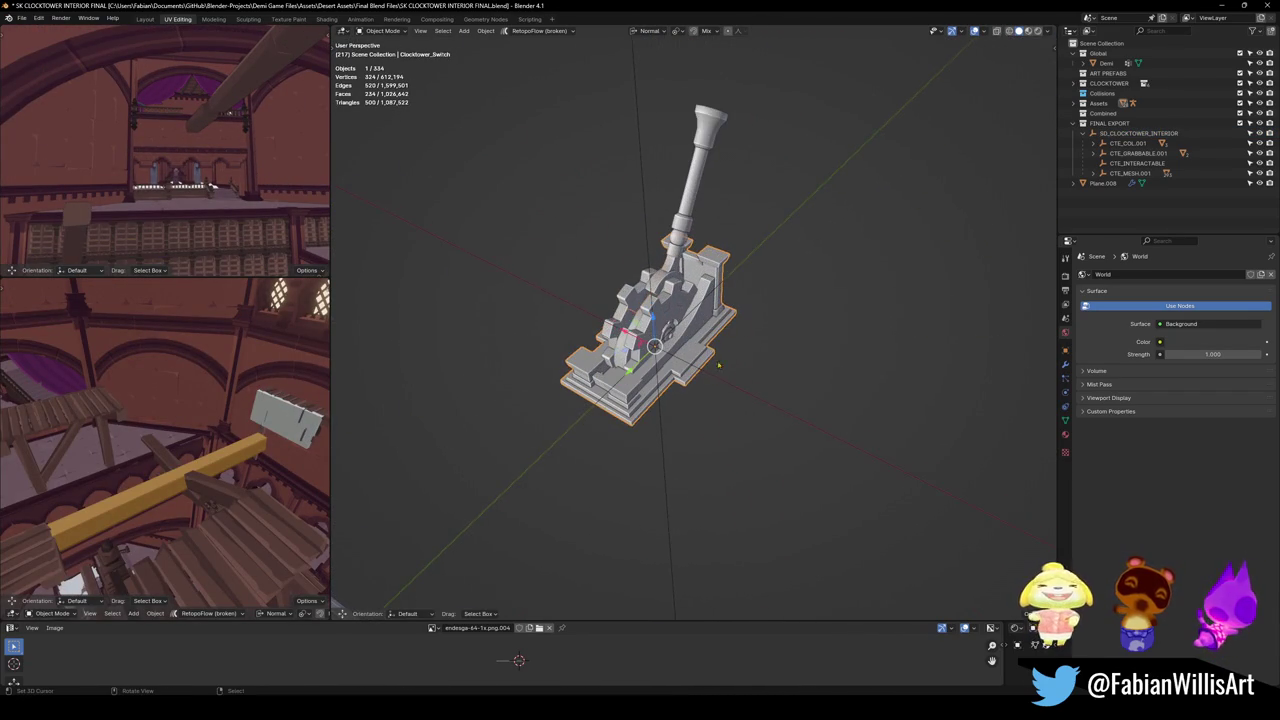
Delete the SD_CLOCKTOWER_INTERIOR parent empty and exit local view of the switch.
key(Delete)
click(655, 360)
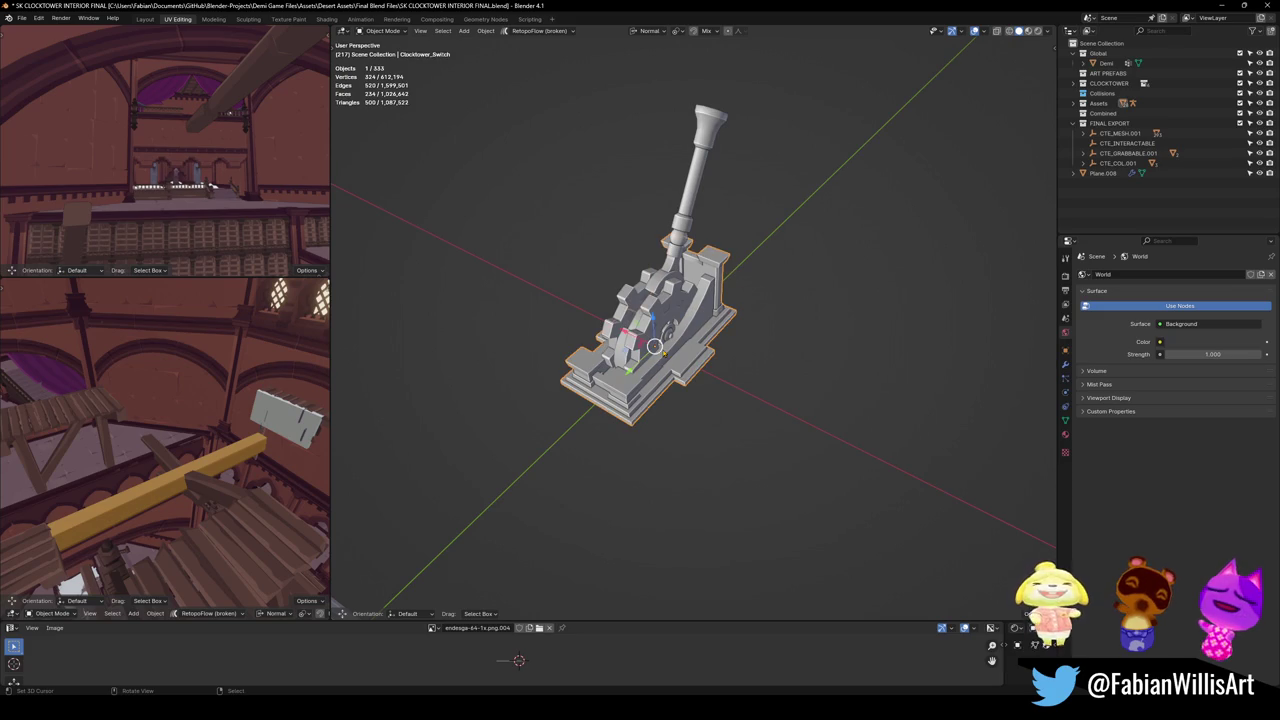
key(slash)
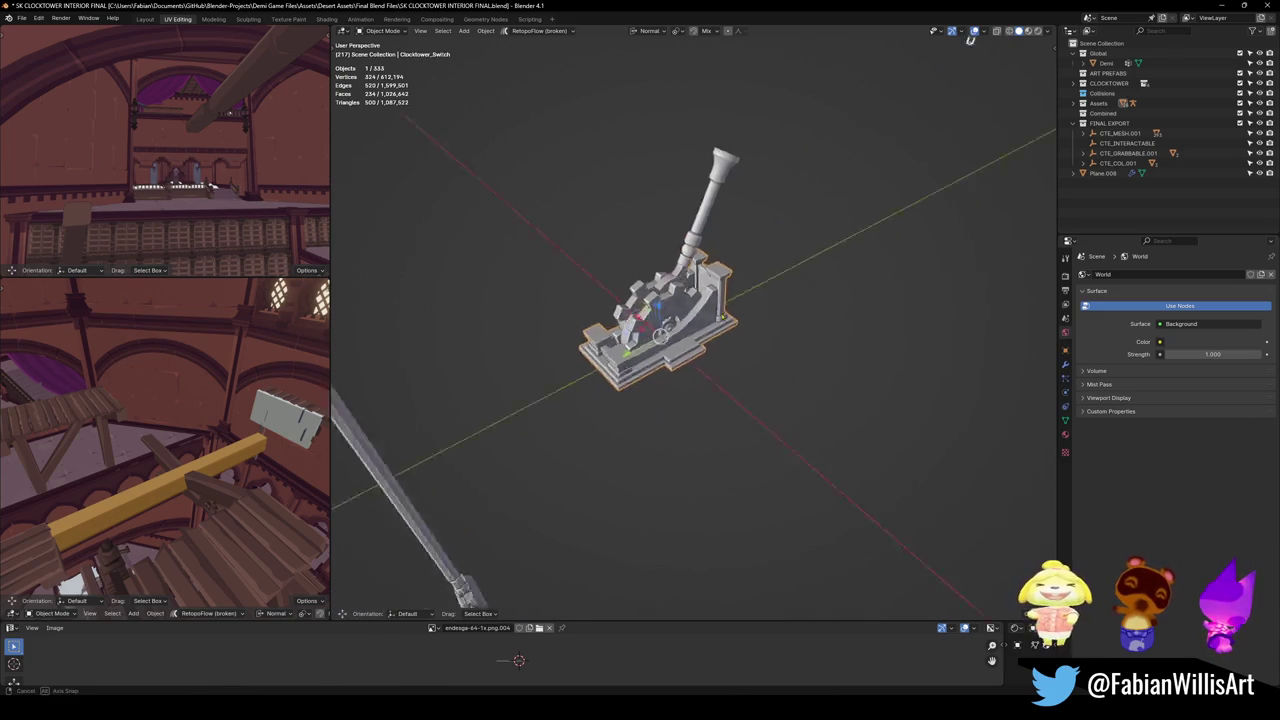
key(g)
key(Escape)
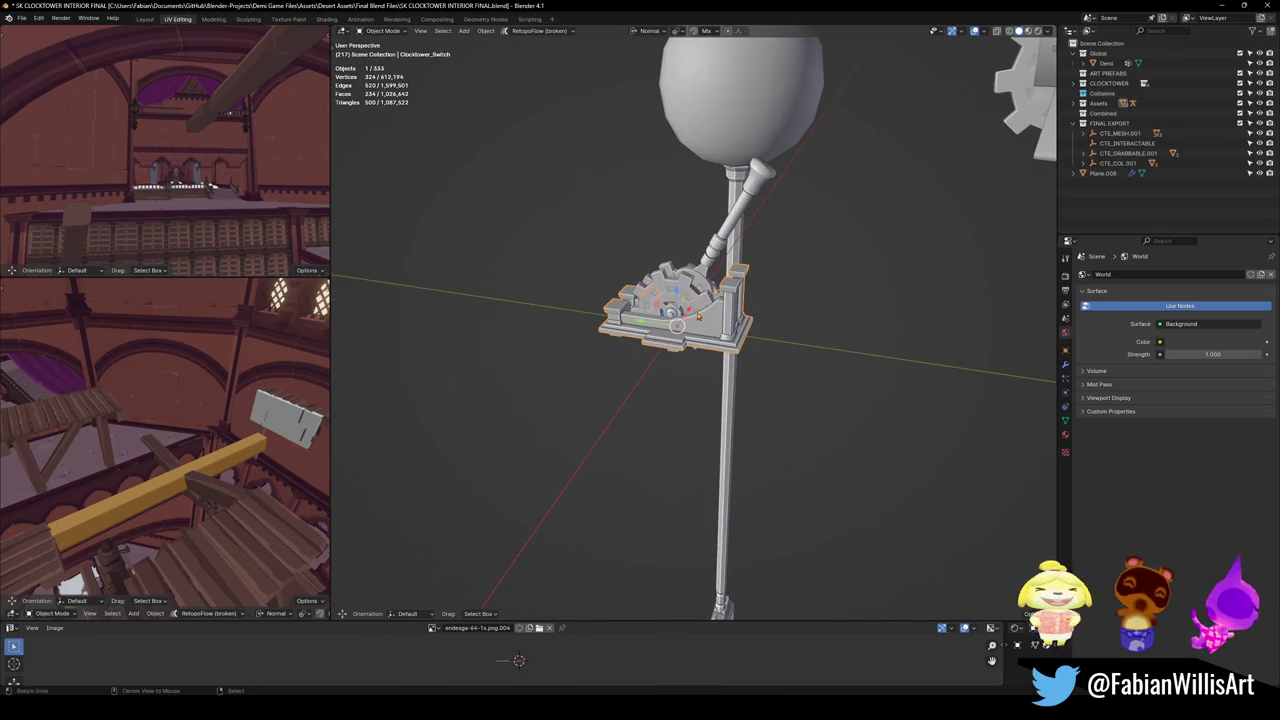
mouse_move(790, 340)
mouse_down()
mouse_move(800, 300)
mouse_move(788, 355)
mouse_move(815, 320)
mouse_up()
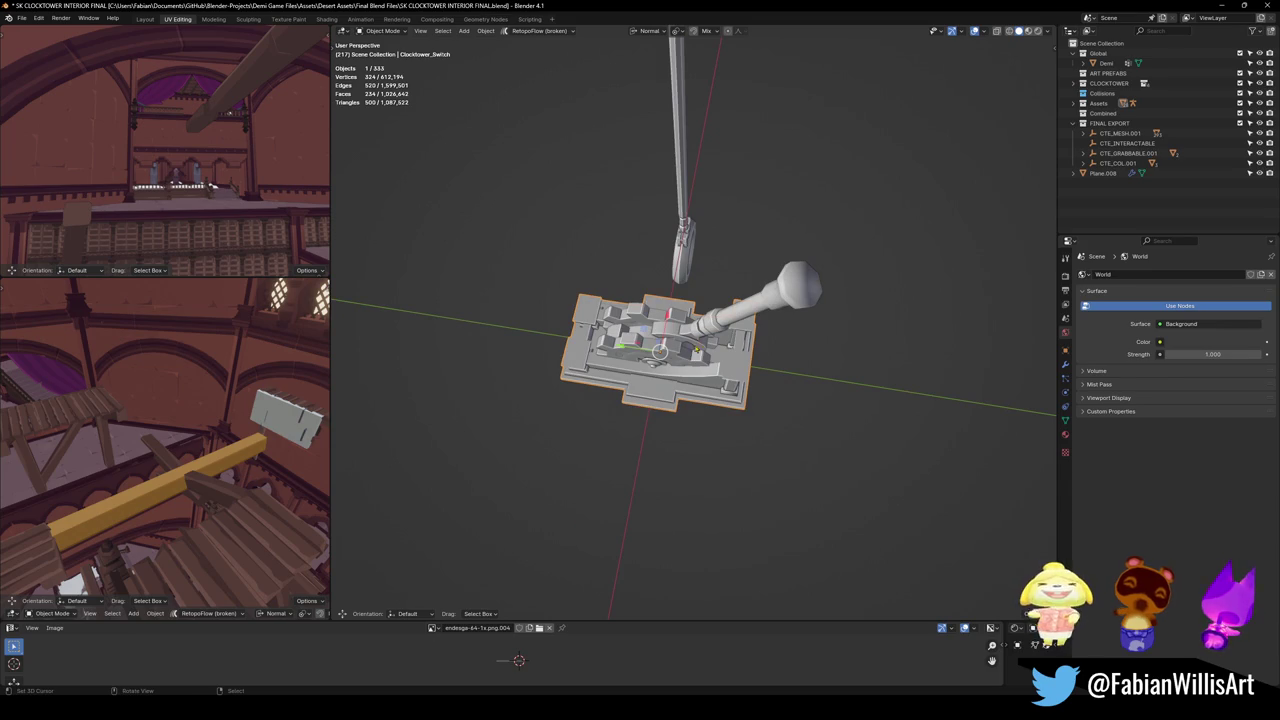
Show the N panel's Export FBX settings, keep the export path, and copy the object name.
key(c)
key(Escape)
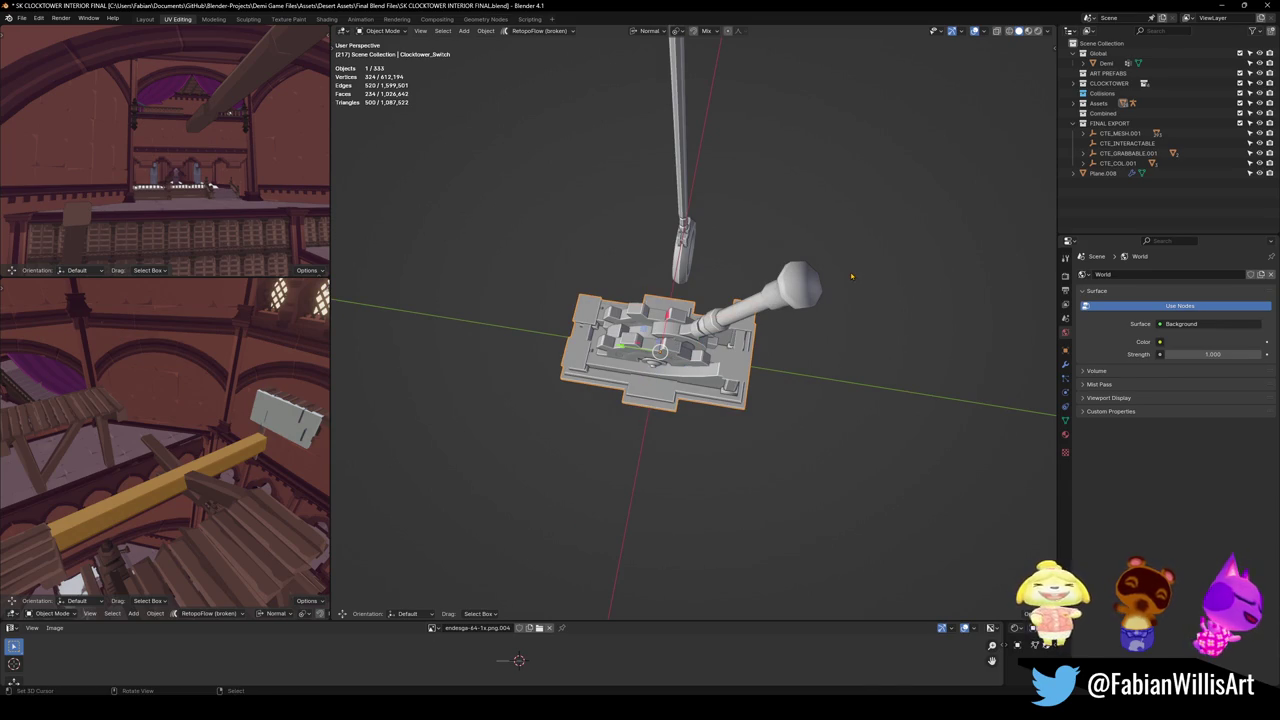
key(n)
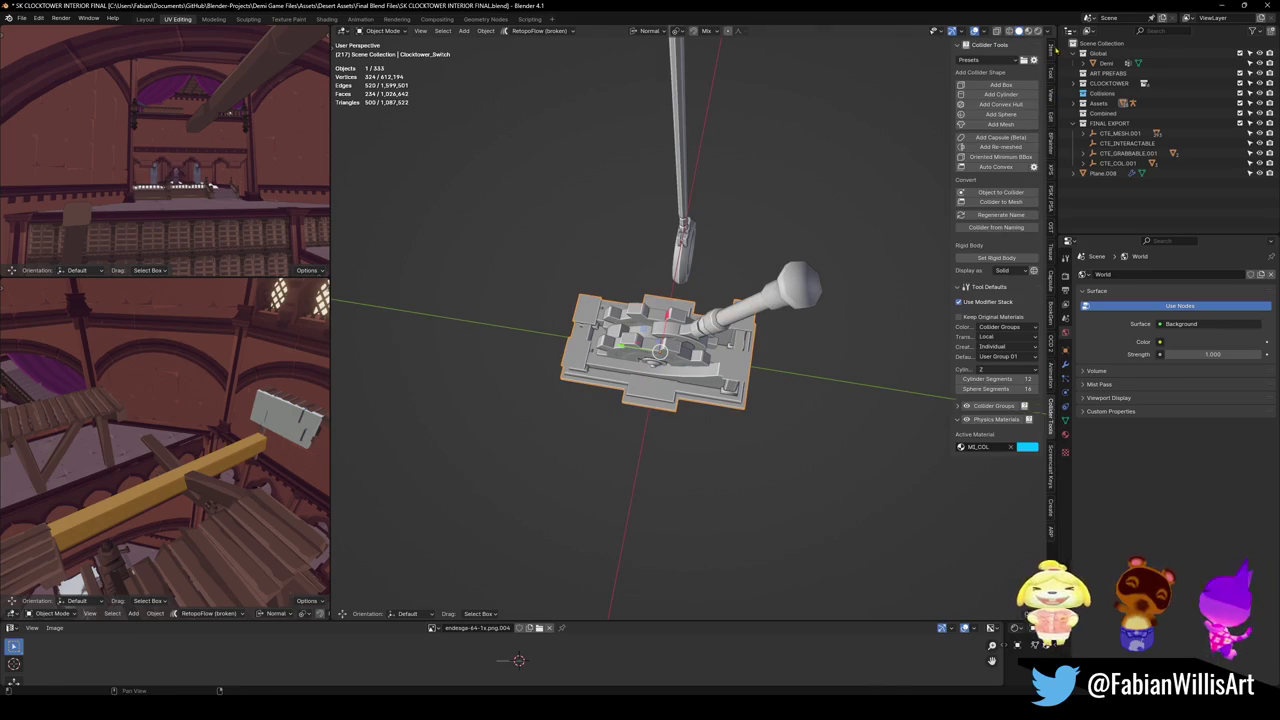
click(1051, 50)
click(1051, 76)
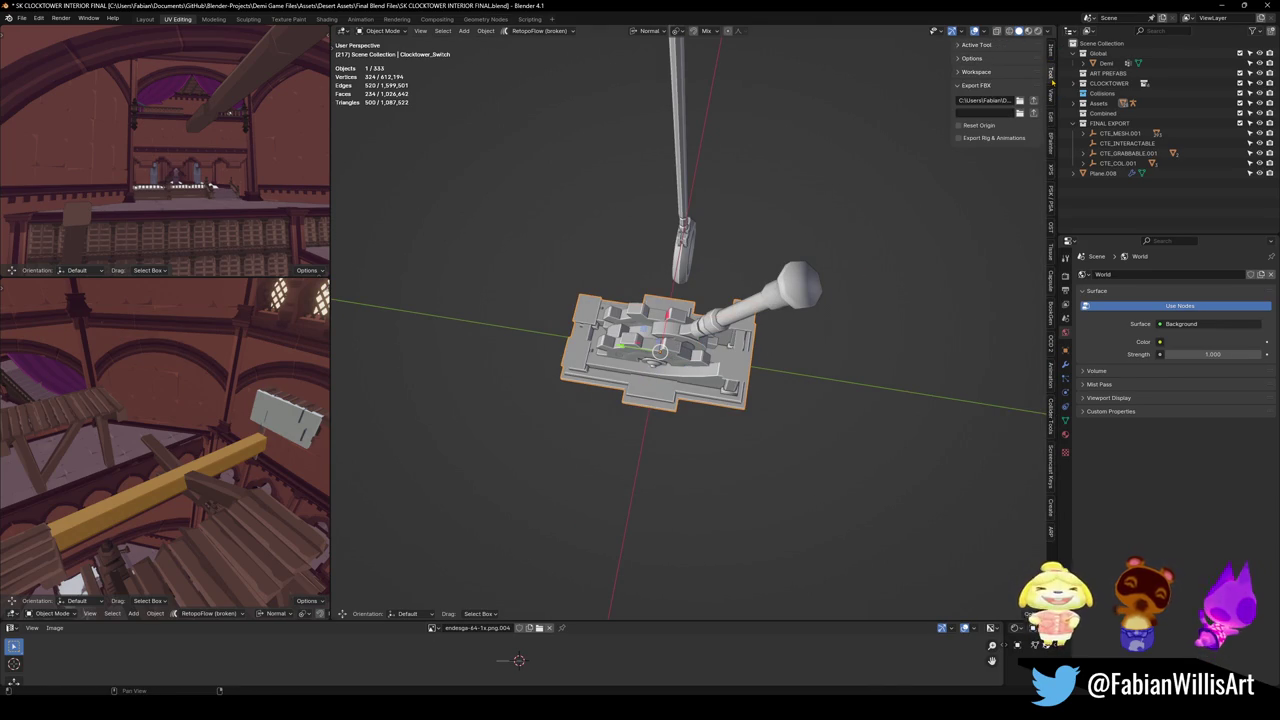
click(986, 100)
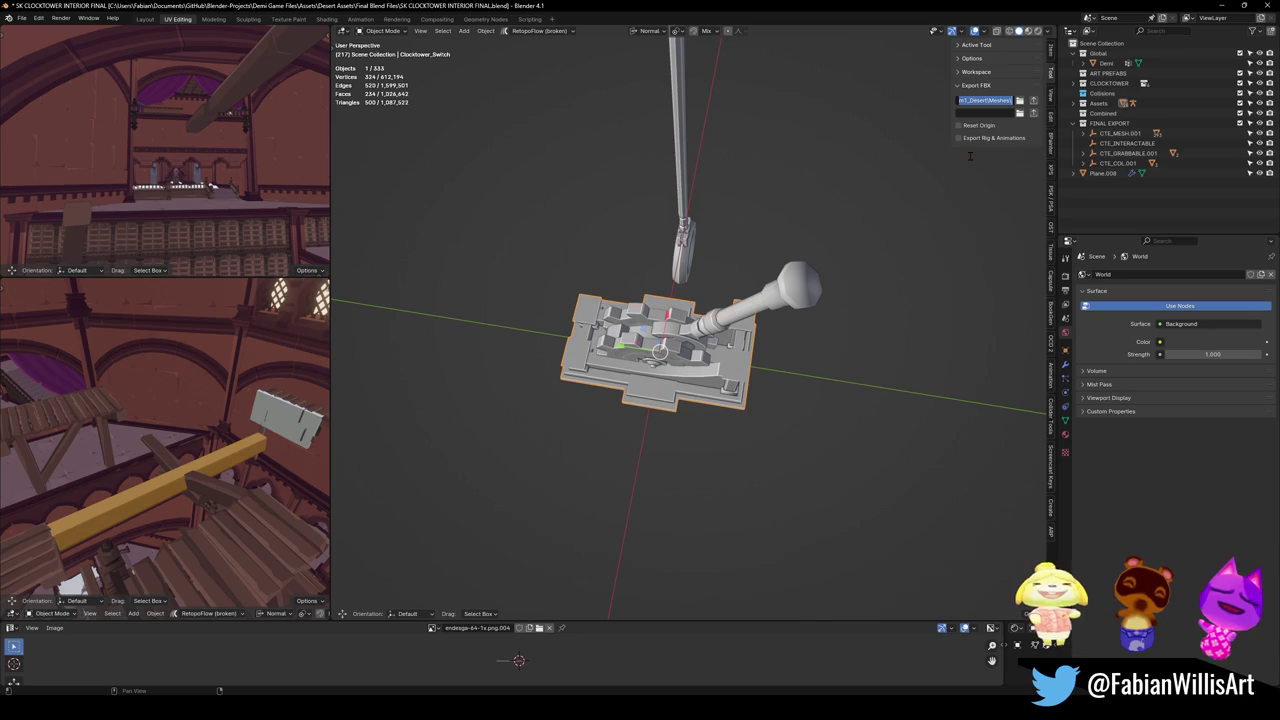
key(Escape)
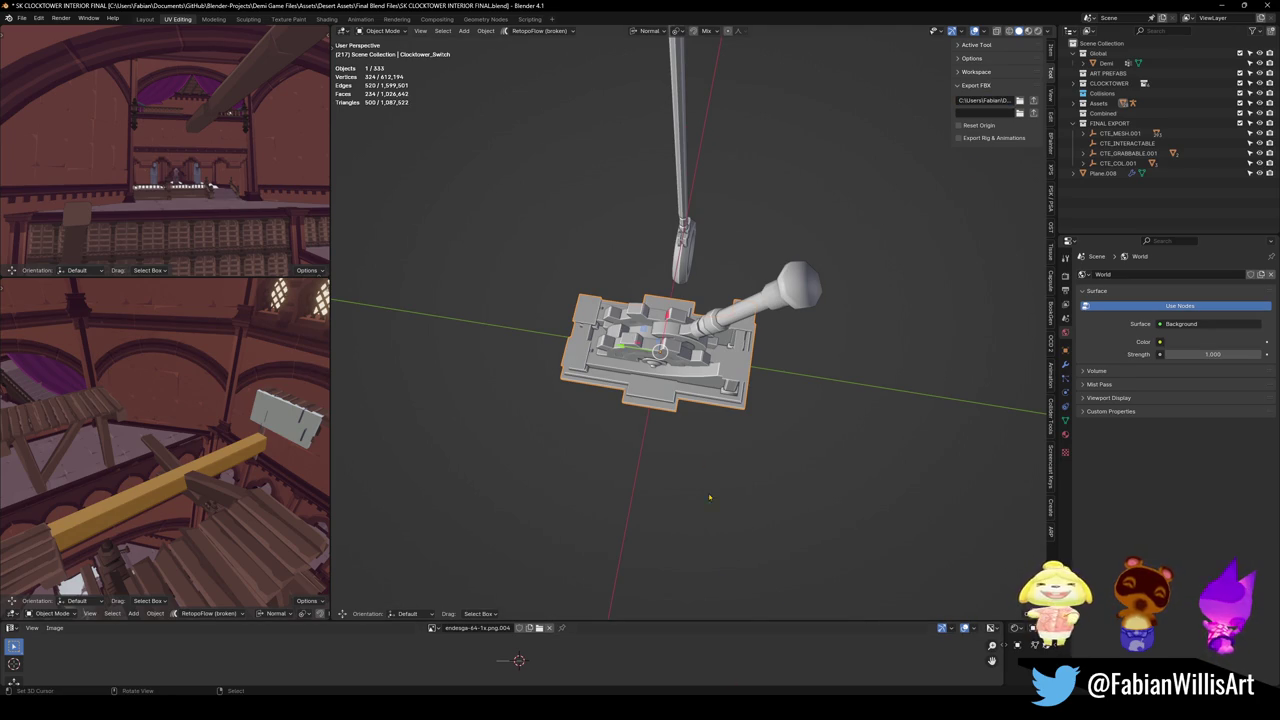
key(F2)
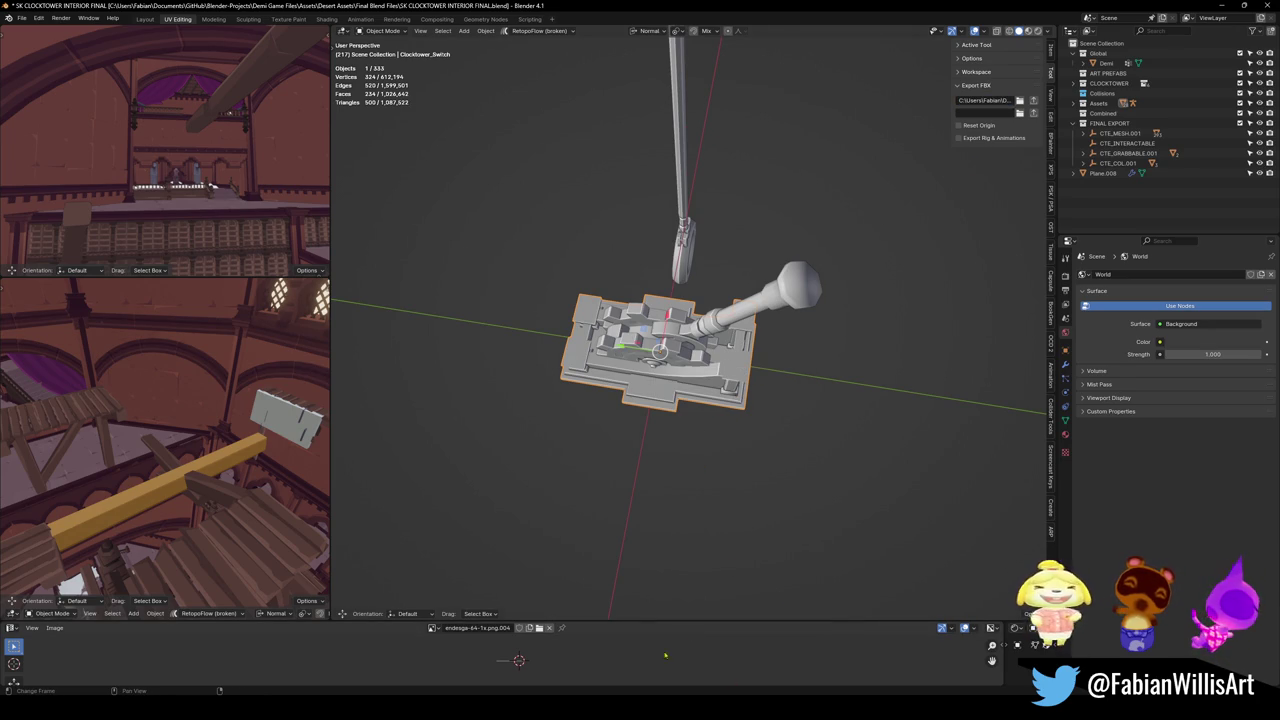
mouse_move(685, 705)
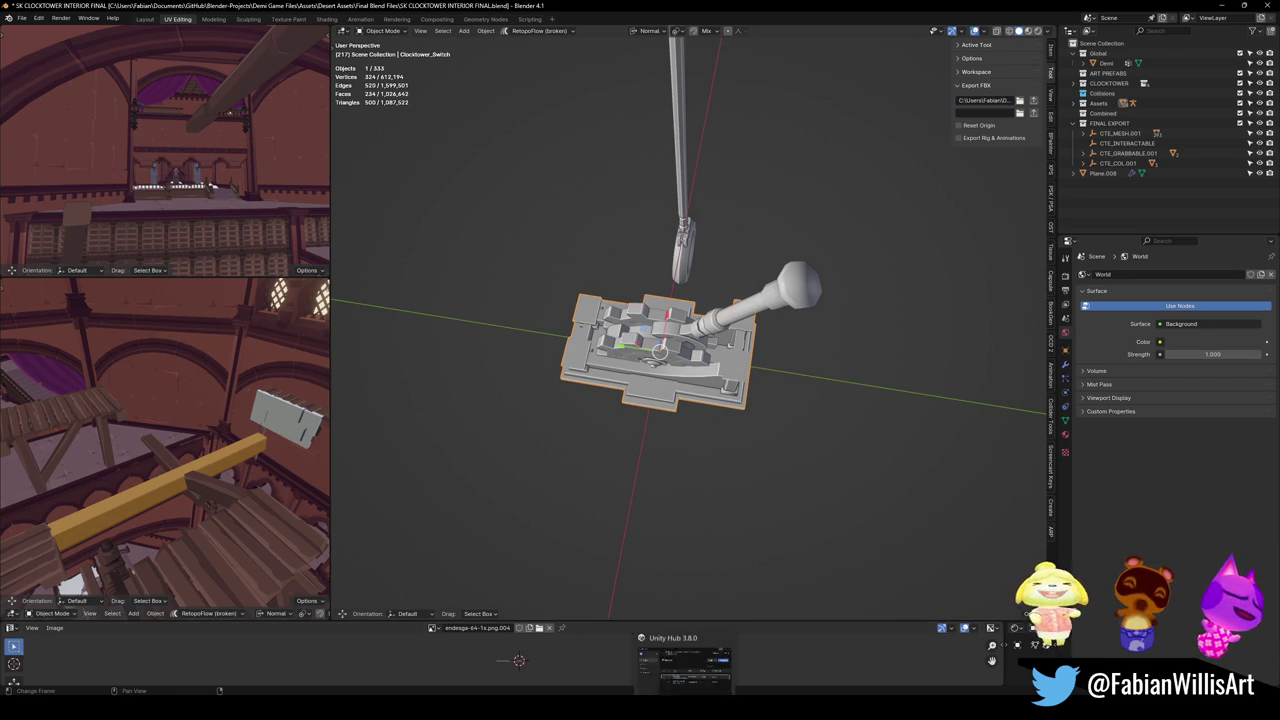
Back in Unity, search the Project window for the pasted Clocktower_Switch name.
click(795, 660)
key(ctrl+f)
text(Clocktower_Switch)
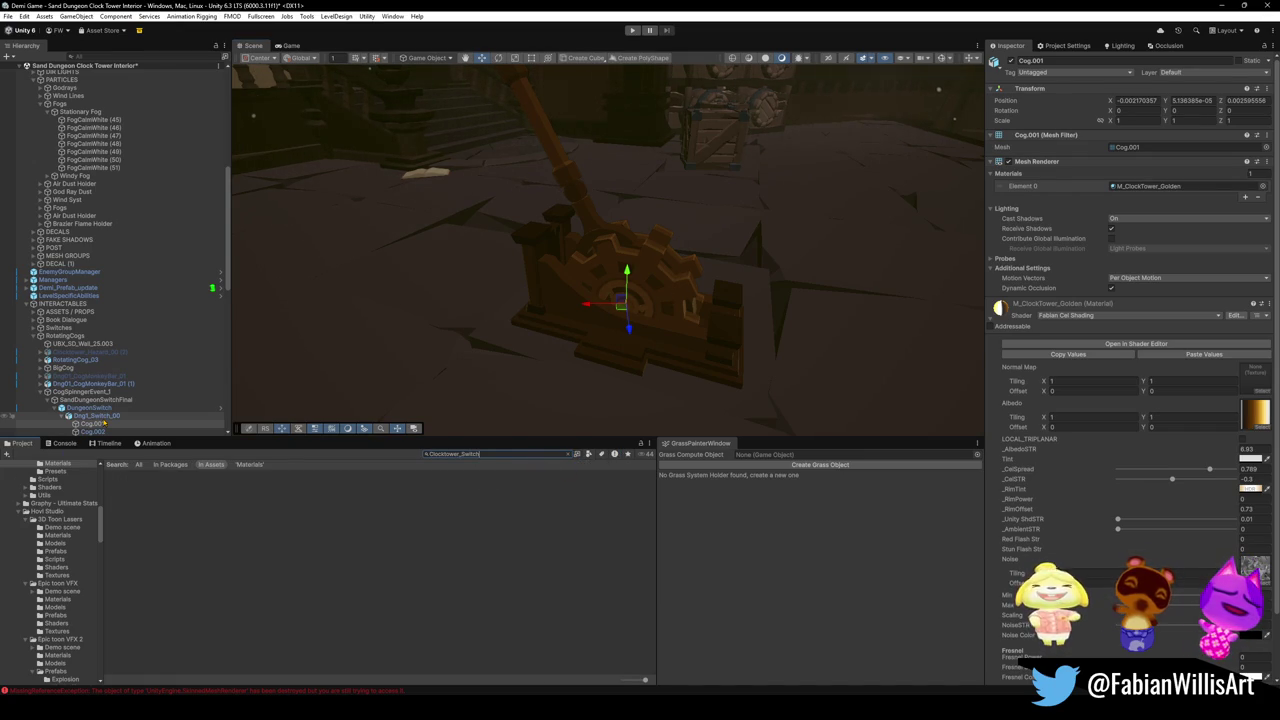
Search 'dungeonsw', select the DungeonSwitch prefab, and clear the search to show its Sand Dungeon Interactives folder.
key(ctrl+a)
text(dungeonsw)
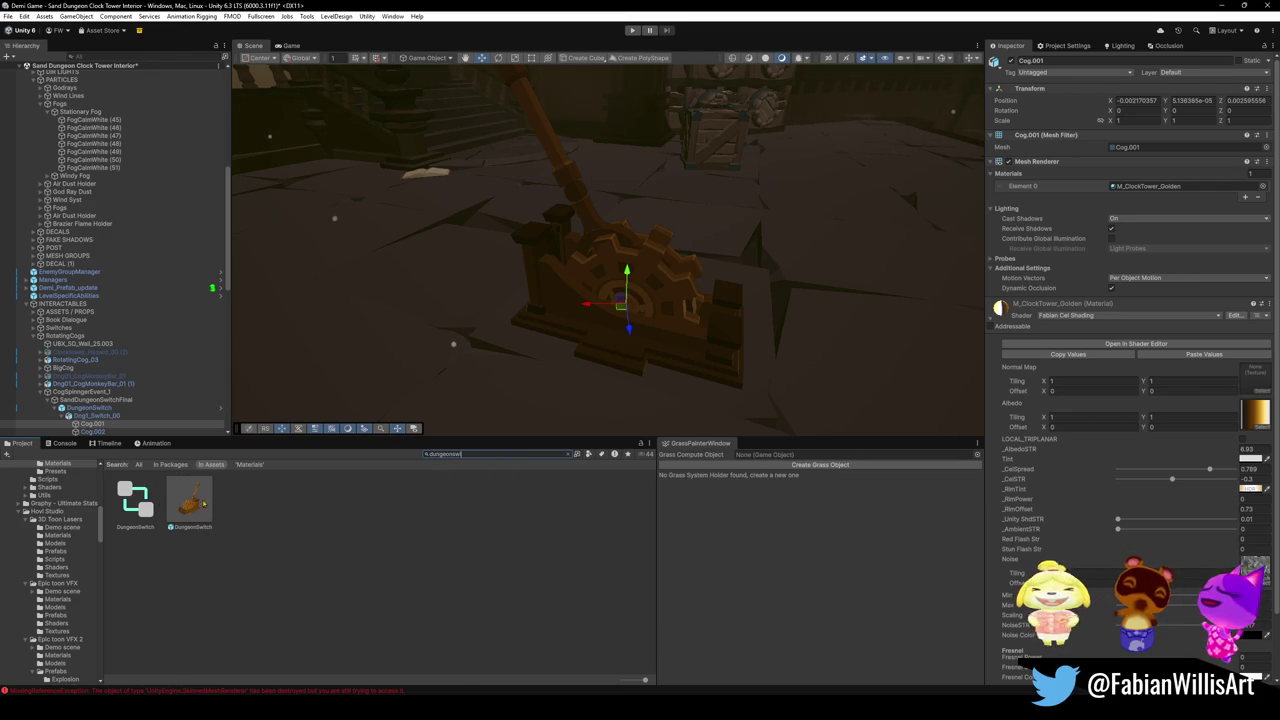
click(190, 500)
click(568, 454)
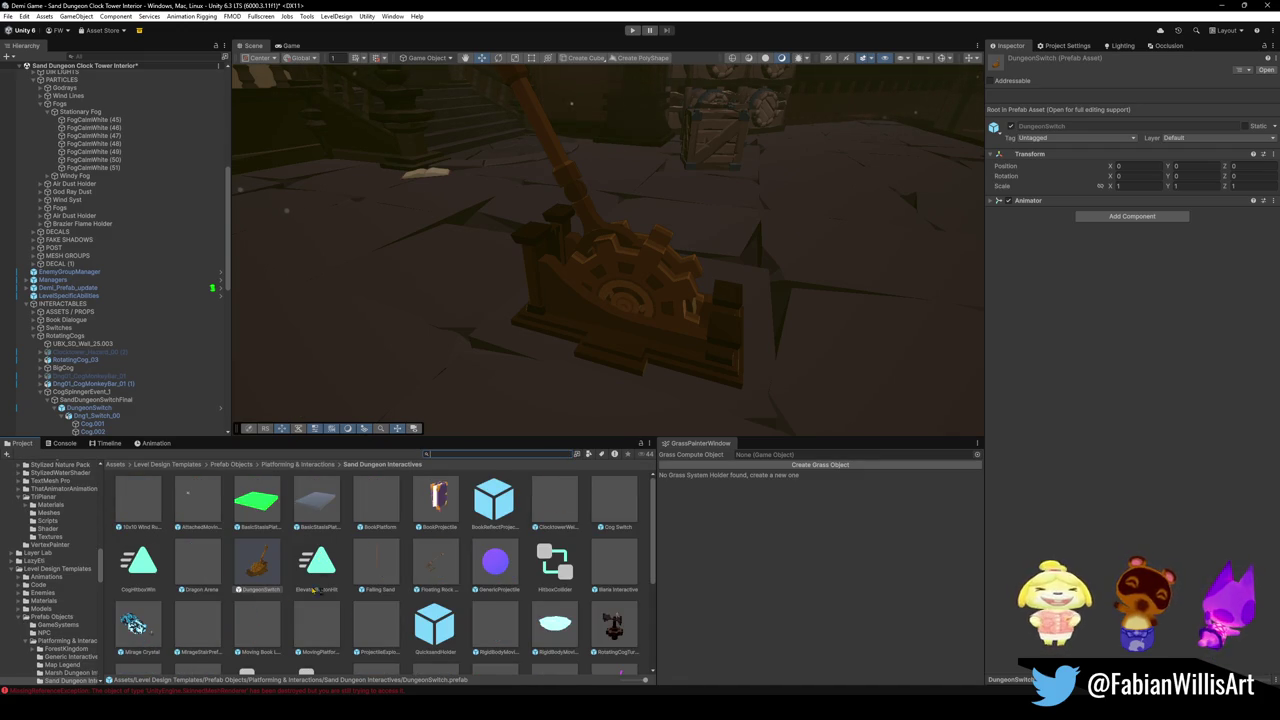
drag(756, 344, 606, 307)
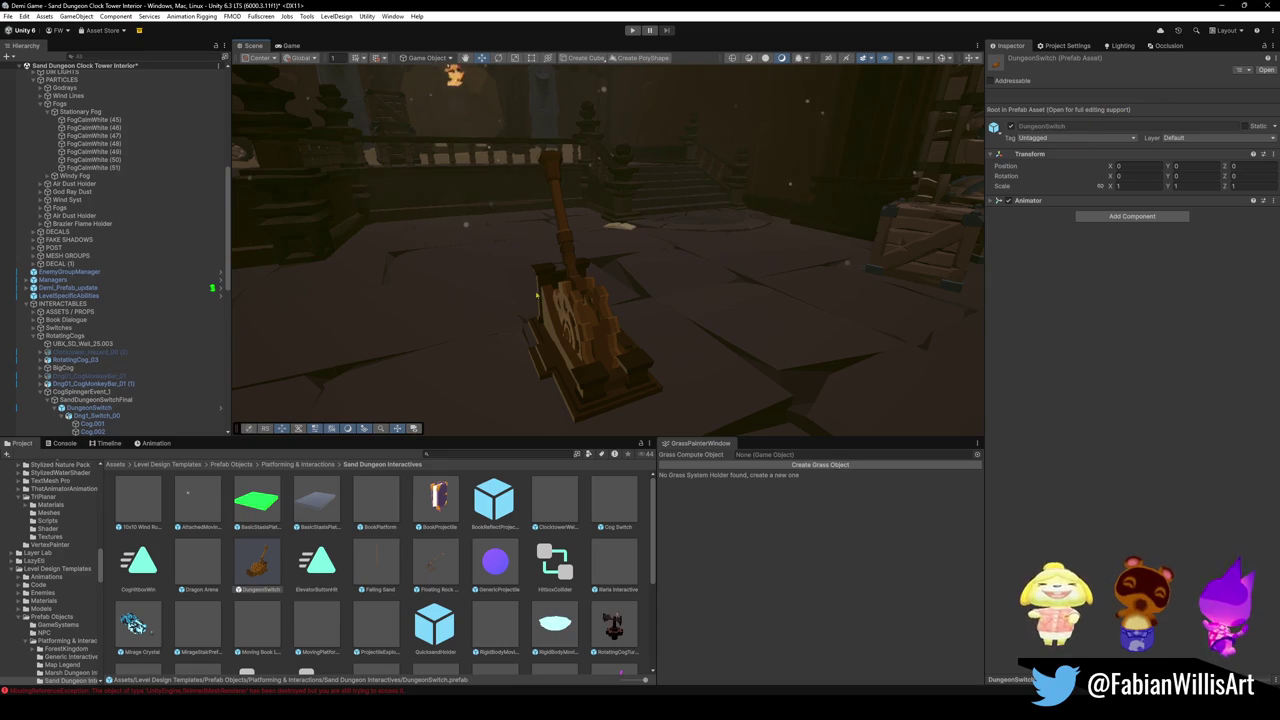
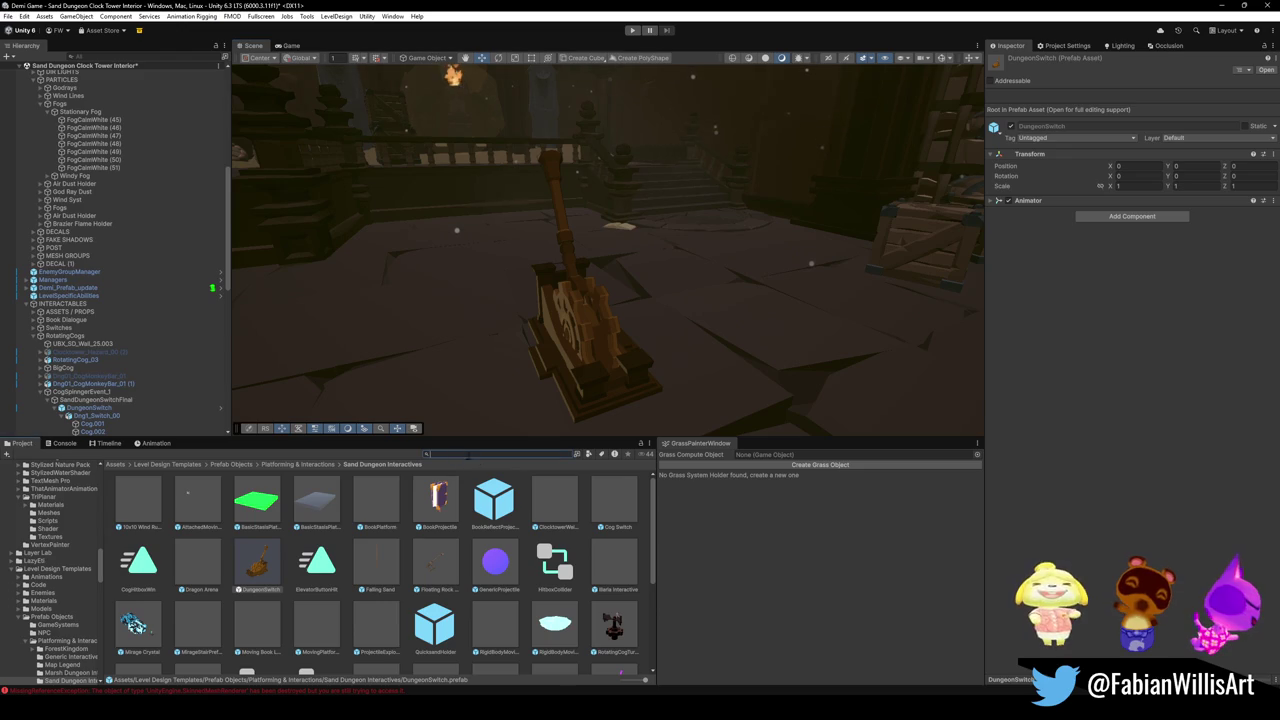
Search for the Dng1_Switch_00 lever, review its animation import settings, then reveal its Clocktower_Teleporter folder.
text(switch)
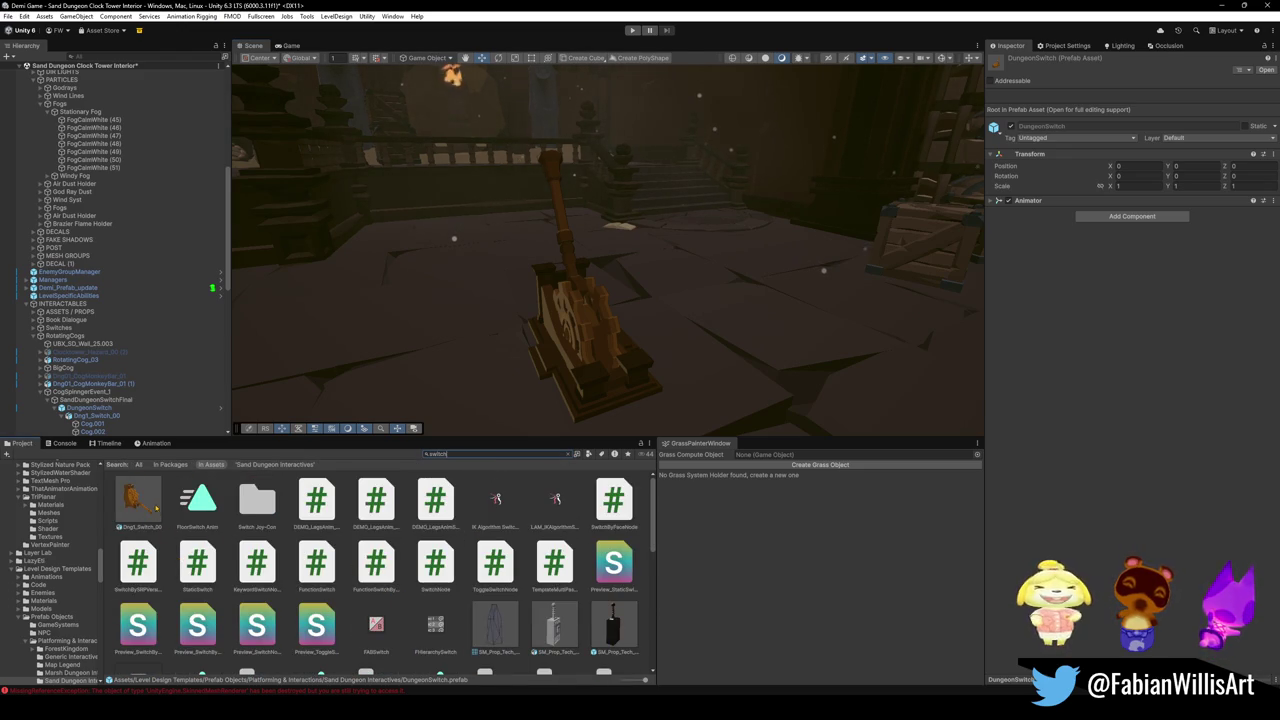
click(140, 503)
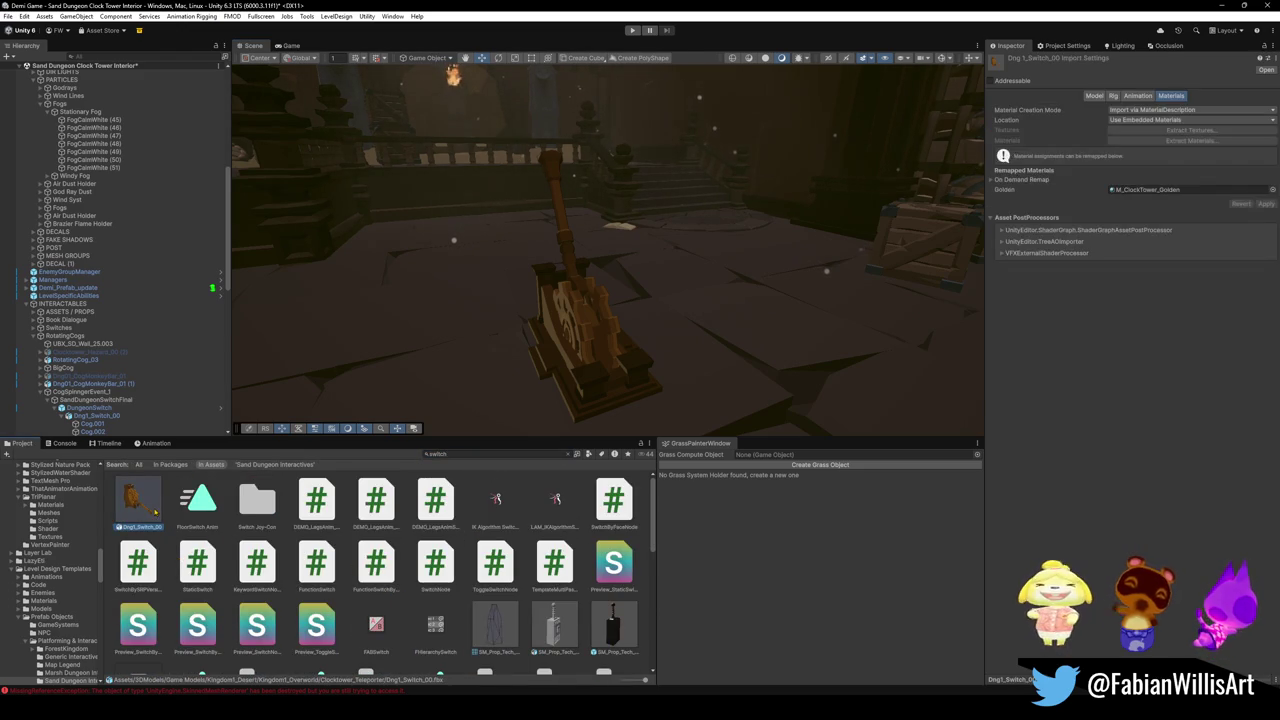
click(1137, 95)
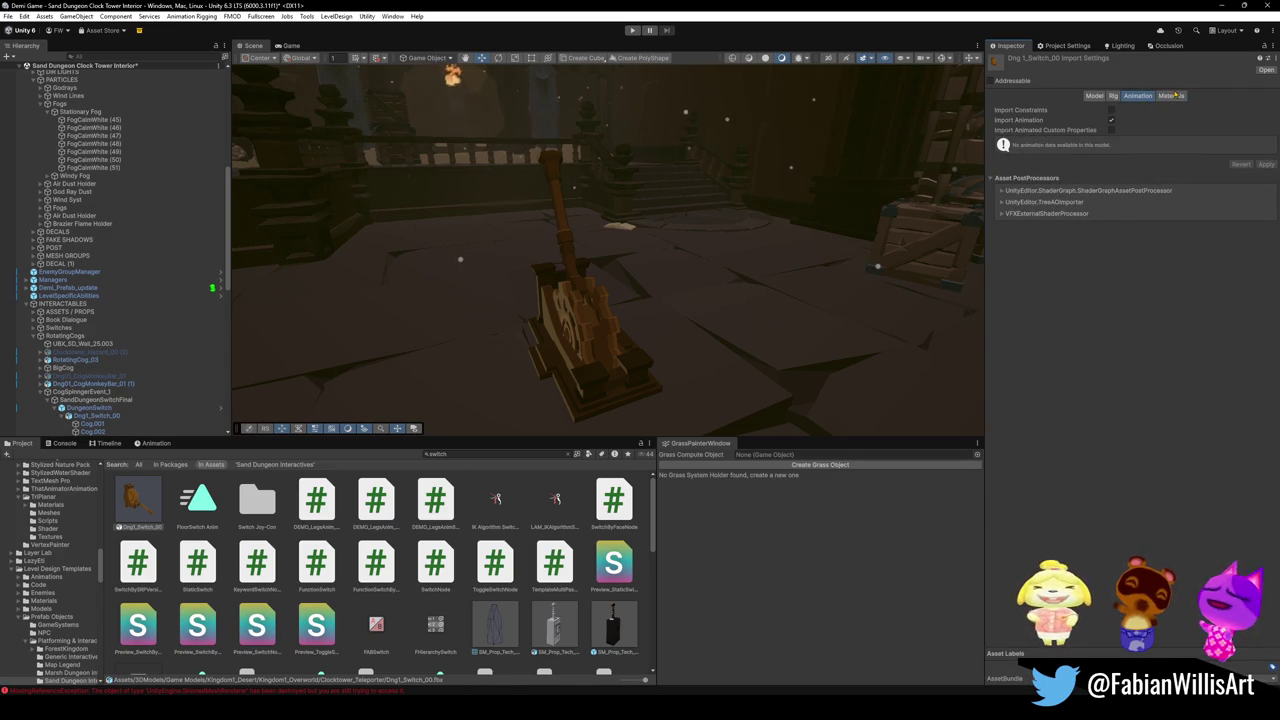
scroll(505, 543, down, 8)
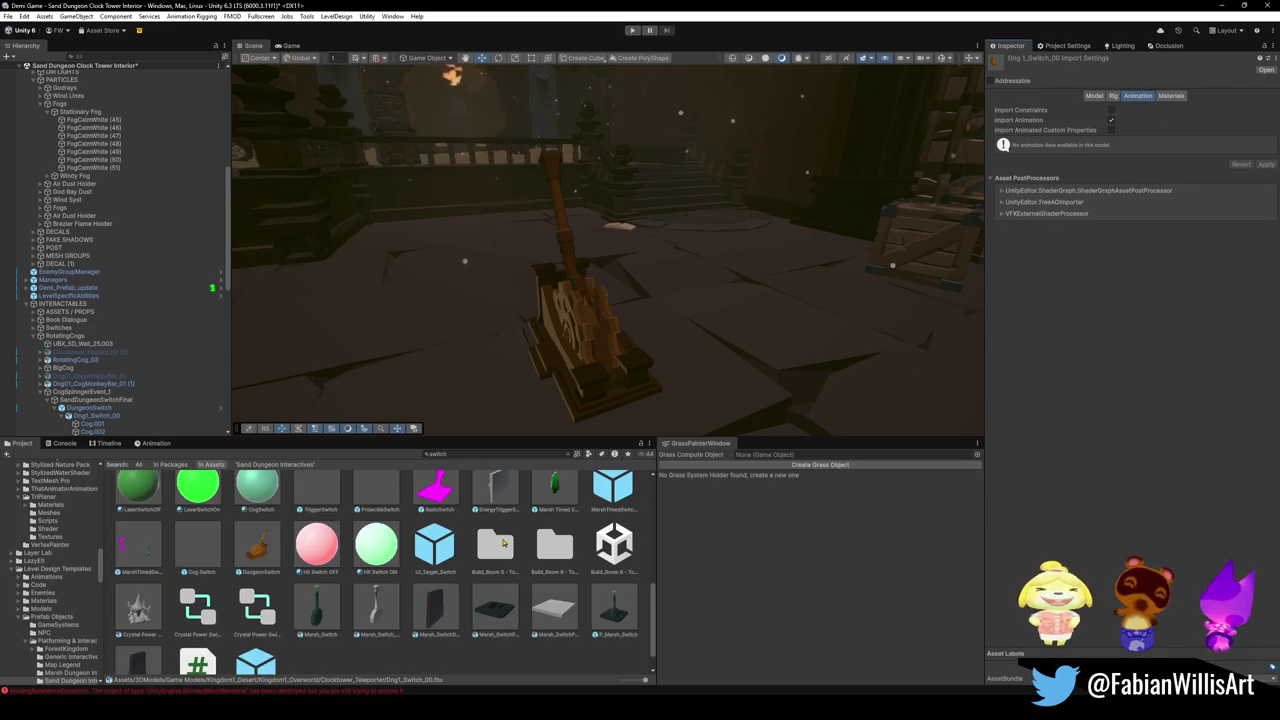
scroll(281, 562, down, 1)
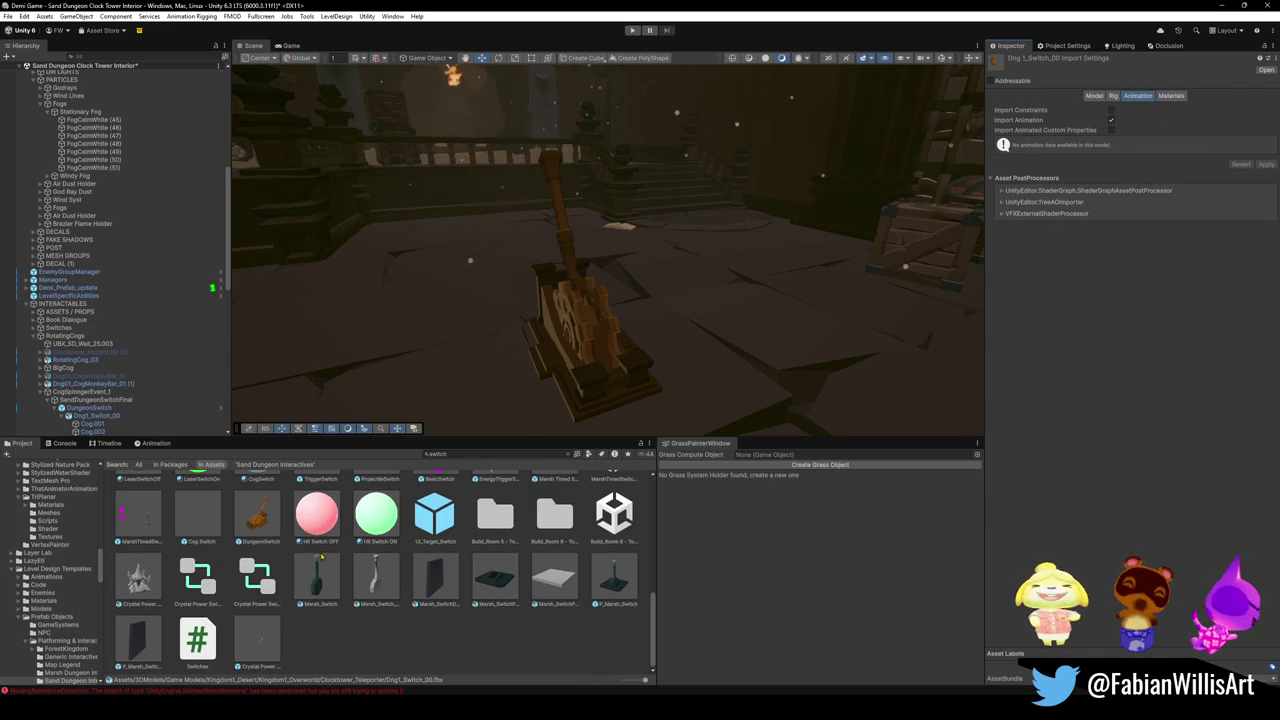
scroll(281, 562, up, 3)
scroll(281, 562, down, 1)
scroll(281, 562, up, 5)
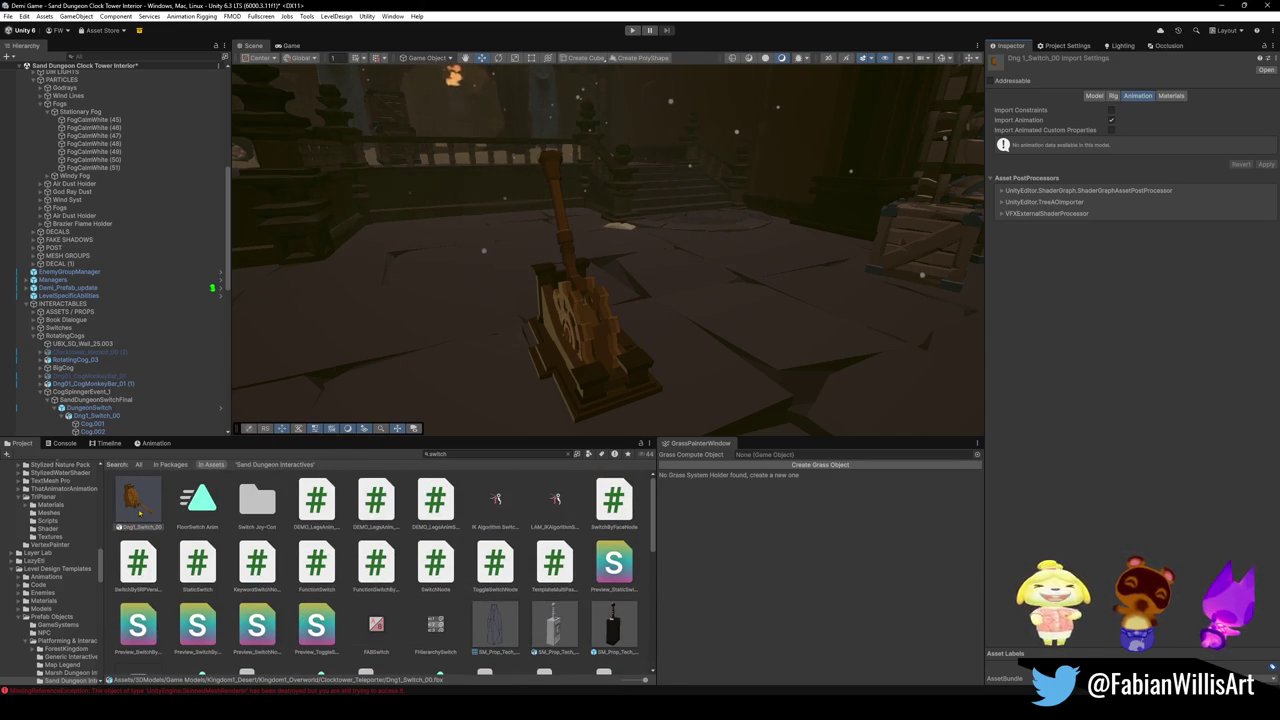
click(568, 454)
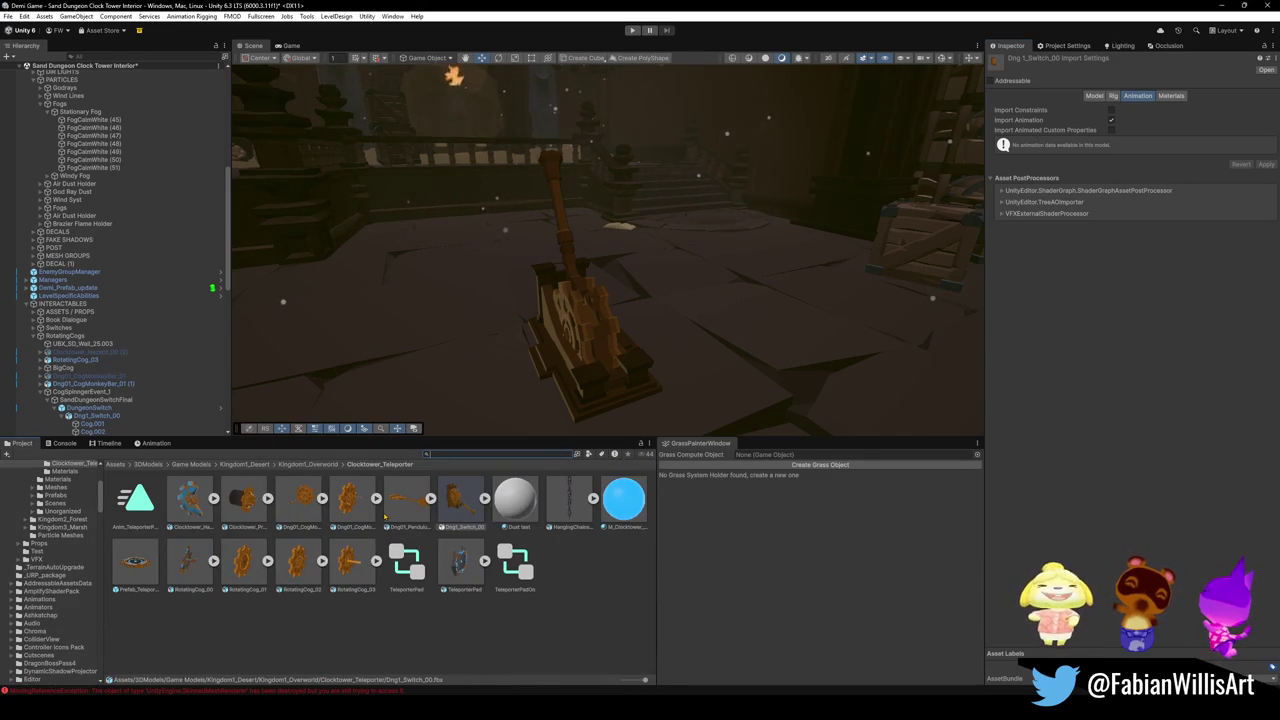
Show the Clocktower_Teleporter folder in File Explorer and copy its full path.
right_click(560, 598)
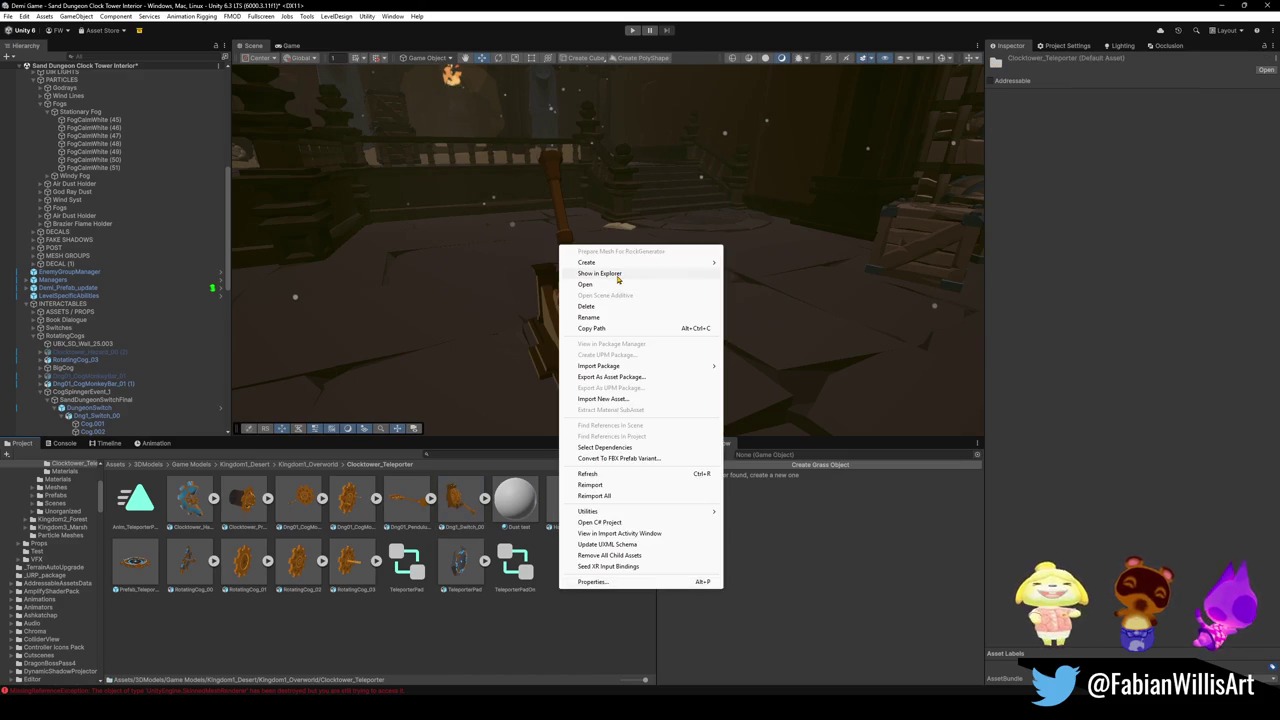
click(600, 273)
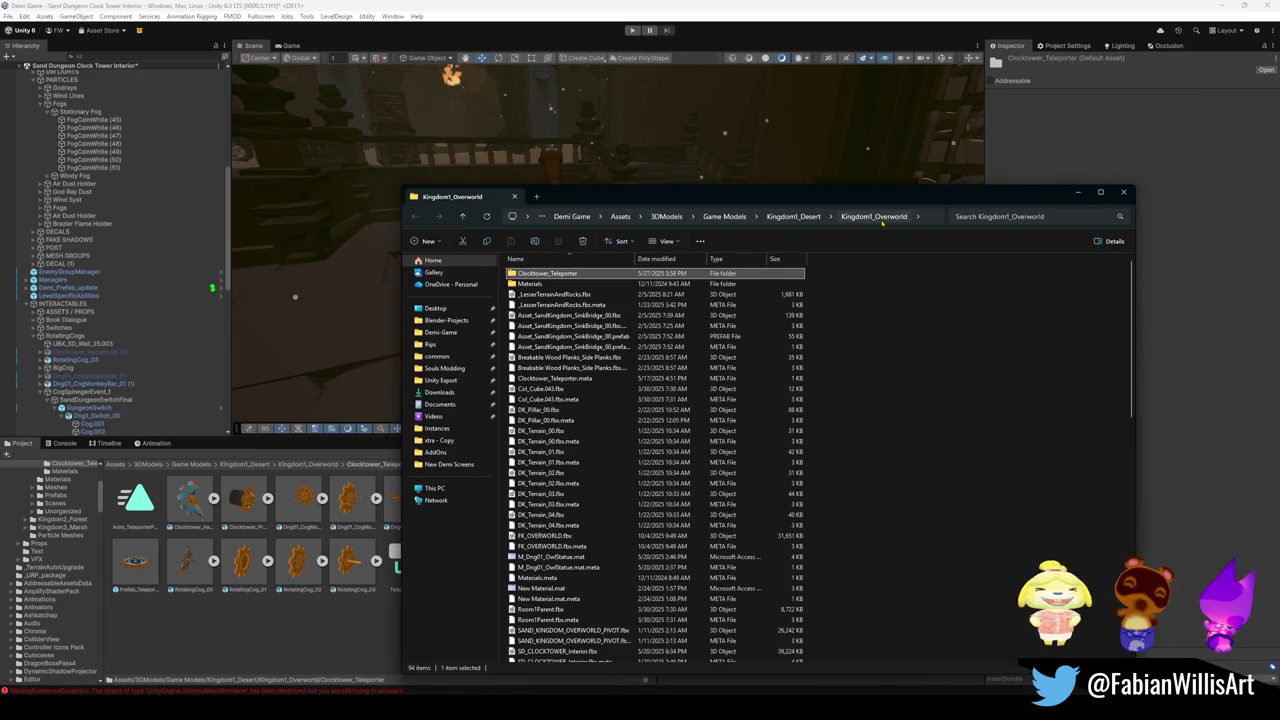
click(918, 218)
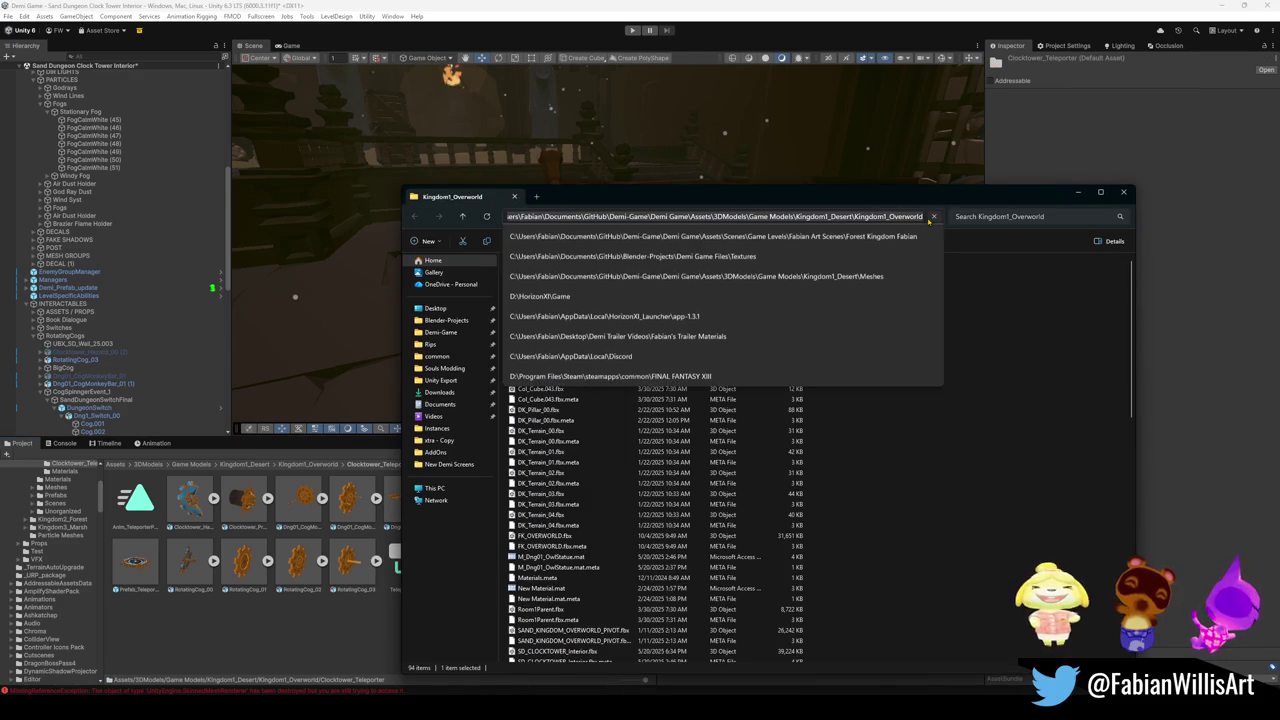
click(1123, 191)
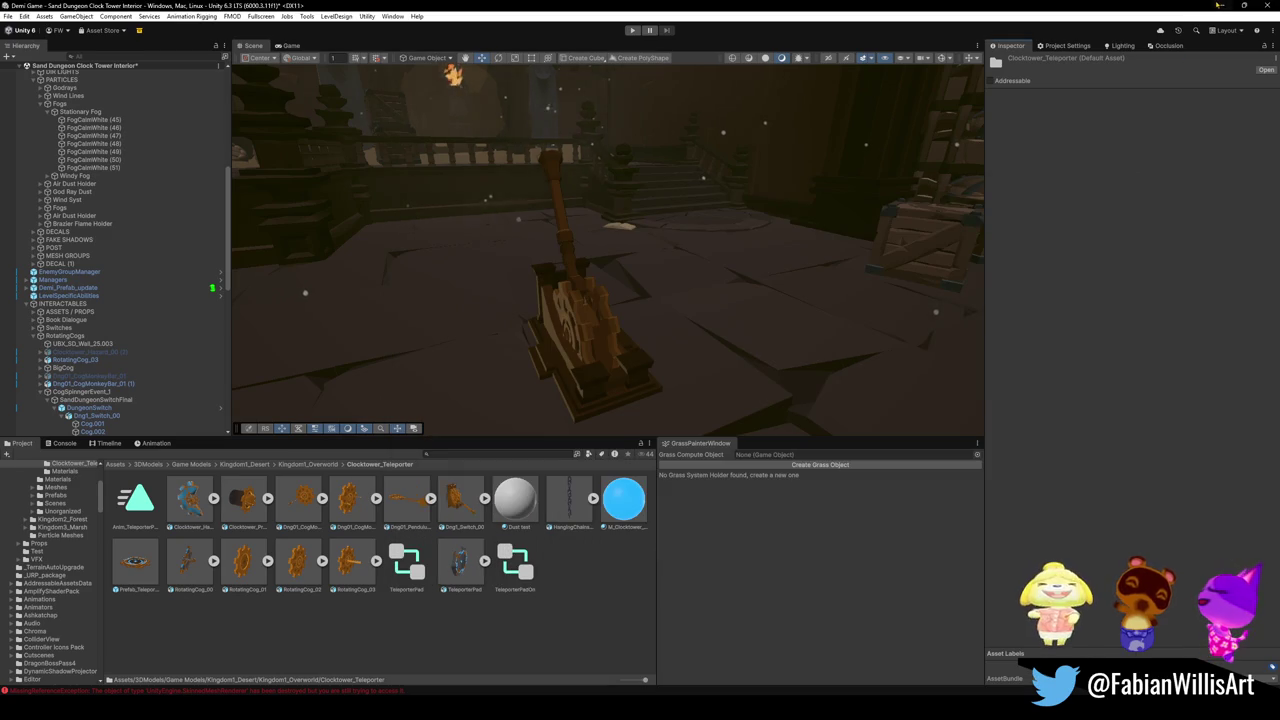
Paste the copied folder path as Blender's FBX export location.
click(1218, 5)
click(991, 121)
key(ctrl+v)
key(Return)
Export the lever as FBX, then shade its base and handle smooth.
drag(800, 350, 1018, 133)
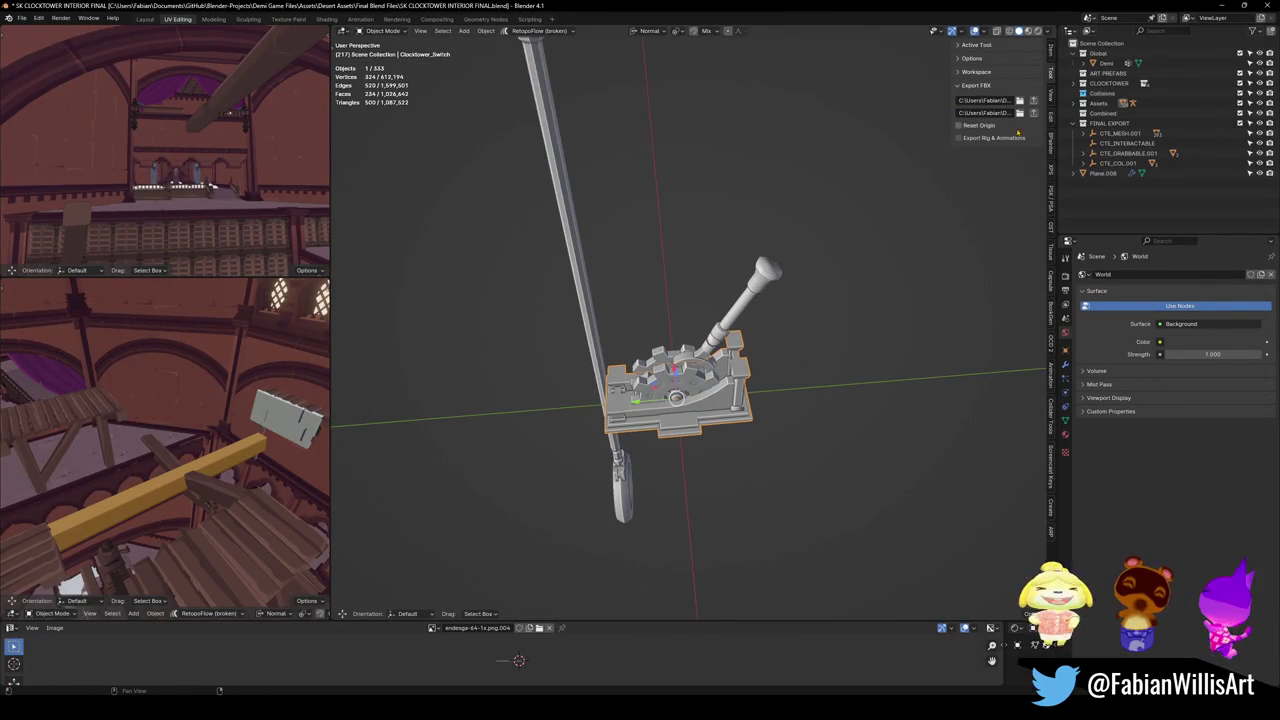
click(1033, 113)
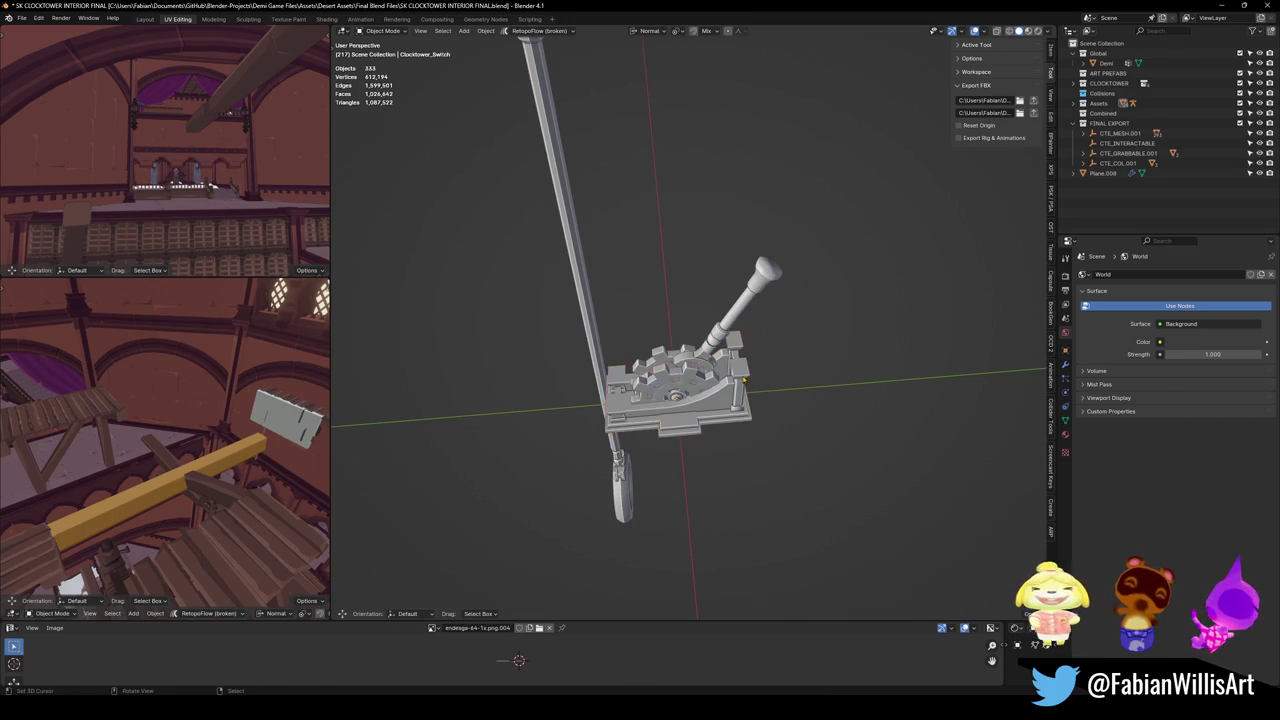
click(708, 408)
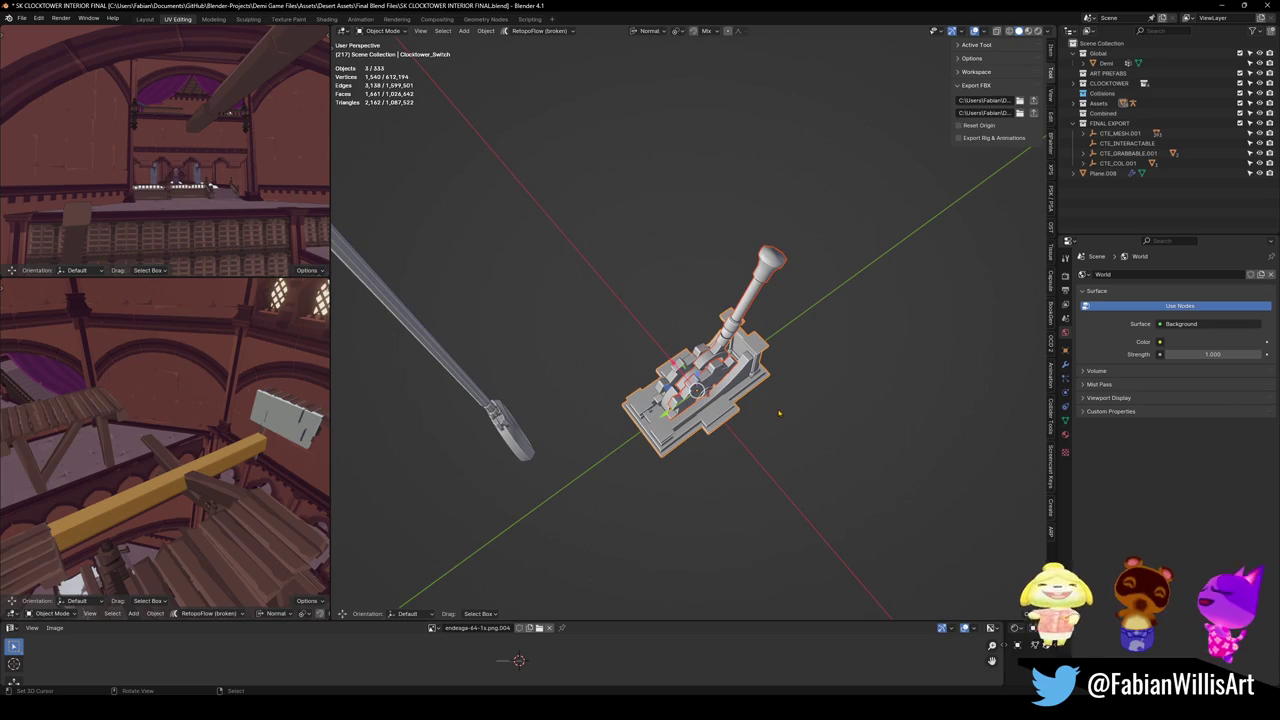
drag(739, 413, 814, 375)
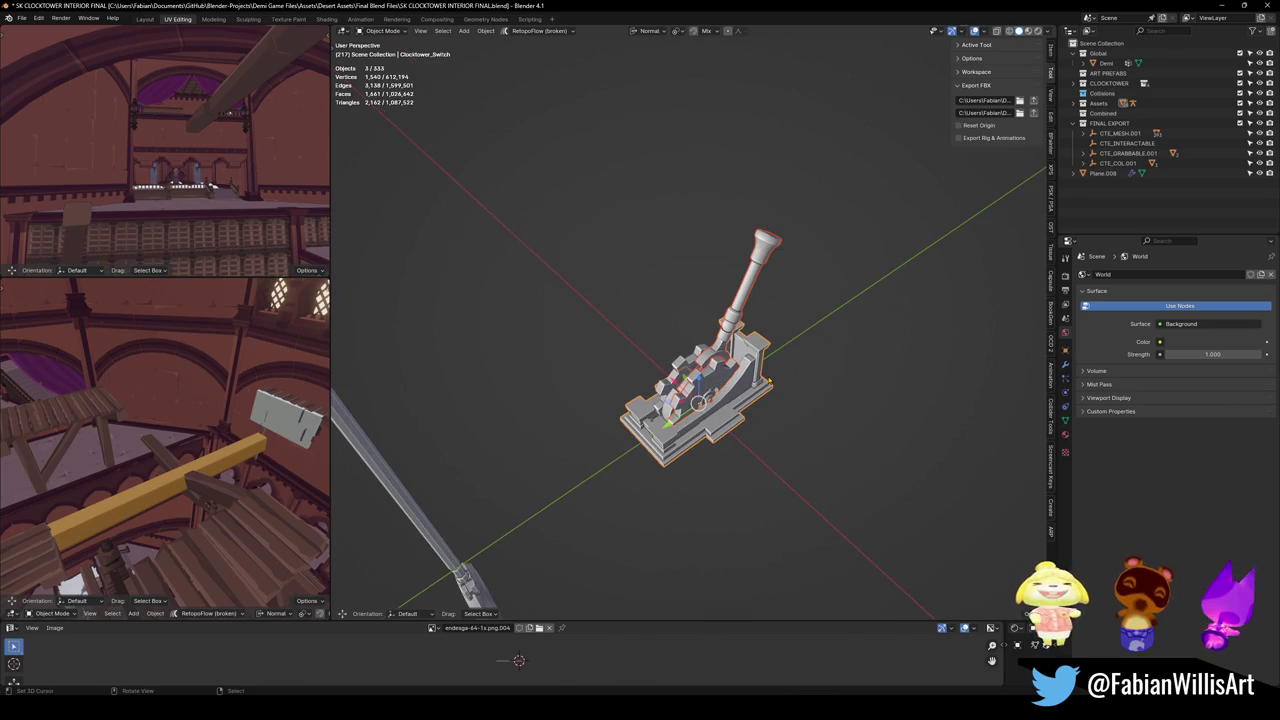
right_click(735, 411)
click(733, 411)
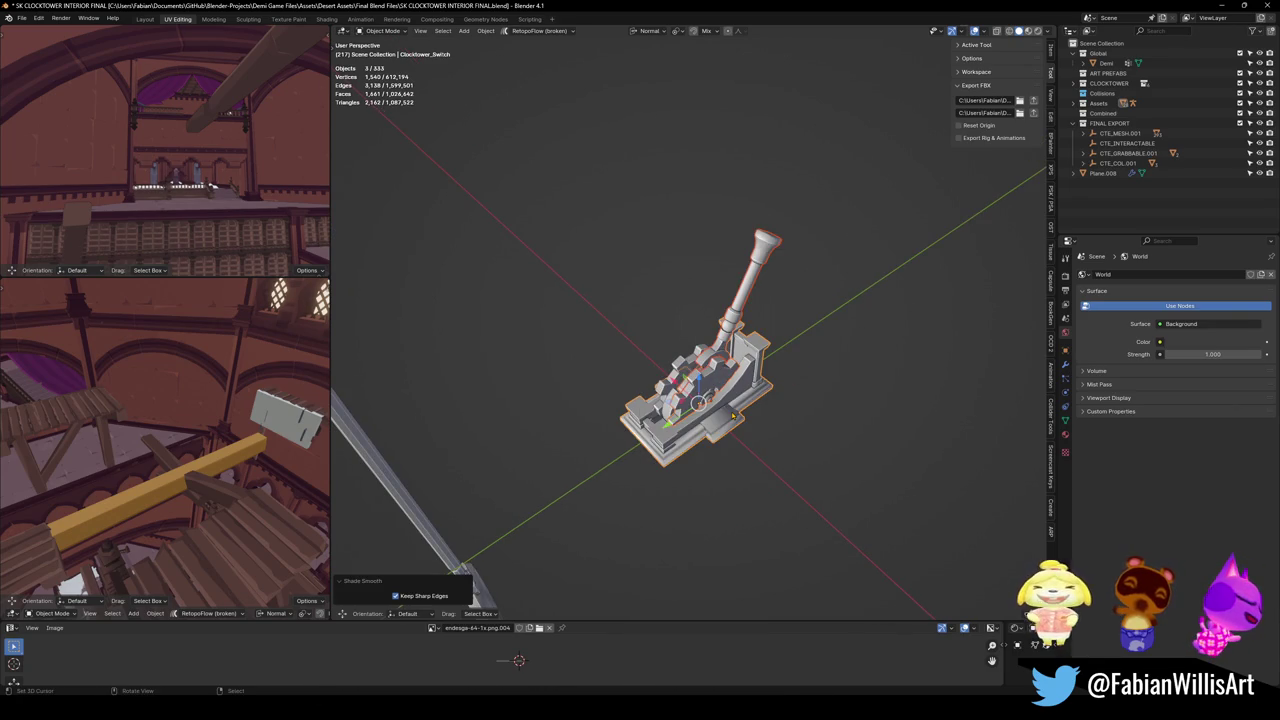
Select the Cog.002 gear, view its modifiers, and frame it in Edit Mode.
scroll(728, 390, up, 5)
drag(728, 384, 730, 431)
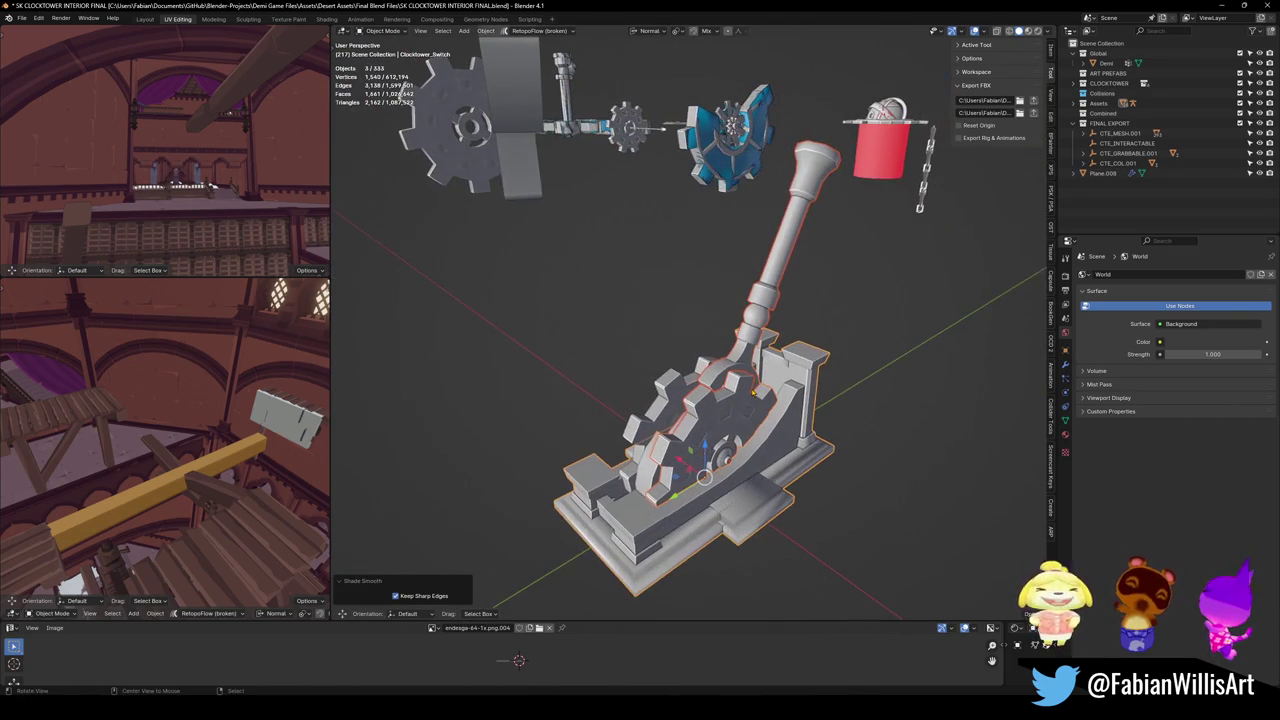
click(730, 431)
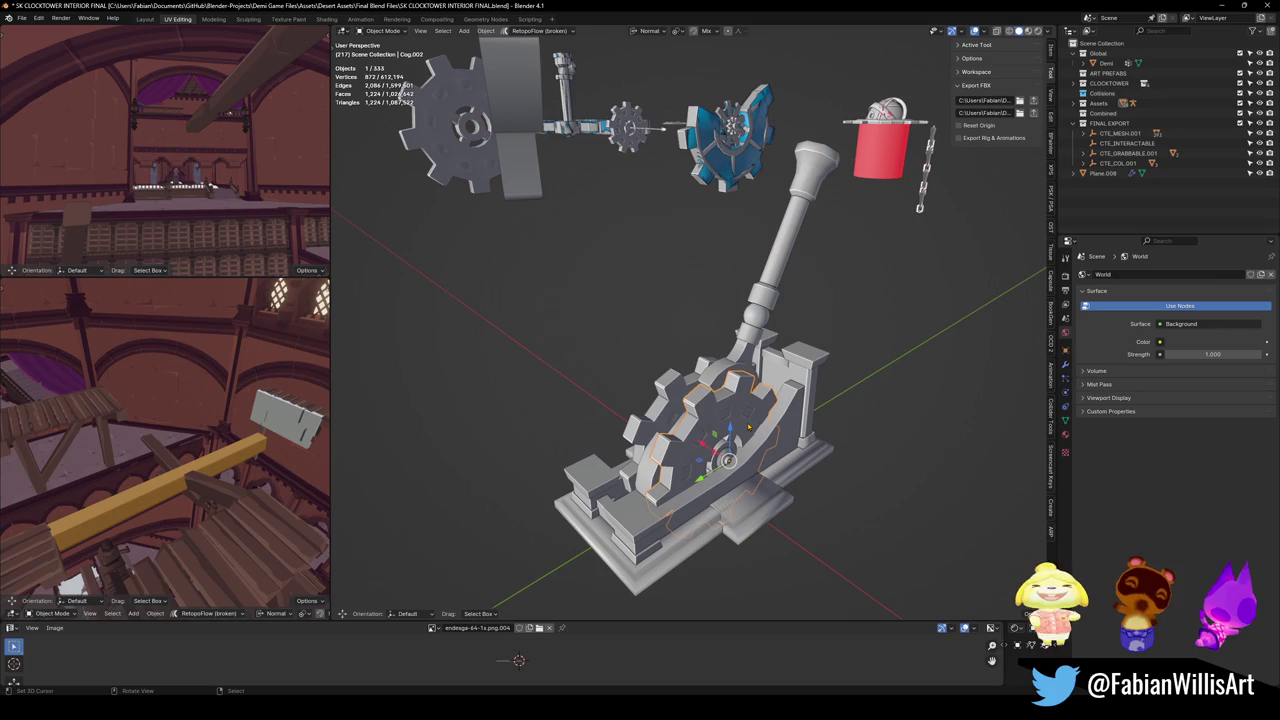
click(1065, 364)
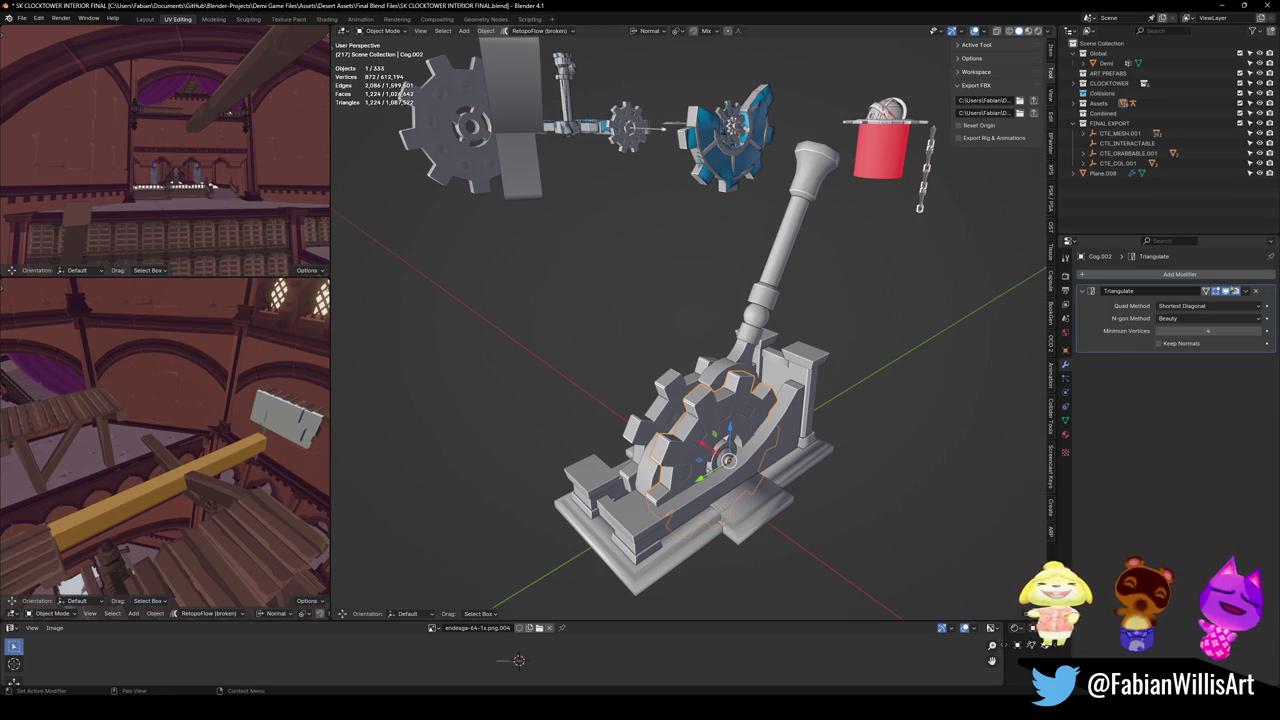
key(Tab)
key(KP_Decimal)
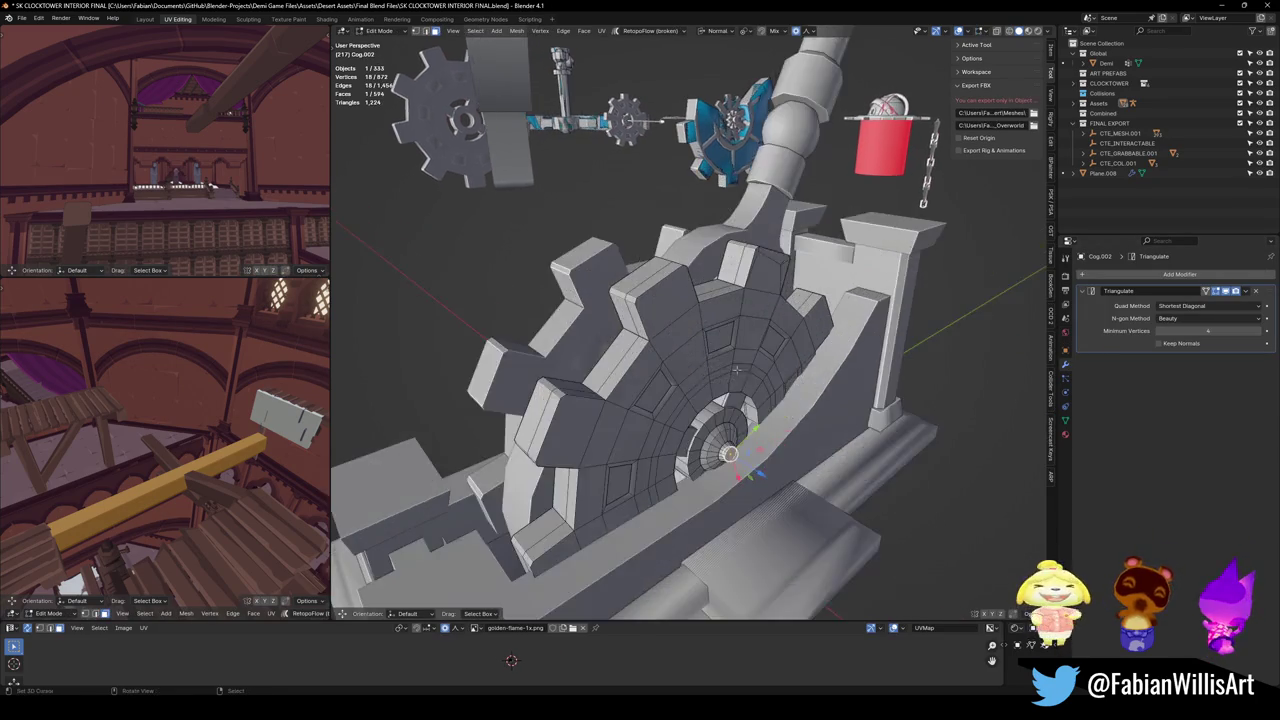
scroll(735, 357, up, 6)
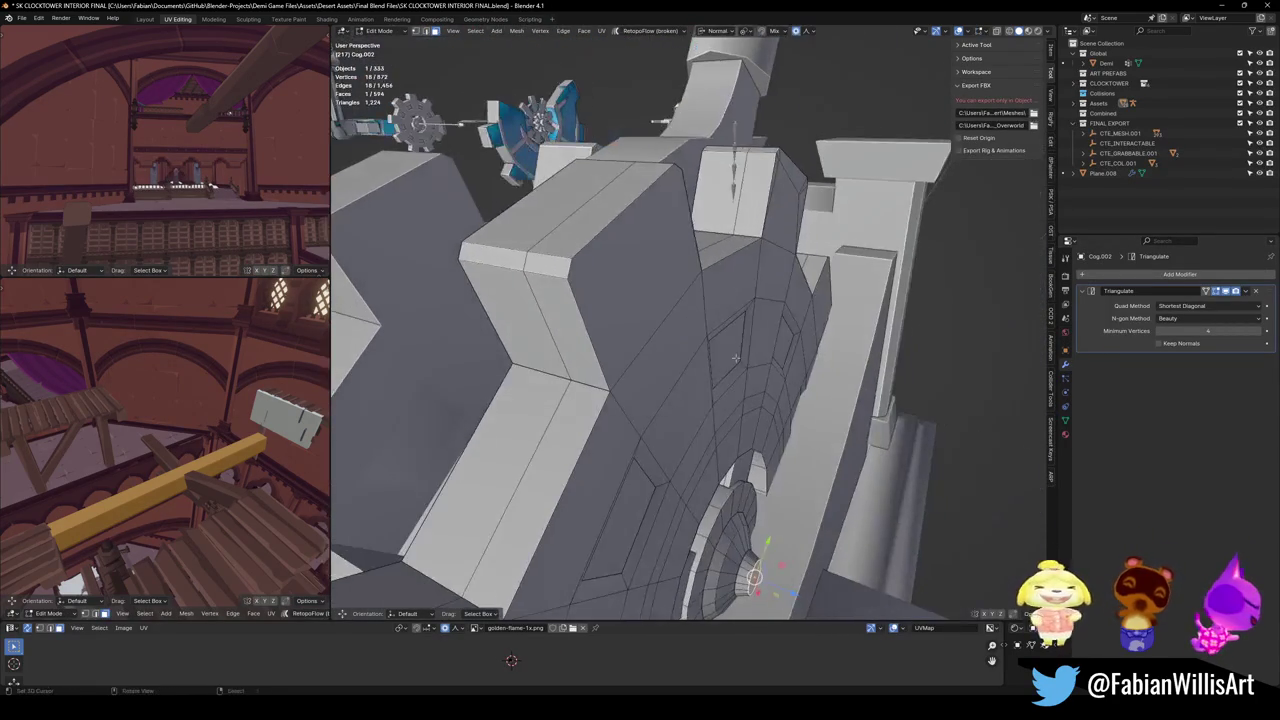
right_click(735, 357)
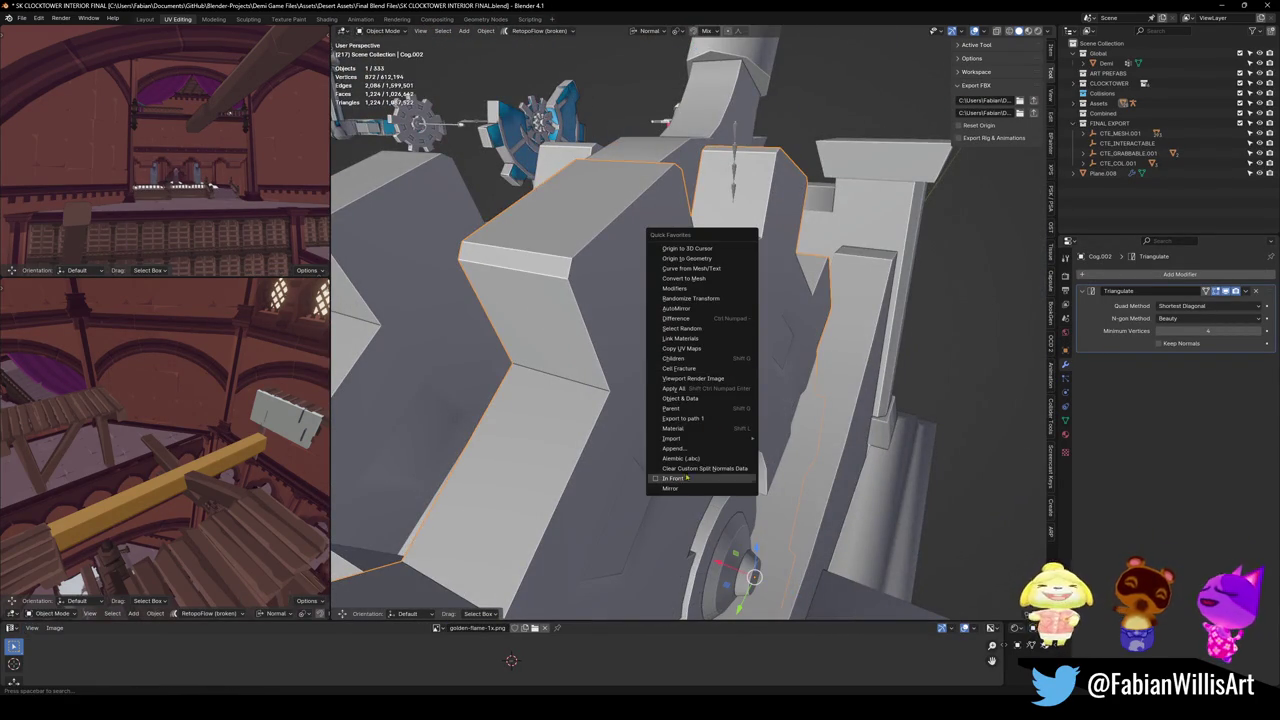
Clear Cog.002's custom split normals data with all its geometry selected.
key(Tab)
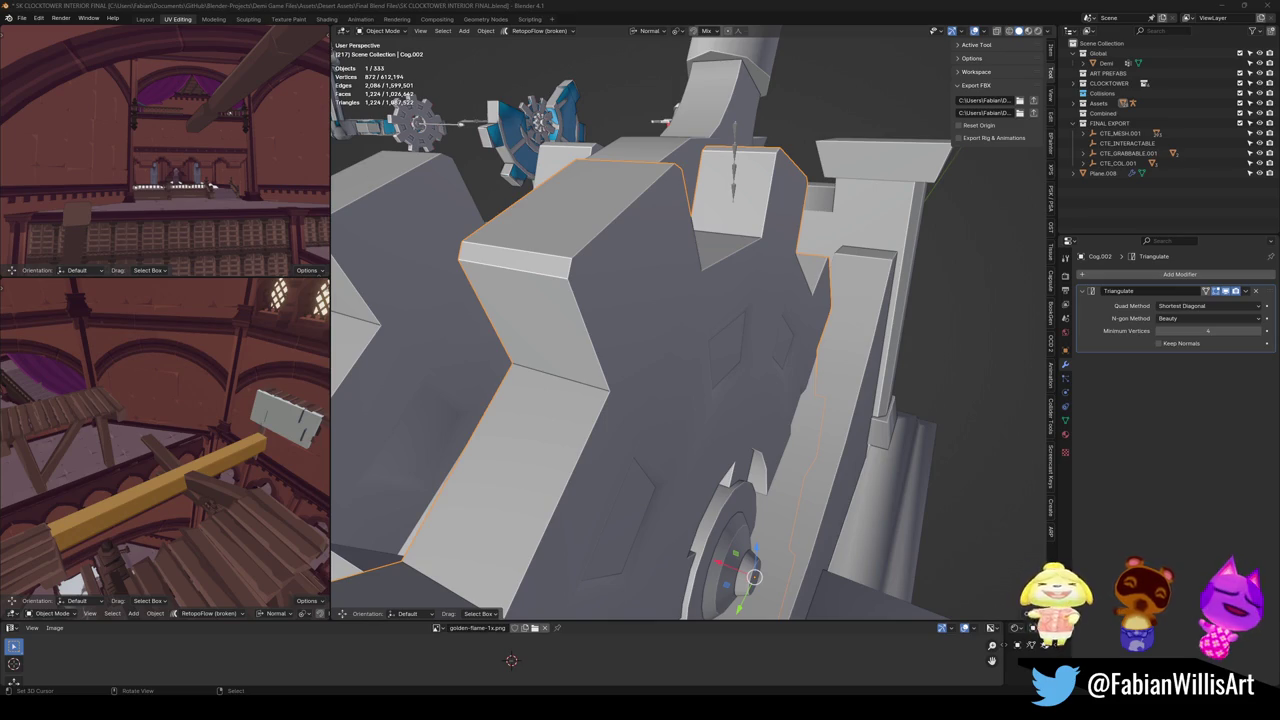
mouse_move(640, 360)
mouse_down()
mouse_move(676, 318)
mouse_move(736, 397)
mouse_up()
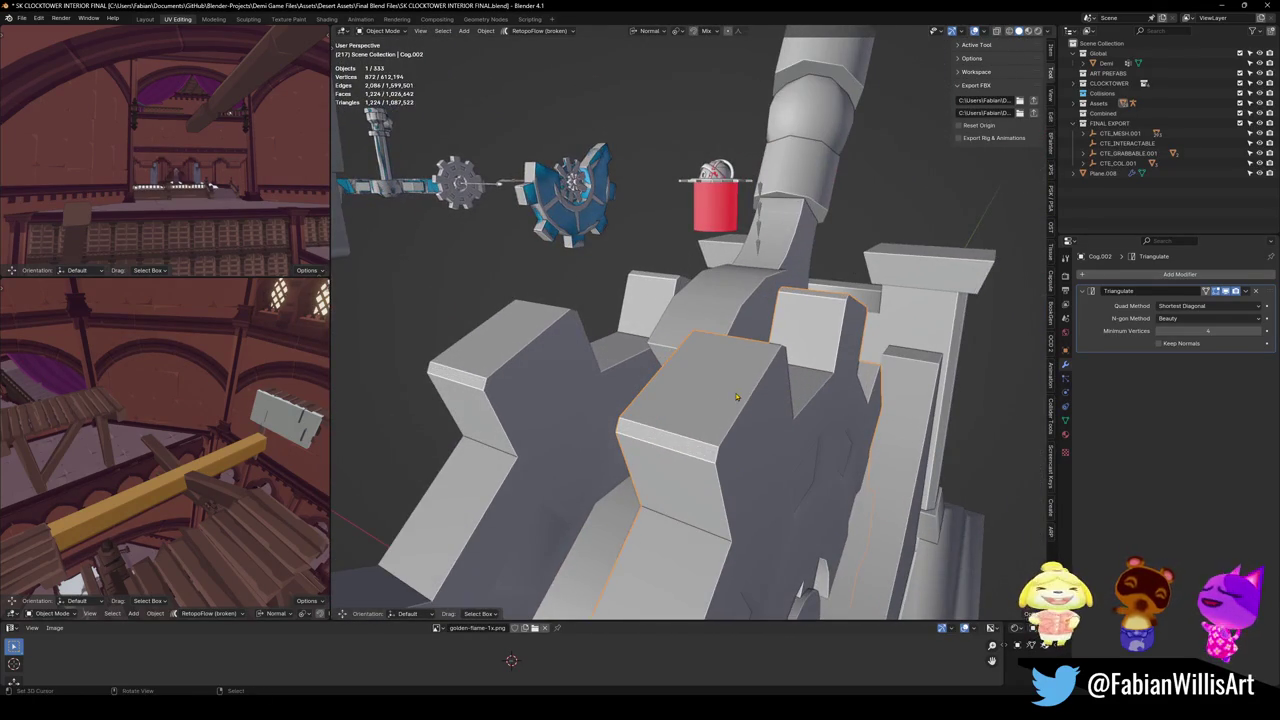
key(Tab)
key(a)
key(q)
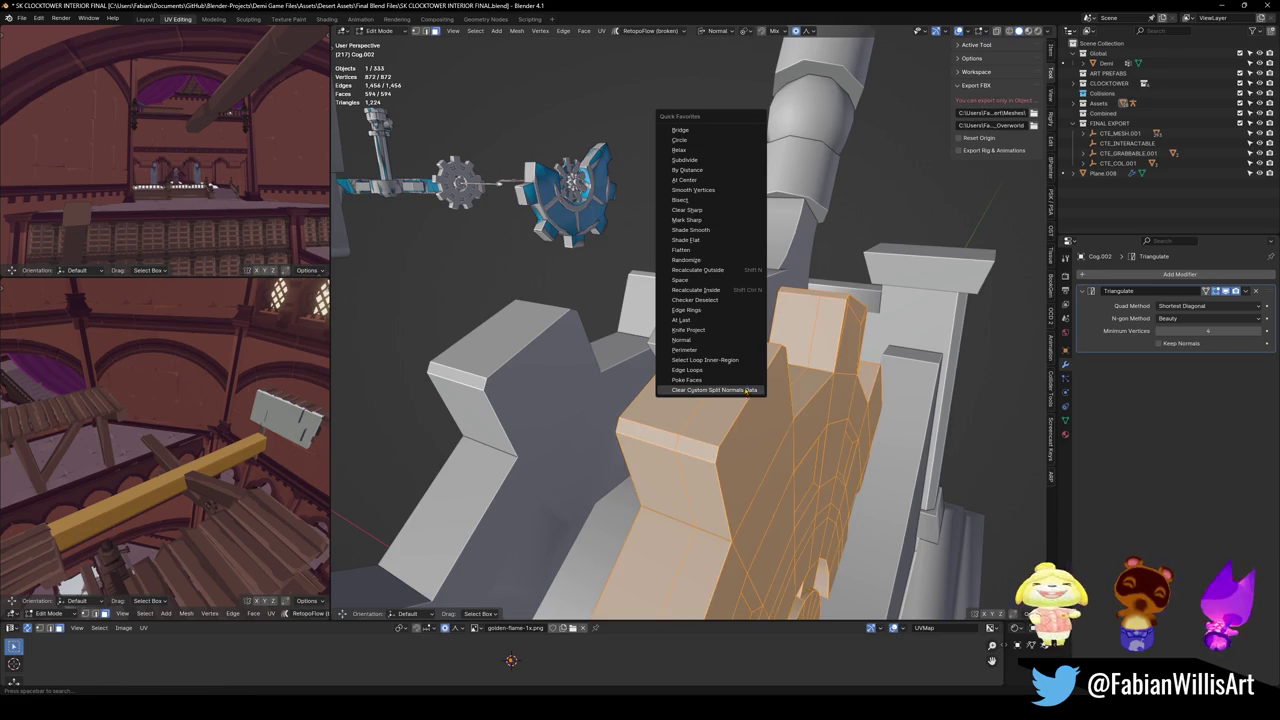
click(702, 150)
key(alt+a)
key(a)
Set Cog.002's normals from faces, then clear custom split normals again.
key(alt+n)
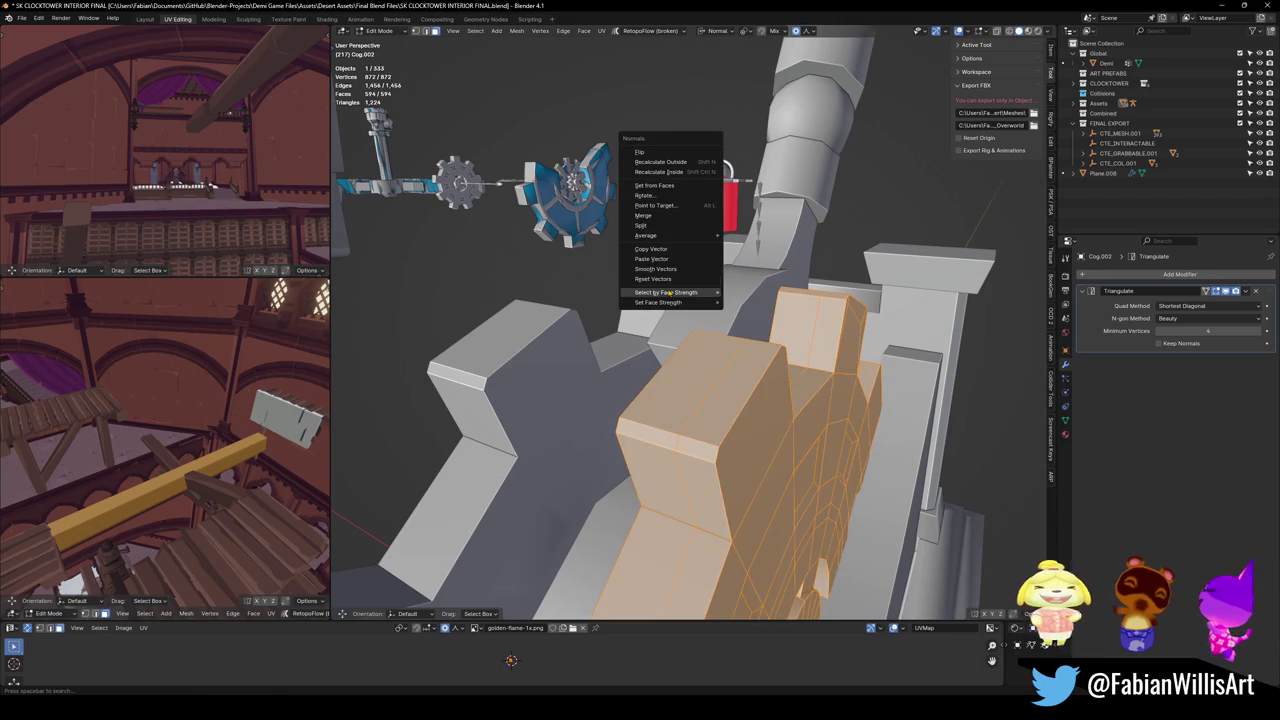
mouse_move(685, 304)
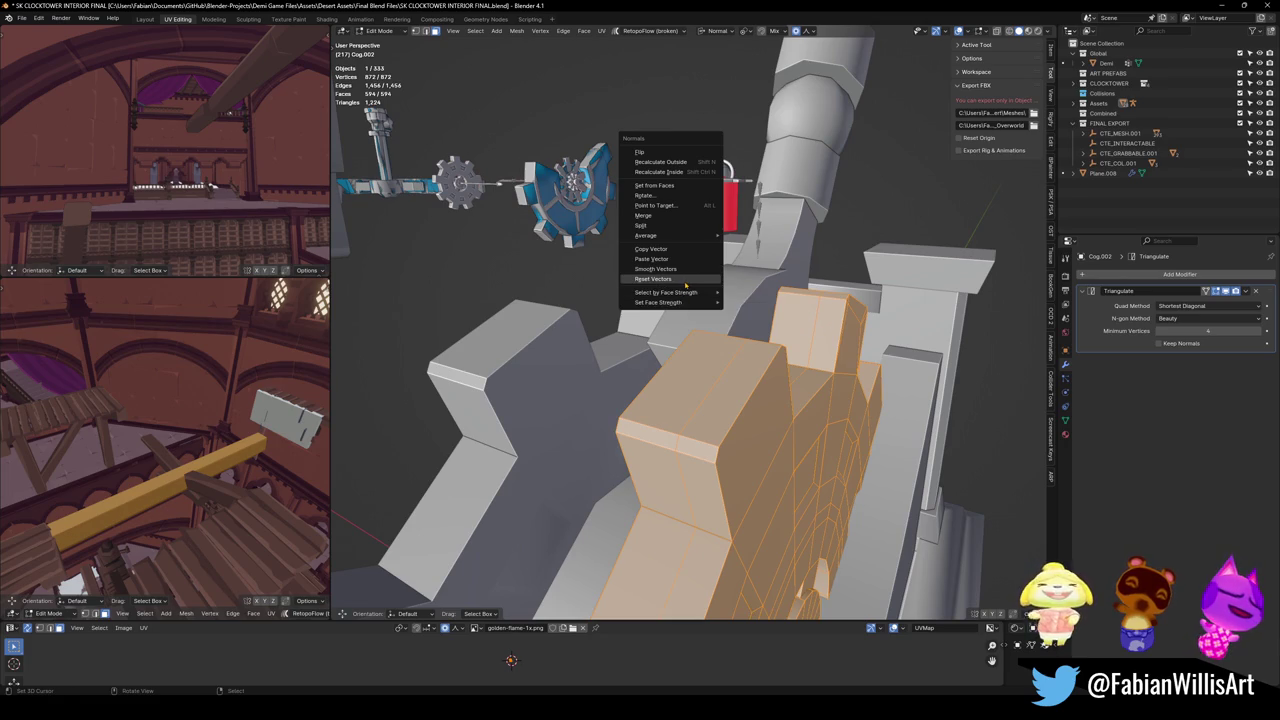
click(654, 185)
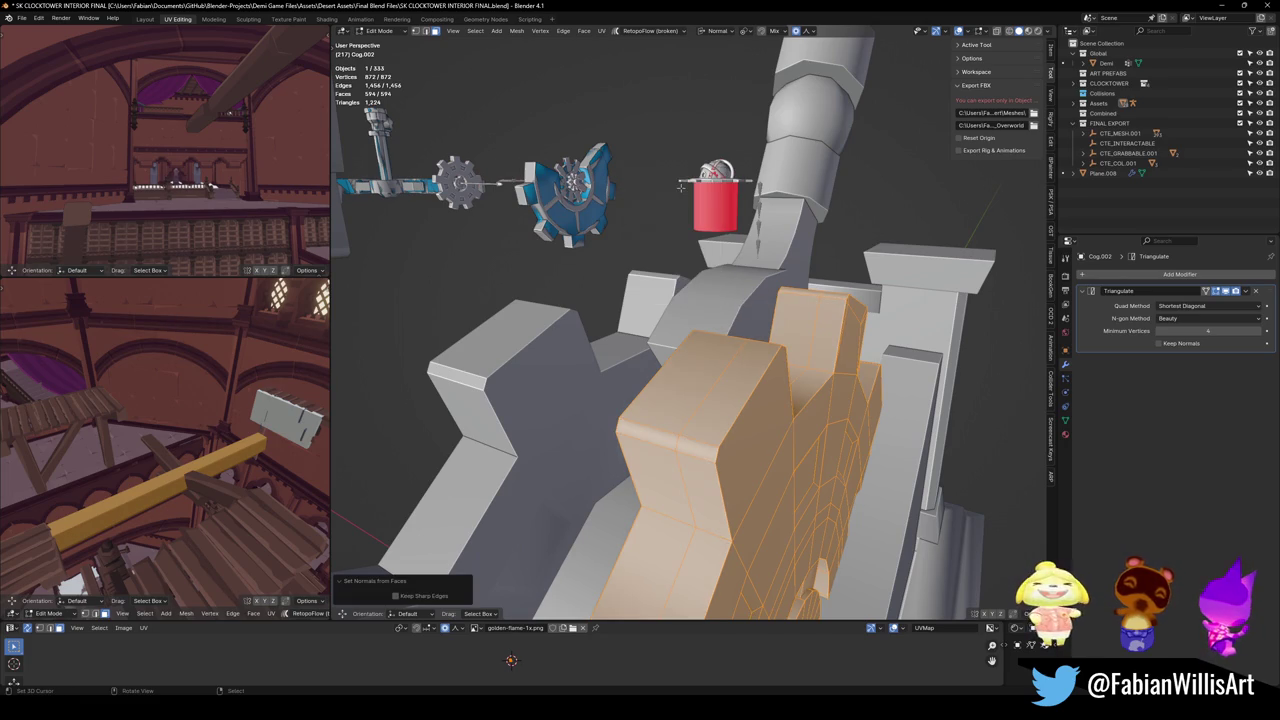
key(Tab)
key(q)
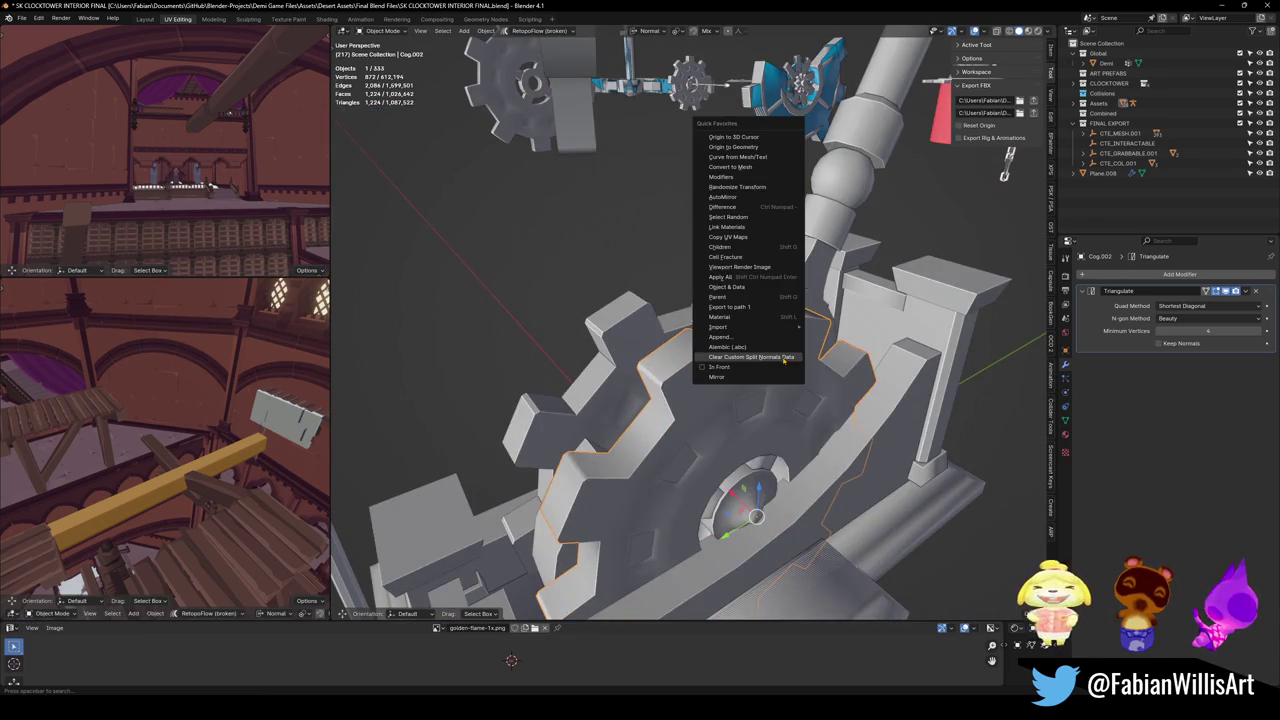
click(751, 357)
Shade Cog.002 smooth with Keep Sharp Edges enabled.
key(Tab)
key(a)
key(Tab)
right_click(790, 395)
click(790, 395)
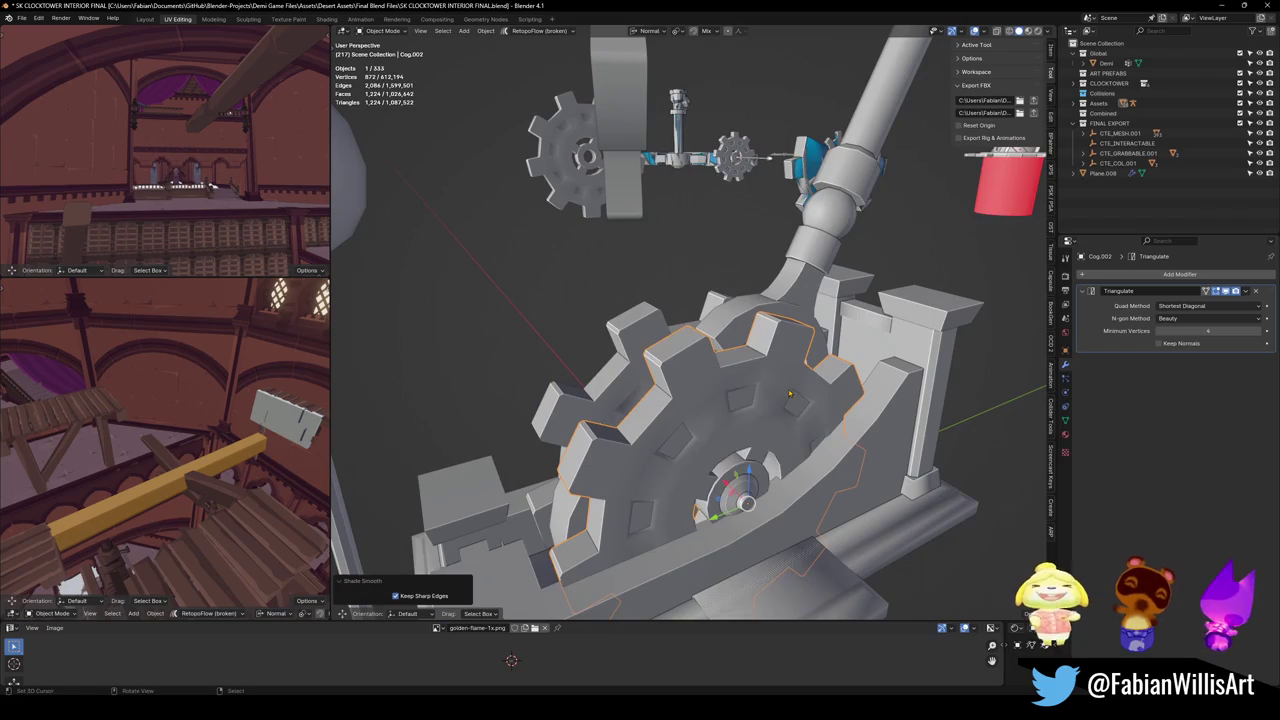
key(Tab)
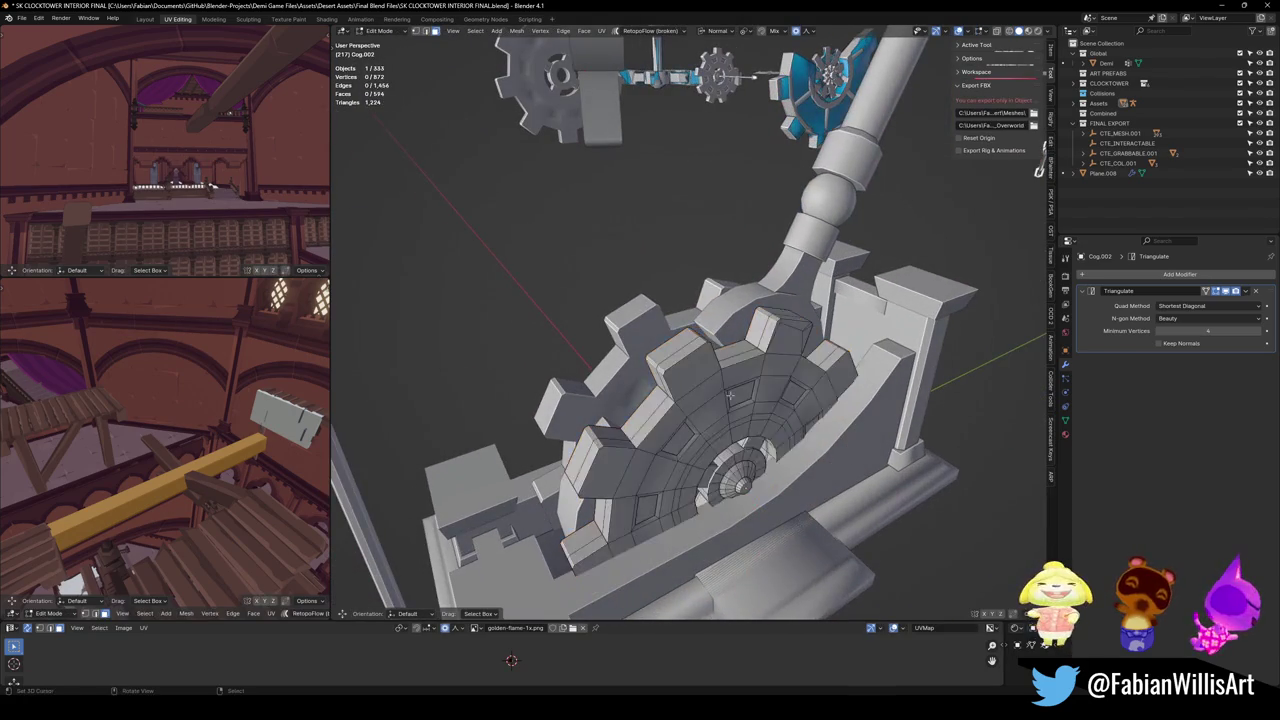
Merge duplicate vertices by distance on Cog.002 and Cog.001.
key(a)
key(q)
click(701, 176)
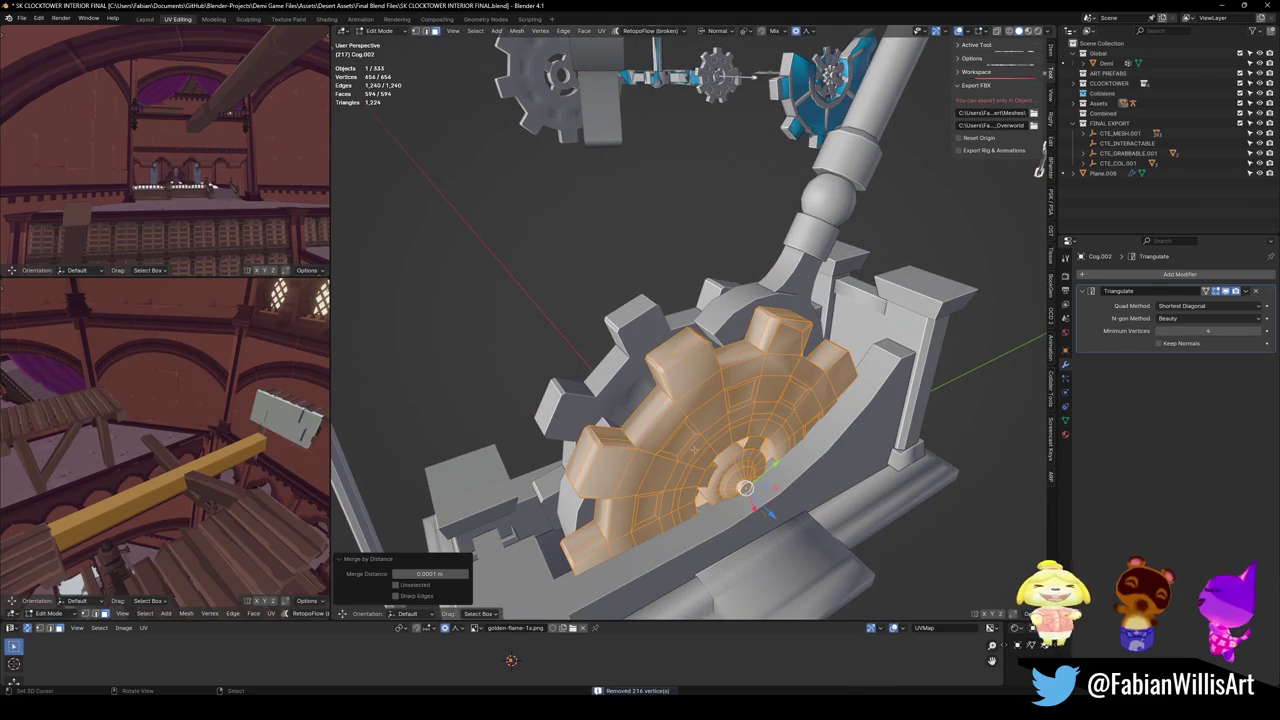
key(Tab)
click(625, 354)
key(Tab)
right_click(672, 413)
click(672, 413)
Shade Cog.001 smooth in Object Mode.
mouse_move(647, 370)
mouse_down()
mouse_move(758, 363)
mouse_move(750, 343)
mouse_up()
key(Tab)
right_click(750, 343)
key(Escape)
right_click(741, 436)
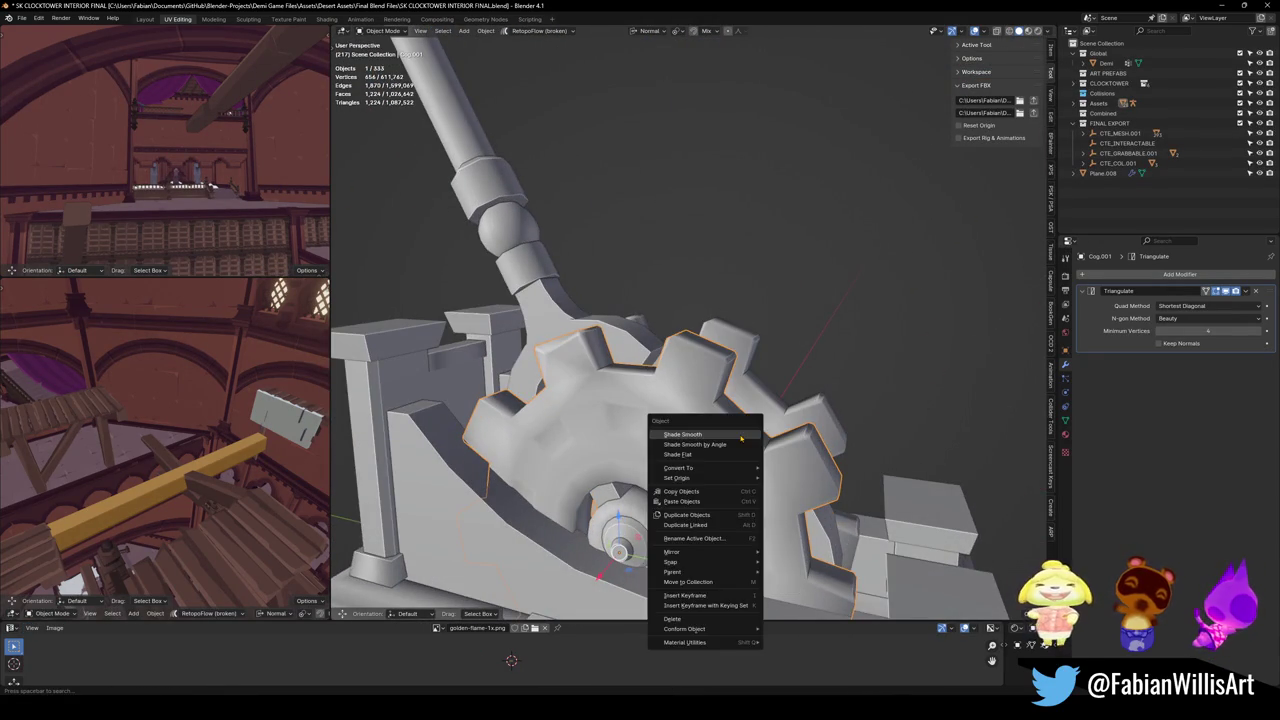
click(741, 436)
Reselect and frame the cog, then set its normals from faces.
click(646, 519)
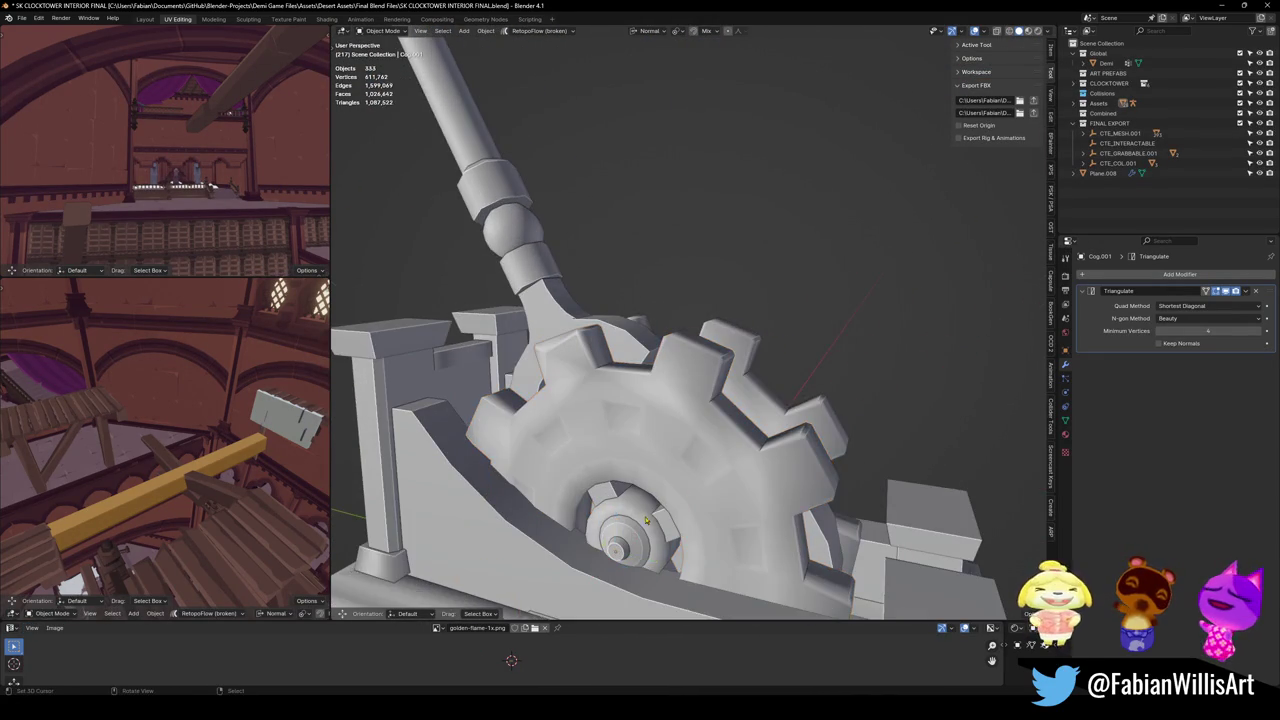
scroll(646, 519, up, 5)
scroll(660, 527, down, 5)
click(665, 530)
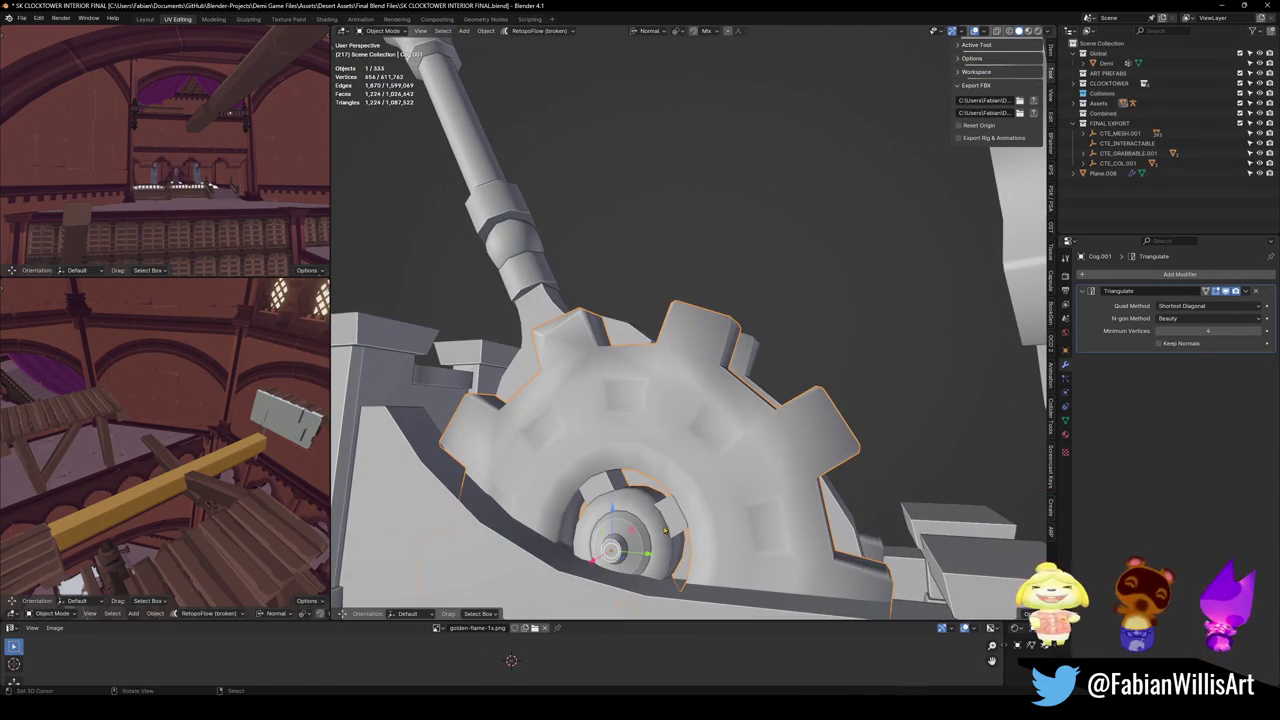
key(KP_Decimal)
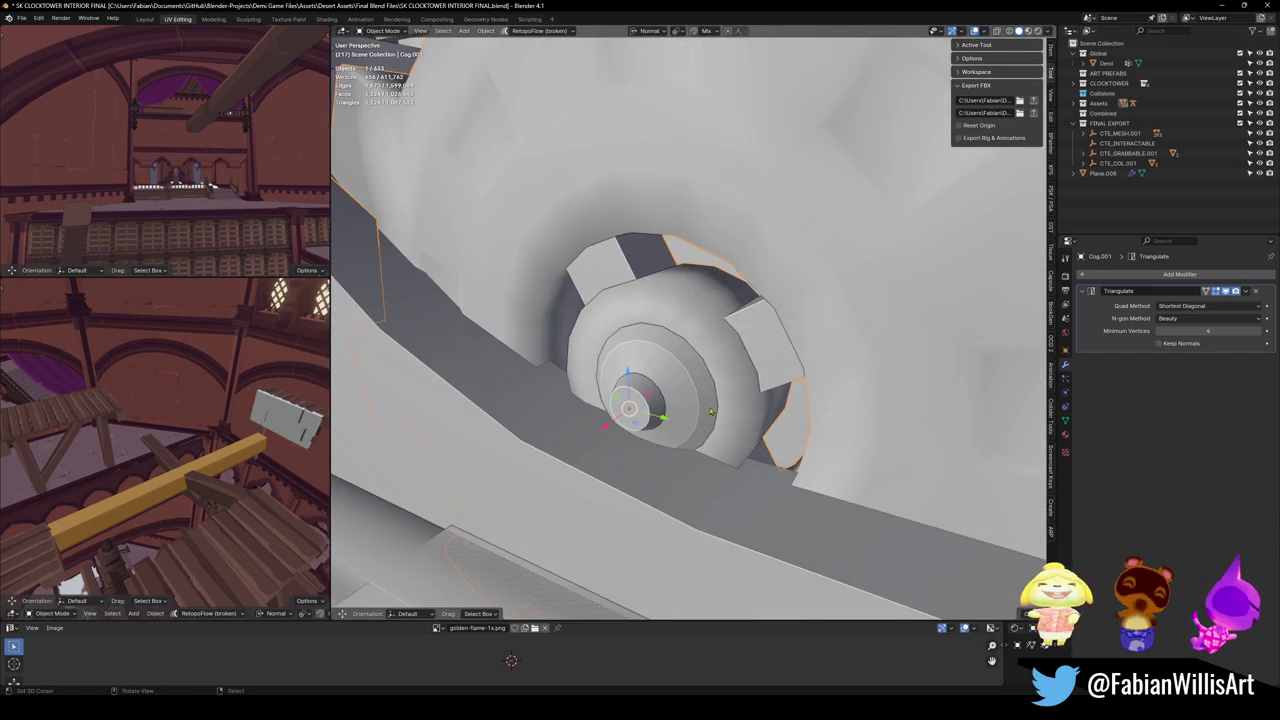
key(Tab)
key(alt+a)
key(a)
key(alt+n)
click(713, 401)
key(Tab)
Reapply Shade Smooth to the cog after resetting its normals.
scroll(791, 419, down, 5)
right_click(791, 419)
right_click(775, 598)
click(753, 430)
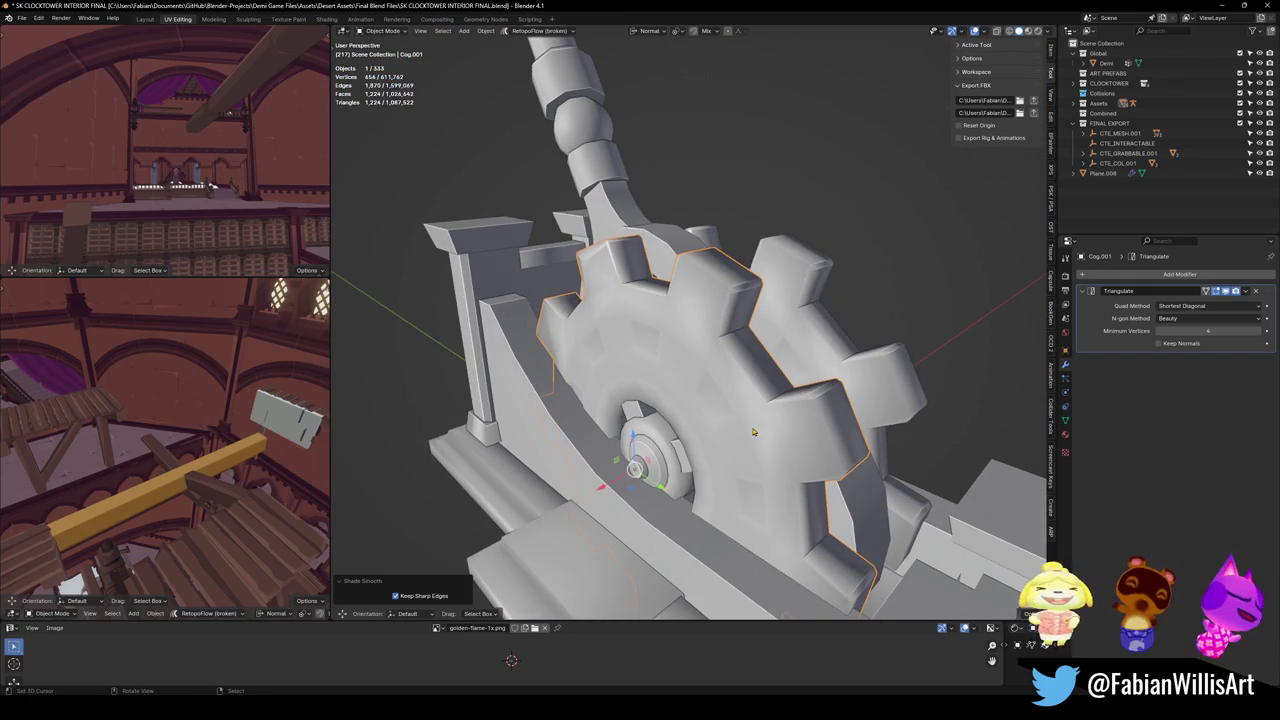
scroll(737, 432, up, 3)
key(Tab)
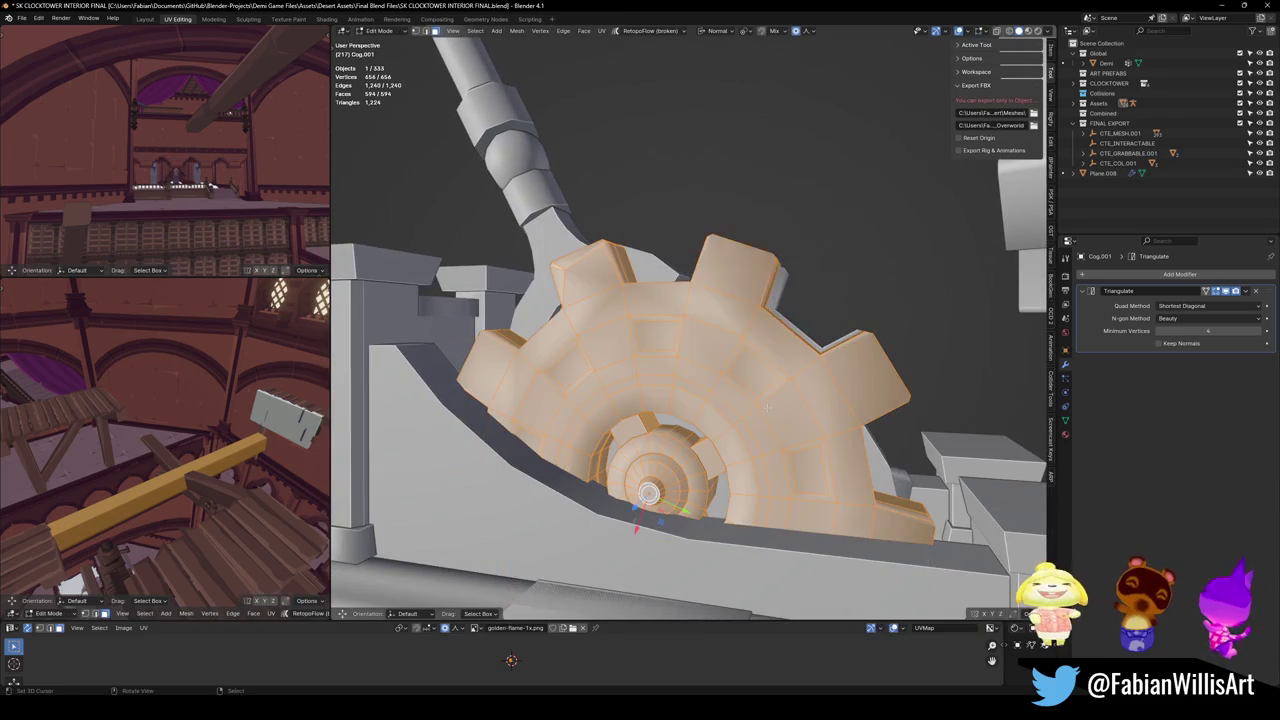
Mark the cog's edges sharp, then clear sharp from Cog.002's vertical face strip.
key(q)
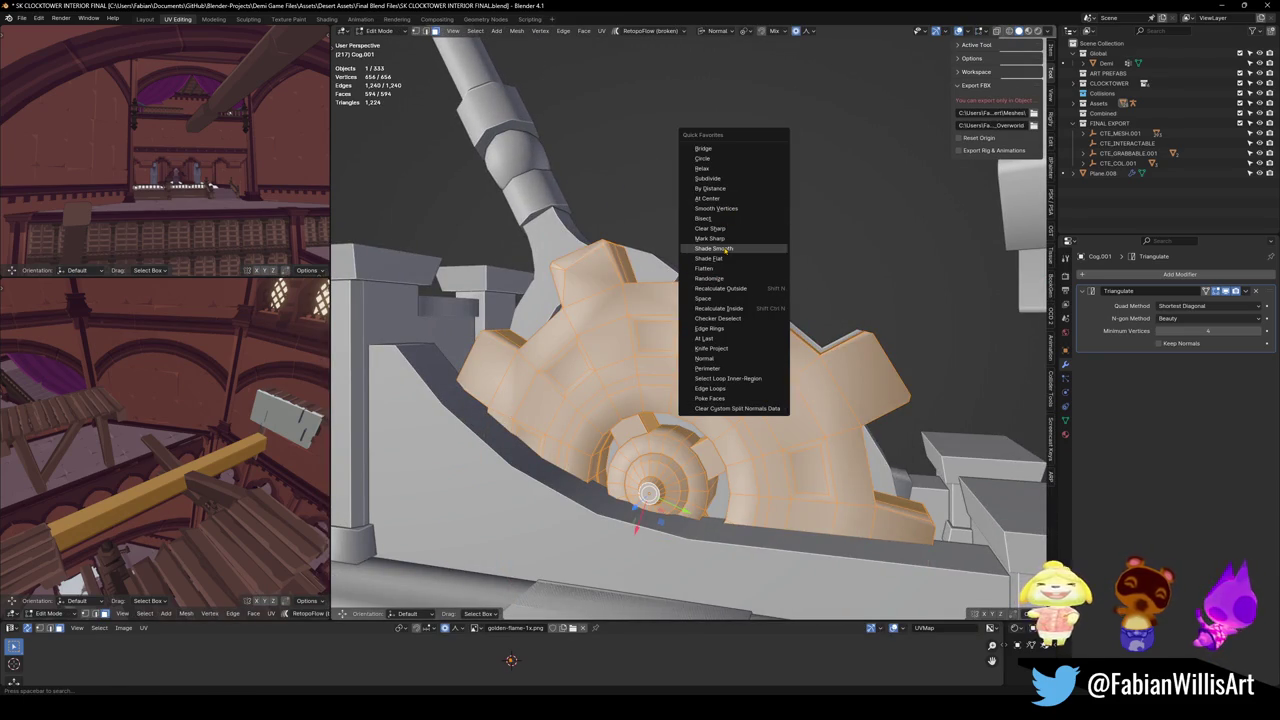
click(726, 239)
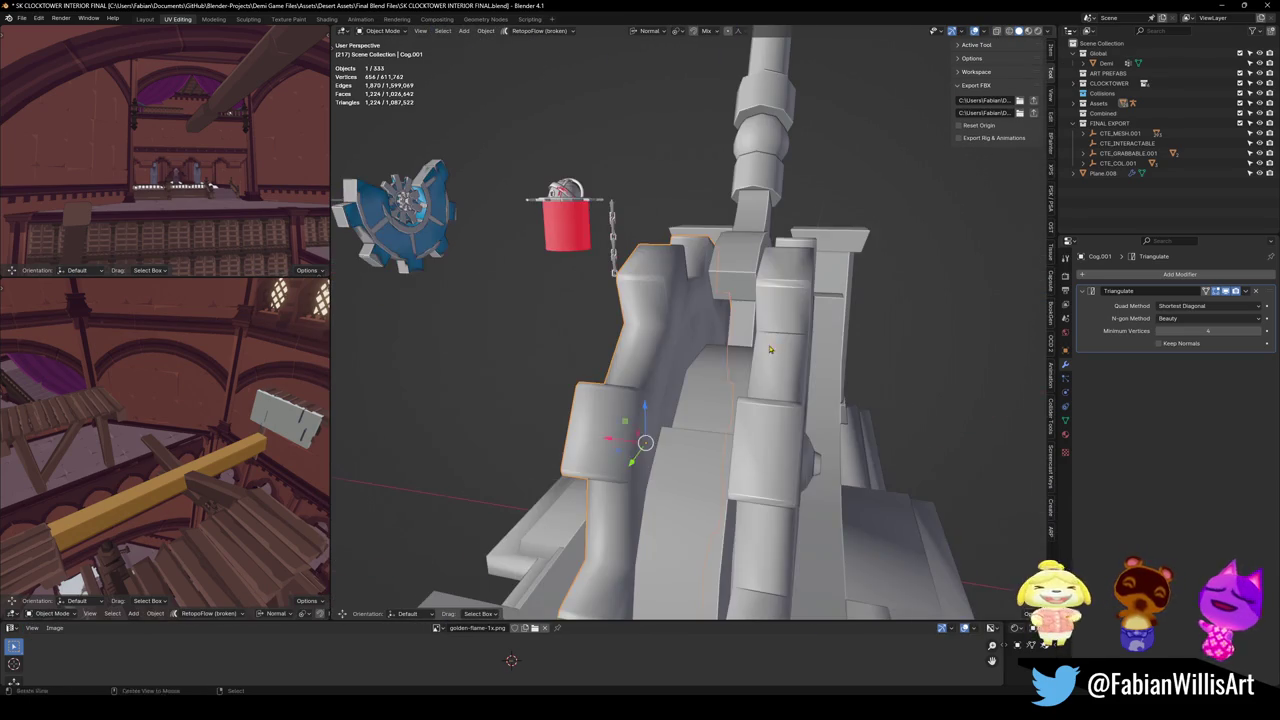
alt+click(802, 320)
key(q)
click(802, 320)
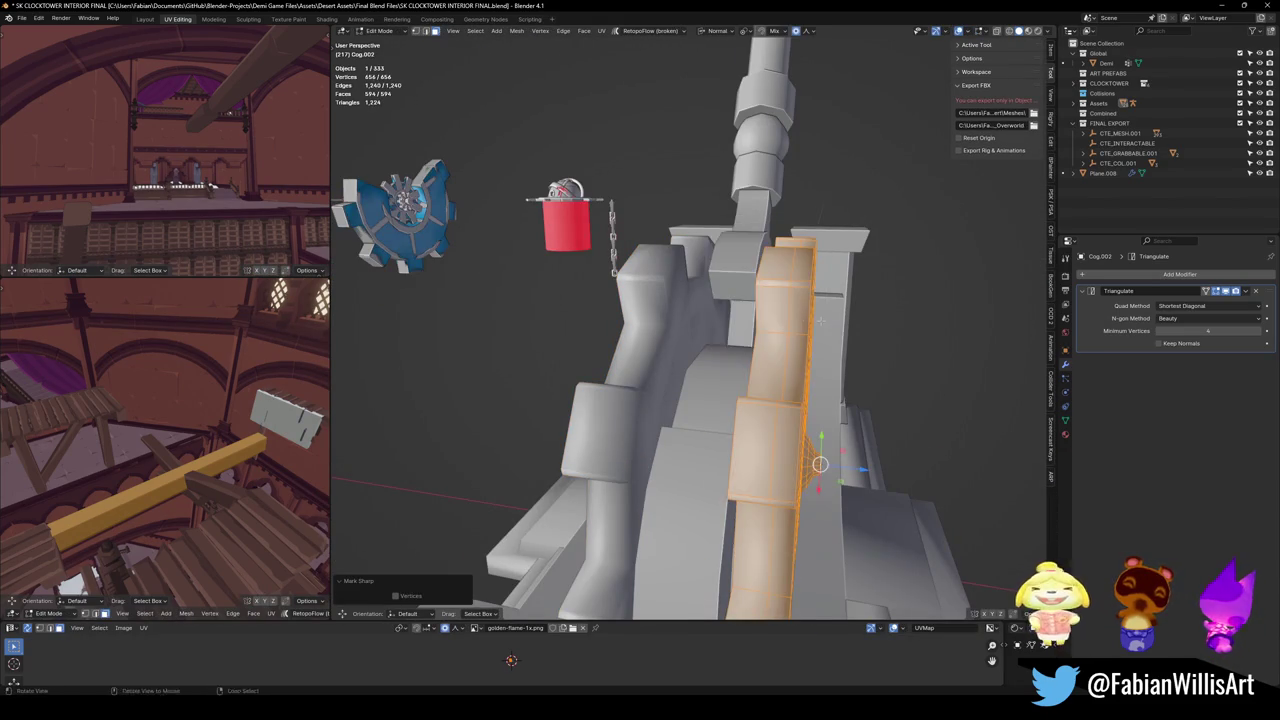
Slide an edge loop along Cog.002's column, undoing an accidental vertex dissolve.
key(alt+a)
key(ctrl+x)
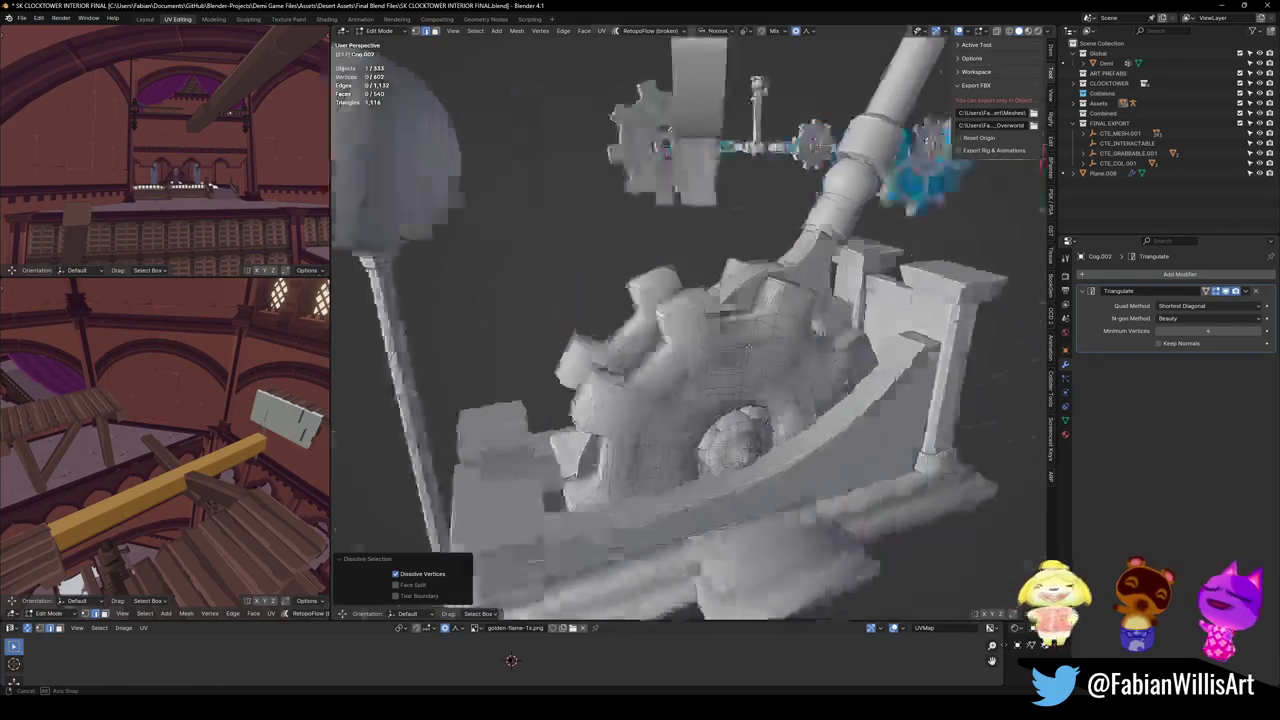
drag(826, 345, 826, 345)
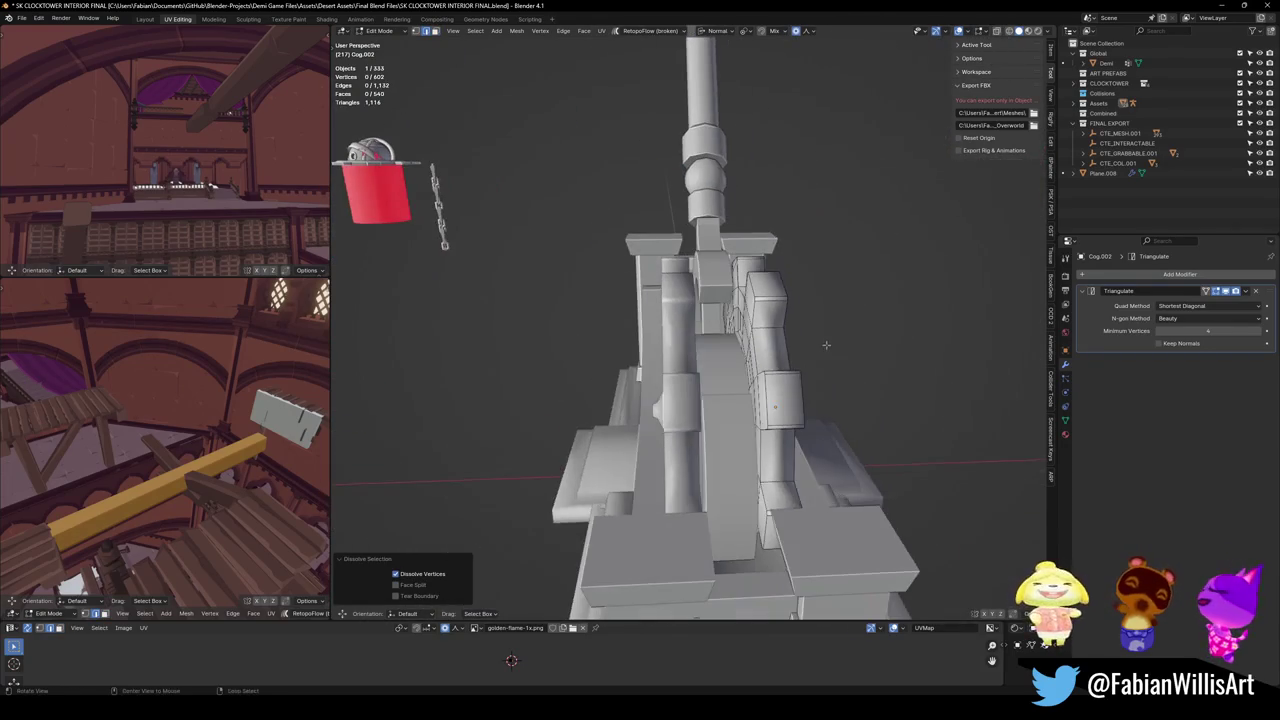
key(ctrl+z)
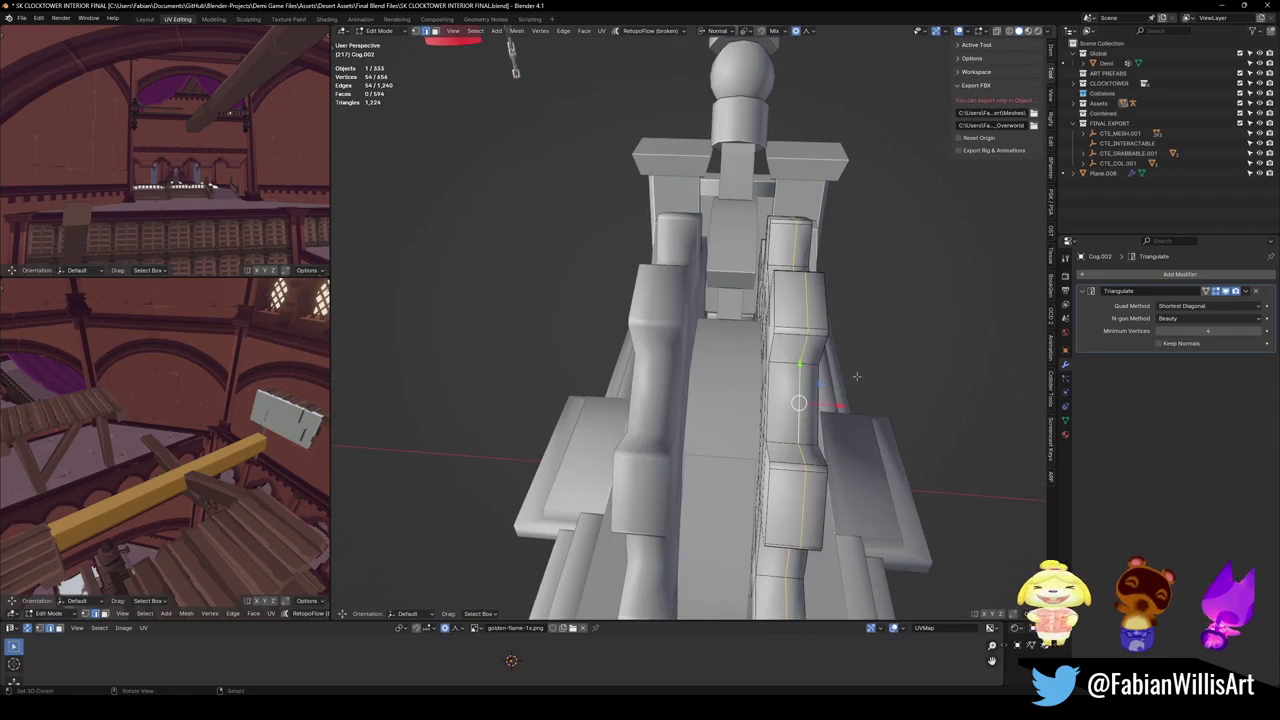
key(g)
key(g)
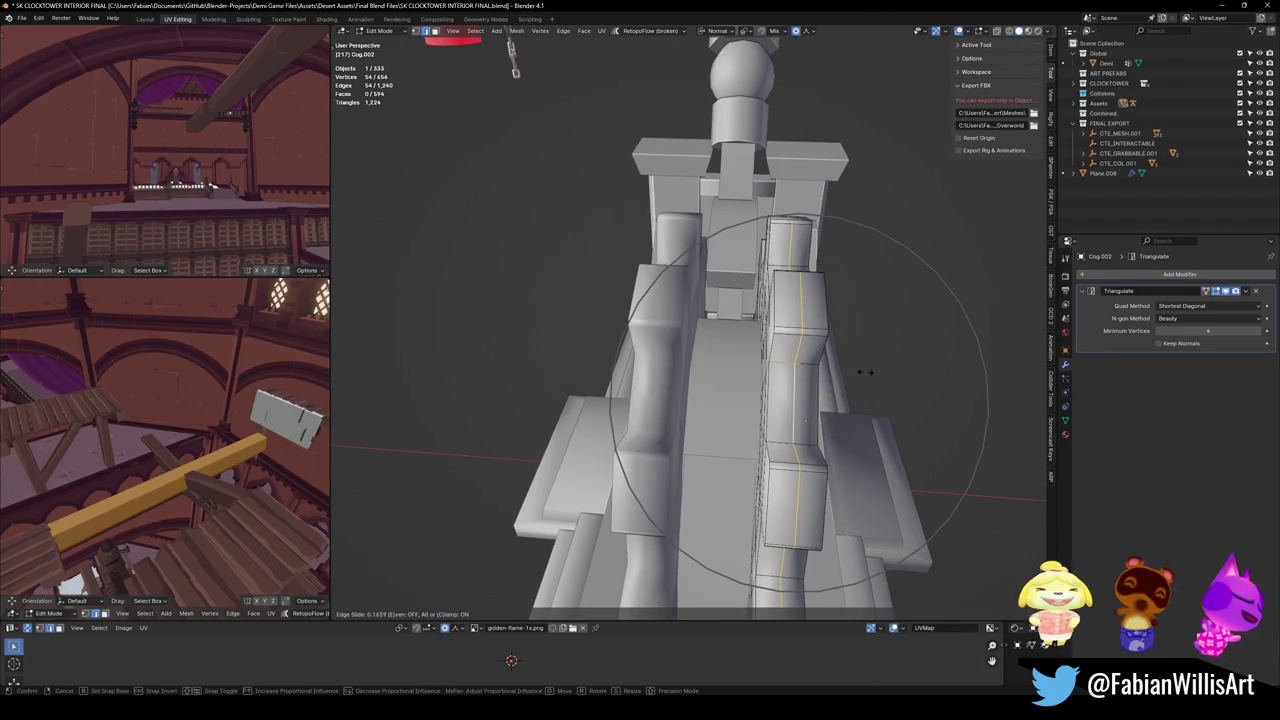
click(865, 372)
Slide an edge loop on Cog.001 and set its normals from faces.
key(alt+q)
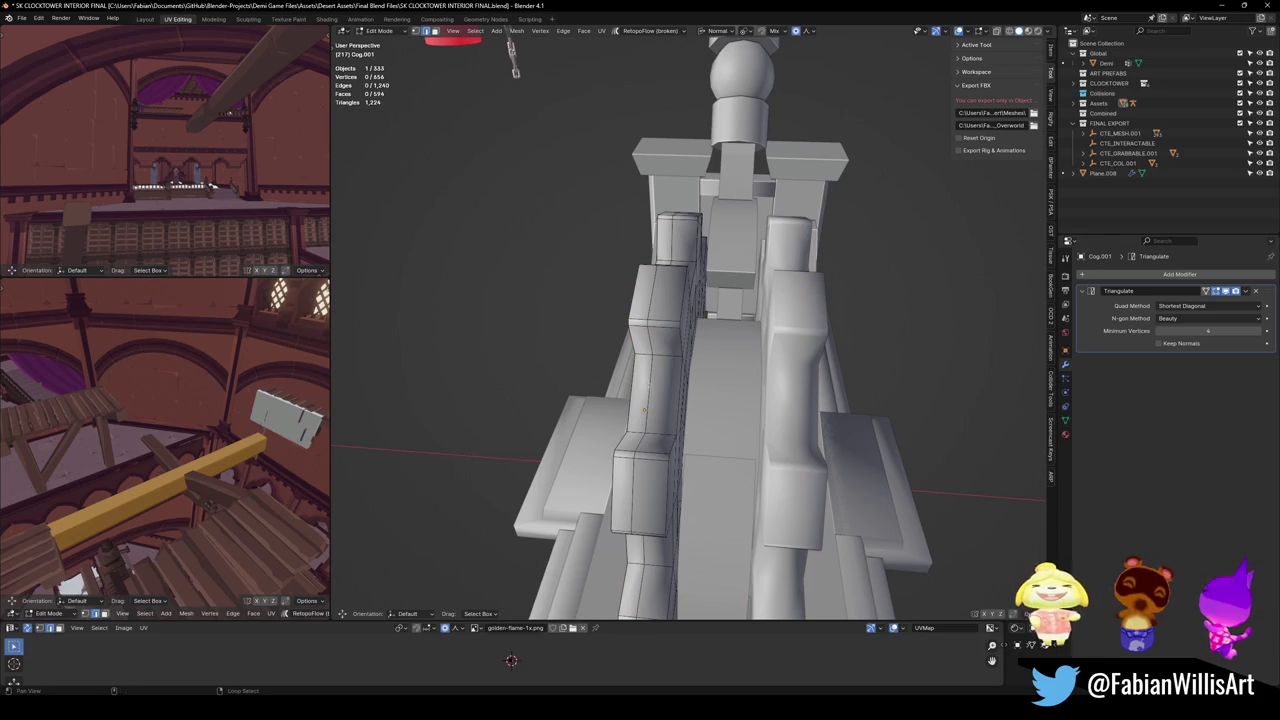
alt+click(645, 408)
key(g)
key(g)
click(700, 378)
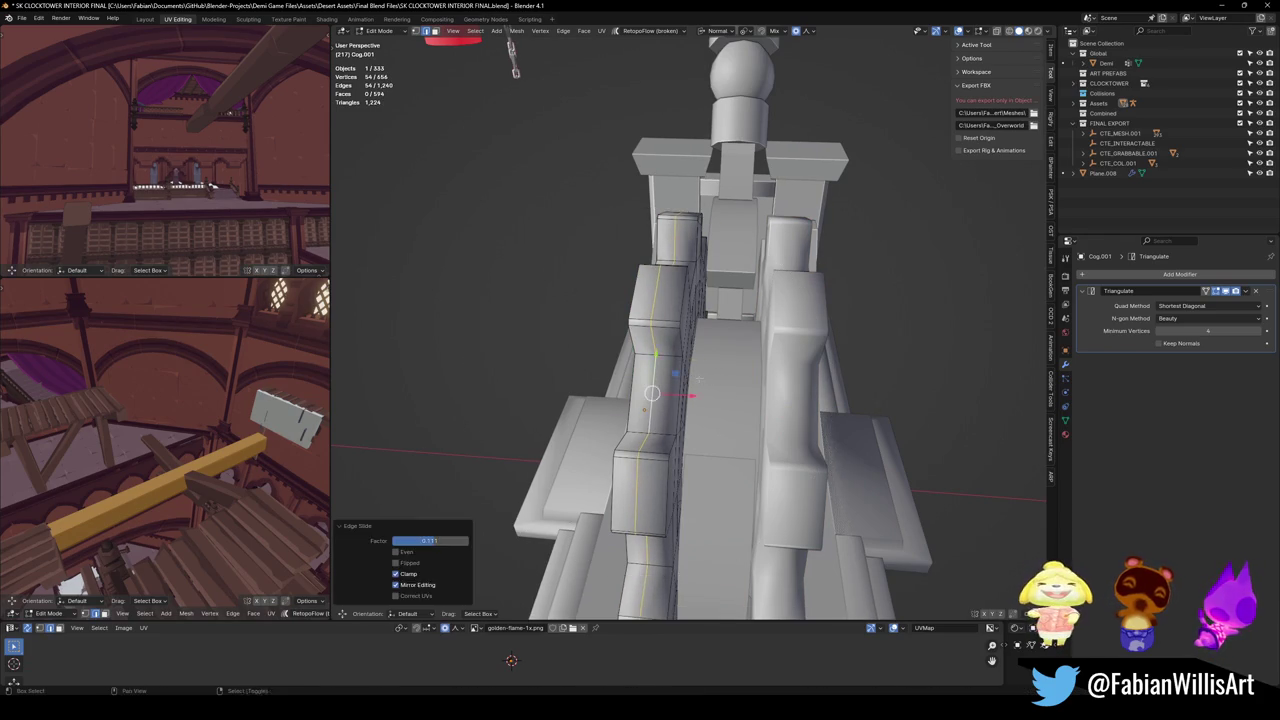
key(a)
right_click(719, 377)
click(719, 377)
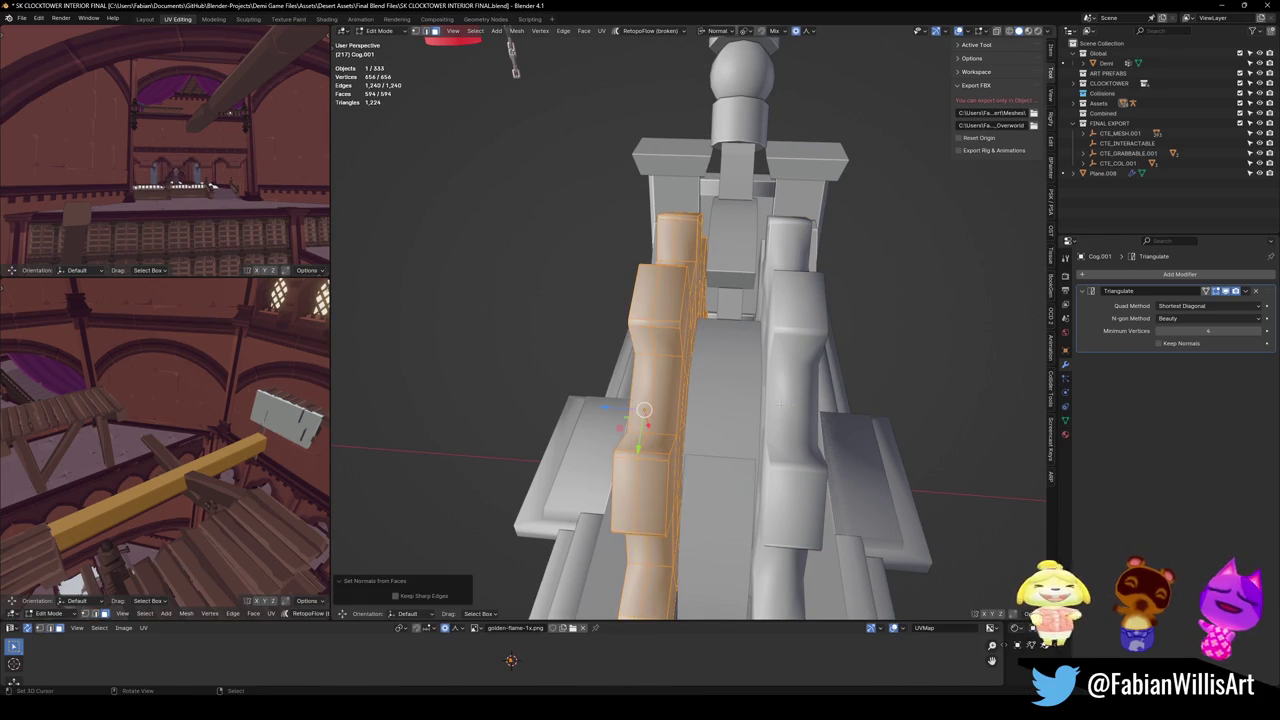
Leave Edit Mode and select the Handle object.
key(alt+q)
key(Tab)
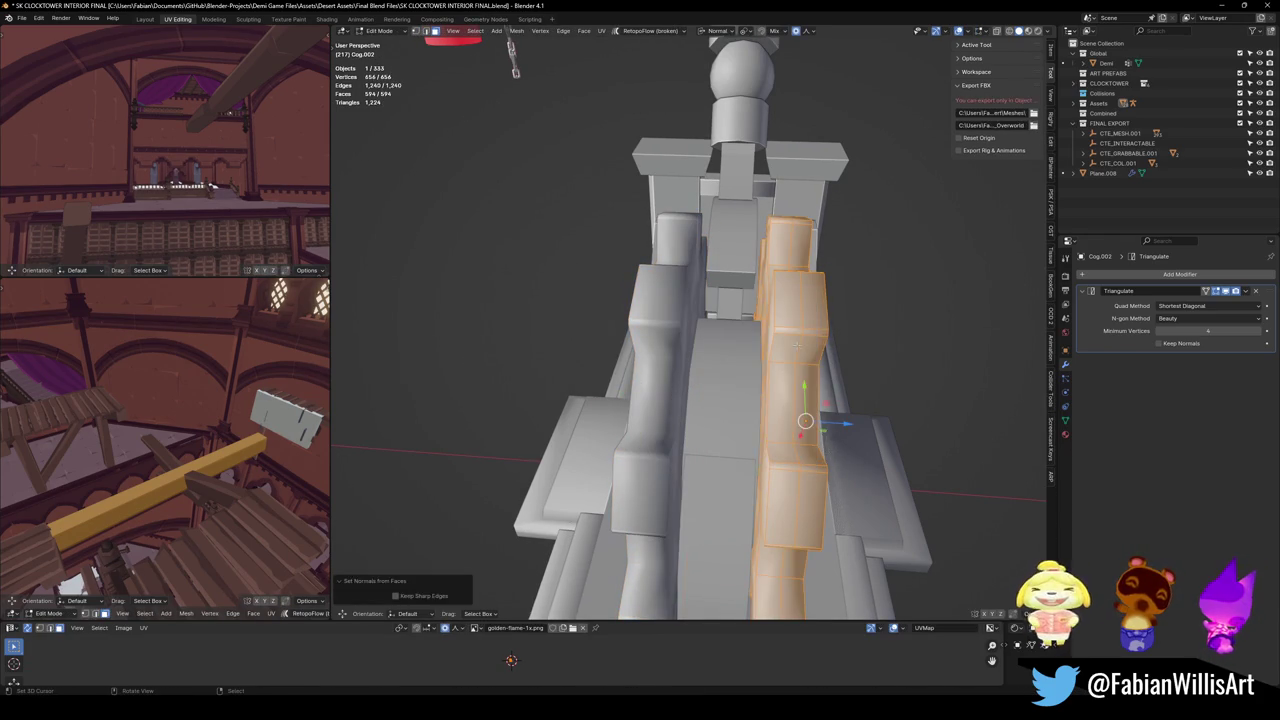
key(alt+a)
click(732, 377)
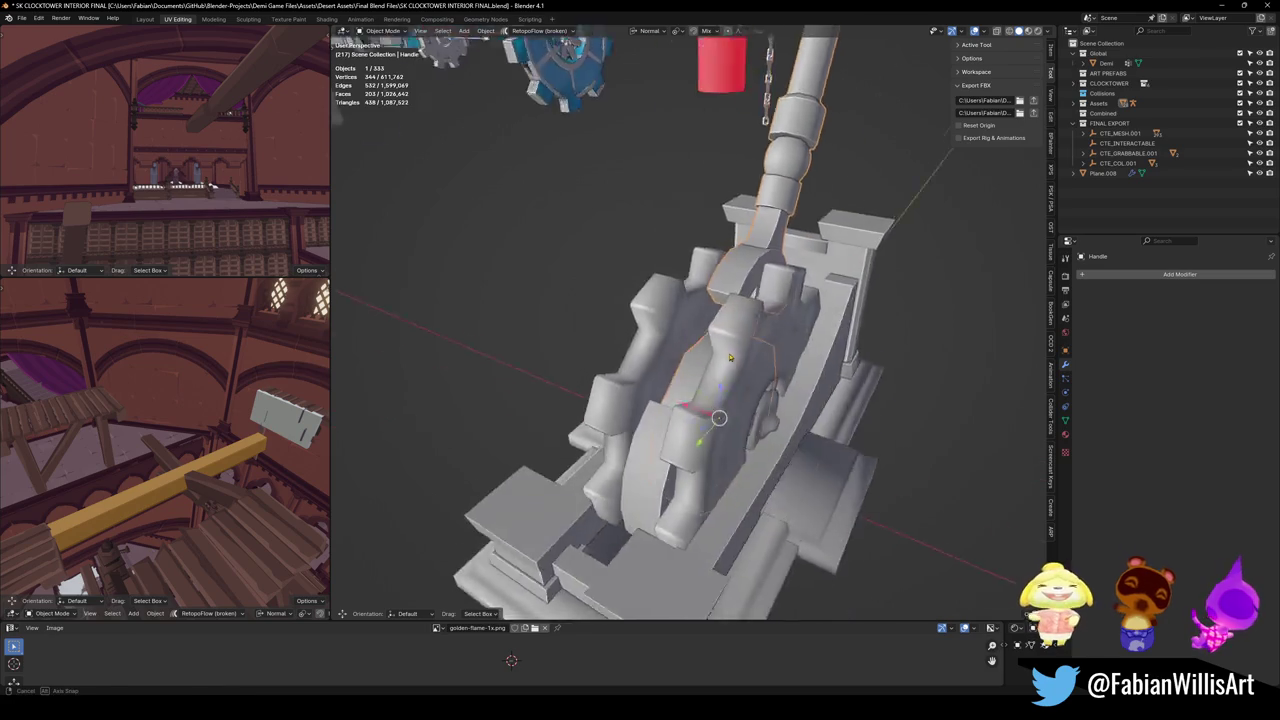
Mark all edges of the Clocktower_Switch base sharp and merge its duplicate vertices by distance.
drag(641, 295, 711, 445)
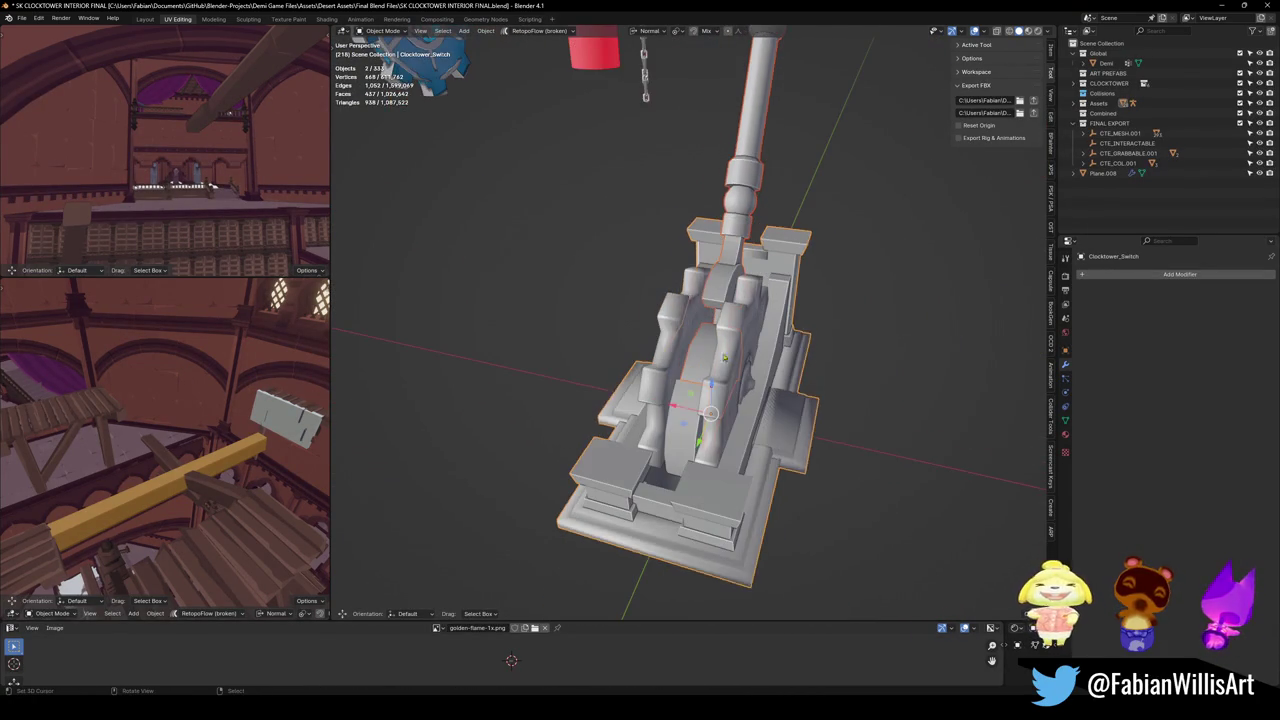
click(728, 522)
drag(738, 519, 760, 425)
key(Tab)
key(a)
key(q)
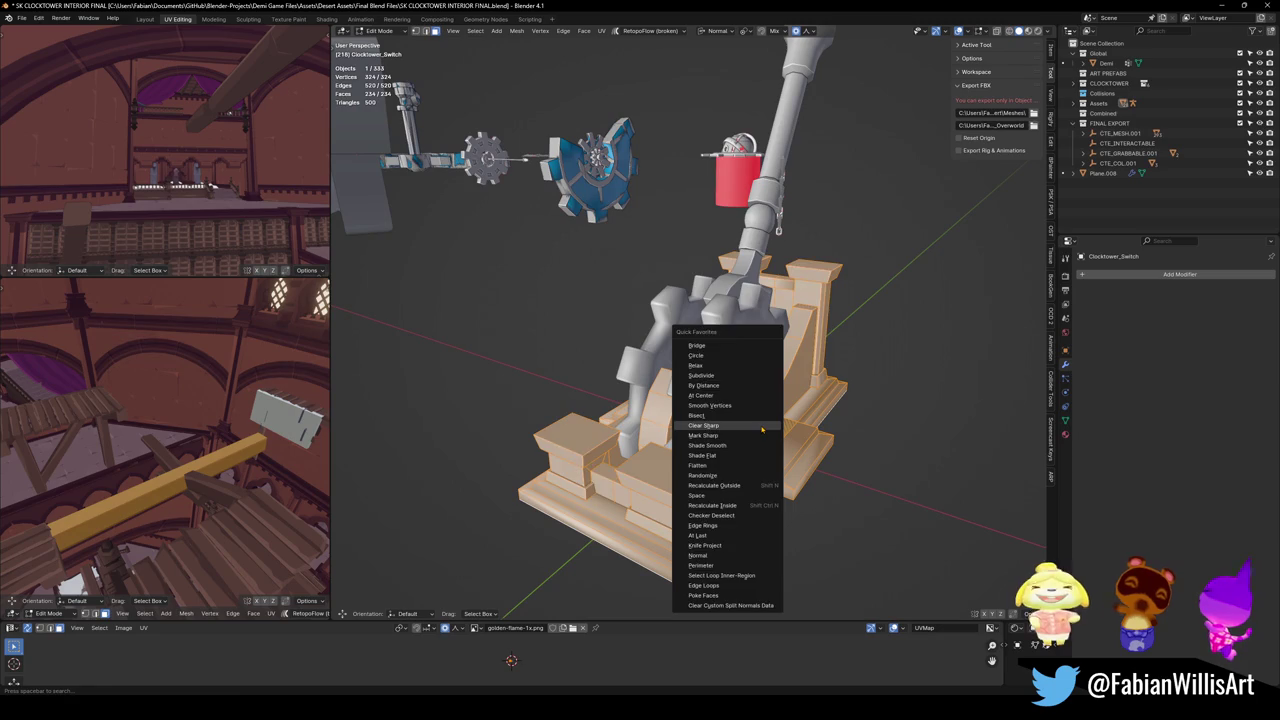
click(764, 435)
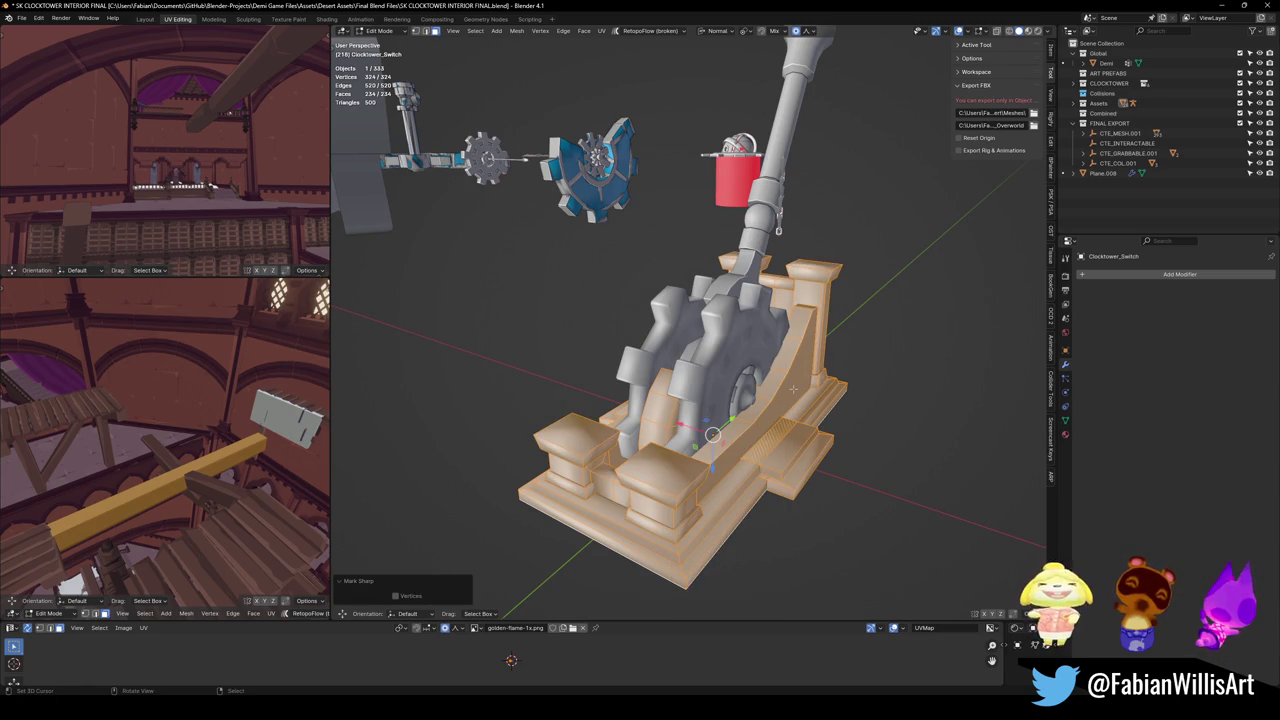
key(q)
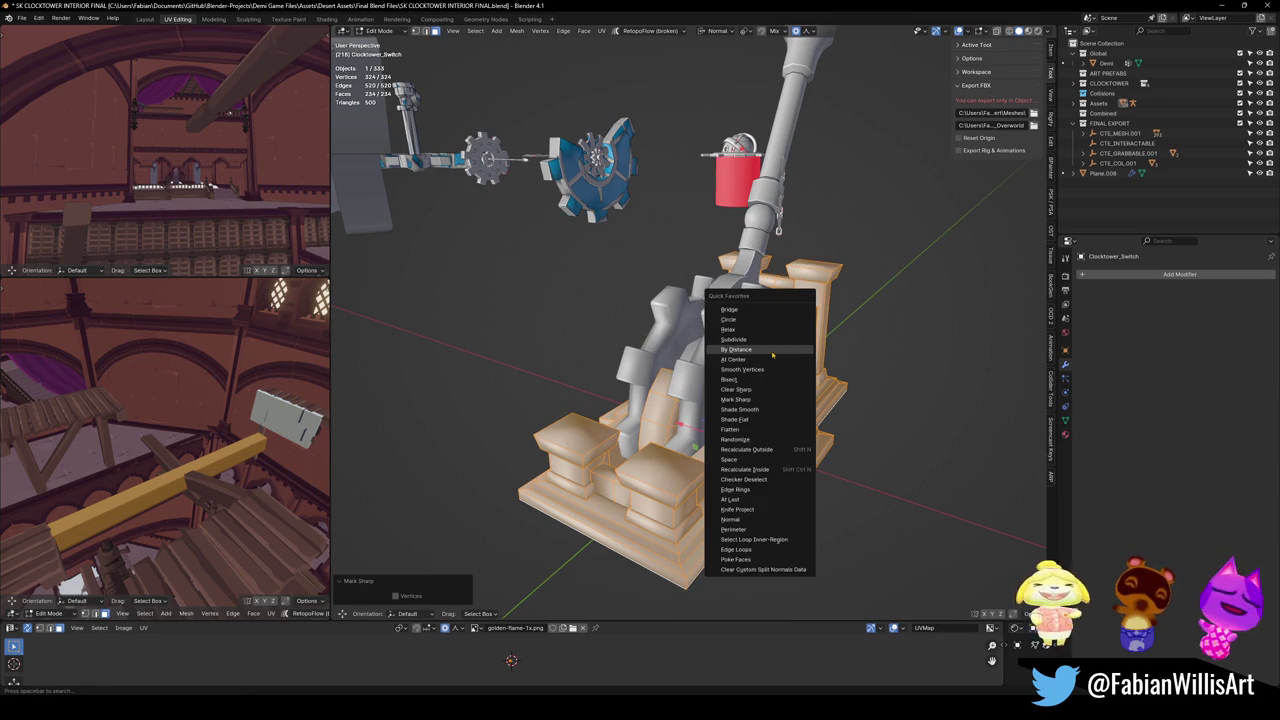
click(768, 349)
Move the front step face along Z on the switch base.
scroll(780, 431, up, 5)
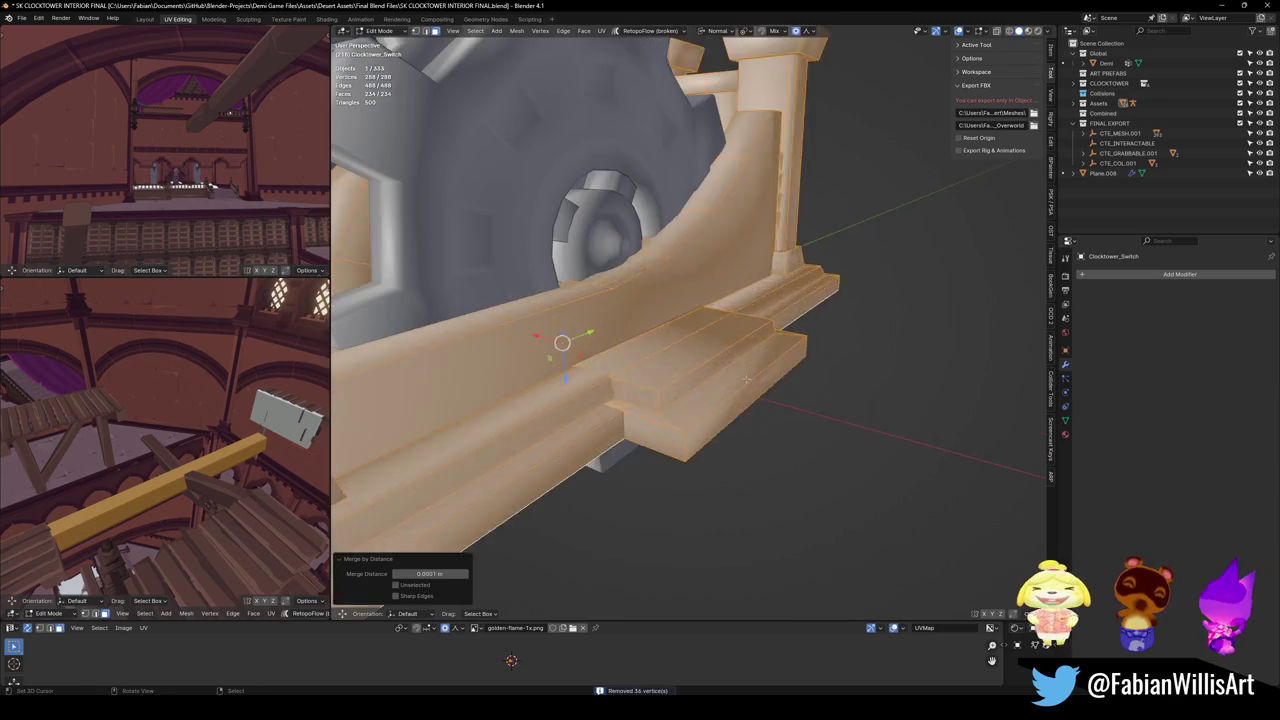
click(688, 360)
scroll(688, 360, down, 6)
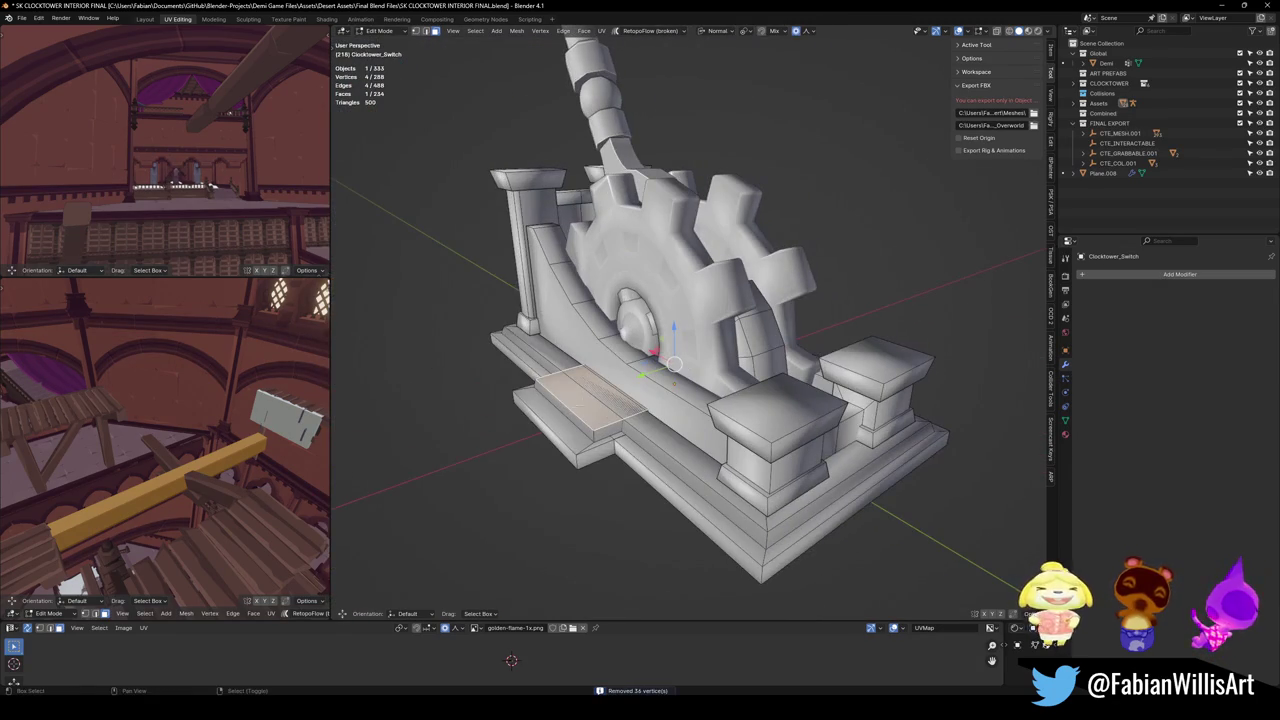
key(g)
key(z)
click(816, 350)
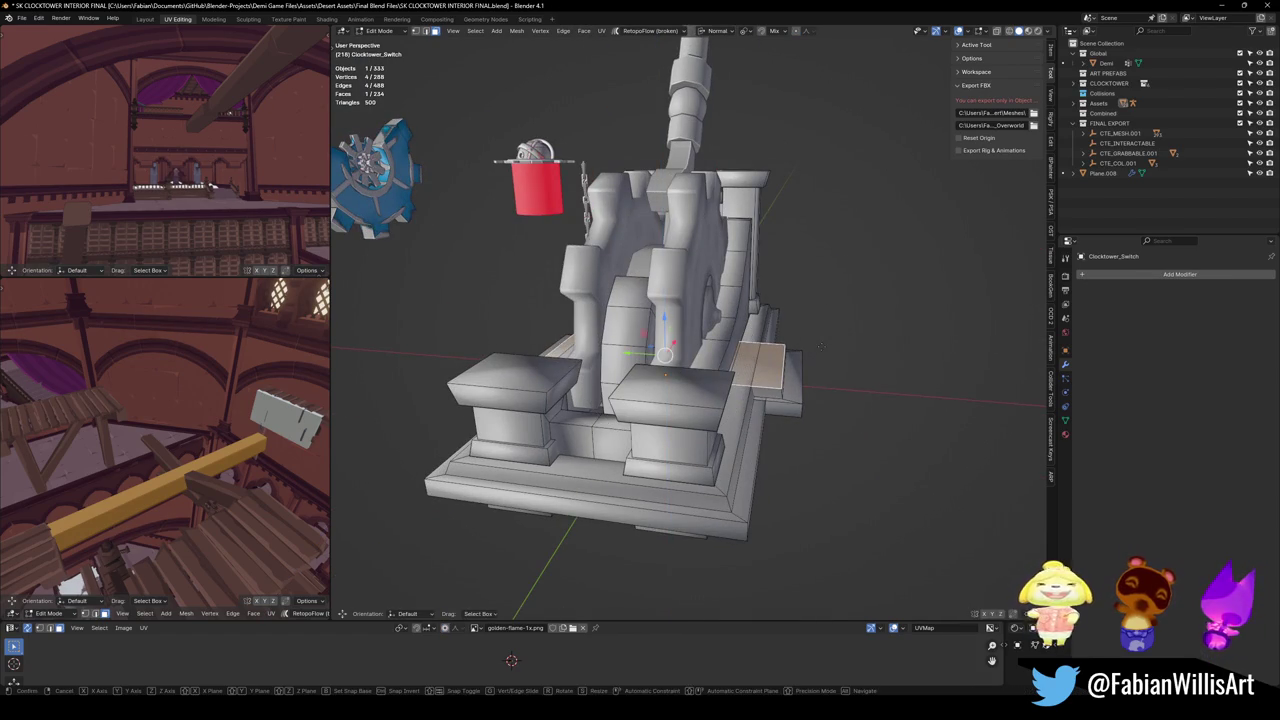
click(817, 350)
Select the whole base mesh and return to Object Mode for shading.
drag(747, 360, 736, 406)
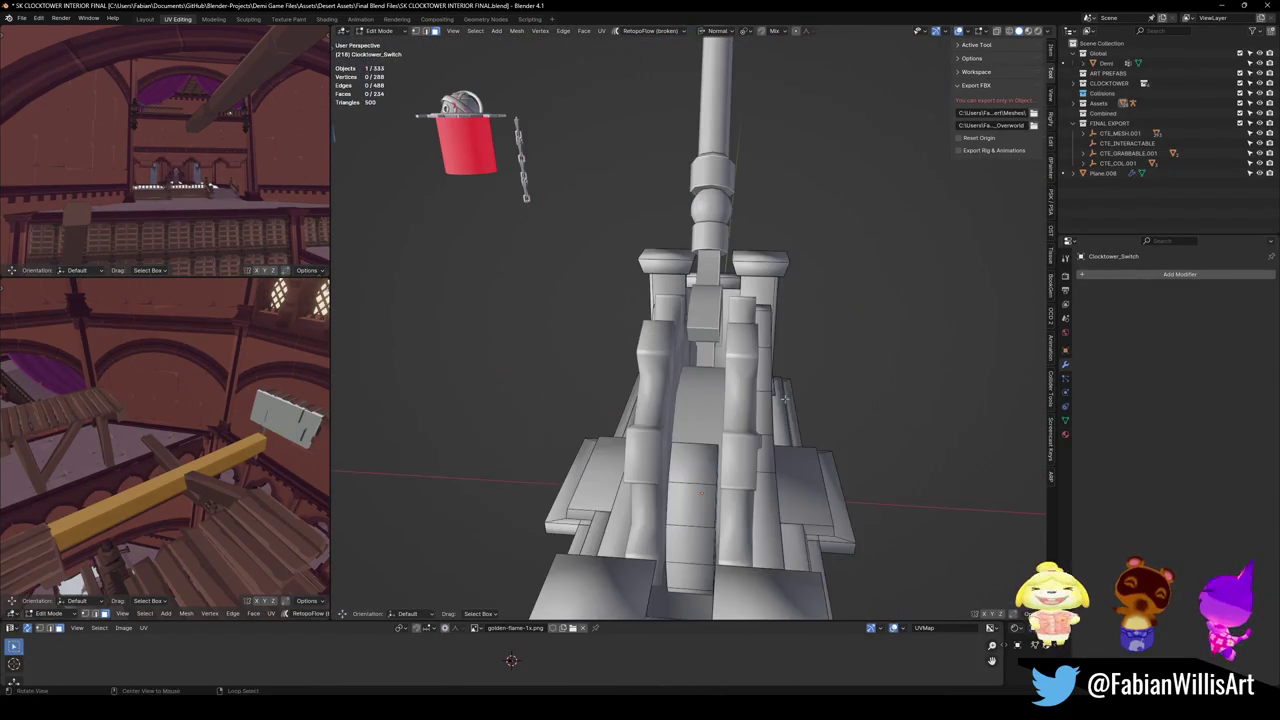
key(a)
key(Tab)
right_click(655, 323)
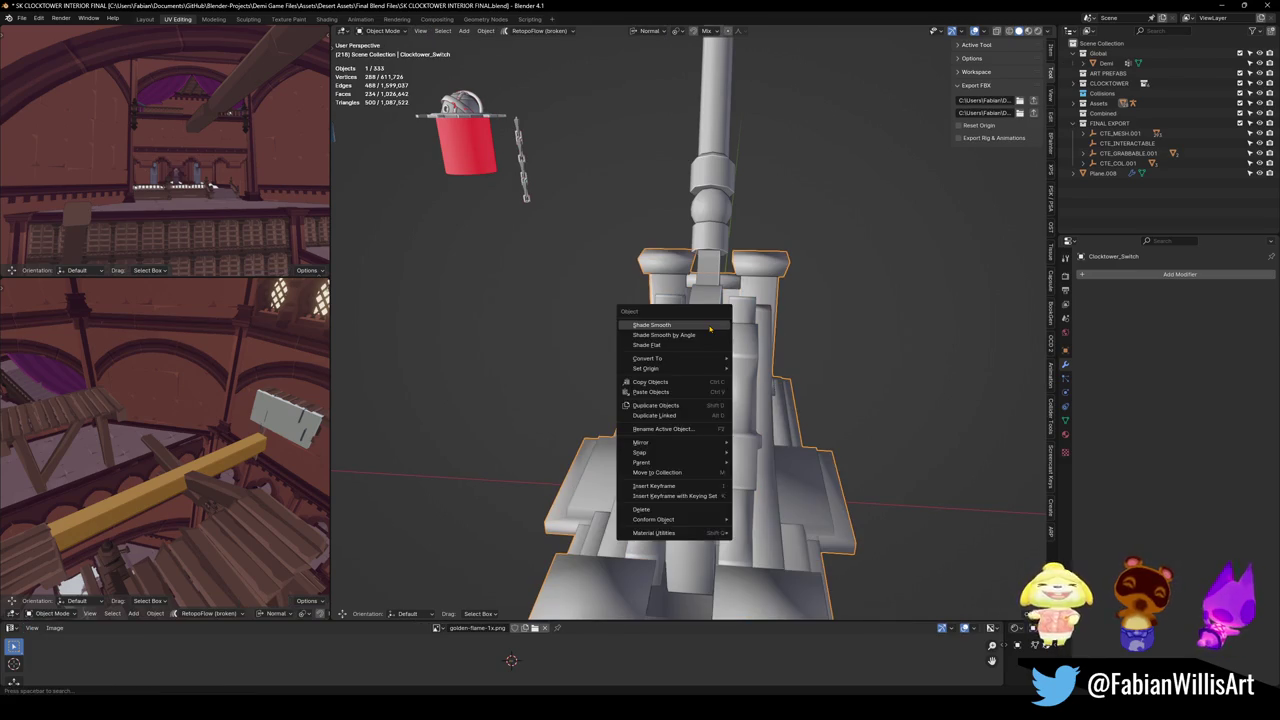
Shade the switch base smooth, then select the lever's Handle object.
click(655, 323)
key(q)
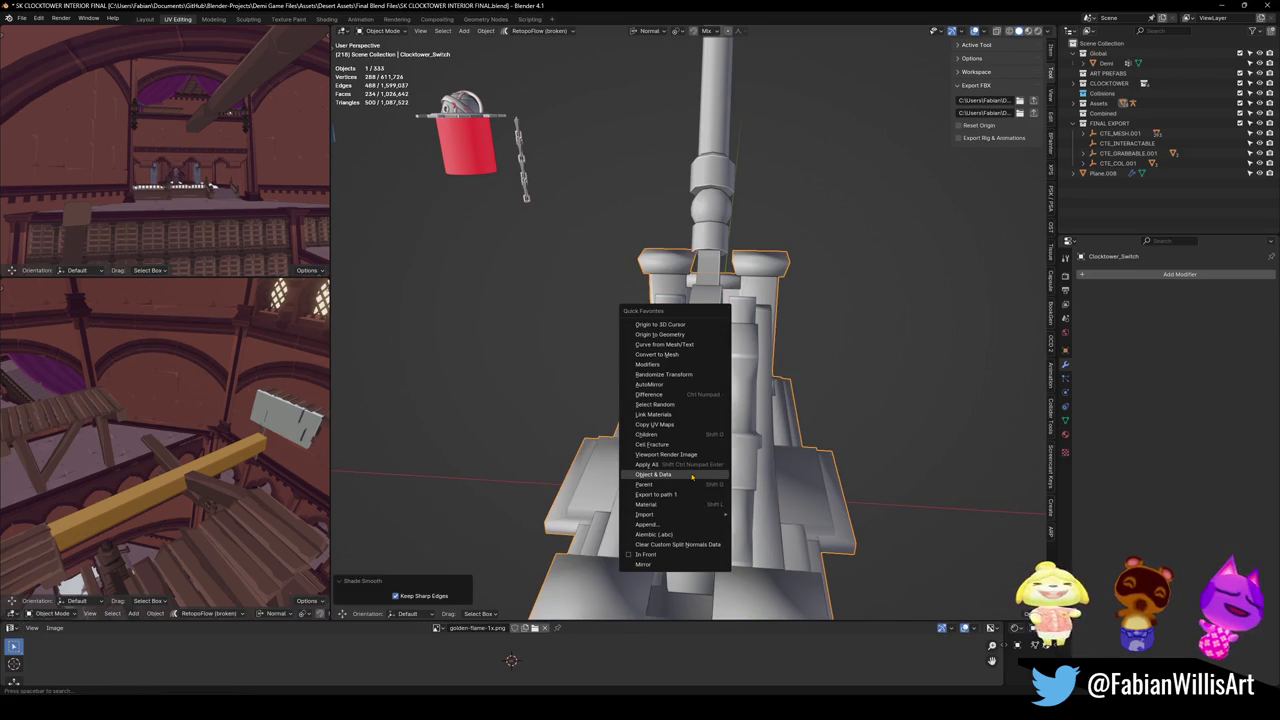
key(Escape)
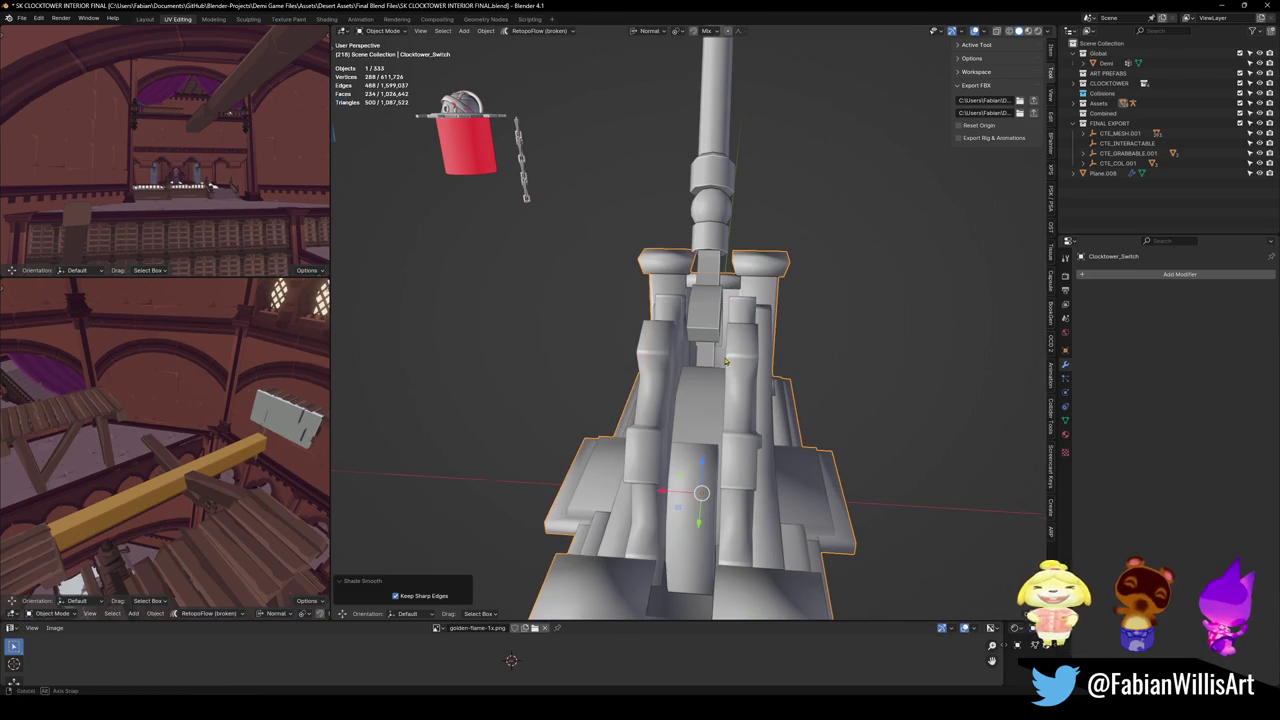
drag(726, 362, 700, 330)
click(700, 330)
In Edit Mode, merge duplicate vertices on the handle and mark its edges sharp.
key(Tab)
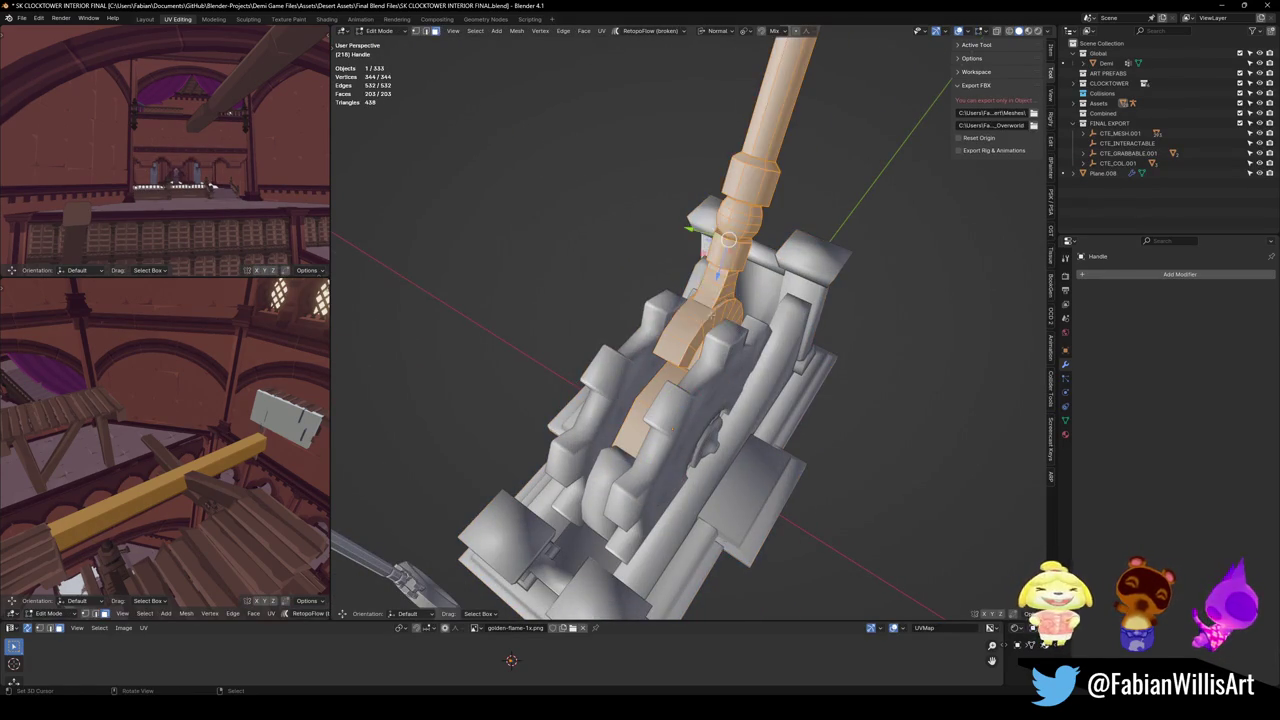
key(q)
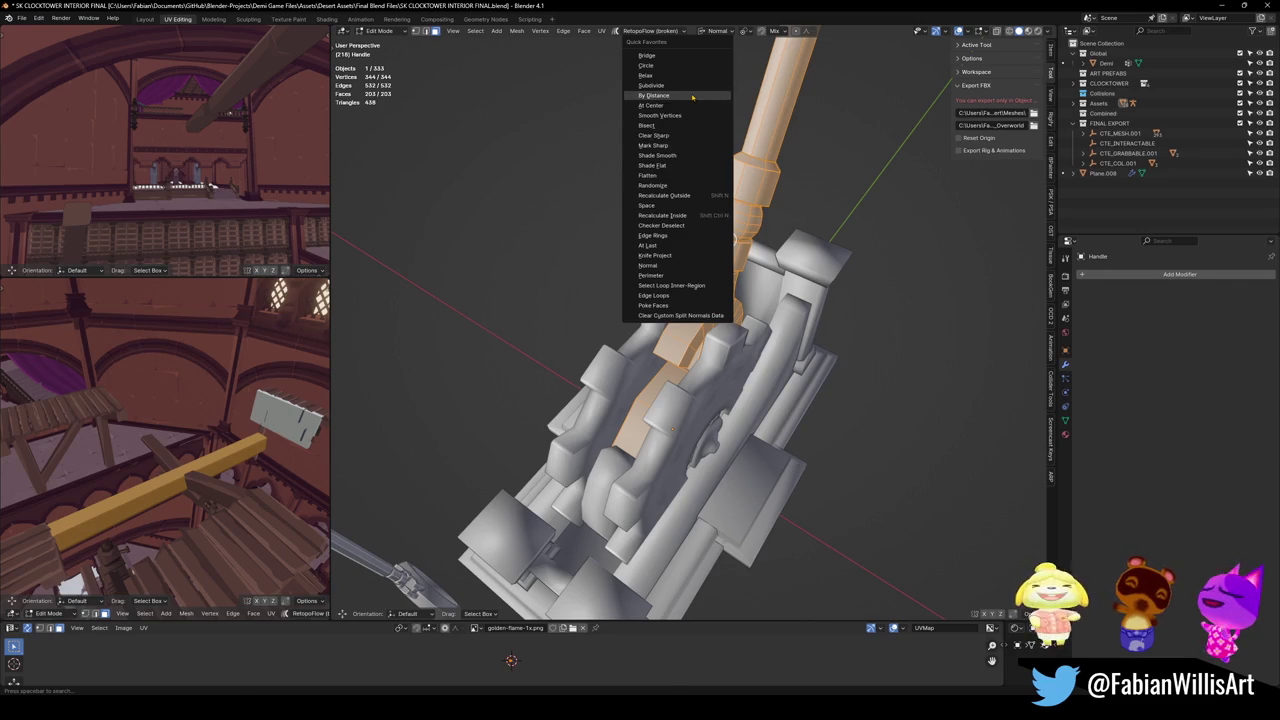
click(655, 95)
mouse_move(655, 95)
mouse_down()
mouse_move(683, 267)
mouse_move(719, 330)
mouse_up()
key(q)
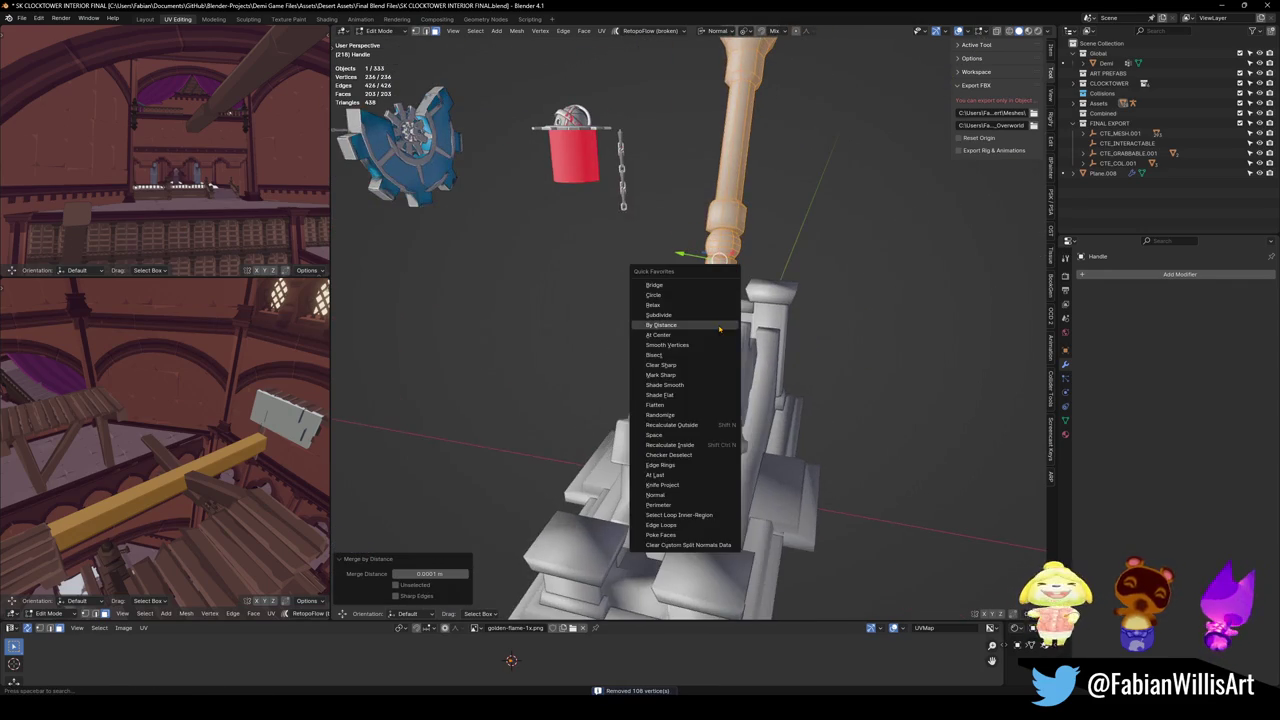
click(678, 375)
Back in Object Mode, select the switch base and save SK CLOCKTOWER INTERIOR FINAL.blend.
key(Tab)
key(q)
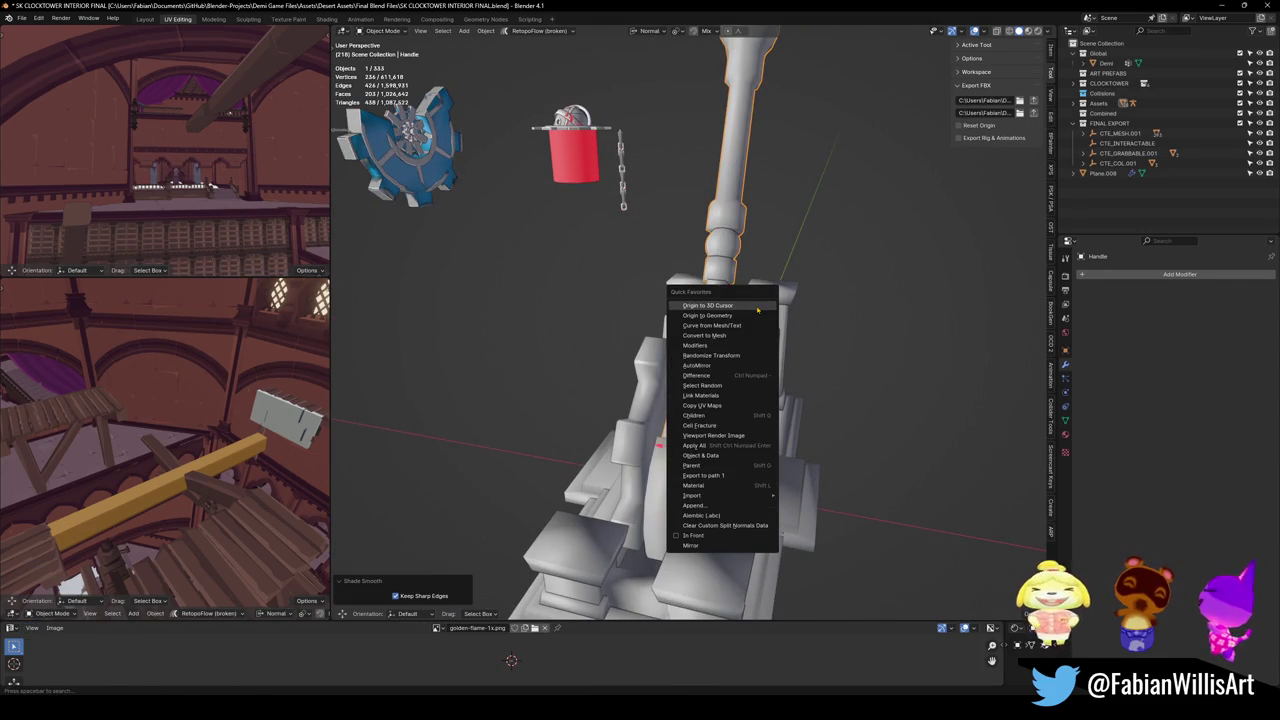
click(714, 525)
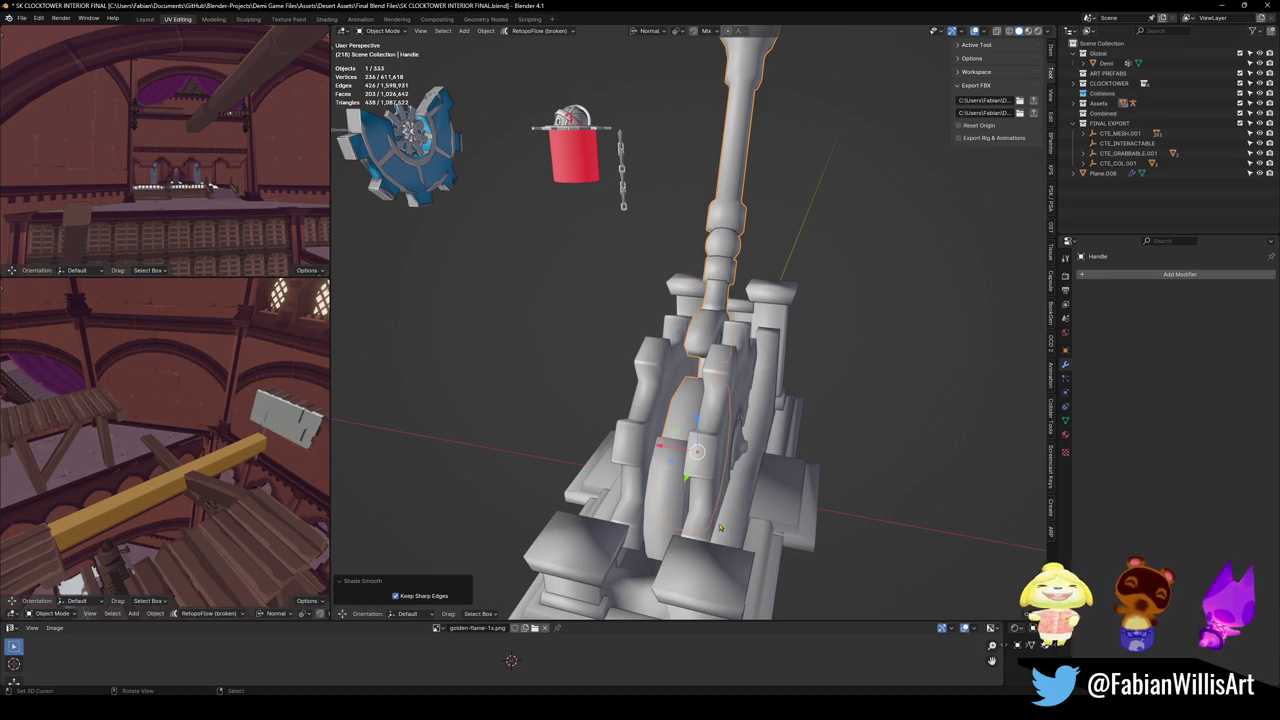
scroll(724, 333, up, 3)
mouse_move(724, 333)
mouse_down()
mouse_move(678, 361)
mouse_move(831, 363)
mouse_move(737, 366)
mouse_move(704, 426)
mouse_move(731, 455)
mouse_move(760, 430)
mouse_move(745, 398)
mouse_move(715, 484)
mouse_move(697, 420)
mouse_move(670, 462)
mouse_up()
click(731, 455)
key(ctrl+s)
Circle-select the lever switch in the viewport.
key(c)
click(666, 467)
right_click(666, 467)
scroll(677, 411, down, 3)
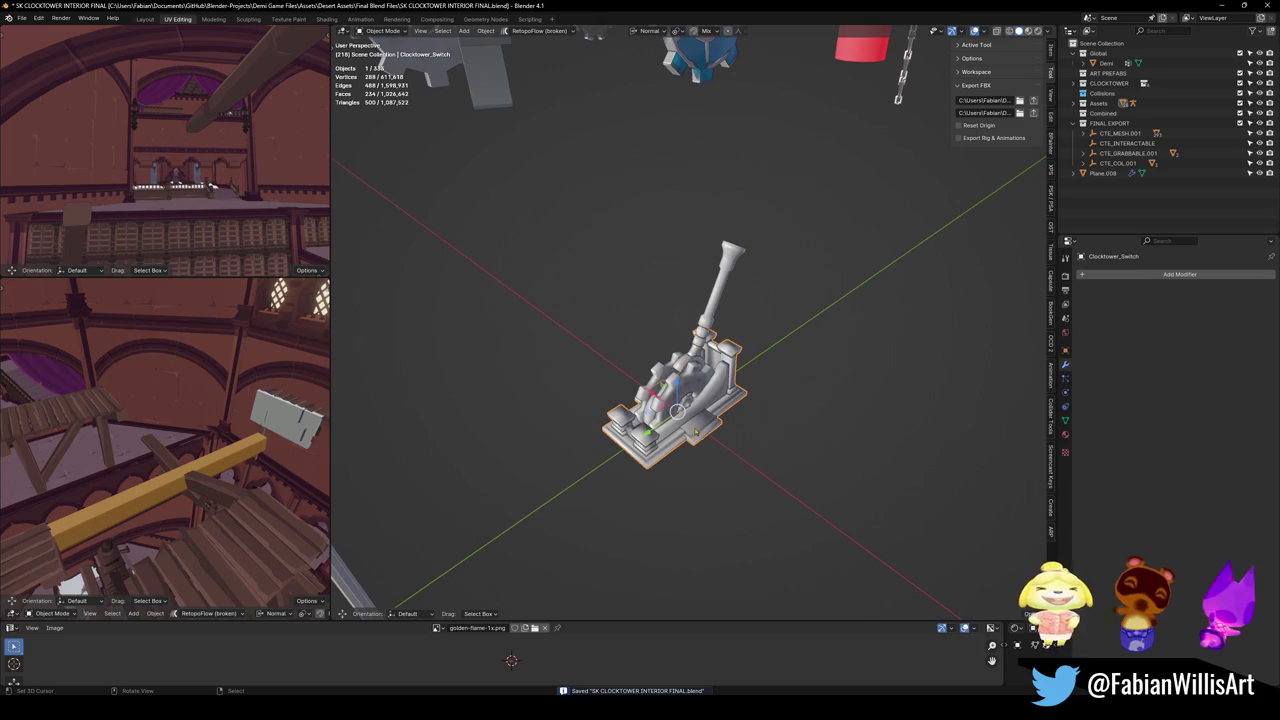
Circle-select the handle, base and both cogs, then bring up the FBX export window.
key(c)
click(685, 400)
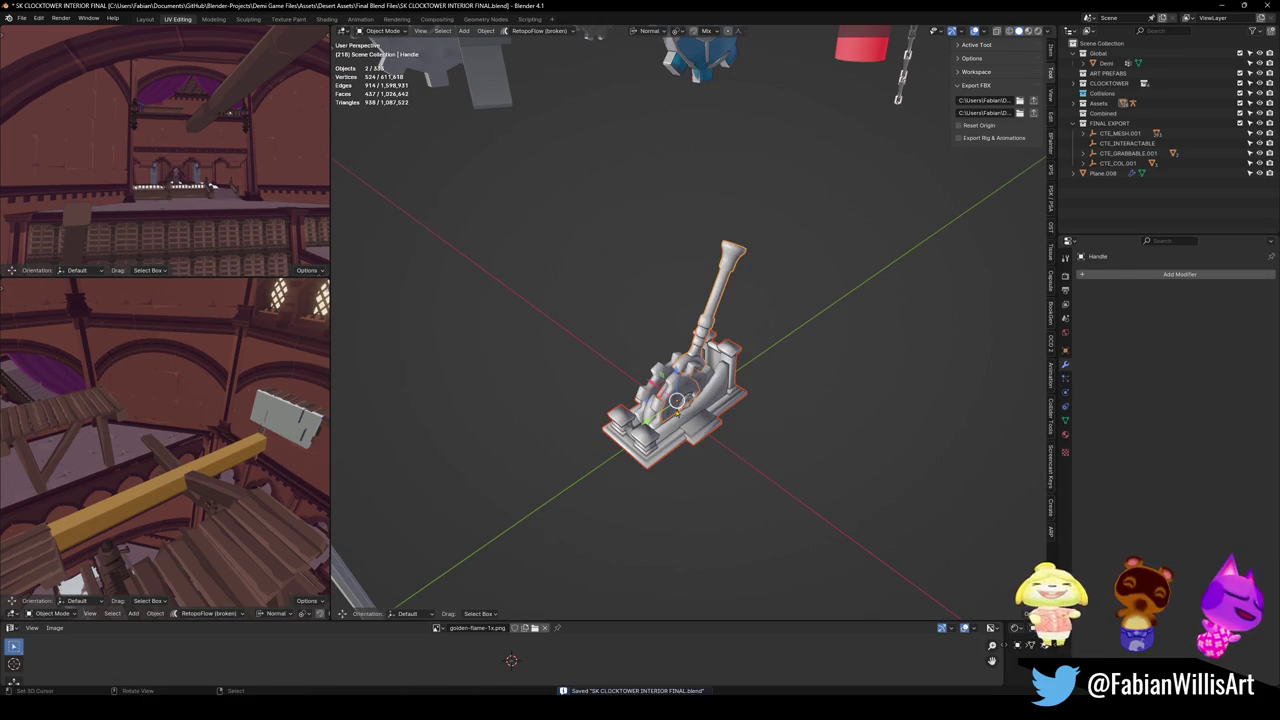
mouse_move(685, 400)
mouse_down()
mouse_move(700, 290)
mouse_move(760, 330)
mouse_up()
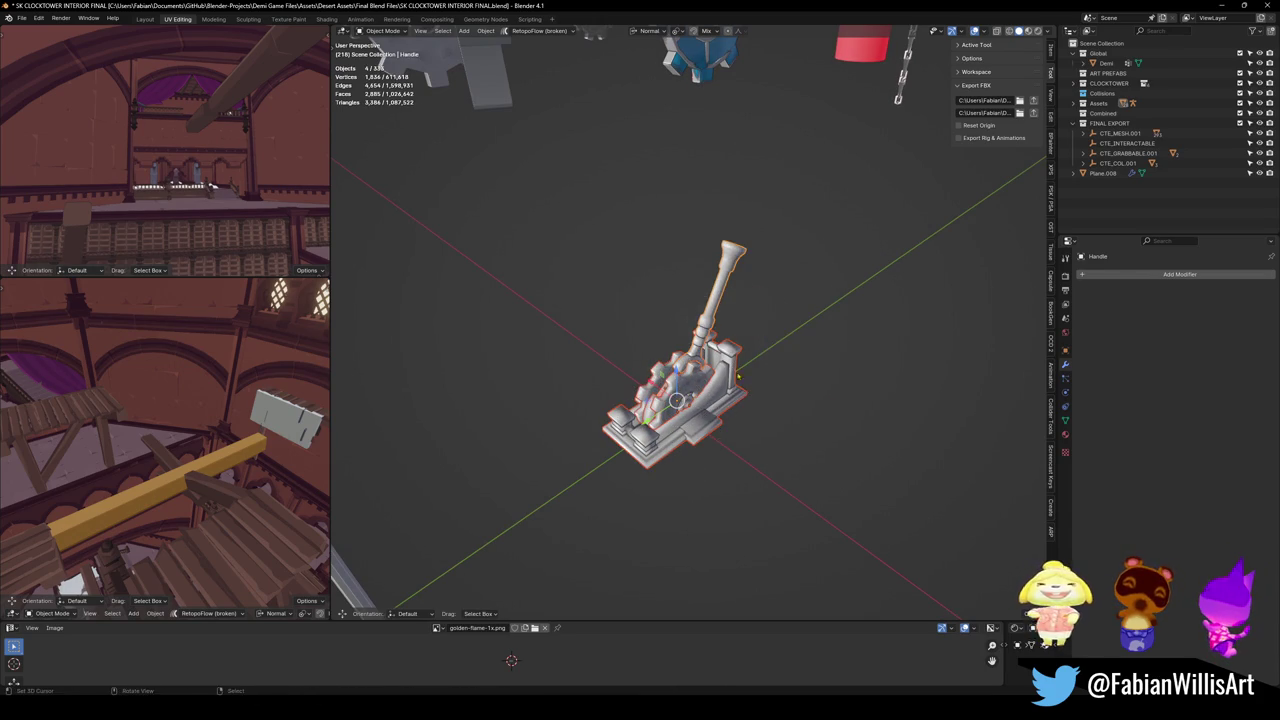
right_click(816, 376)
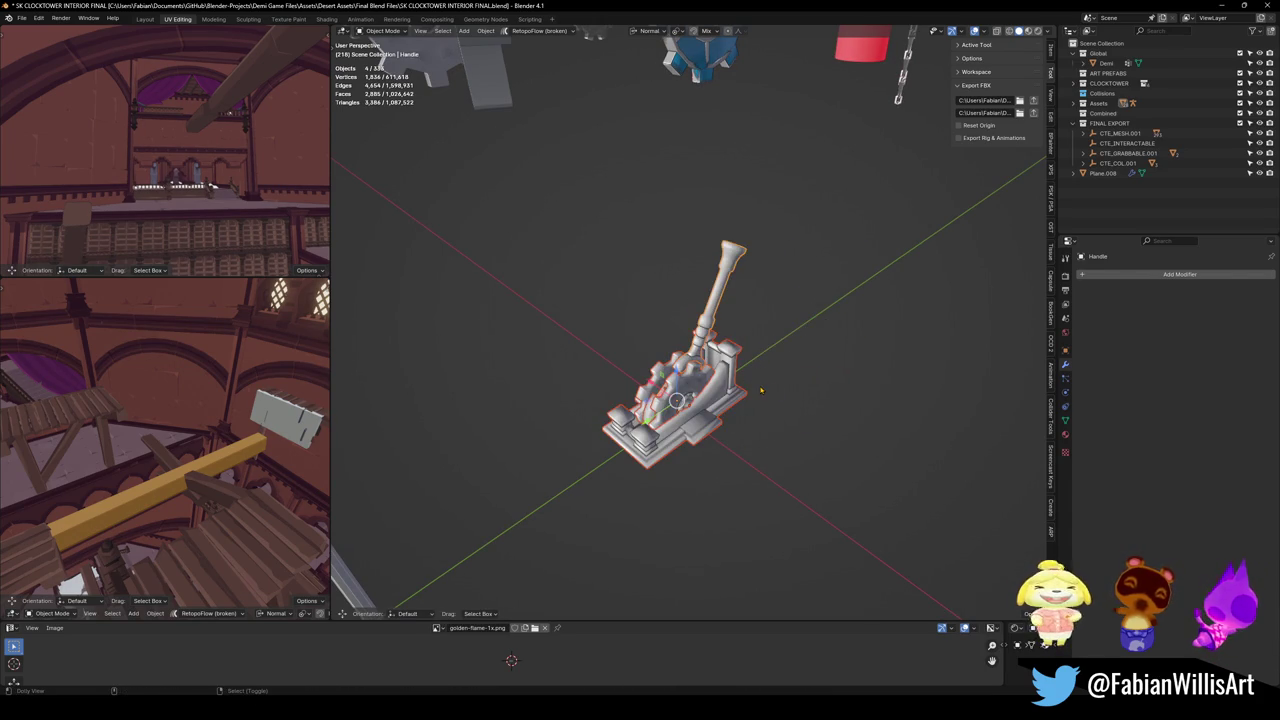
key(ctrl+e)
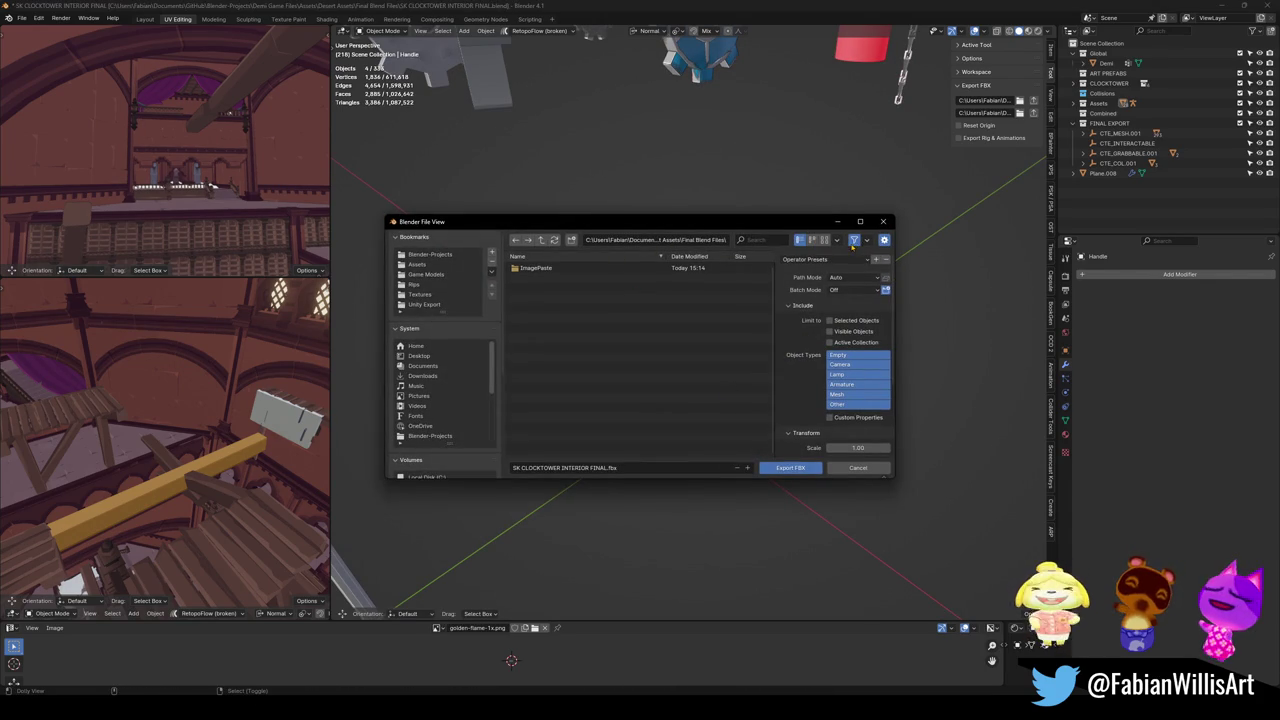
Apply the saved FBX export preset and go to the pasted destination folder path.
click(820, 259)
click(820, 278)
click(655, 240)
key(ctrl+v)
key(Return)
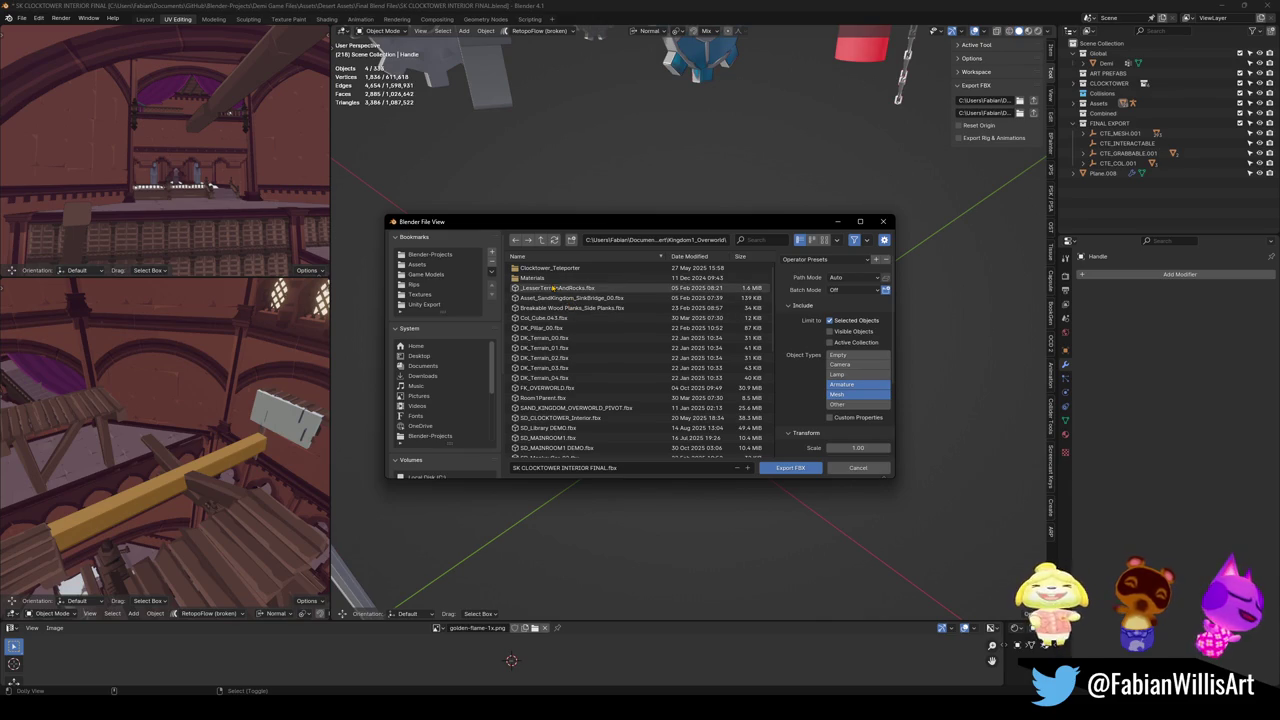
Open Clocktower_Teleporter and export the lever over Dng1_Switch_00.fbx.
scroll(562, 277, down, 5)
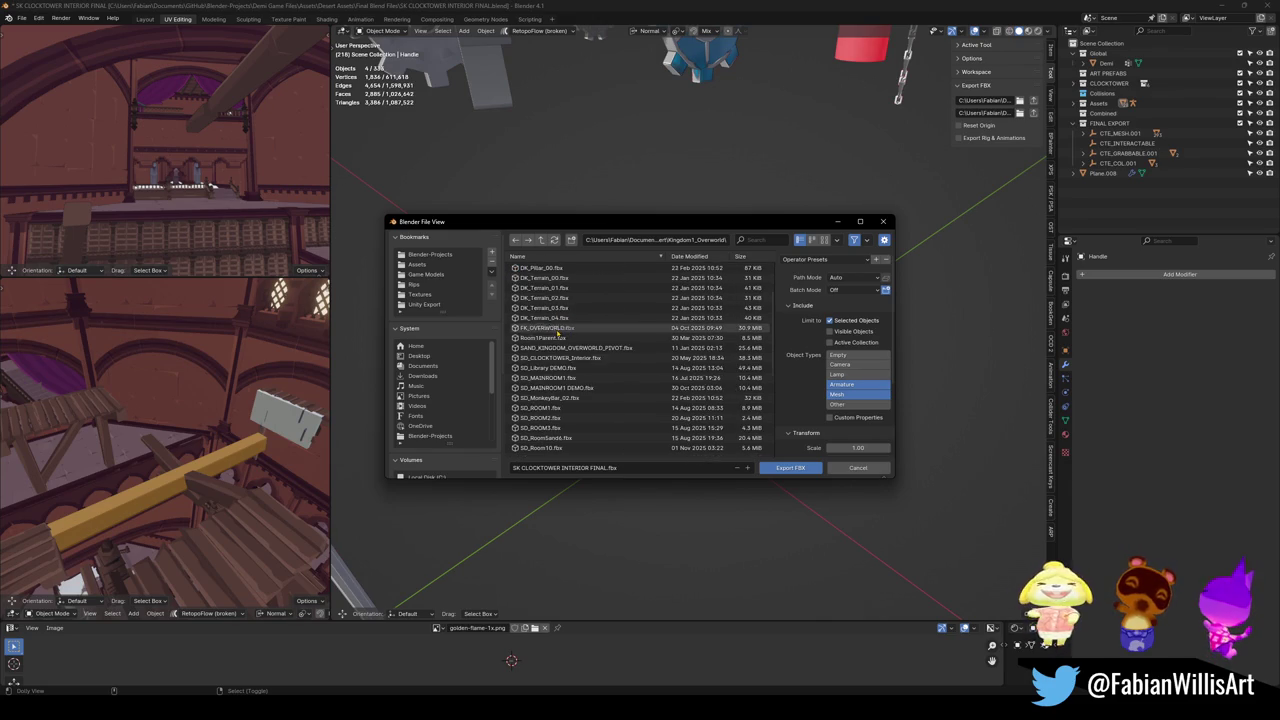
scroll(604, 407, down, 1)
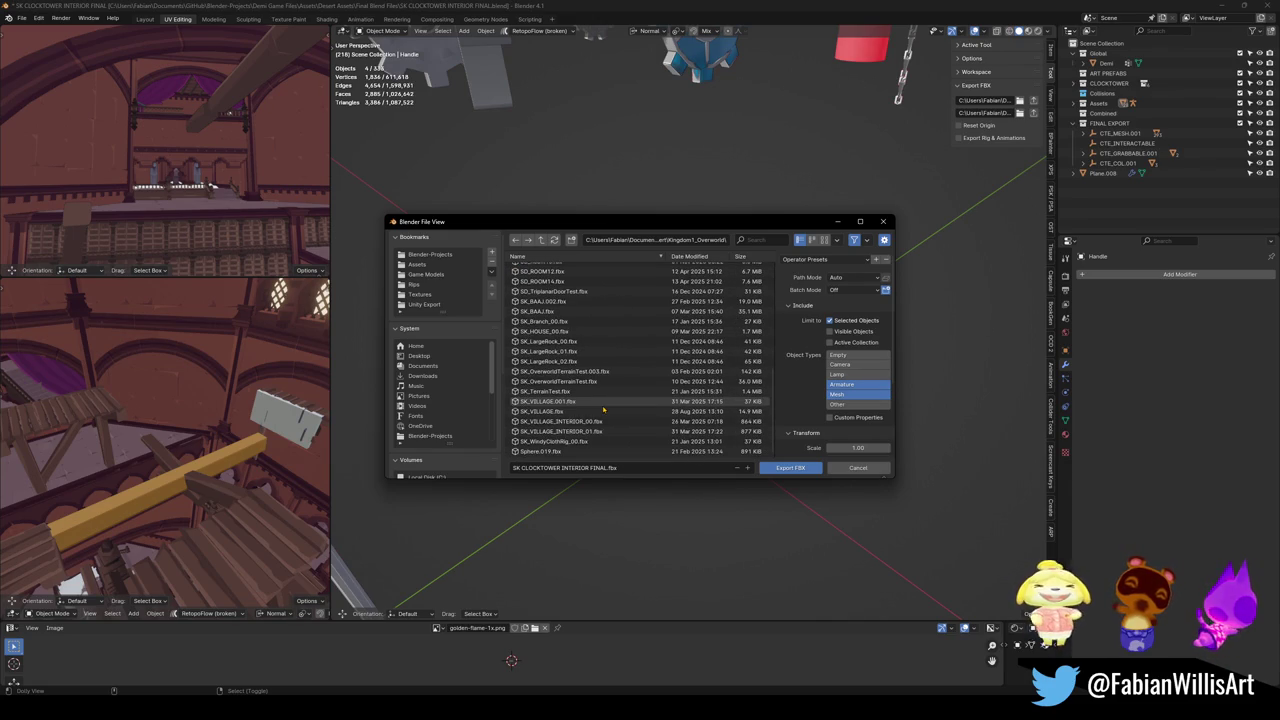
scroll(595, 400, up, 8)
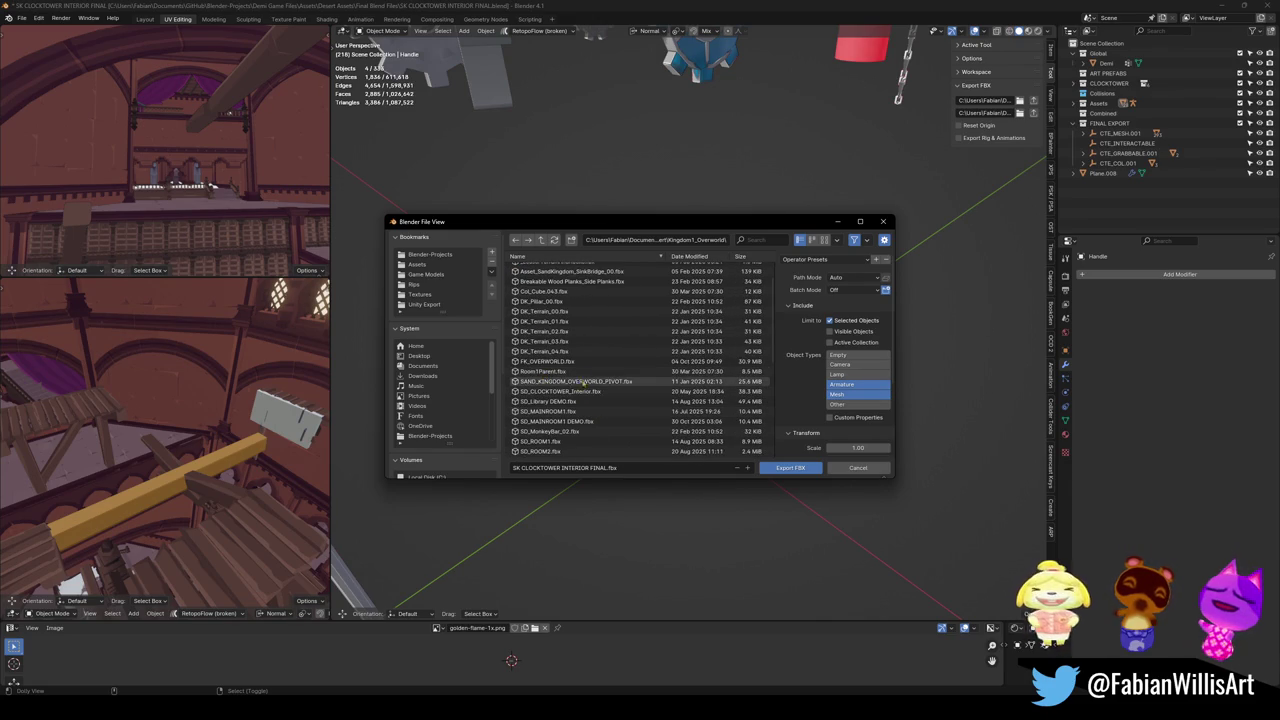
scroll(584, 383, up, 1)
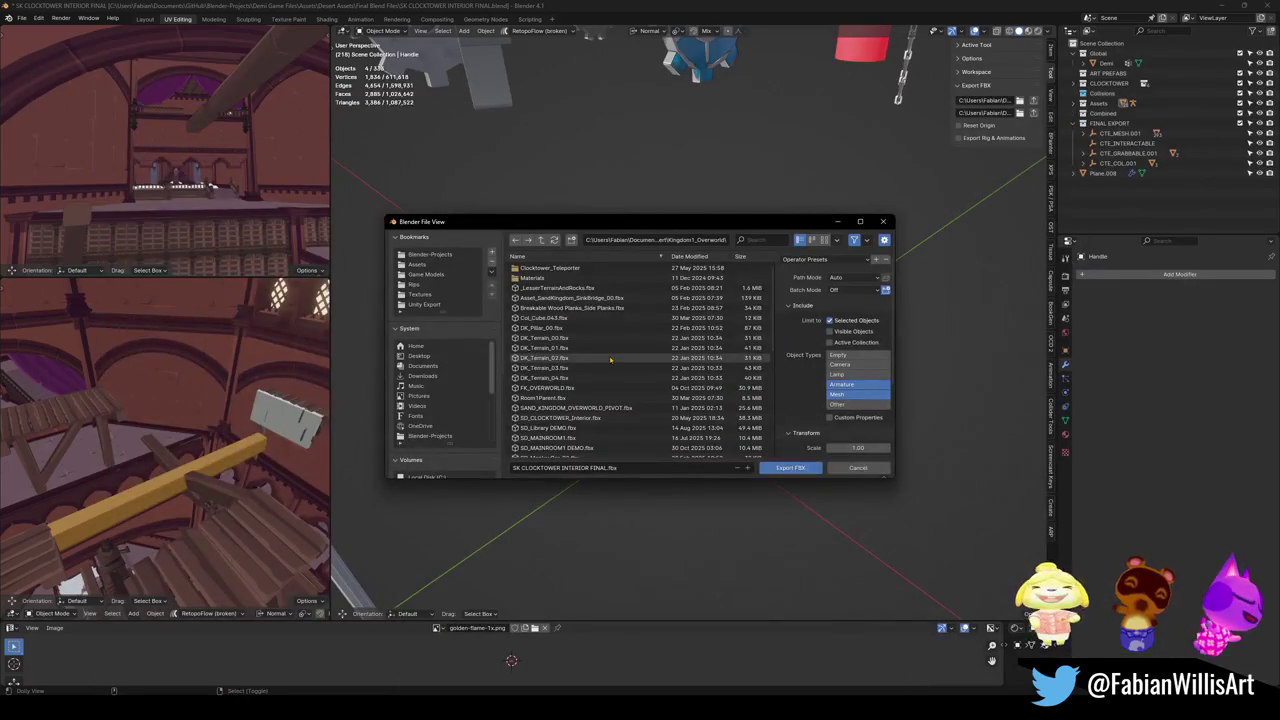
double_click(545, 269)
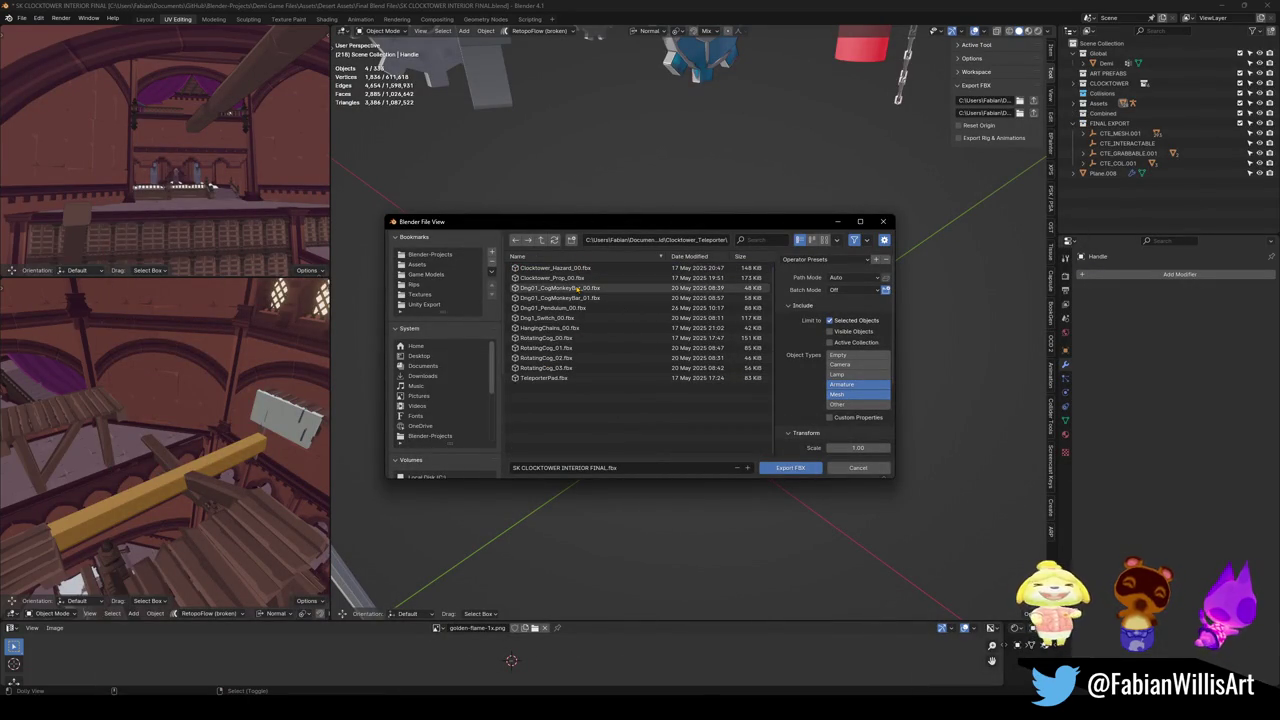
double_click(560, 318)
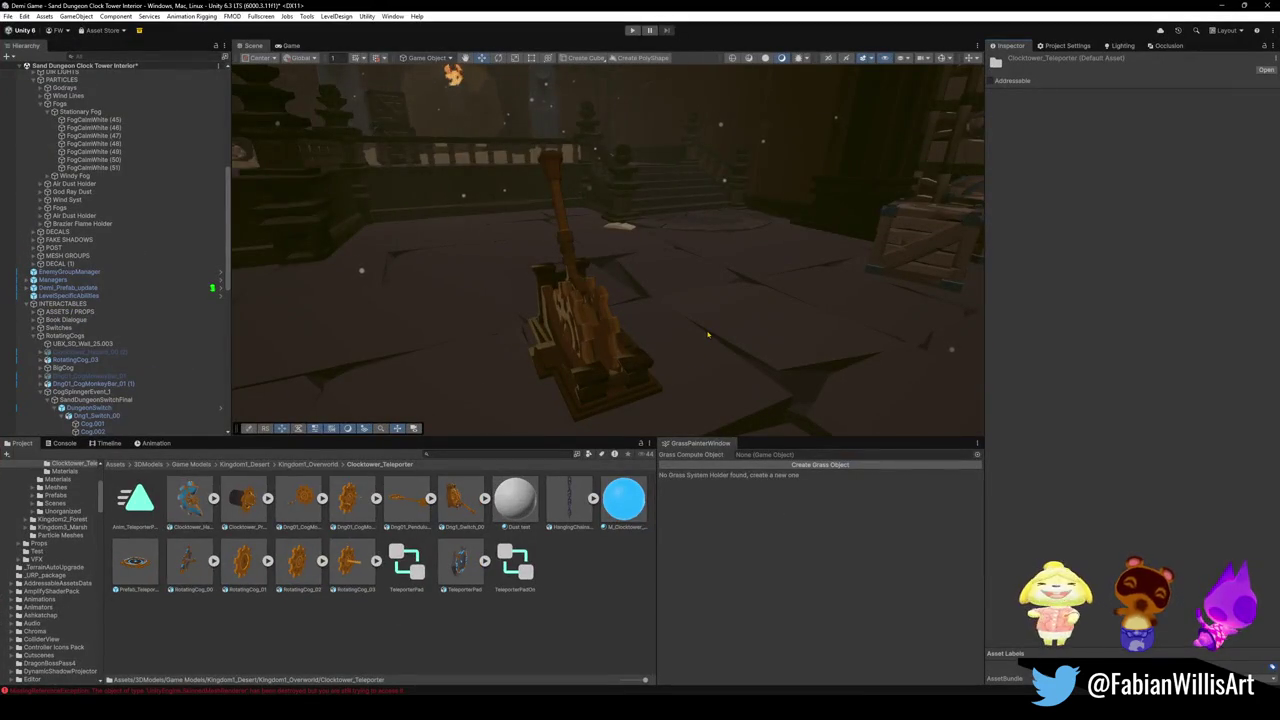
mouse_move(707, 335)
mouse_down()
mouse_move(747, 307)
mouse_move(634, 320)
mouse_move(875, 245)
mouse_move(858, 295)
mouse_move(654, 314)
mouse_move(674, 334)
mouse_move(604, 328)
mouse_move(663, 309)
mouse_move(711, 325)
mouse_up()
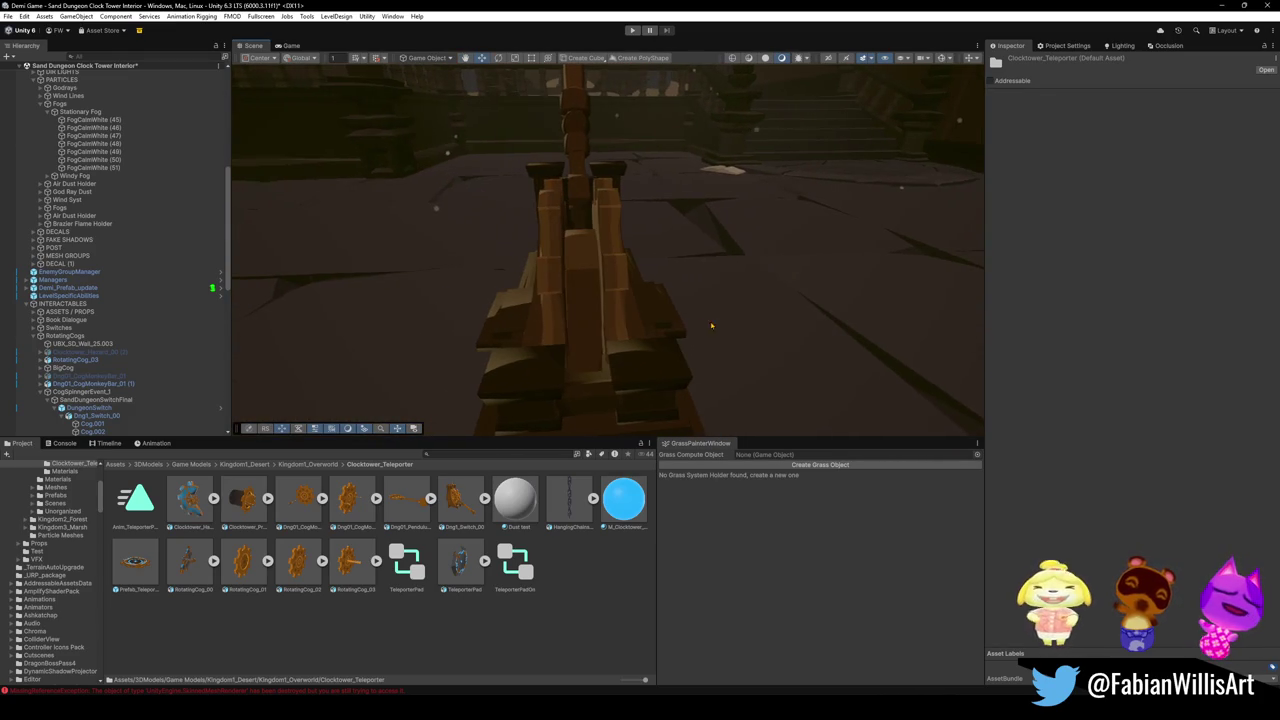
Select the lever's cog and locate its golden Albedo texture in the Project window.
click(557, 341)
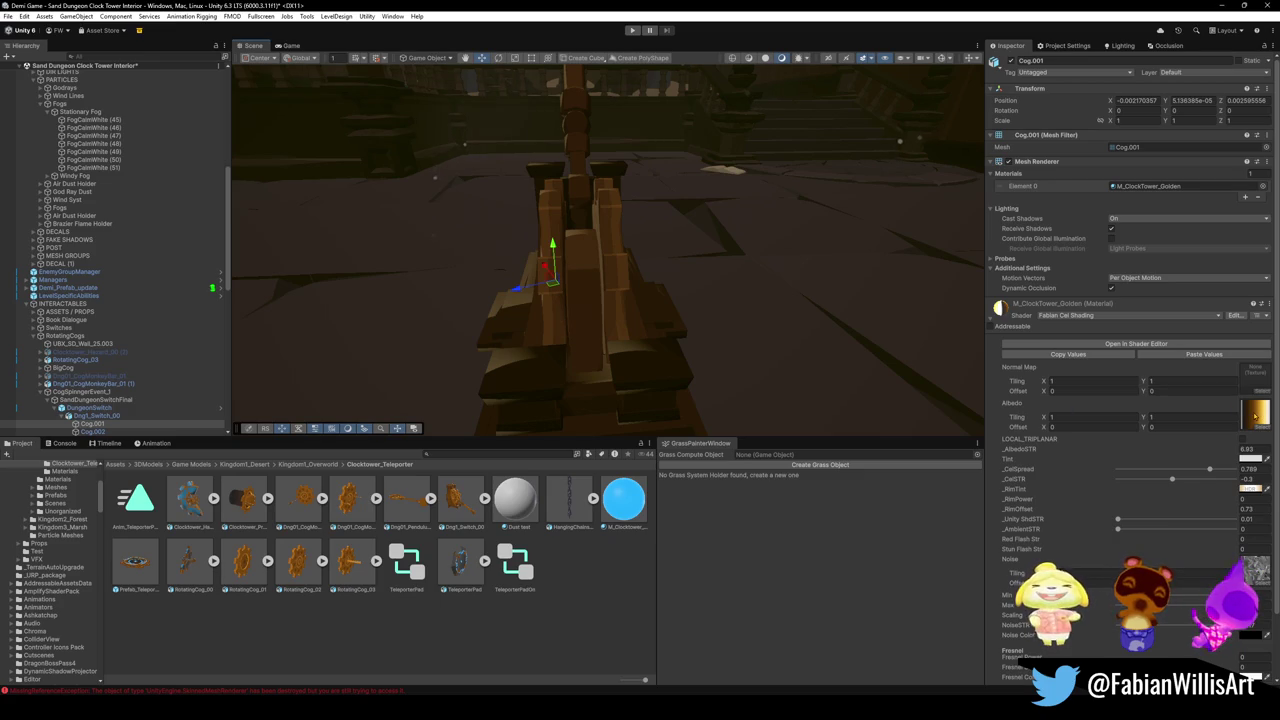
click(1256, 414)
text(flatkit)
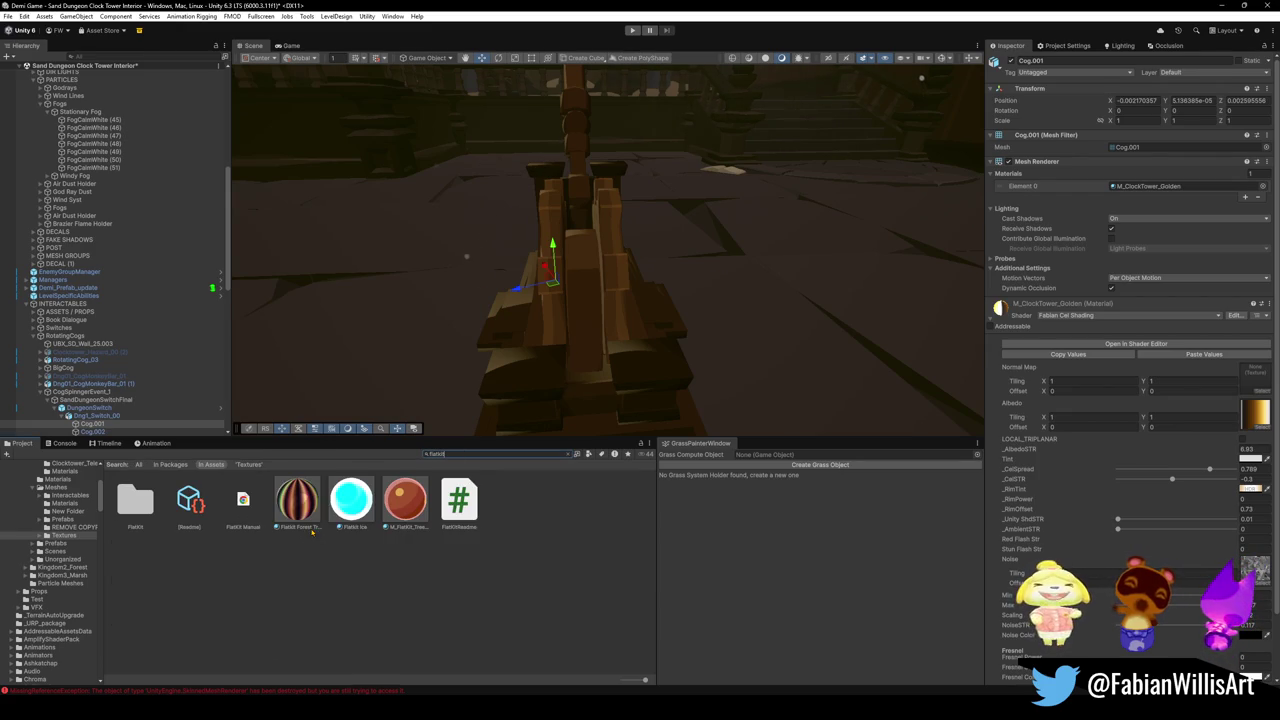
Try the FlatKit tree sap, orange shiny and red materials on the lever's cog.
click(408, 498)
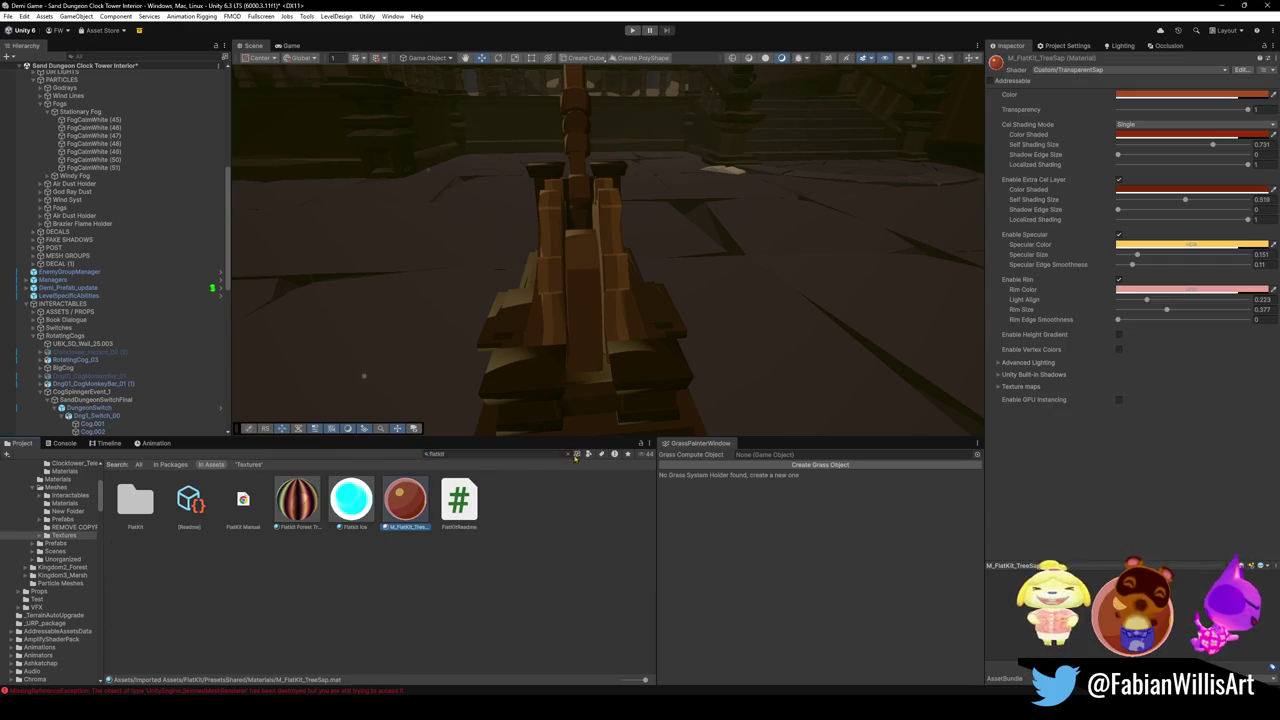
key(Escape)
mouse_move(257, 560)
mouse_down()
mouse_move(578, 328)
mouse_move(550, 312)
mouse_move(645, 343)
mouse_move(630, 360)
mouse_up()
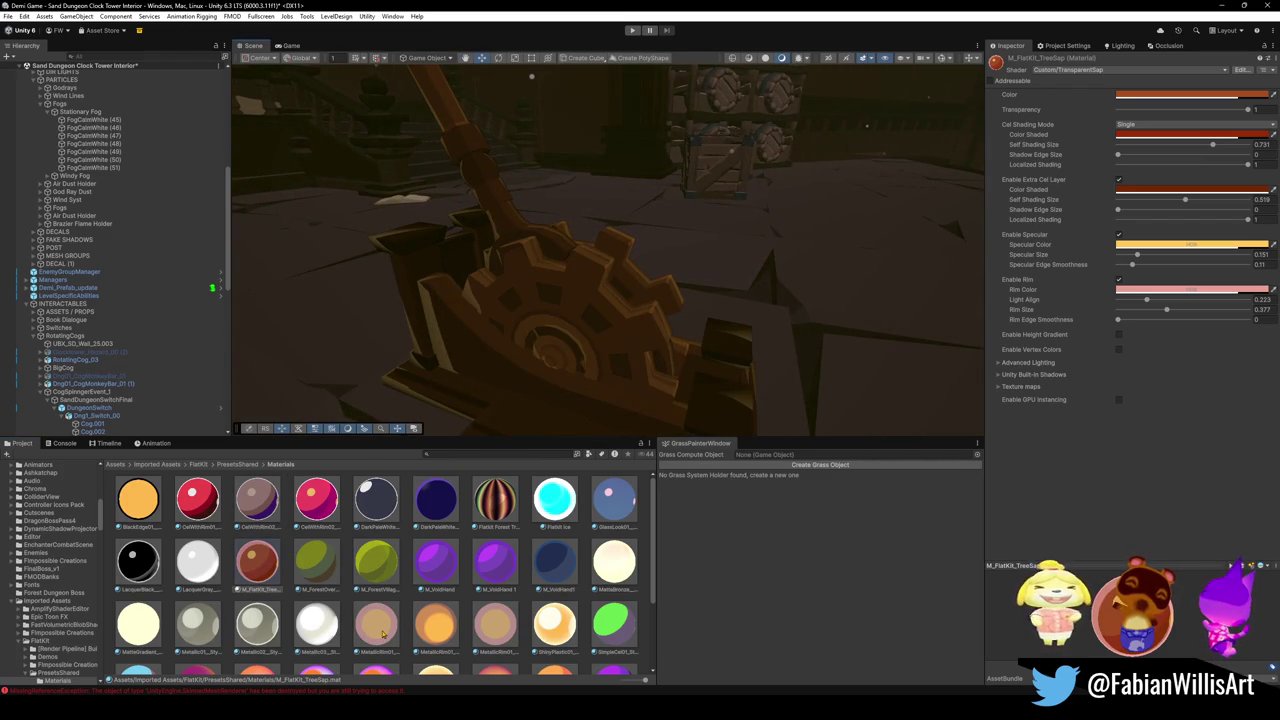
mouse_move(540, 638)
mouse_down()
mouse_move(601, 338)
mouse_move(480, 455)
mouse_up()
mouse_move(316, 498)
mouse_down()
mouse_move(330, 470)
mouse_move(523, 320)
mouse_move(672, 236)
mouse_up()
key(w)
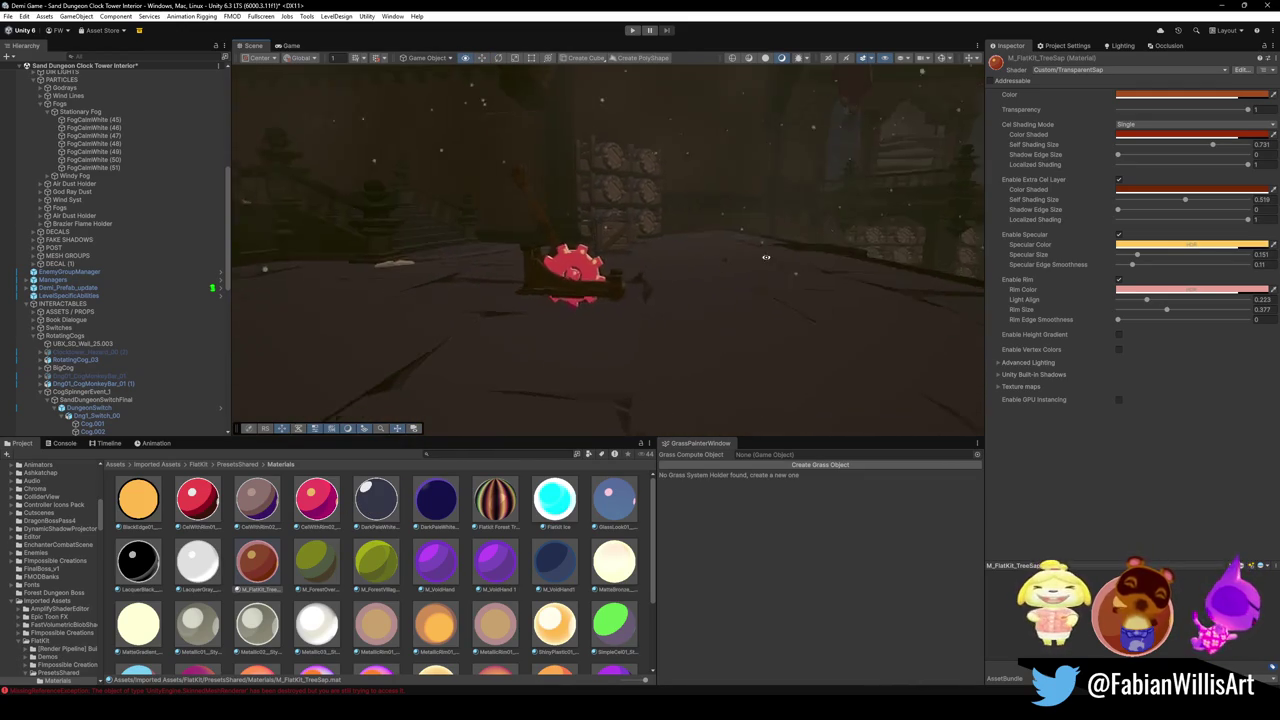
key(s)
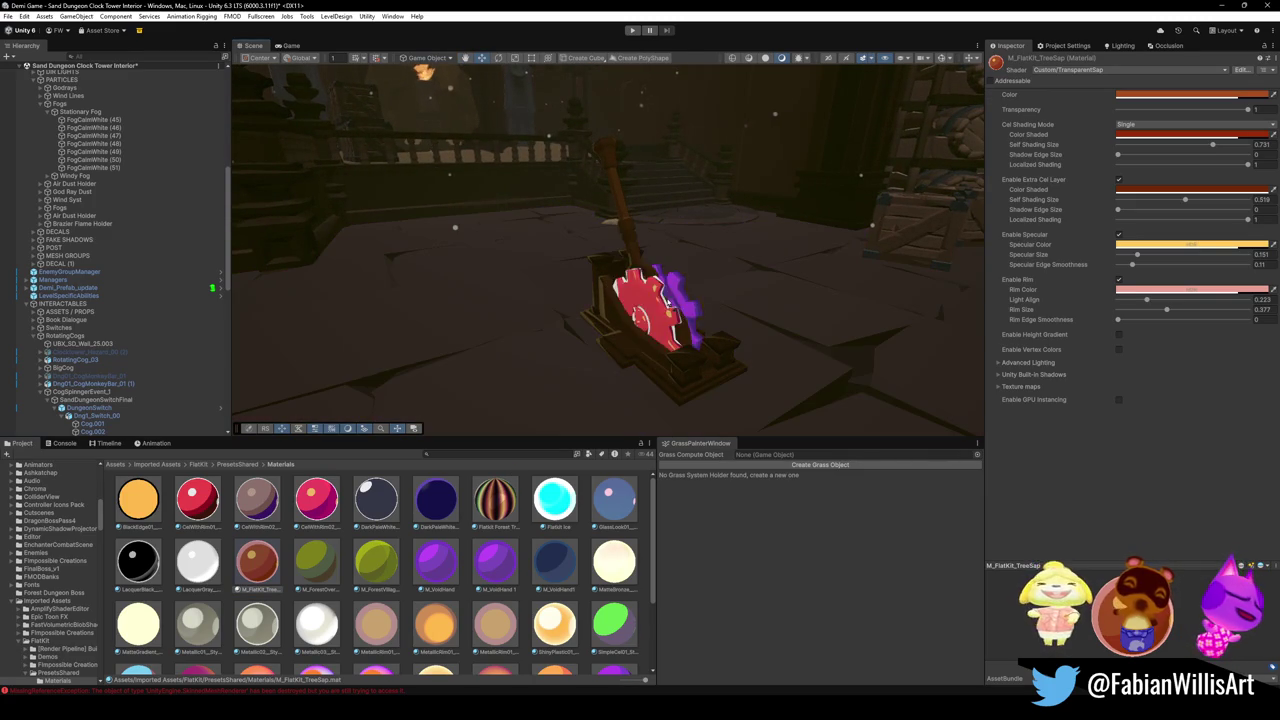
scroll(489, 577, down, 2)
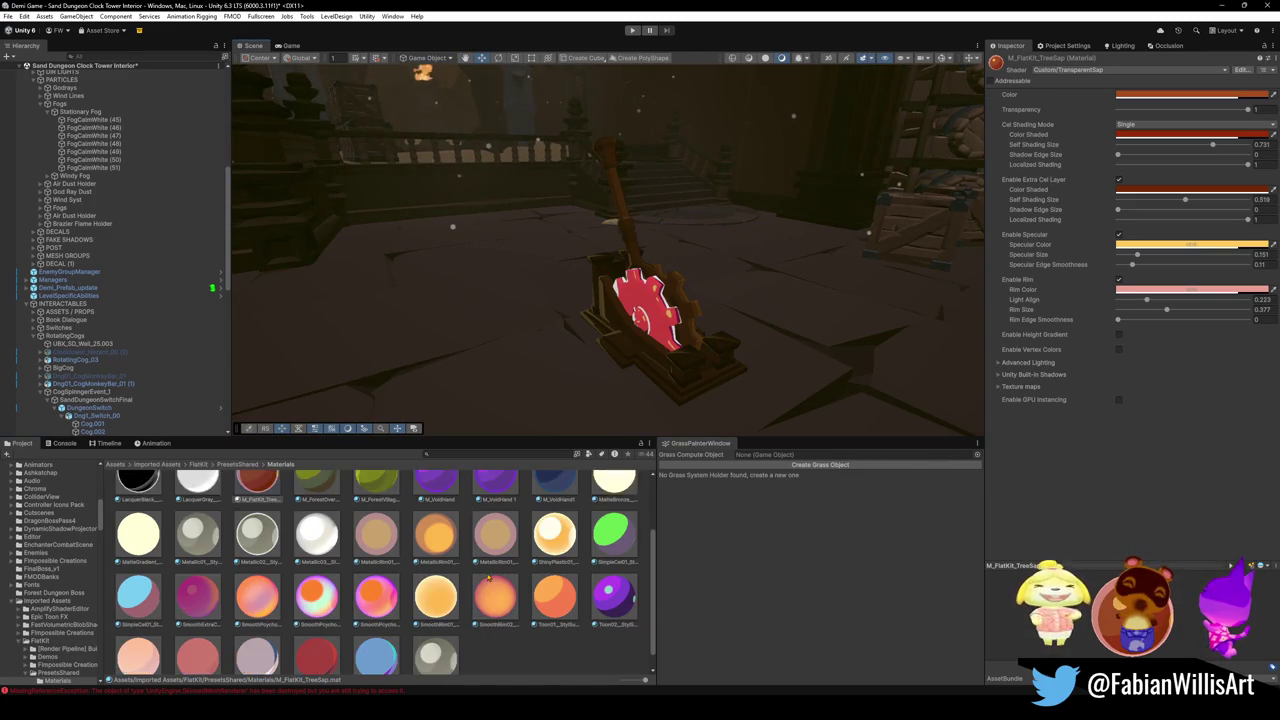
scroll(489, 577, down, 1)
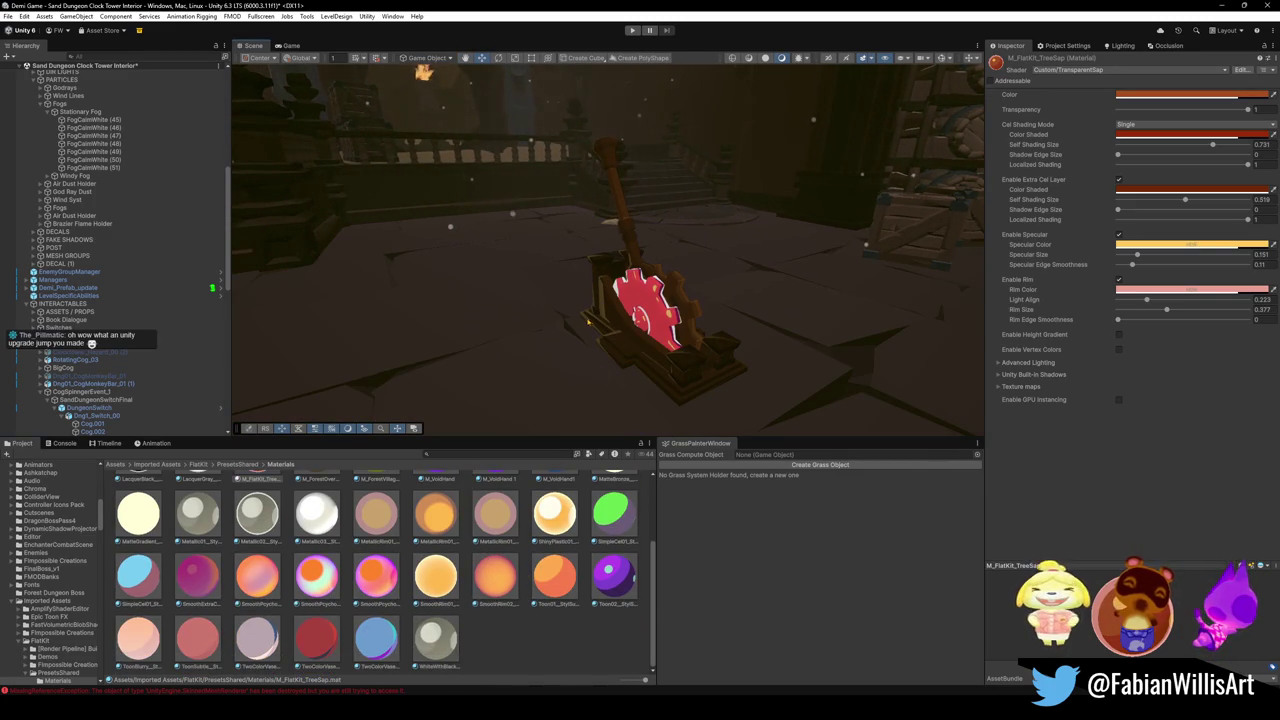
scroll(588, 321, up, 2)
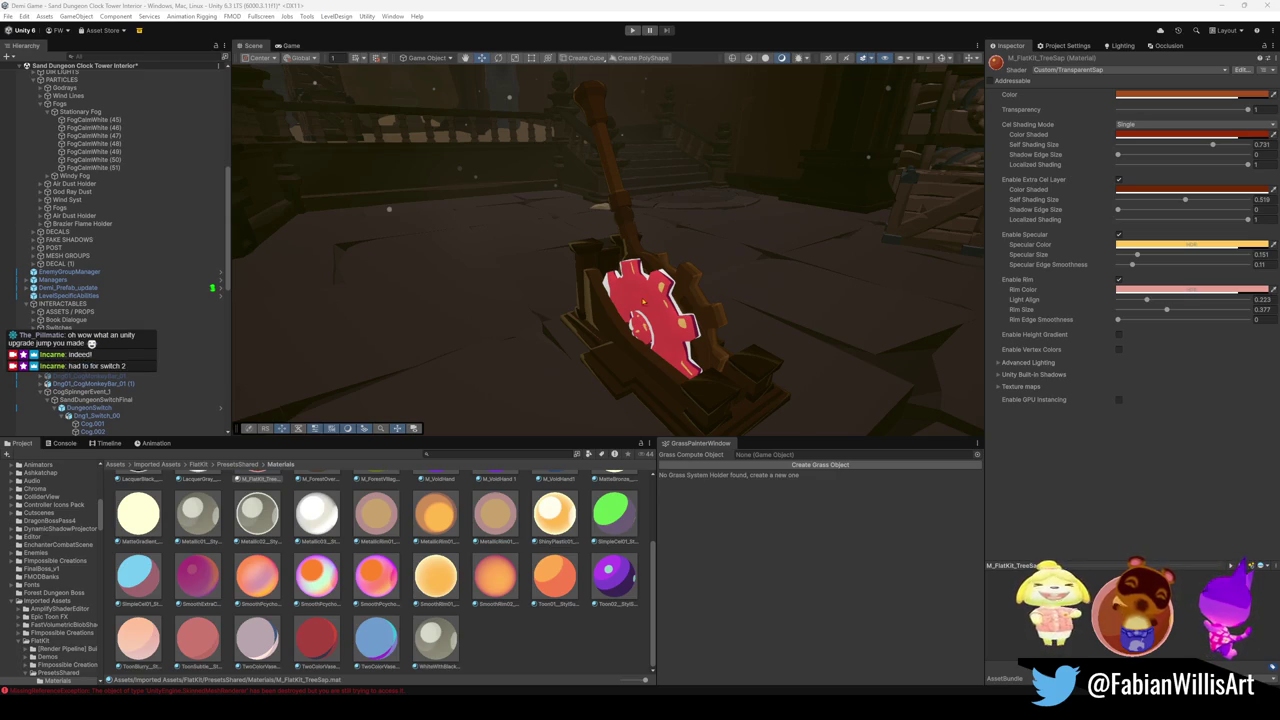
drag(601, 297, 712, 296)
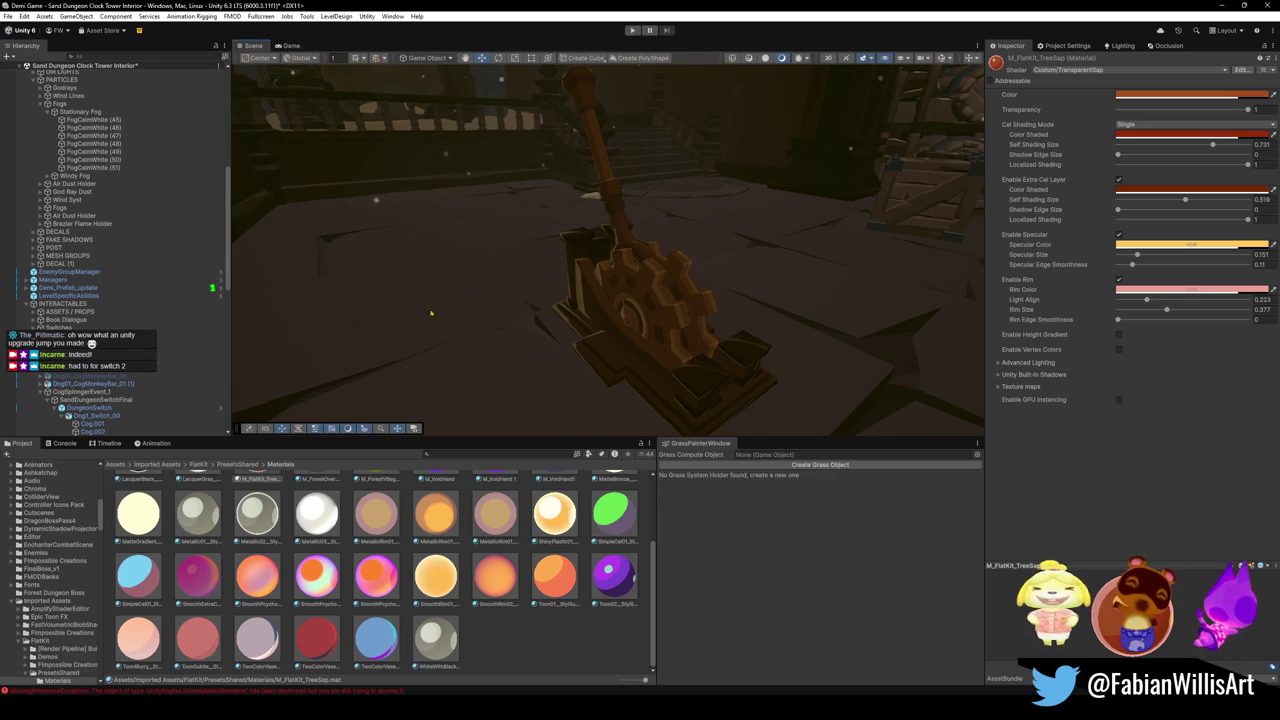
scroll(533, 578, up, 3)
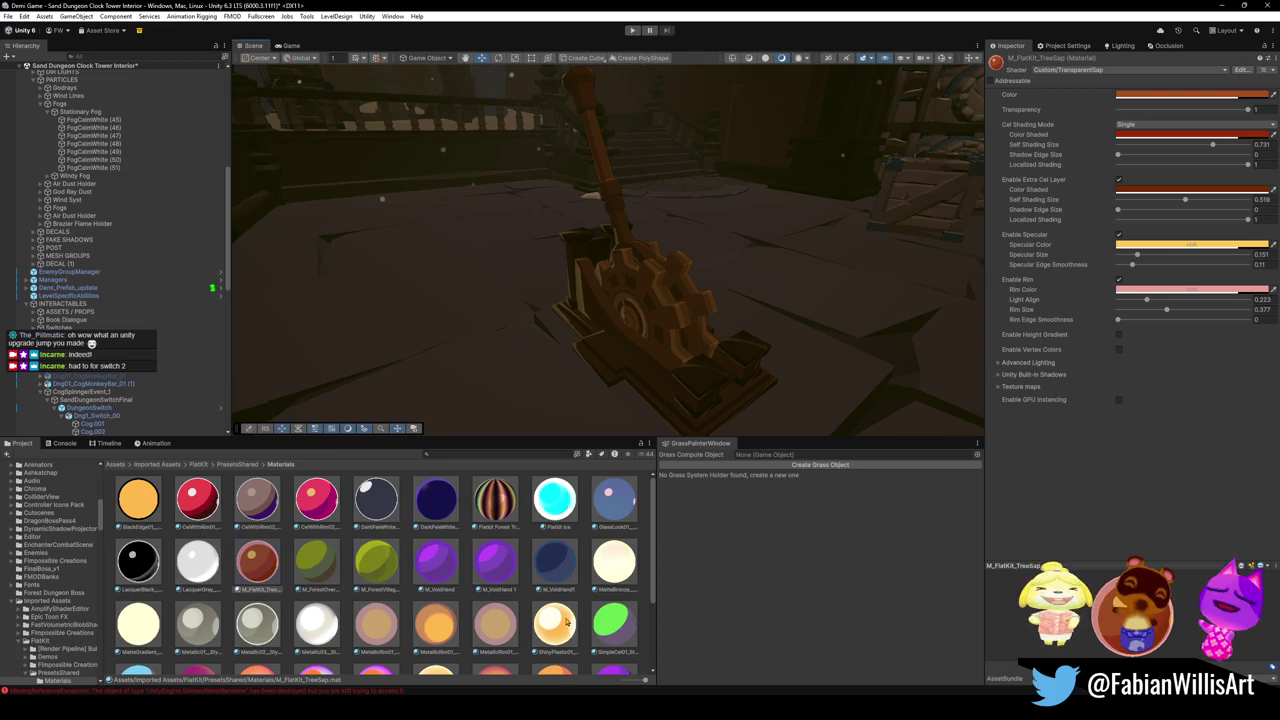
Preview cream, pink cel-with-rim, peach and orange metallic rim materials on the cog.
mouse_move(621, 571)
mouse_down()
mouse_move(665, 326)
mouse_move(608, 546)
mouse_move(500, 380)
mouse_move(636, 313)
mouse_move(661, 336)
mouse_up()
key(Escape)
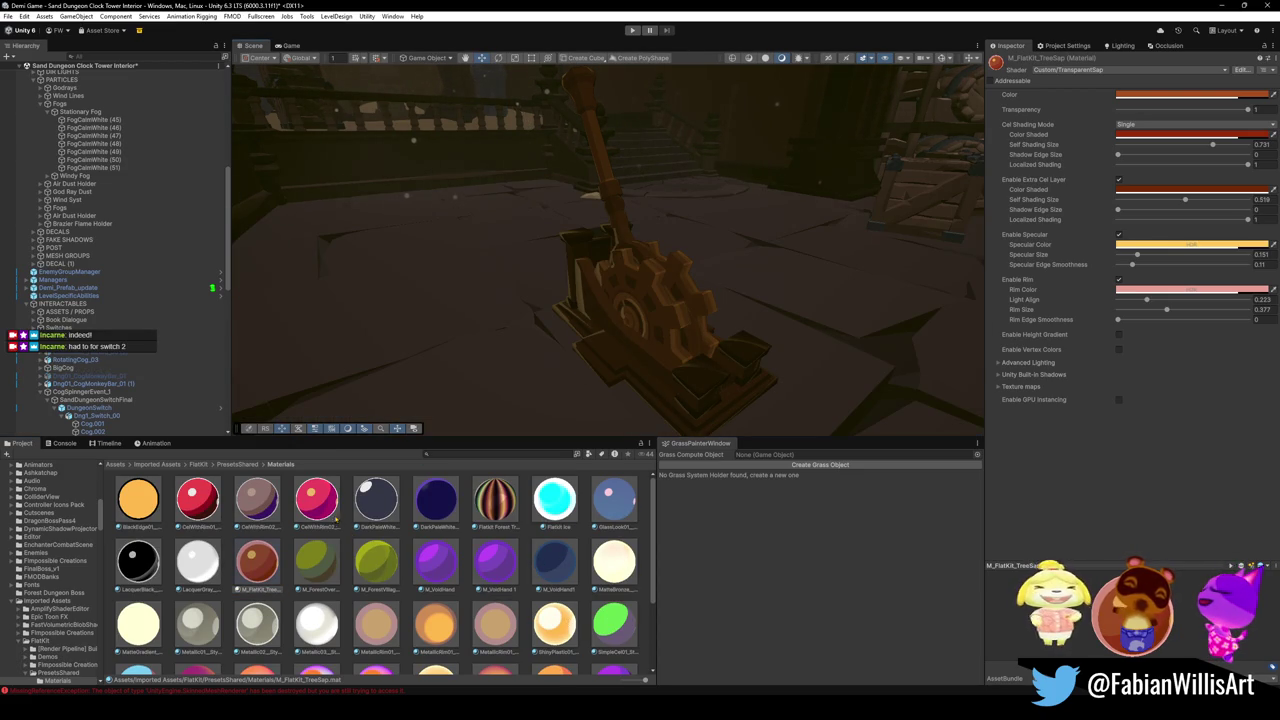
mouse_move(316, 502)
mouse_down()
mouse_move(380, 430)
mouse_move(460, 260)
mouse_move(640, 305)
mouse_up()
key(Escape)
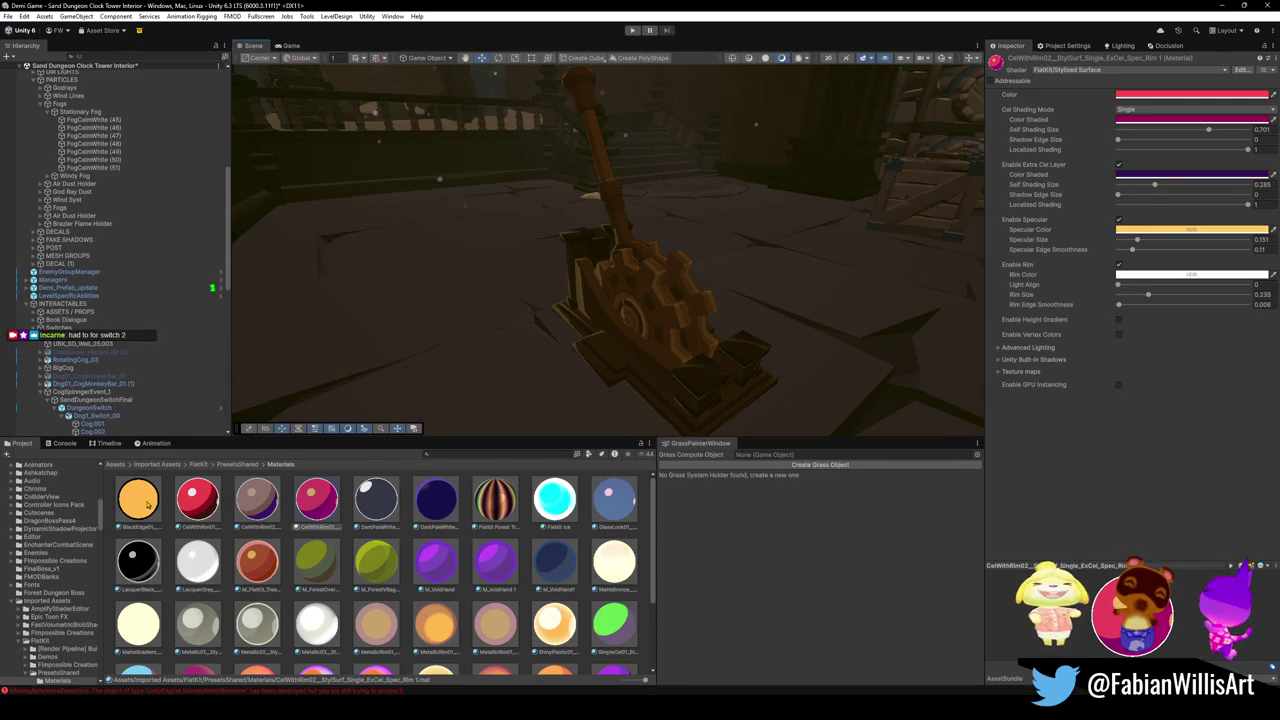
mouse_move(485, 621)
mouse_down()
mouse_move(430, 330)
mouse_move(650, 330)
mouse_up()
click(435, 622)
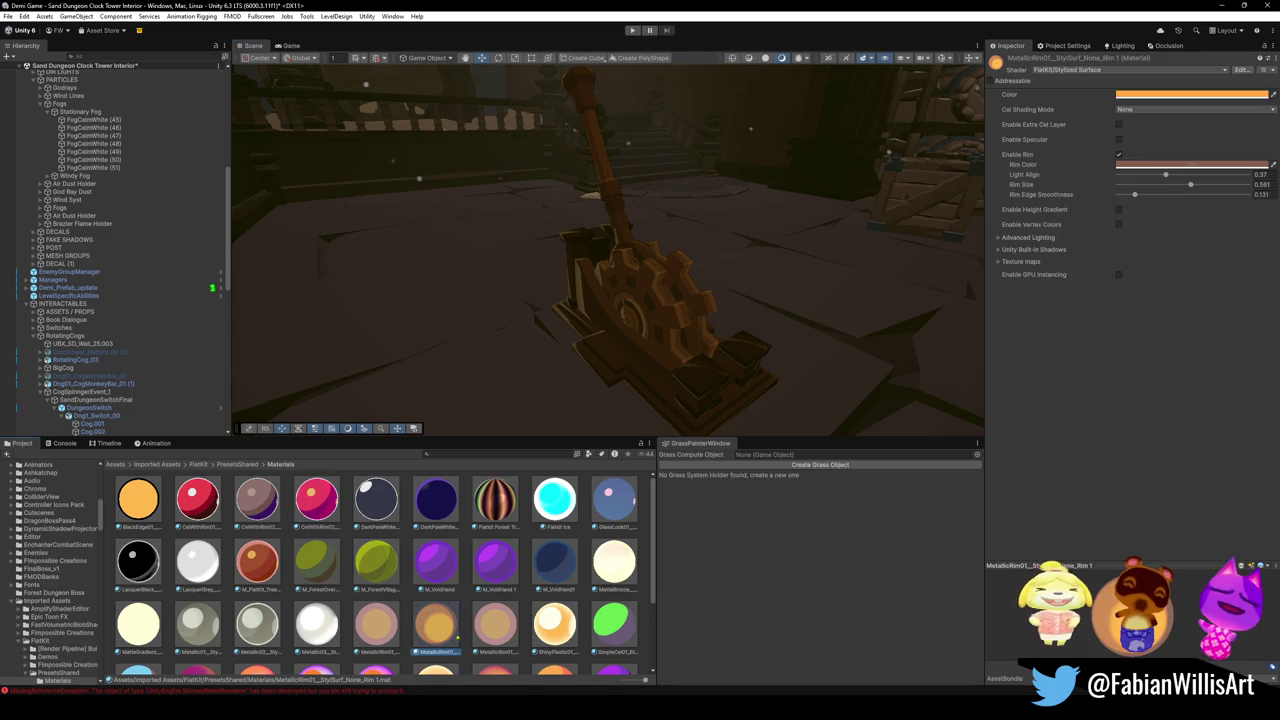
mouse_move(583, 611)
mouse_down()
mouse_move(610, 420)
mouse_move(650, 320)
mouse_move(634, 364)
mouse_up()
Rename the metallic rim material copy to M_DesertMetal and apply it to the cog.
click(552, 628)
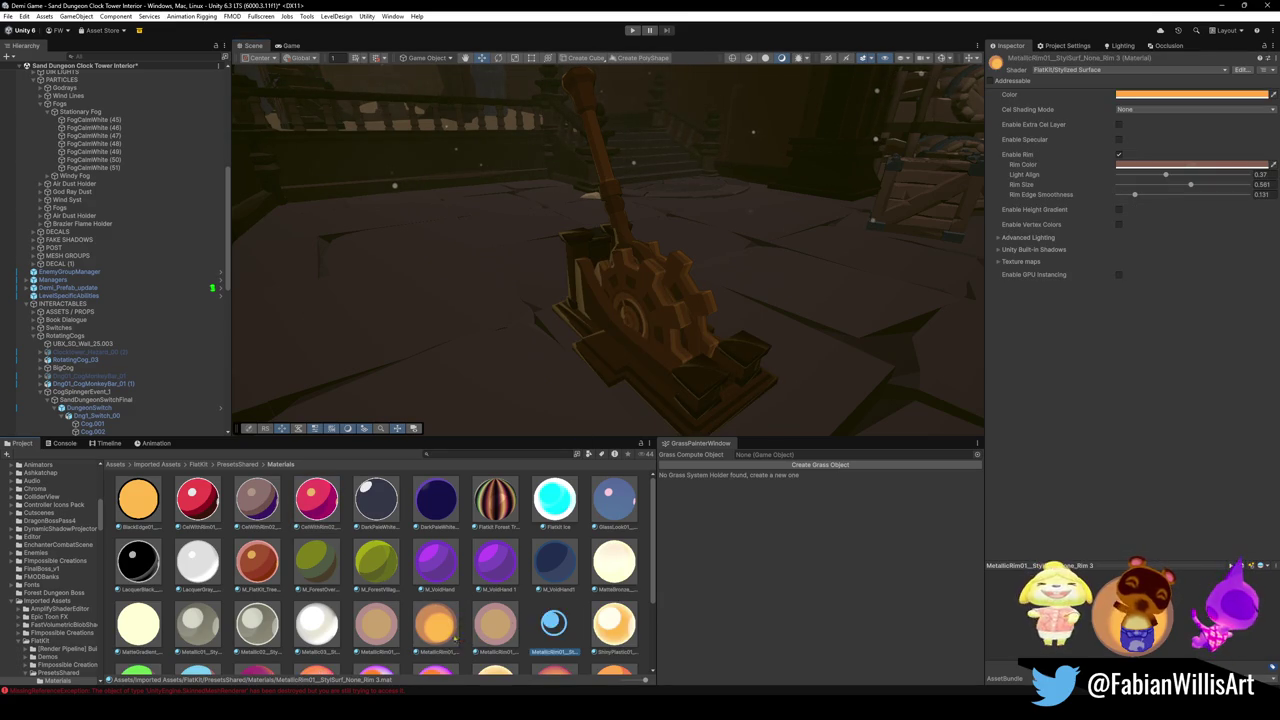
click(545, 652)
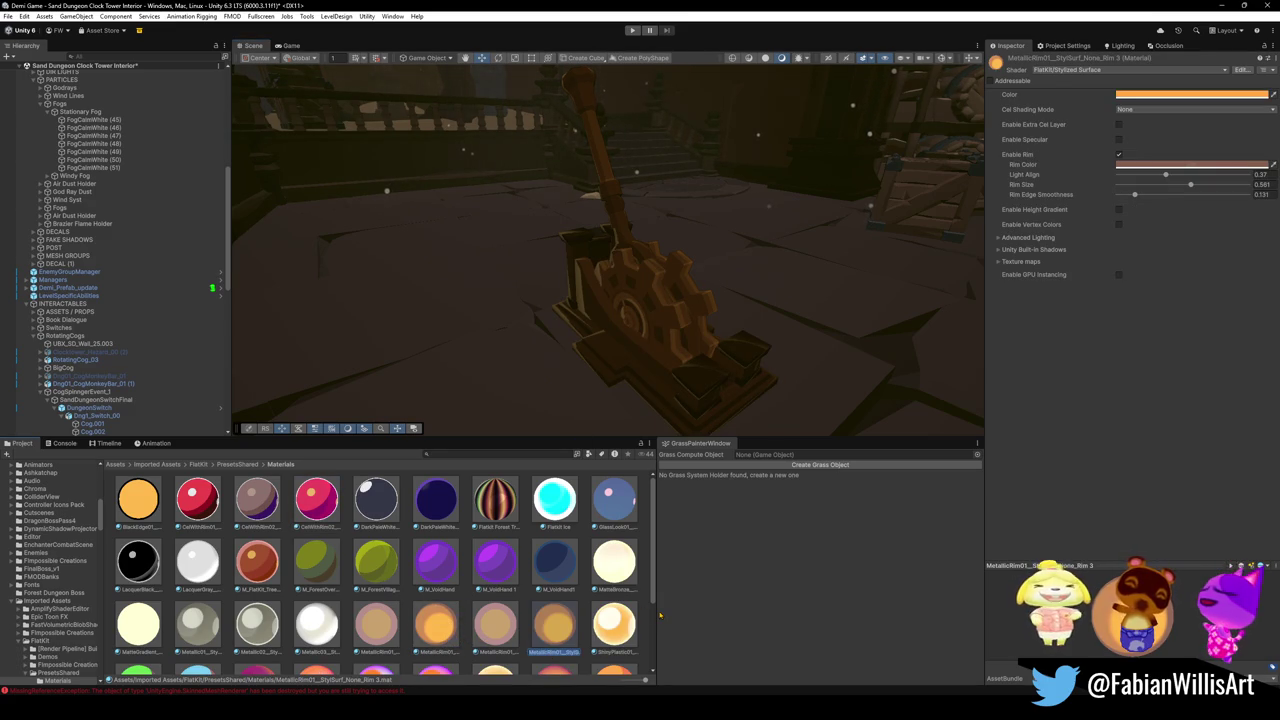
text(M_)
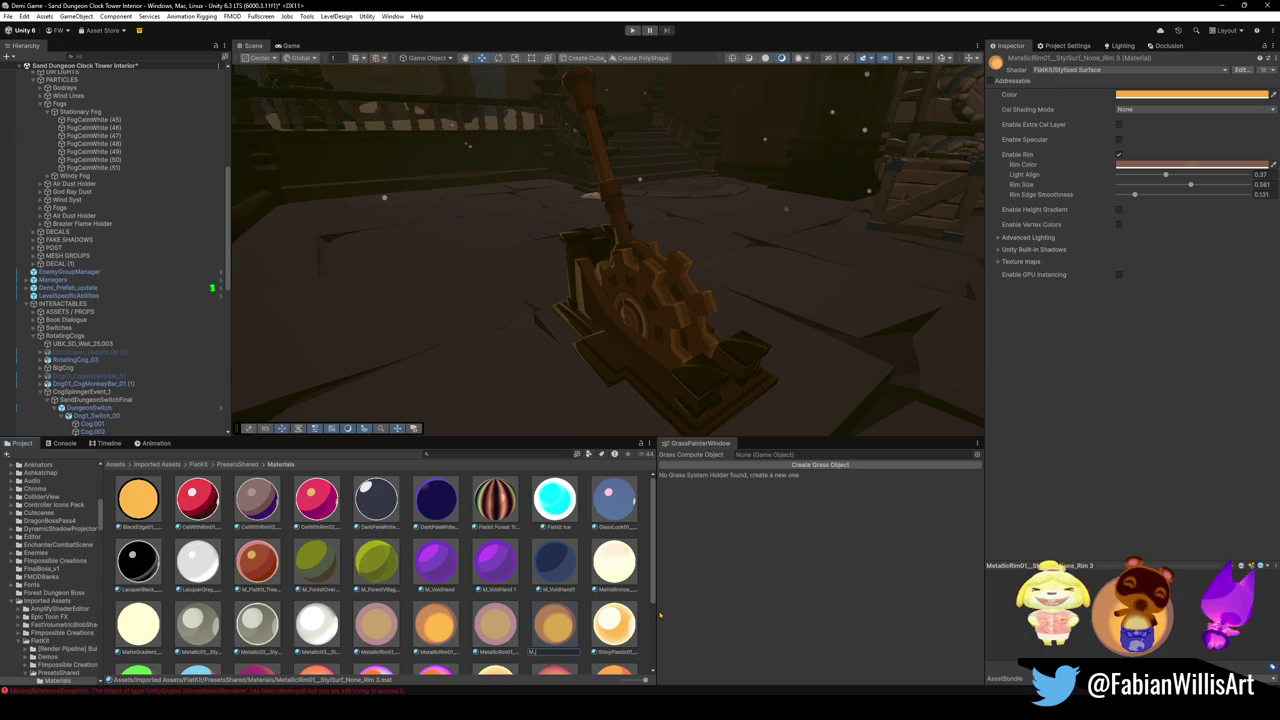
text(DesertMetal)
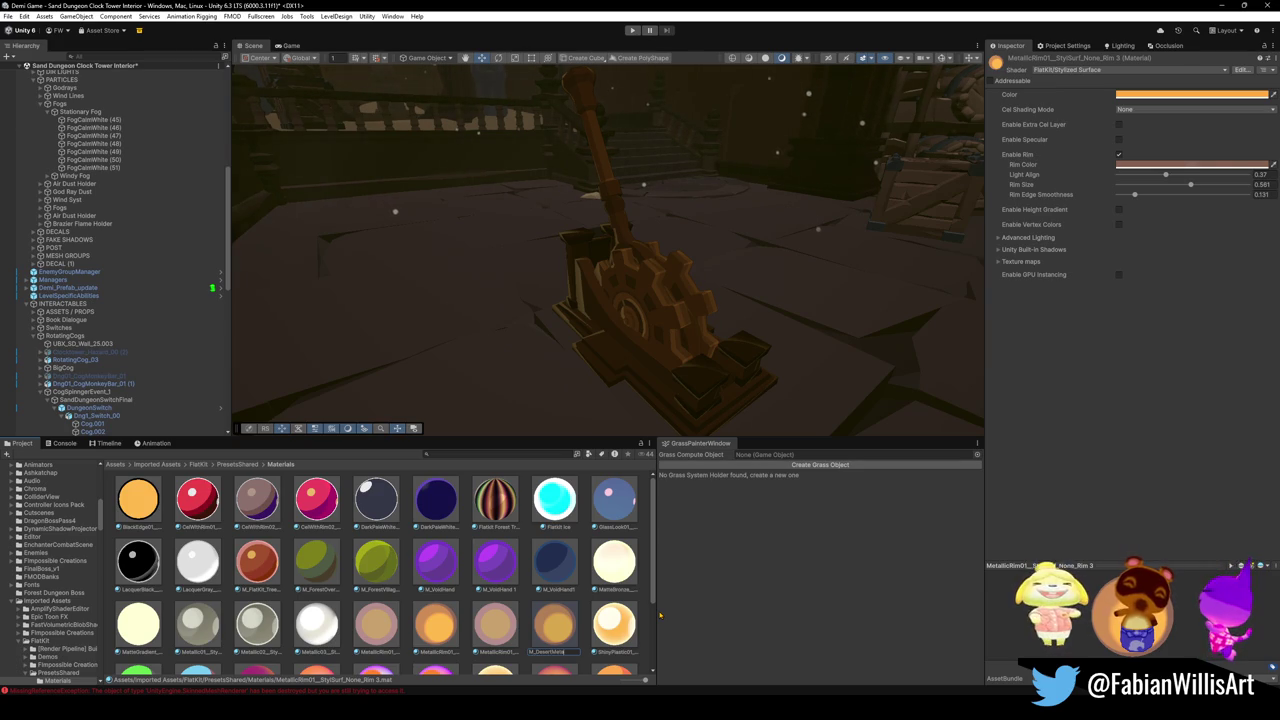
key(Return)
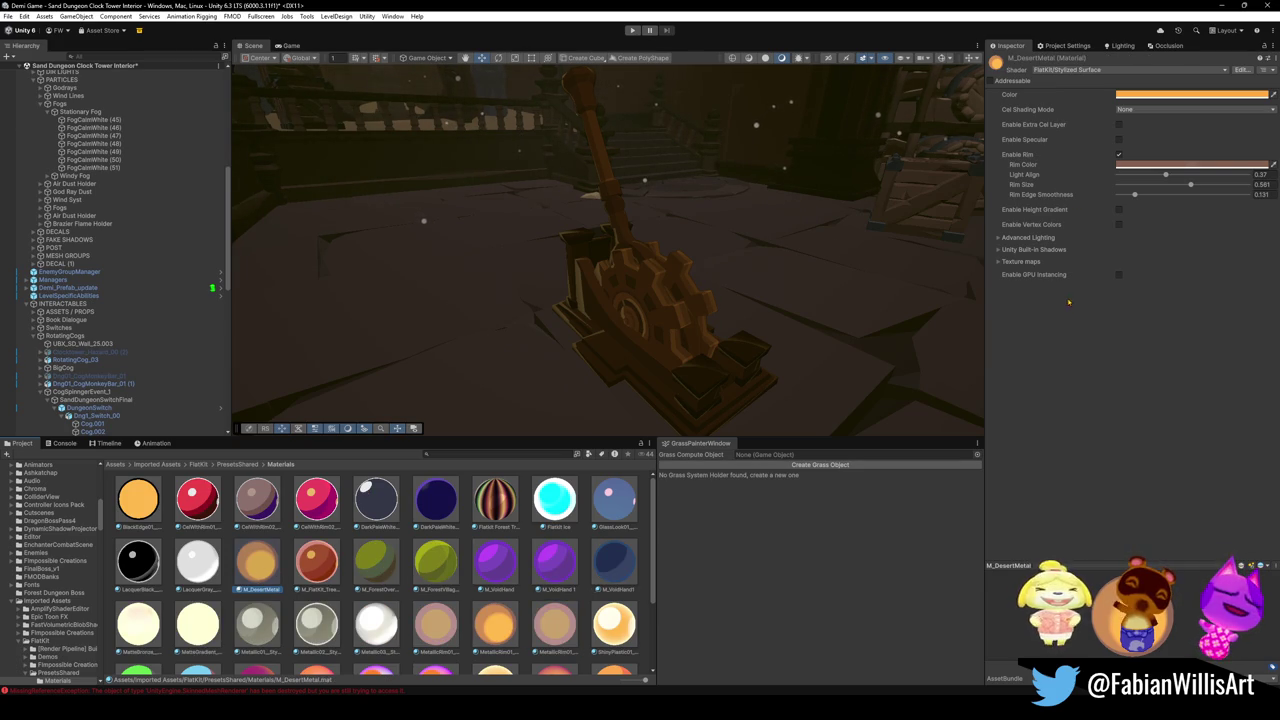
drag(258, 563, 660, 290)
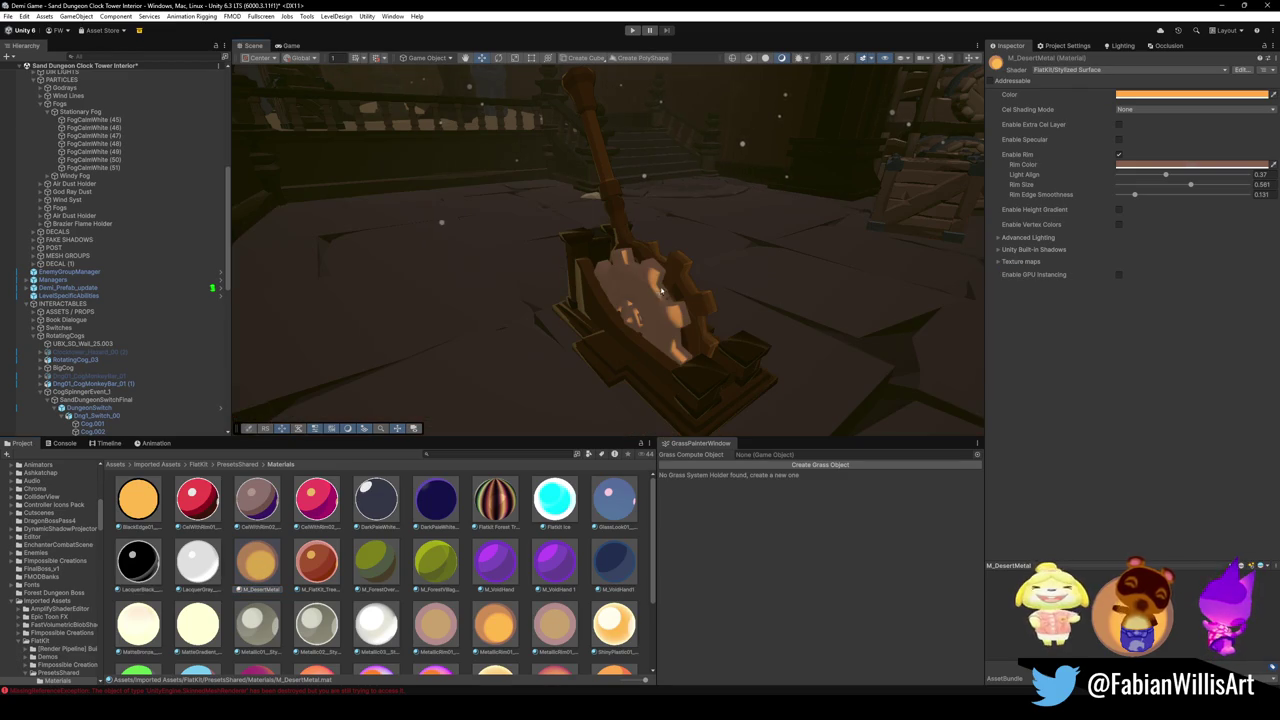
click(1002, 262)
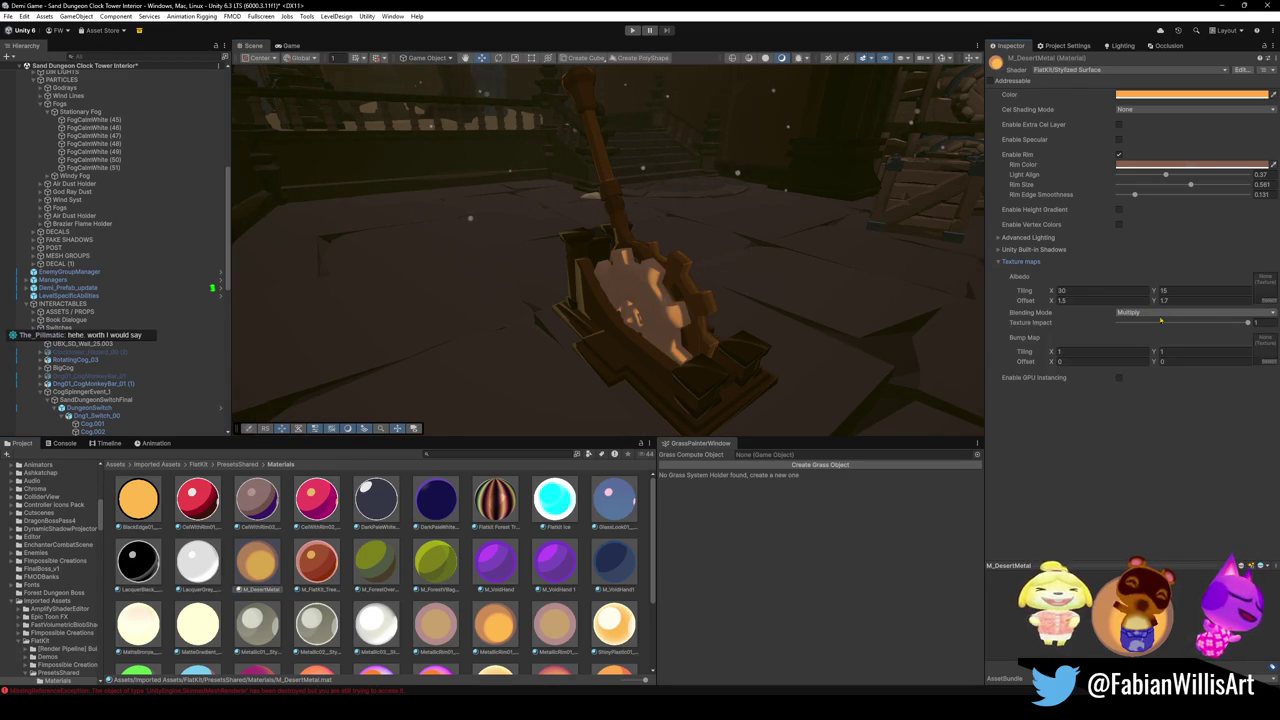
Set M_DesertMetal's Albedo texture to golden-flame-1x.
click(1267, 300)
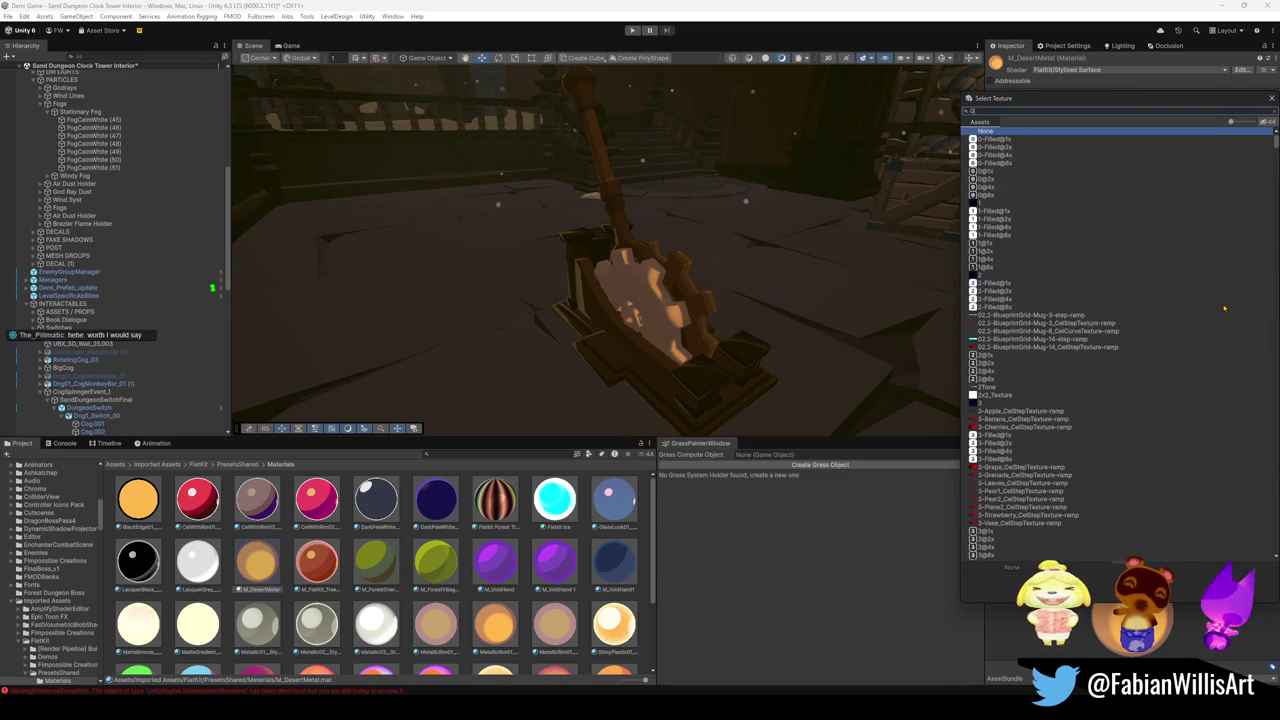
text(Golden)
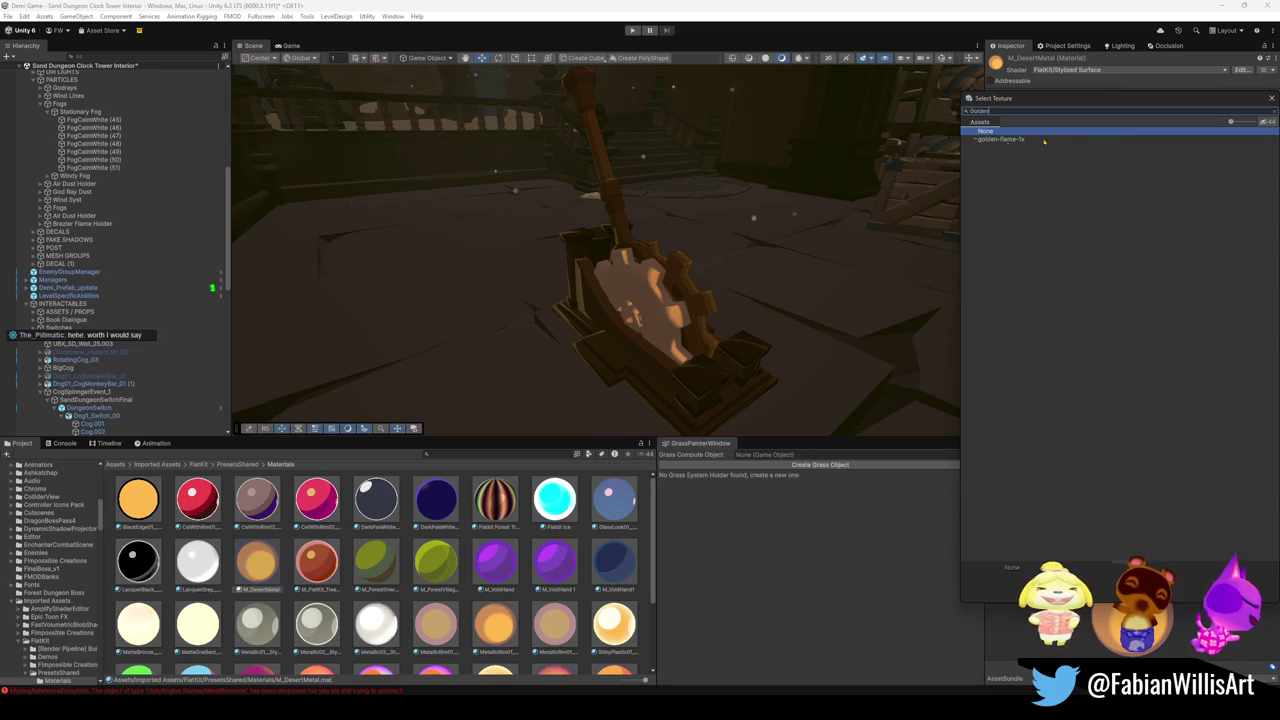
key(Down)
key(Return)
drag(675, 298, 733, 290)
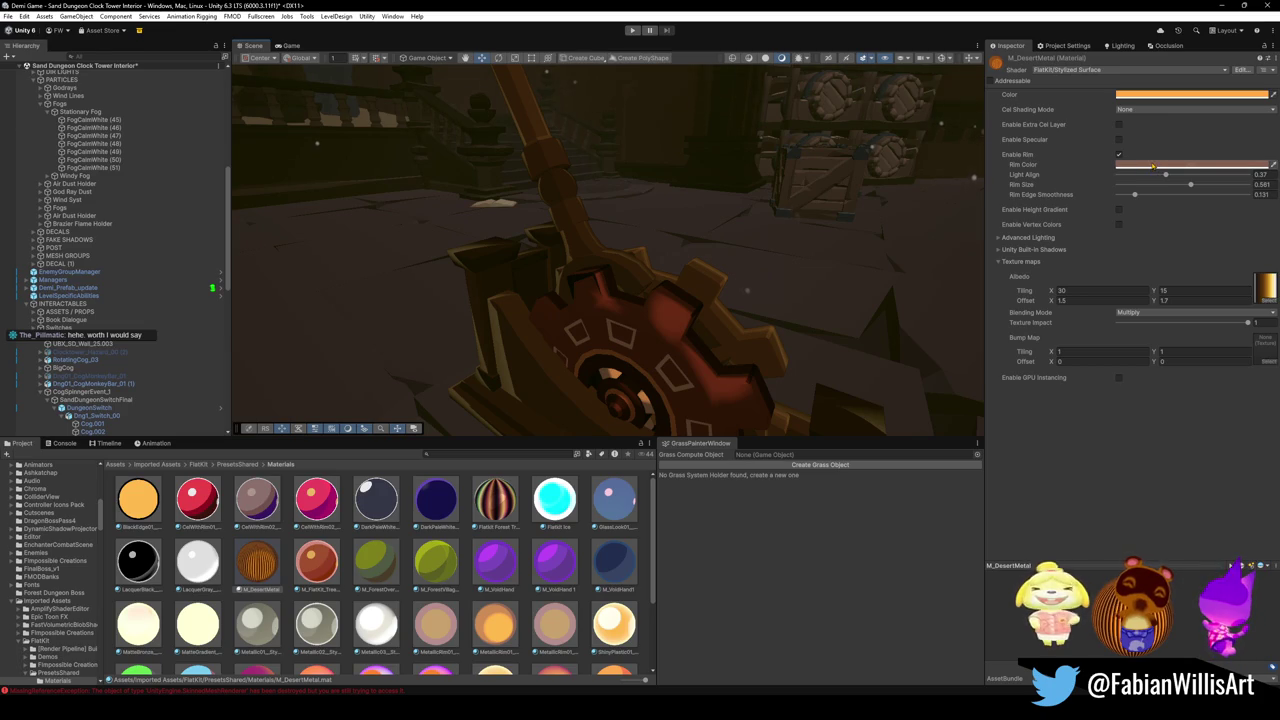
Turn off rim lighting and lower Texture Impact to 0.65.
click(1120, 156)
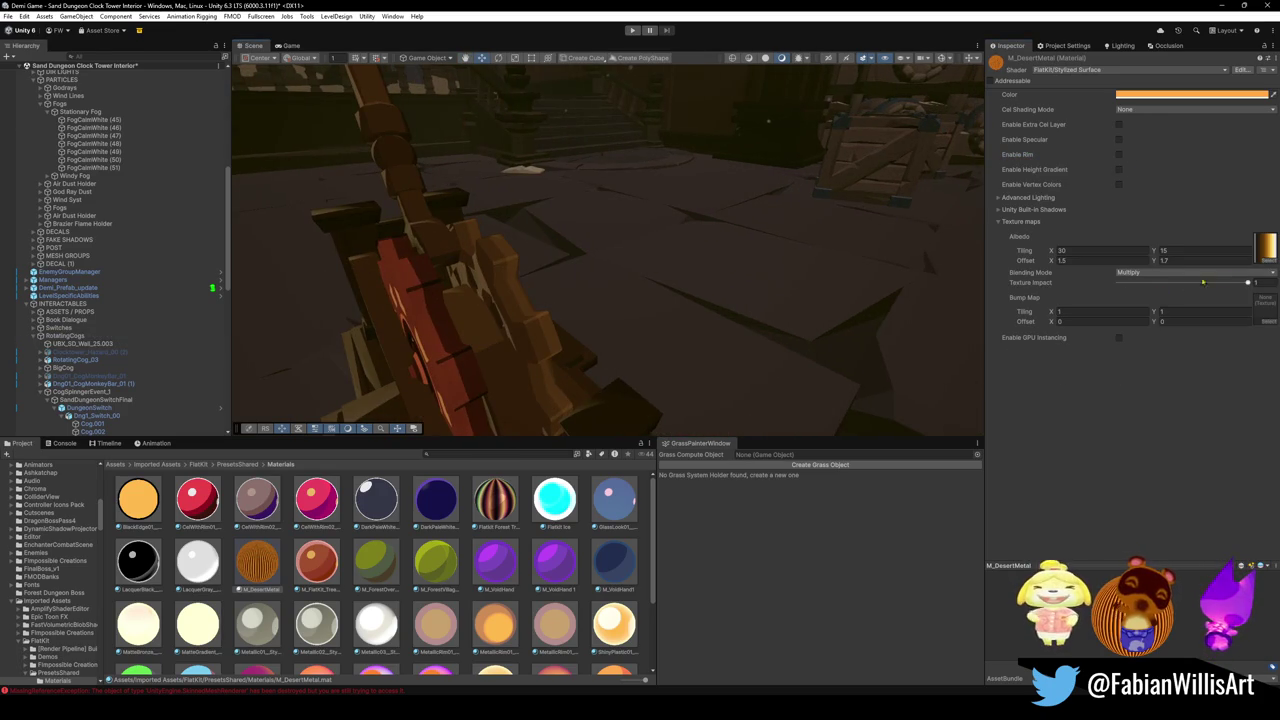
mouse_move(1248, 283)
mouse_down()
mouse_move(1185, 283)
mouse_move(1202, 283)
mouse_up()
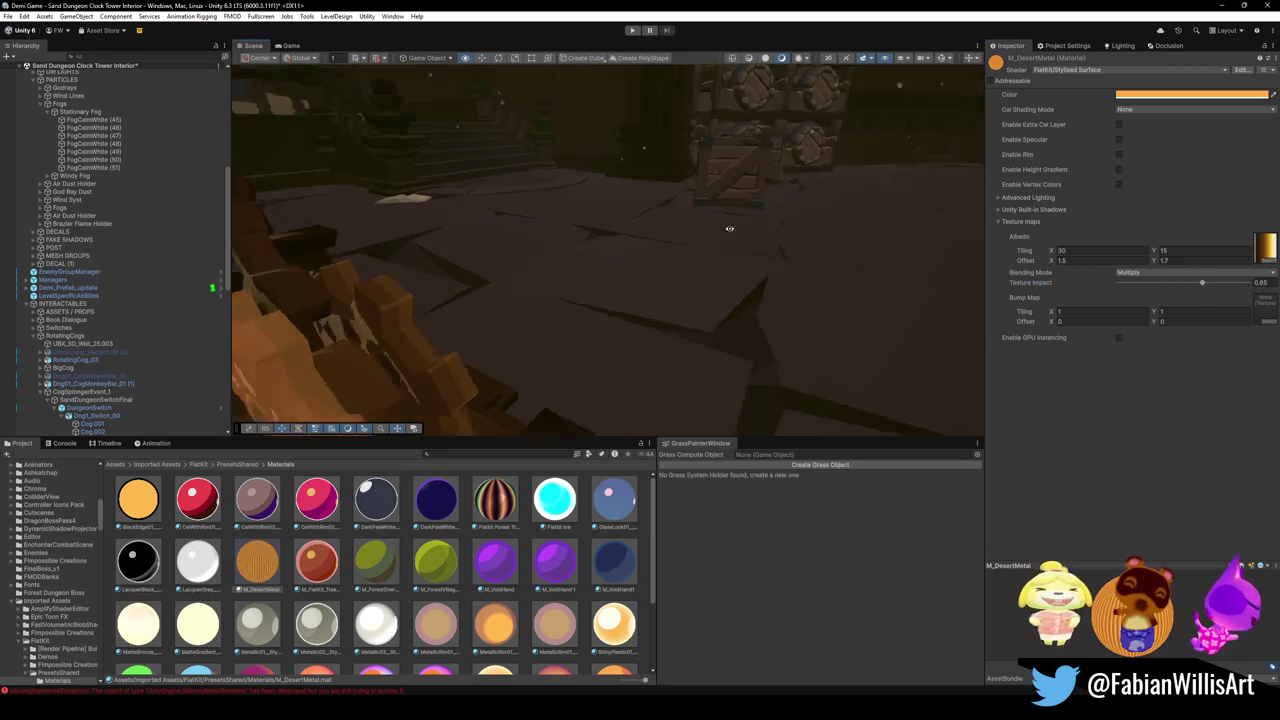
drag(742, 222, 638, 72)
right_click(852, 308)
click(1094, 344)
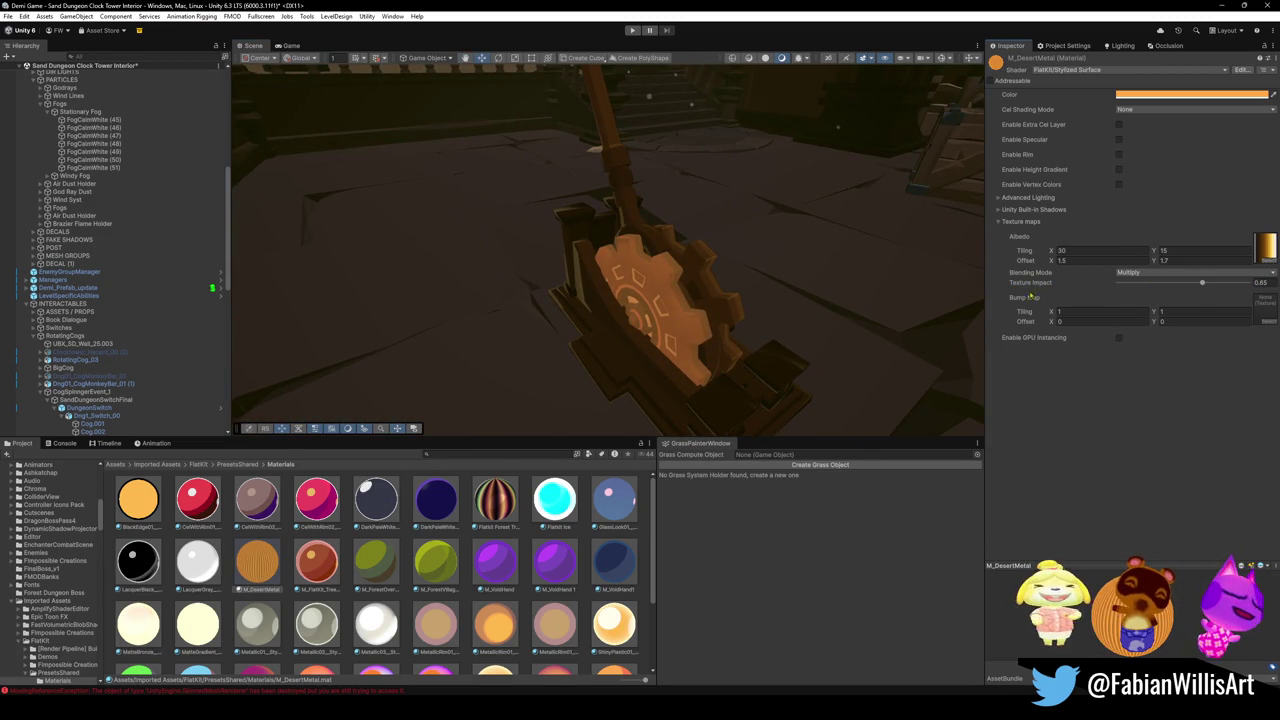
Apply M_DesertMetal to the switch base and select the DungeonSwitch object.
mouse_move(257, 562)
mouse_down()
mouse_move(262, 540)
mouse_move(669, 390)
mouse_move(665, 375)
mouse_move(725, 303)
mouse_up()
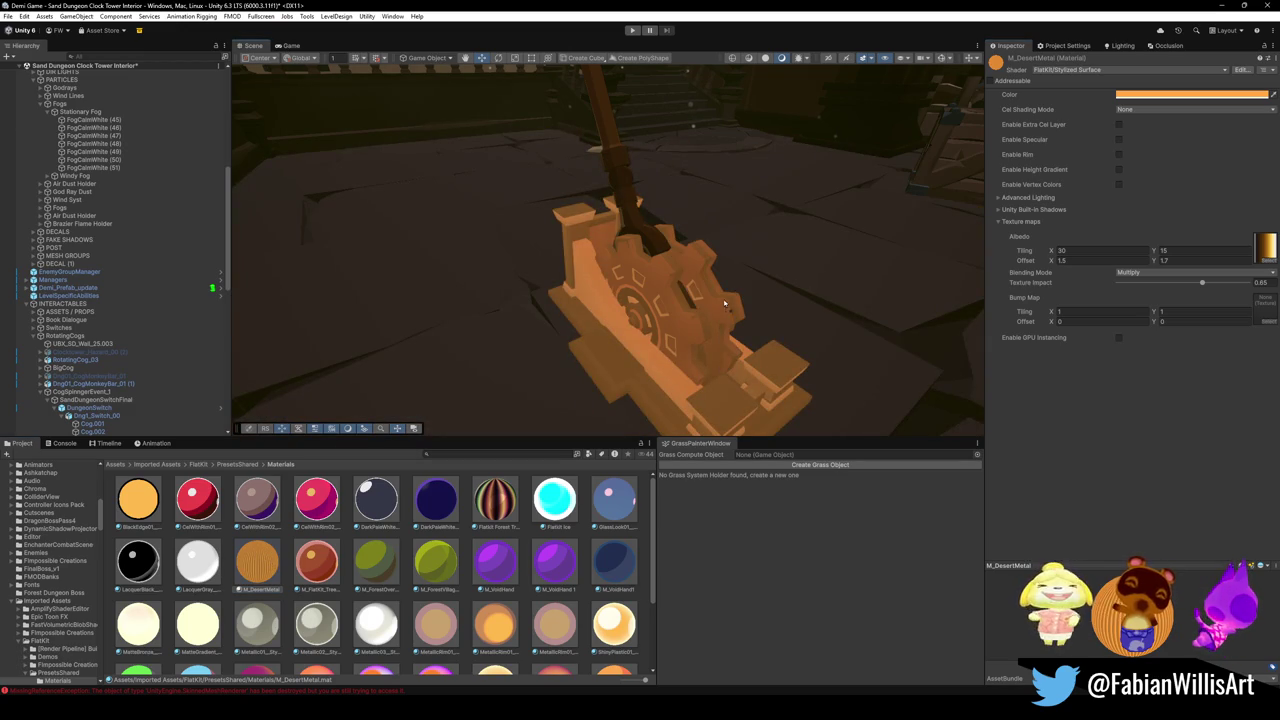
mouse_move(620, 280)
mouse_down()
mouse_move(662, 276)
mouse_move(715, 232)
mouse_move(700, 316)
mouse_up()
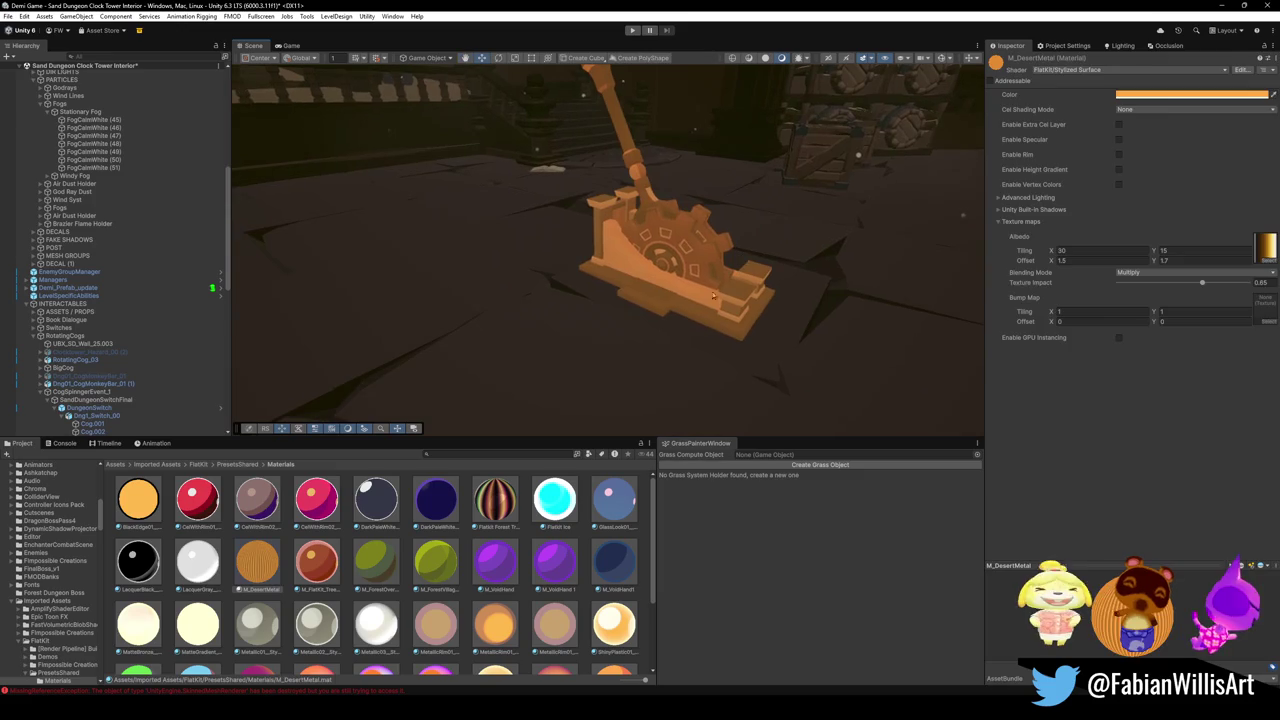
click(700, 316)
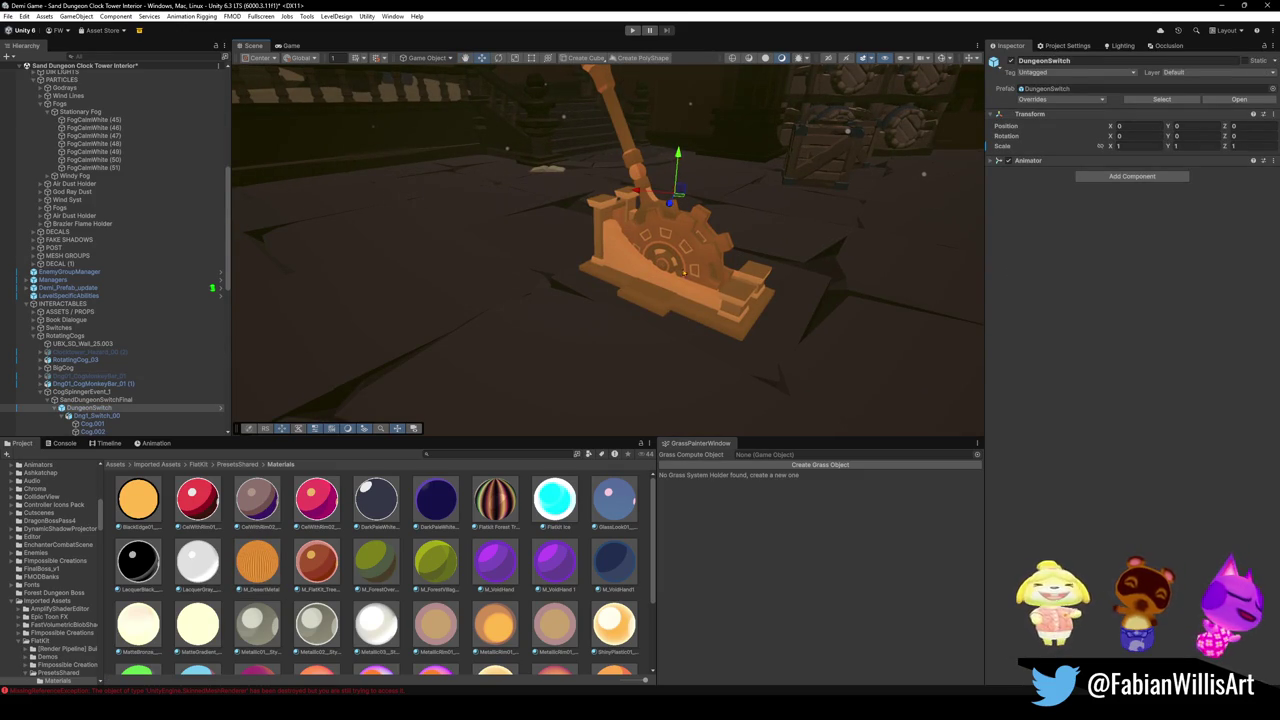
Select SandDungeonSwitchFinal, frame it in view, and reopen the M_DesertMetal material settings.
click(678, 240)
mouse_move(678, 240)
mouse_down()
mouse_move(757, 245)
mouse_move(663, 226)
mouse_move(666, 283)
mouse_move(703, 306)
mouse_move(779, 399)
mouse_move(657, 333)
mouse_move(605, 350)
mouse_move(585, 338)
mouse_move(586, 350)
mouse_move(517, 272)
mouse_up()
key(x)
key(x)
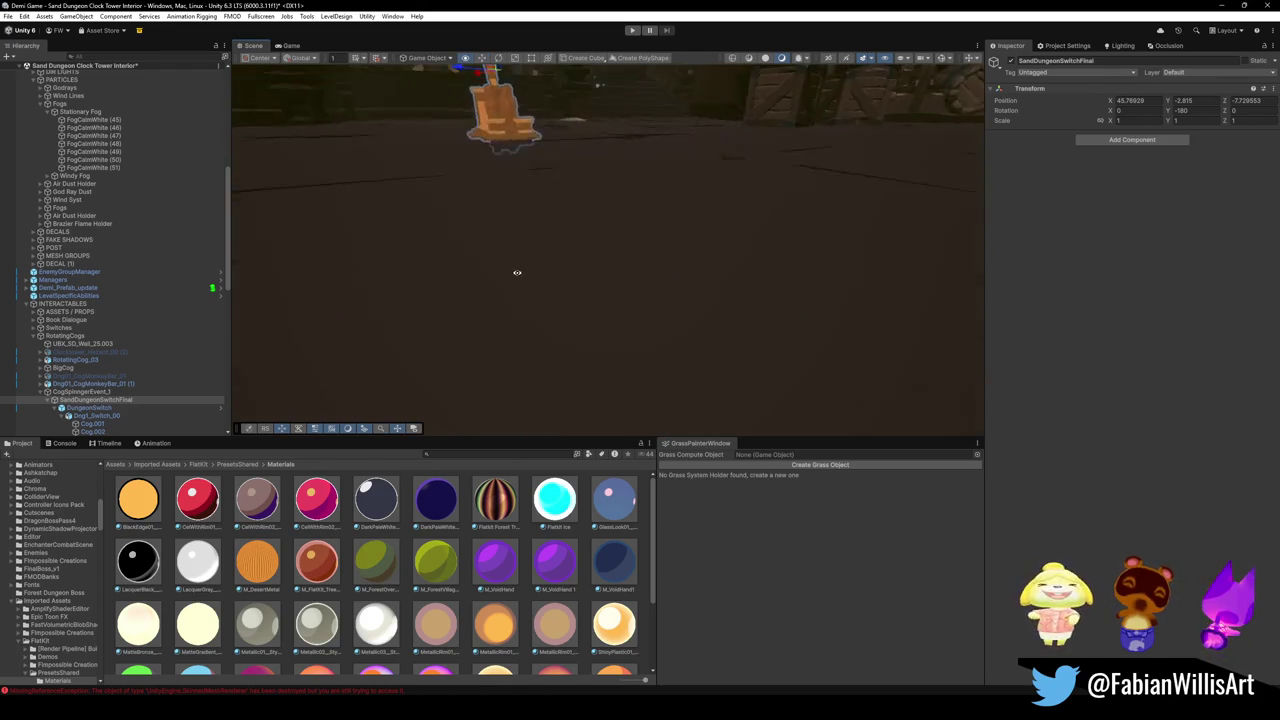
key(f)
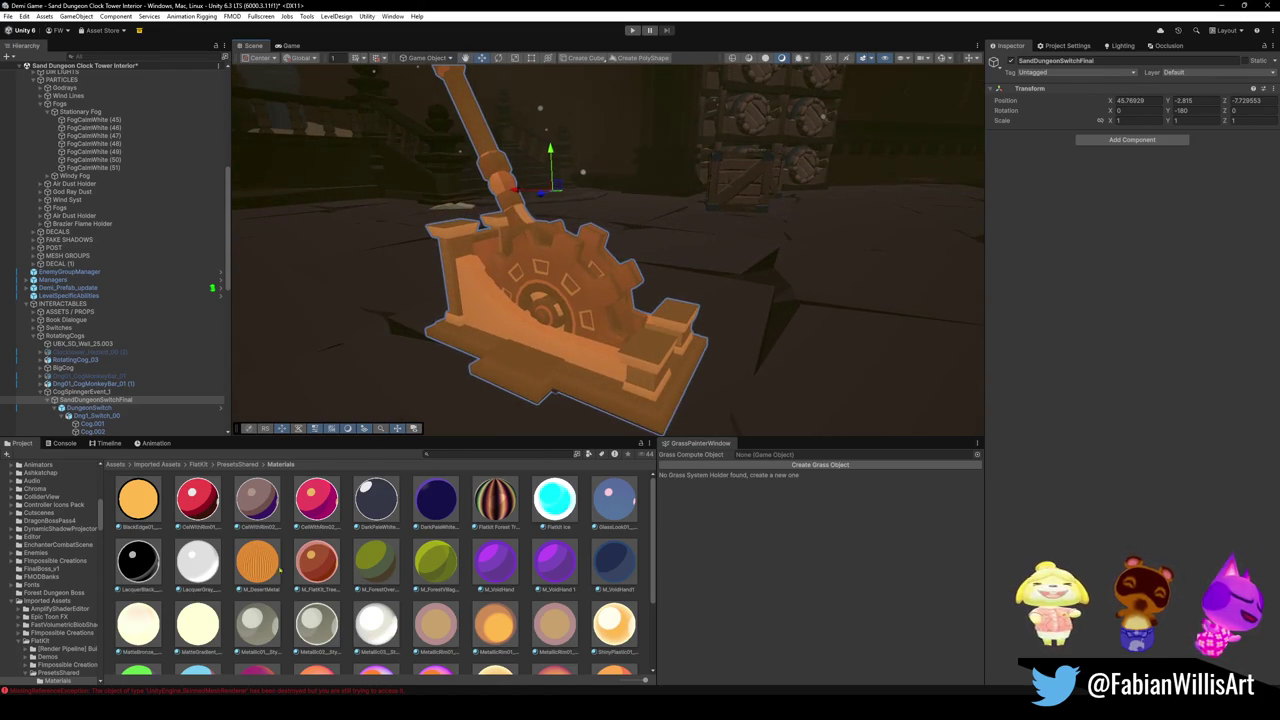
click(265, 570)
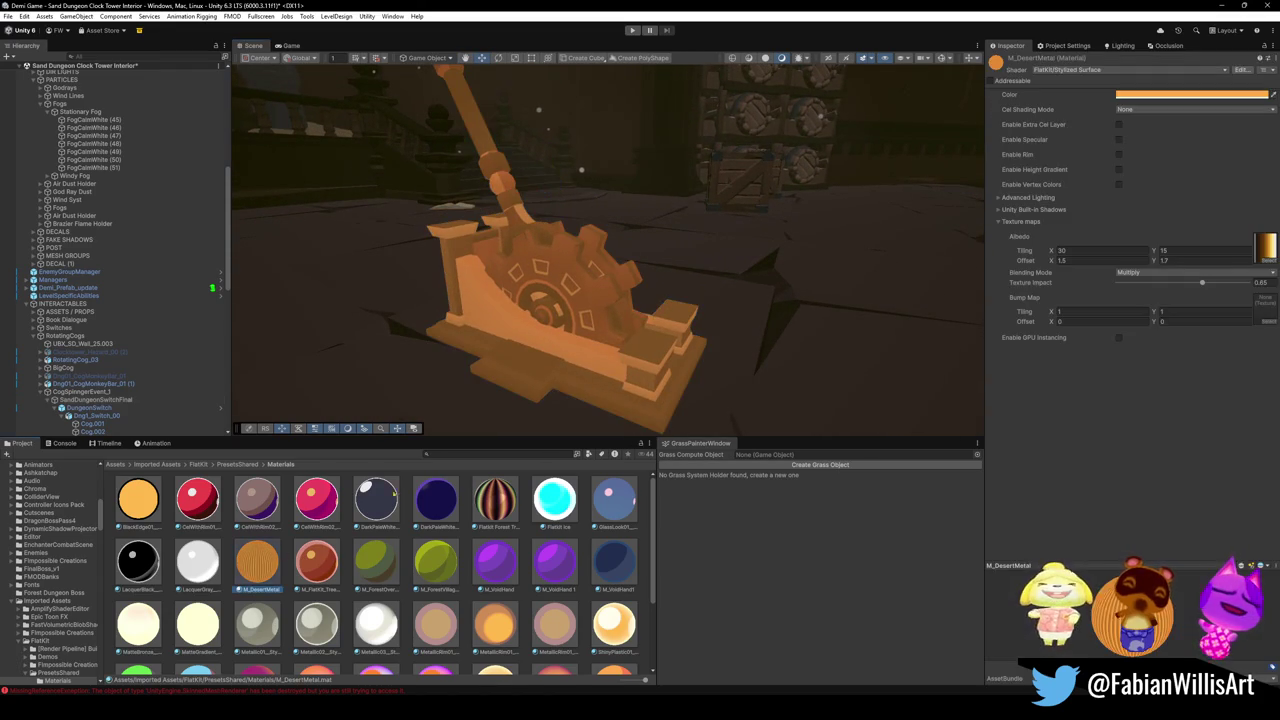
click(1128, 109)
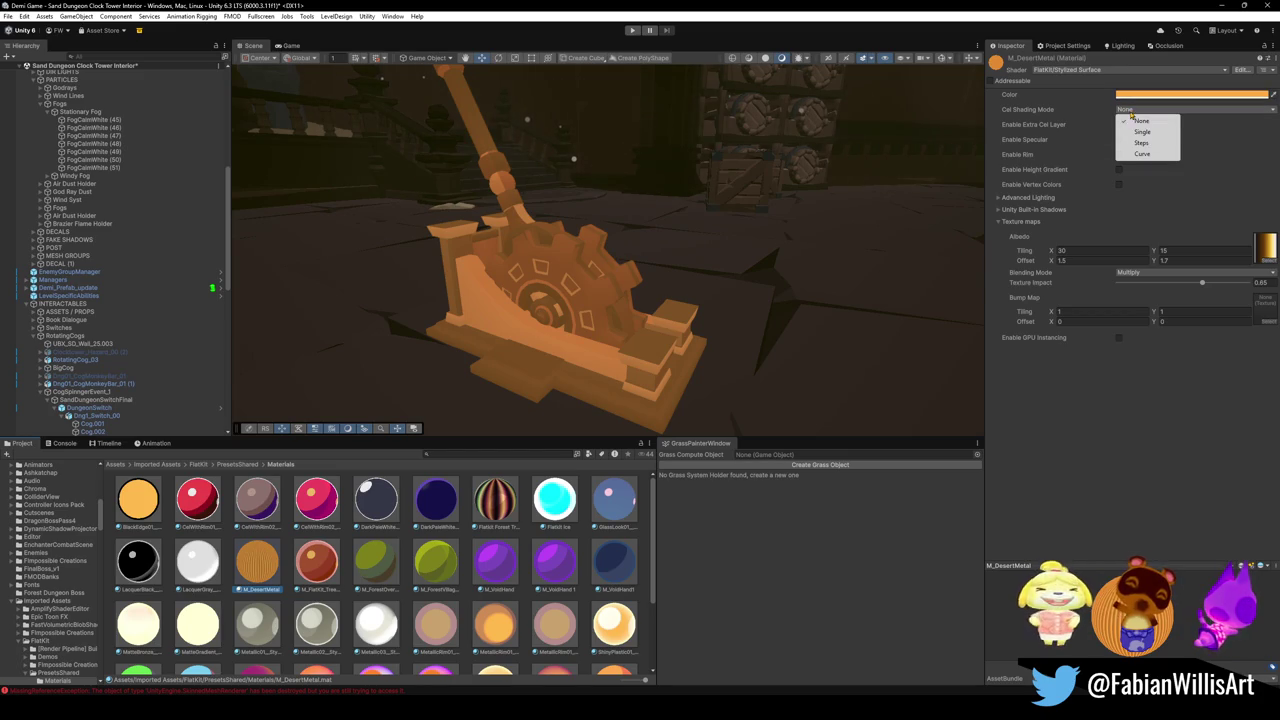
click(1142, 132)
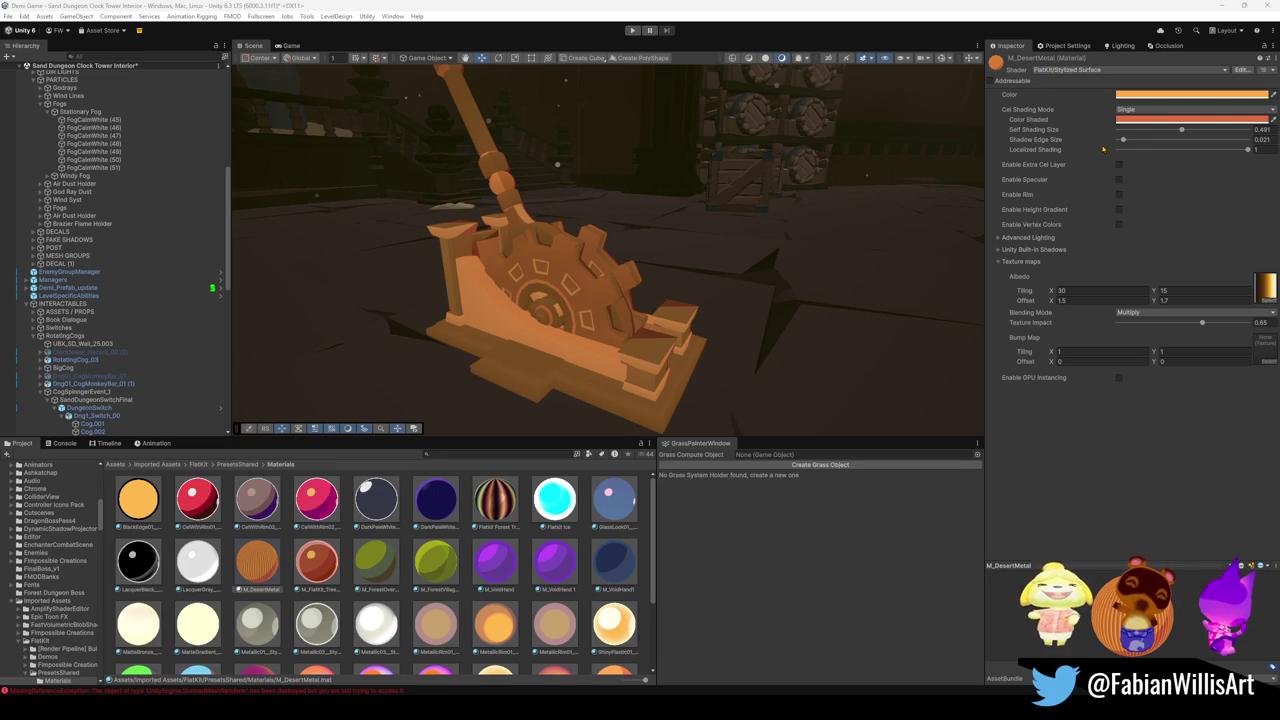
click(1141, 119)
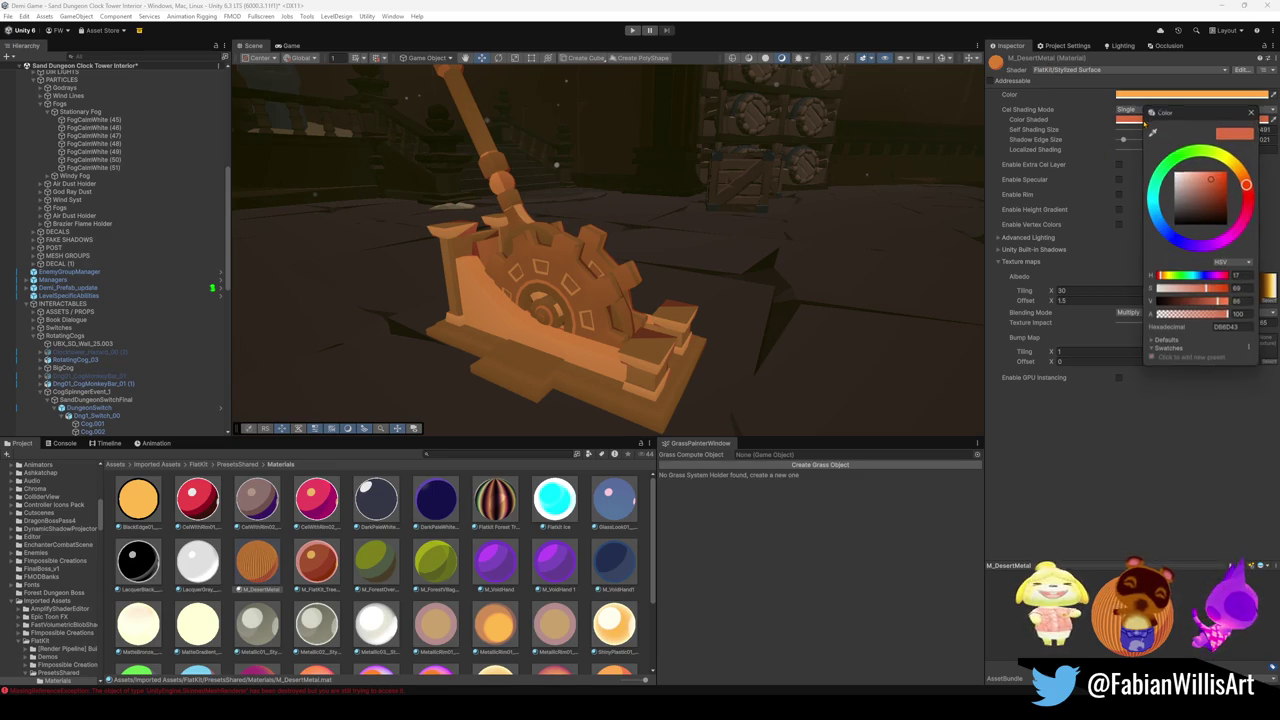
click(1191, 185)
drag(1191, 185, 1174, 168)
key(Escape)
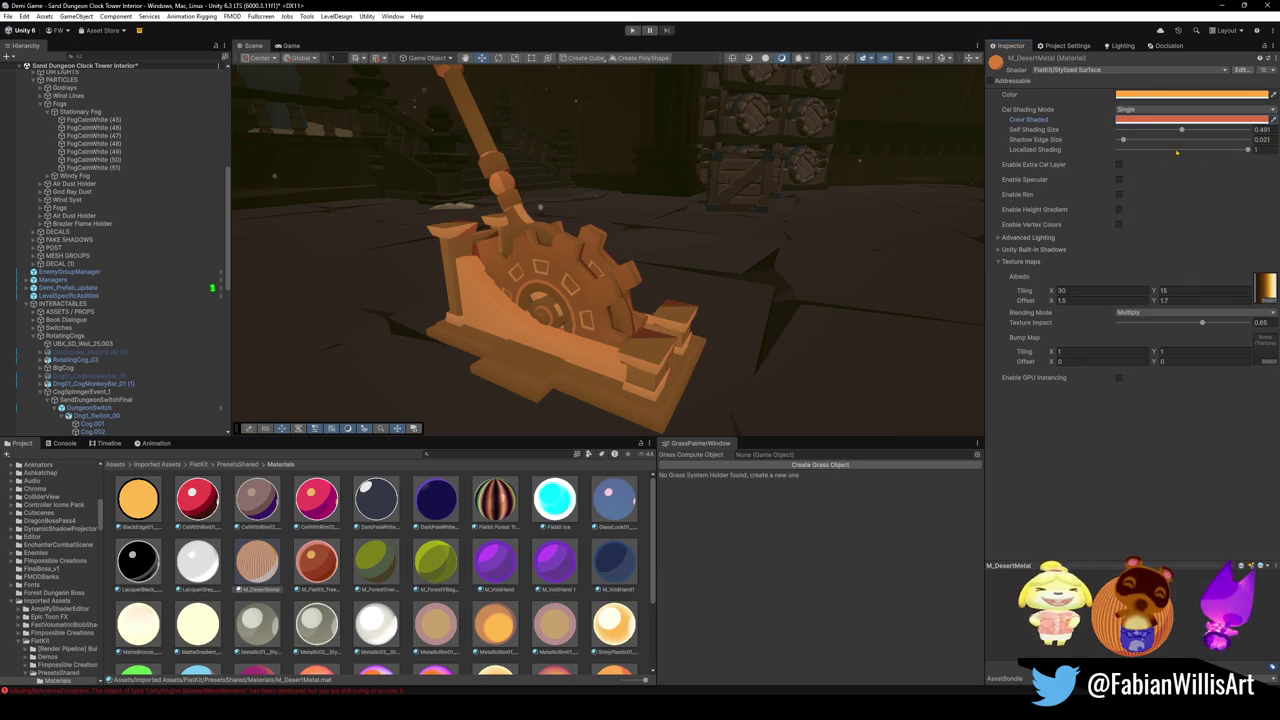
click(1190, 94)
drag(1211, 152, 1181, 148)
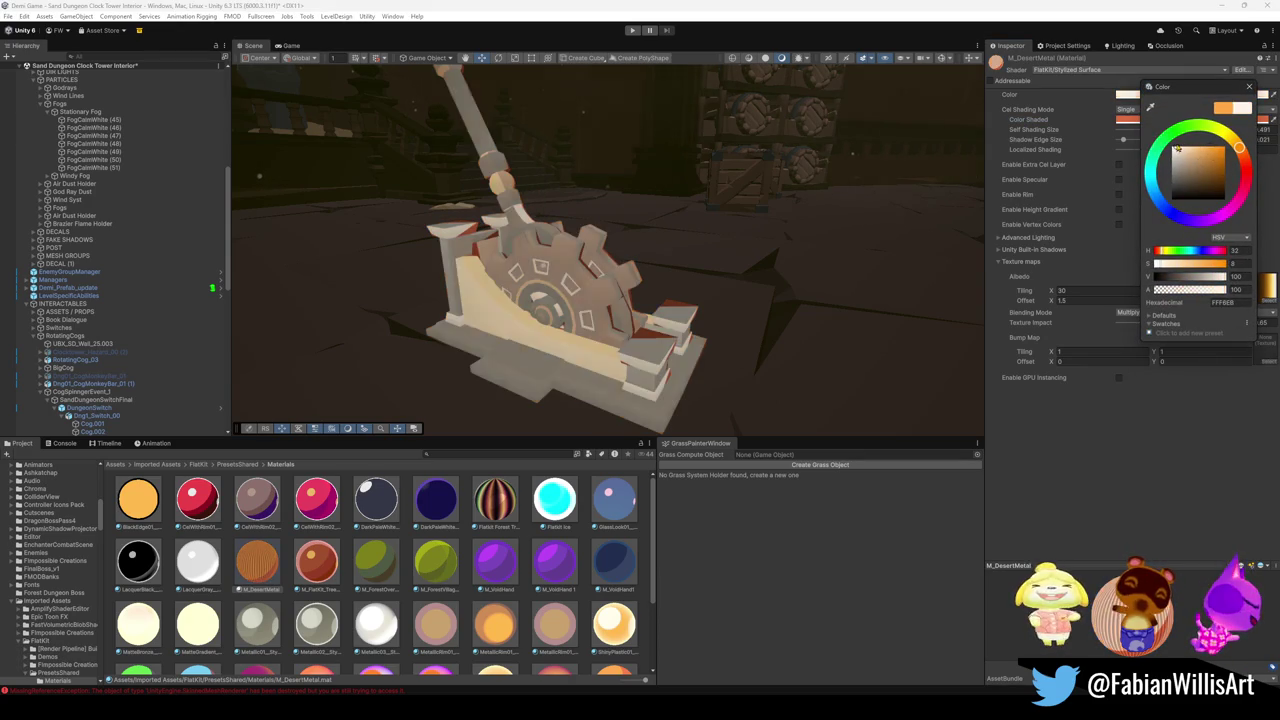
key(Escape)
click(1150, 109)
click(1148, 126)
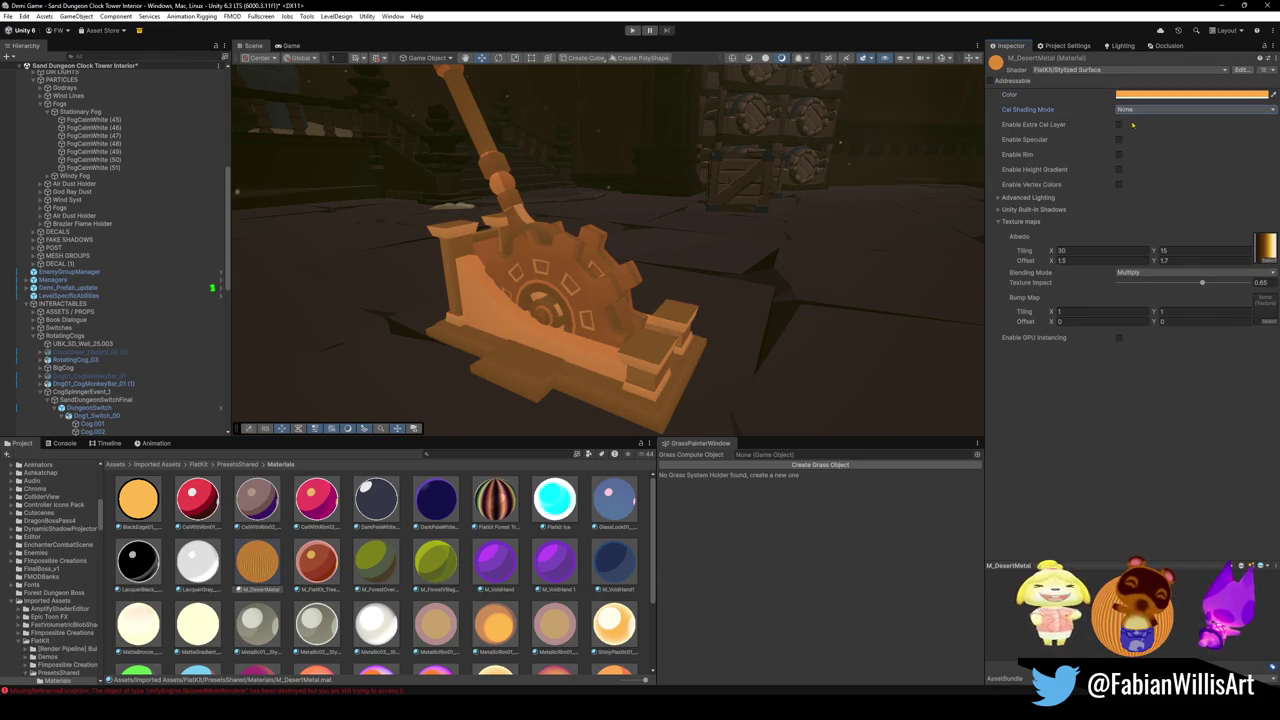
mouse_move(1202, 283)
mouse_down()
mouse_move(1264, 294)
mouse_move(1085, 271)
mouse_up()
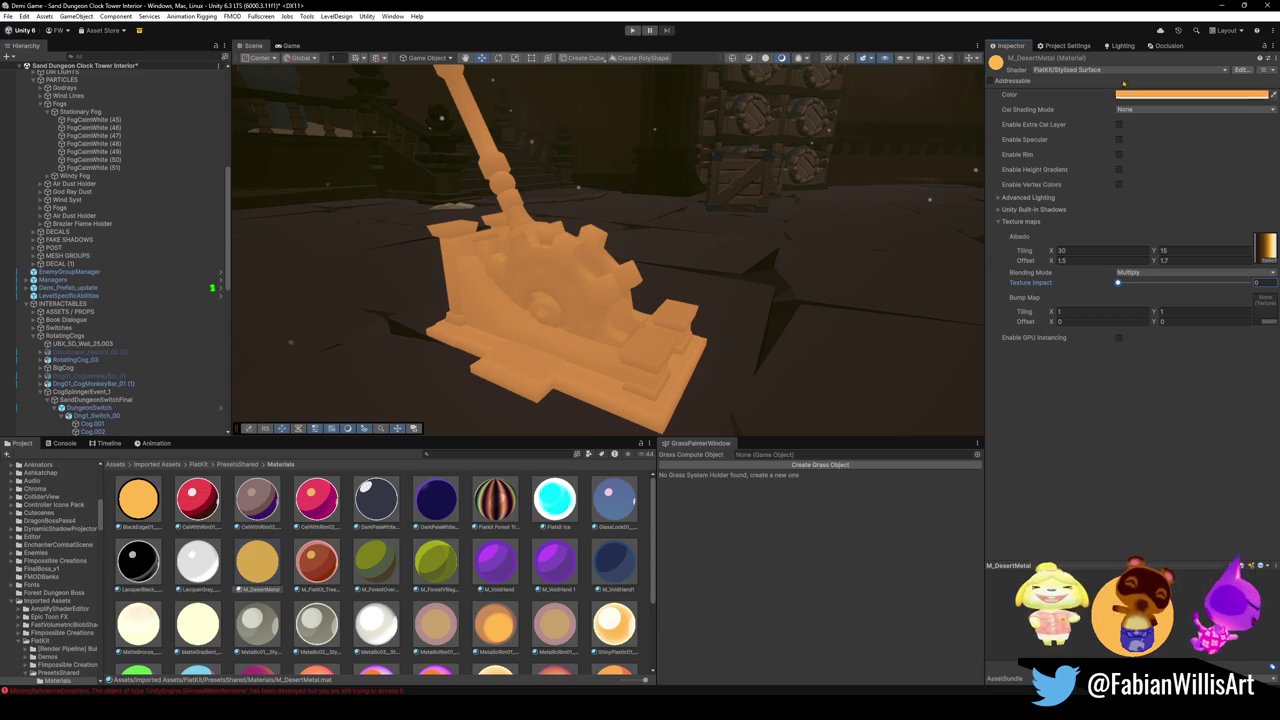
Leave the extra cel layer off and turn rim lighting back on in M_DesertMetal.
click(1119, 124)
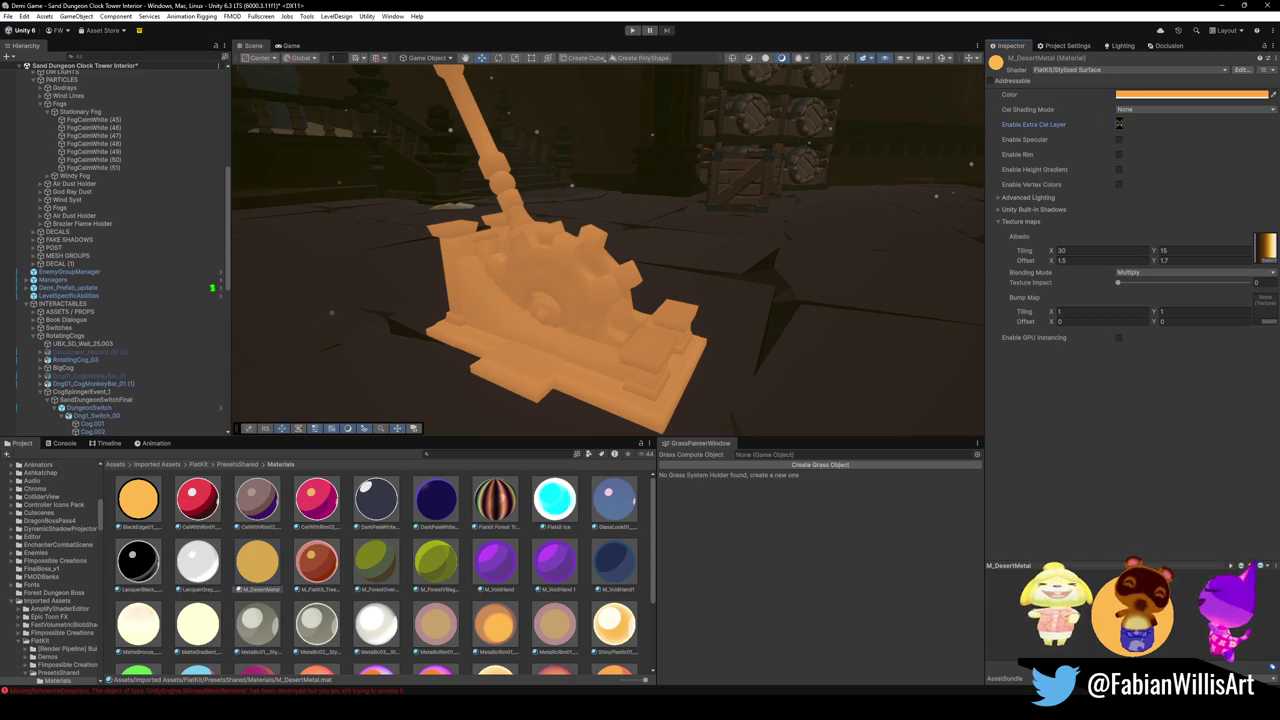
click(1119, 124)
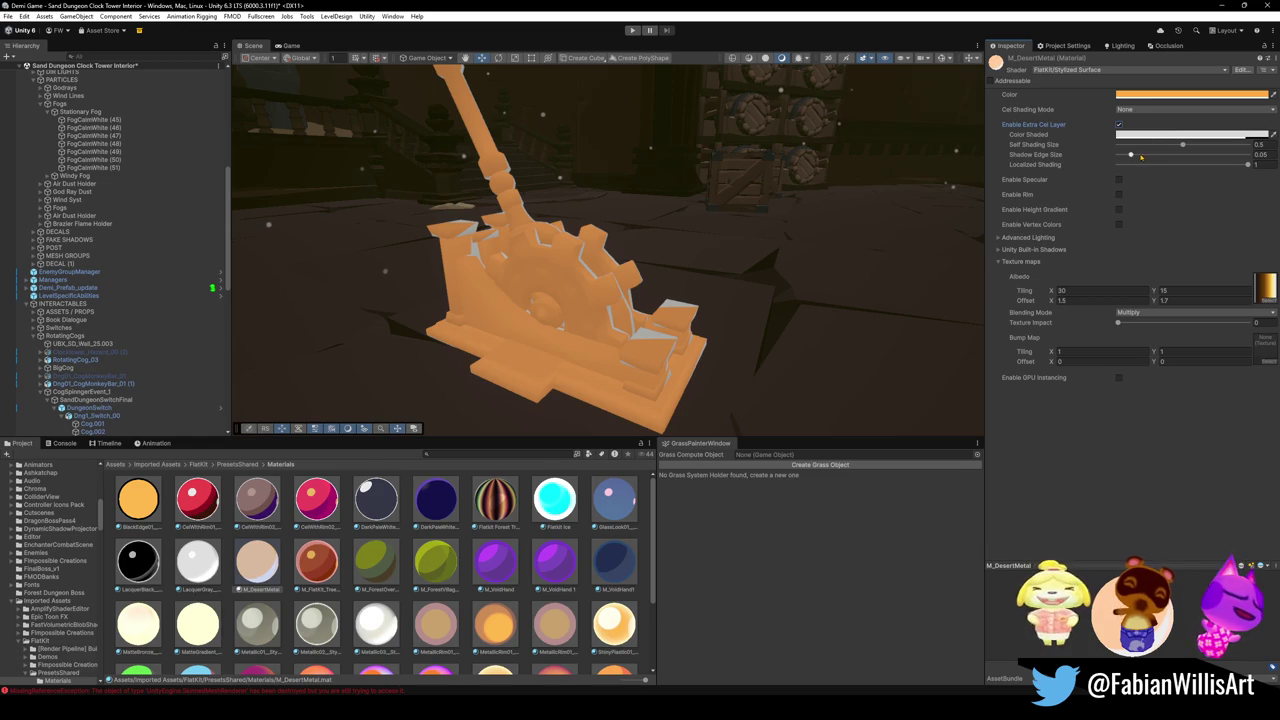
click(1119, 124)
click(1119, 155)
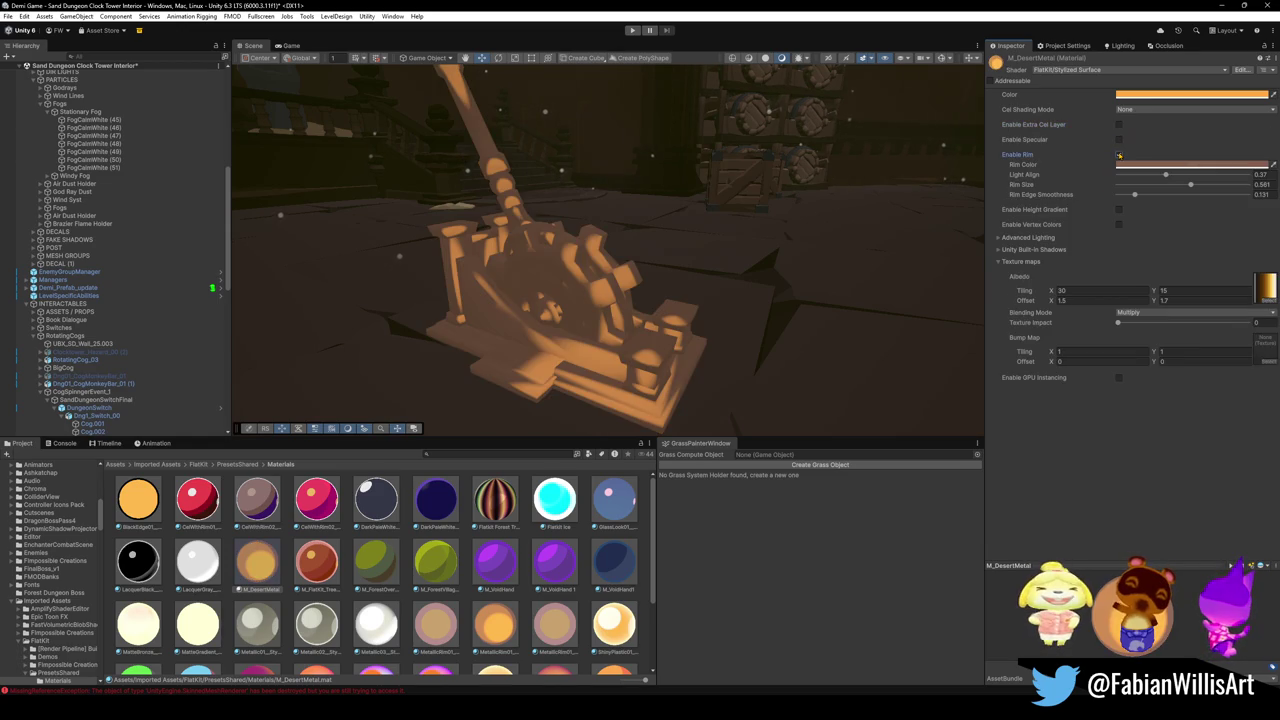
drag(833, 228, 847, 195)
key(f)
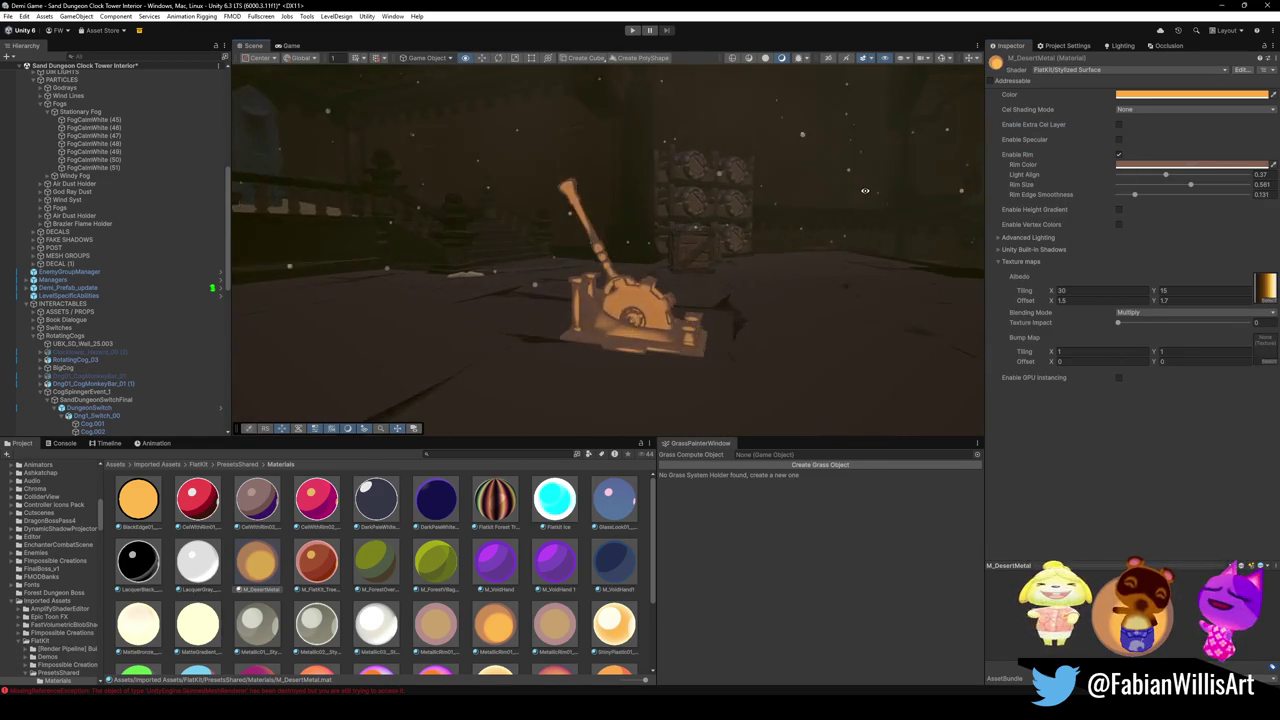
Lower the rim Light Align to 0.2 and adjust the rim size.
drag(1166, 176, 1142, 177)
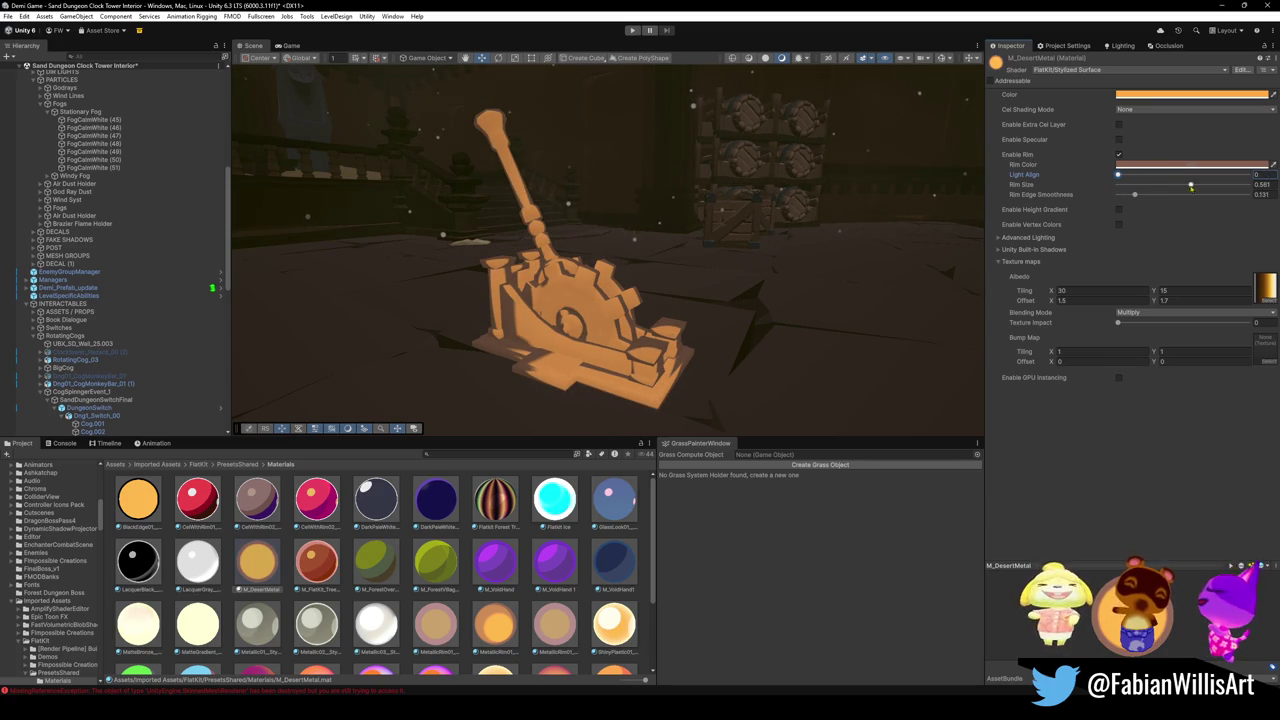
mouse_move(1188, 185)
mouse_down()
mouse_move(1122, 186)
mouse_move(1190, 189)
mouse_up()
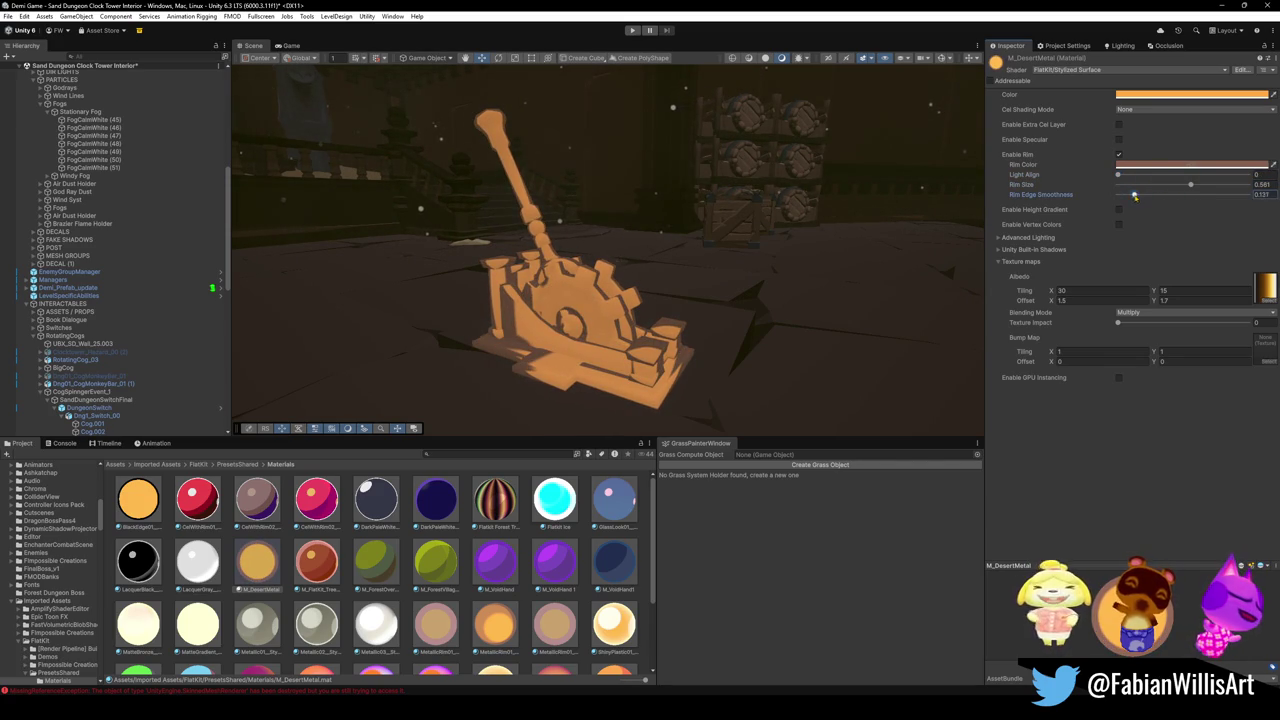
drag(1170, 177, 1152, 181)
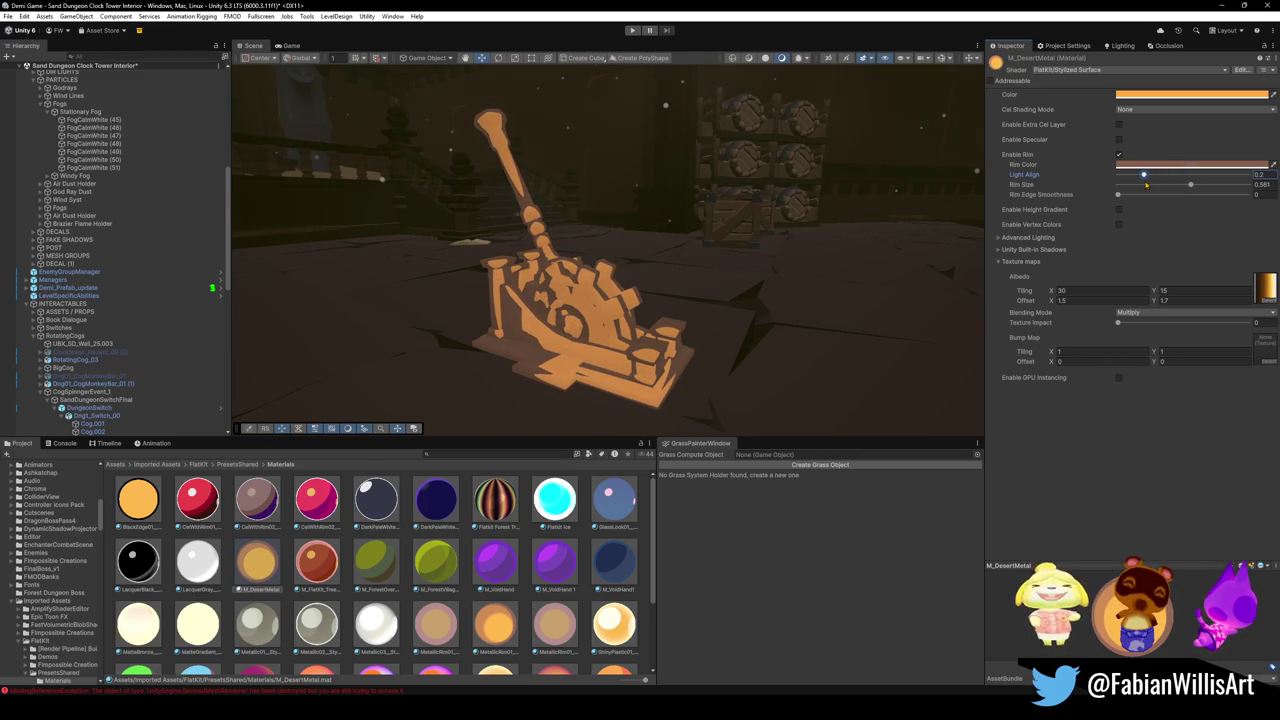
mouse_move(800, 230)
mouse_down()
mouse_move(670, 204)
mouse_move(715, 248)
mouse_move(796, 251)
mouse_up()
scroll(796, 251, up, 3)
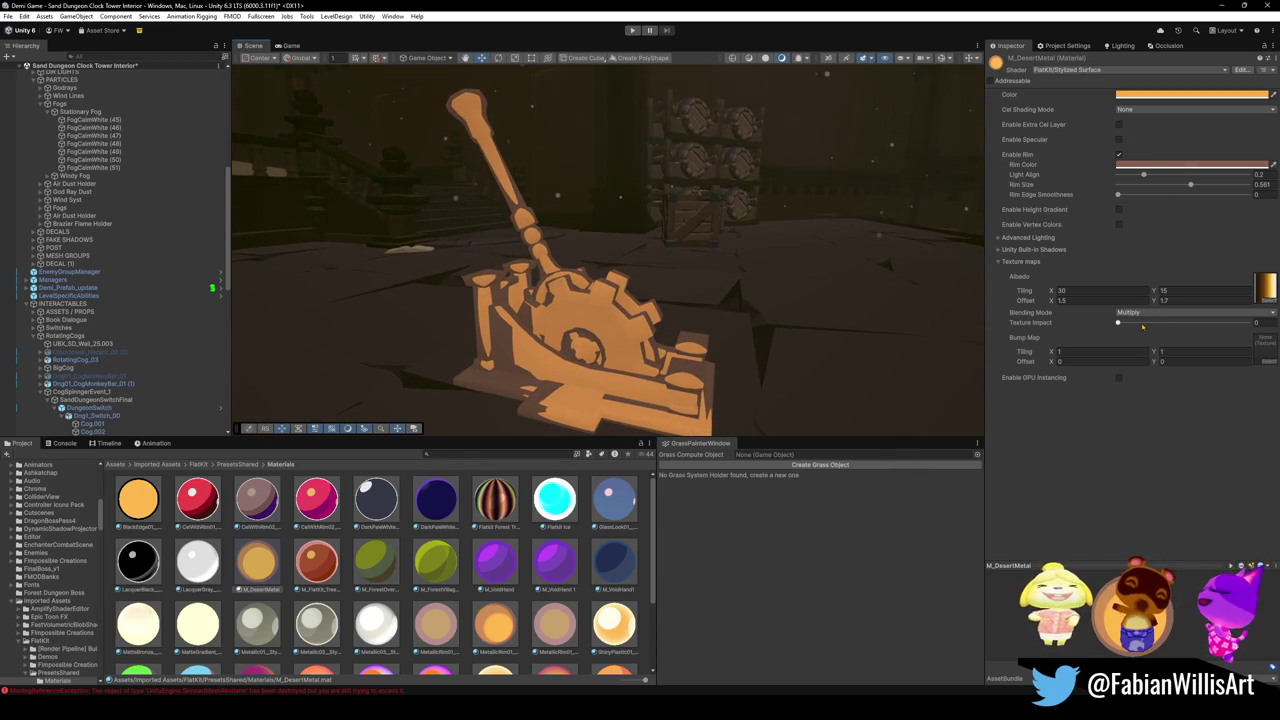
Raise Texture Impact to 1, darkening the lever.
drag(1118, 323, 1176, 323)
mouse_move(790, 232)
mouse_down()
mouse_move(748, 232)
mouse_move(965, 205)
mouse_up()
scroll(748, 232, down, 5)
drag(1210, 323, 1238, 332)
mouse_move(903, 286)
mouse_down()
mouse_move(930, 284)
mouse_move(826, 272)
mouse_up()
Switch M_DesertMetal's texture Blending Mode to Add.
click(1190, 312)
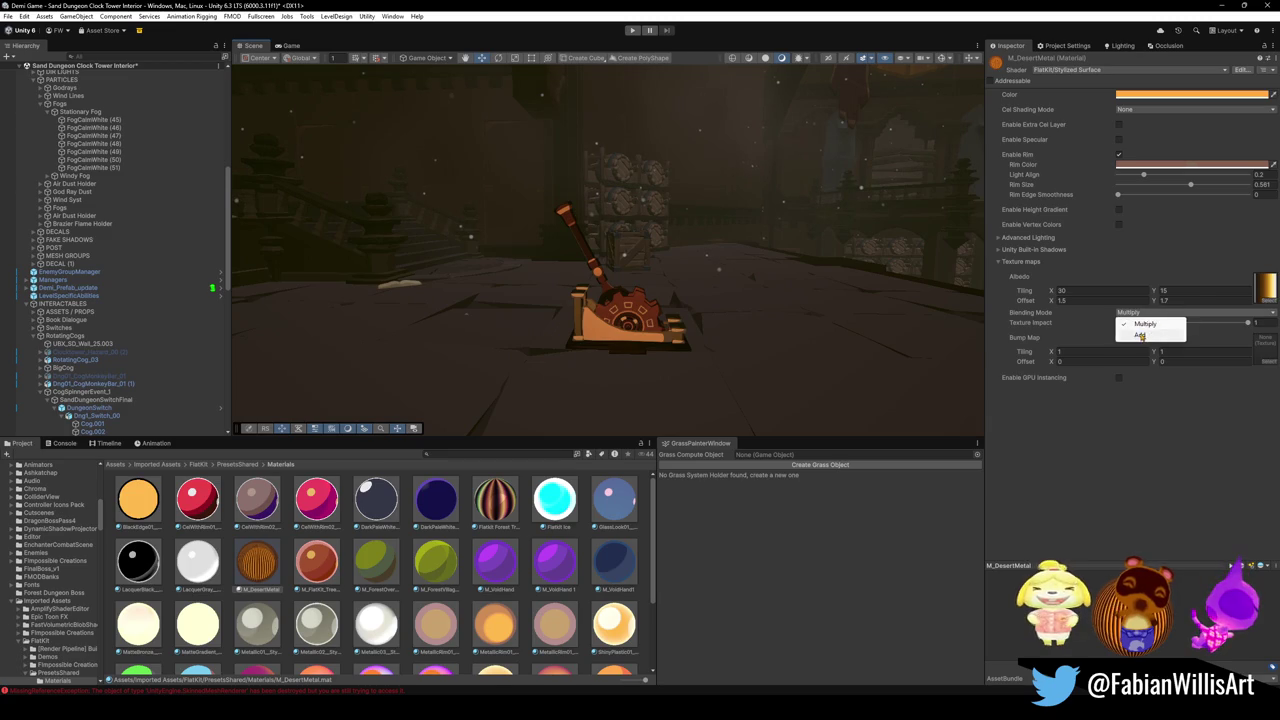
click(1145, 337)
mouse_move(755, 257)
mouse_down()
mouse_move(715, 265)
mouse_move(943, 199)
mouse_move(791, 256)
mouse_move(761, 333)
mouse_up()
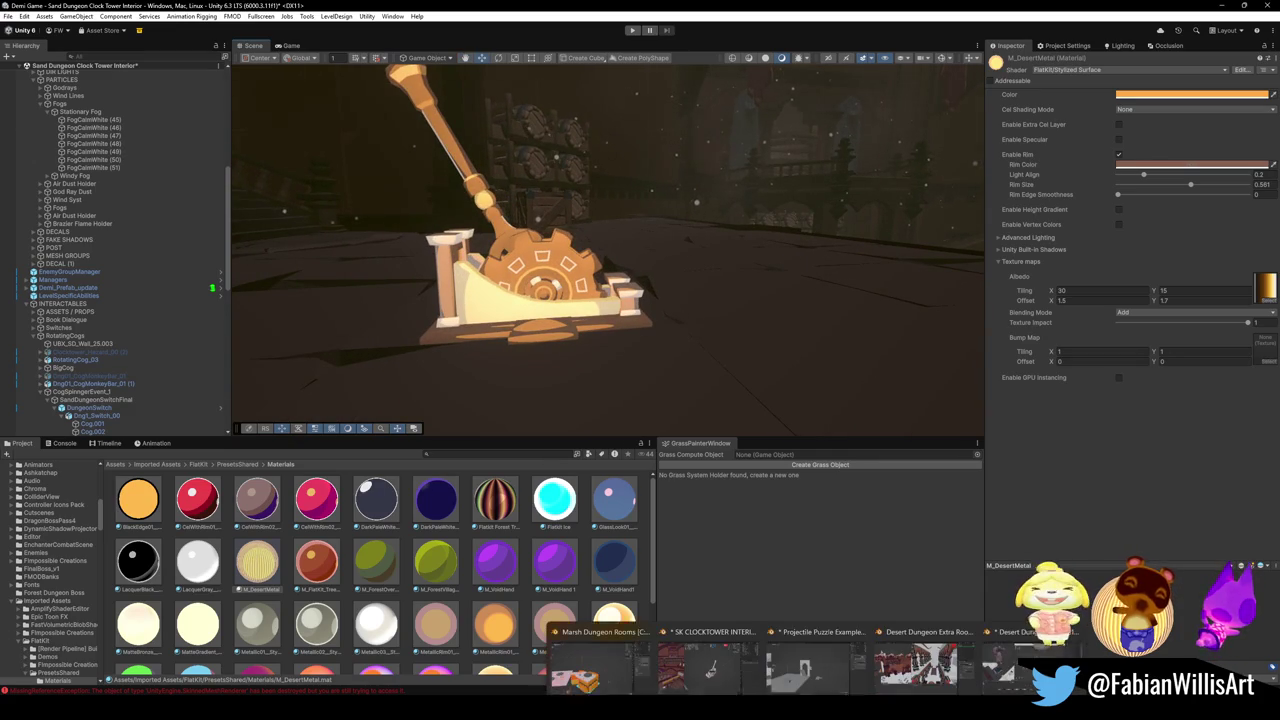
Compare against the Blender clocktower model's gear, then return to Unity.
mouse_move(790, 705)
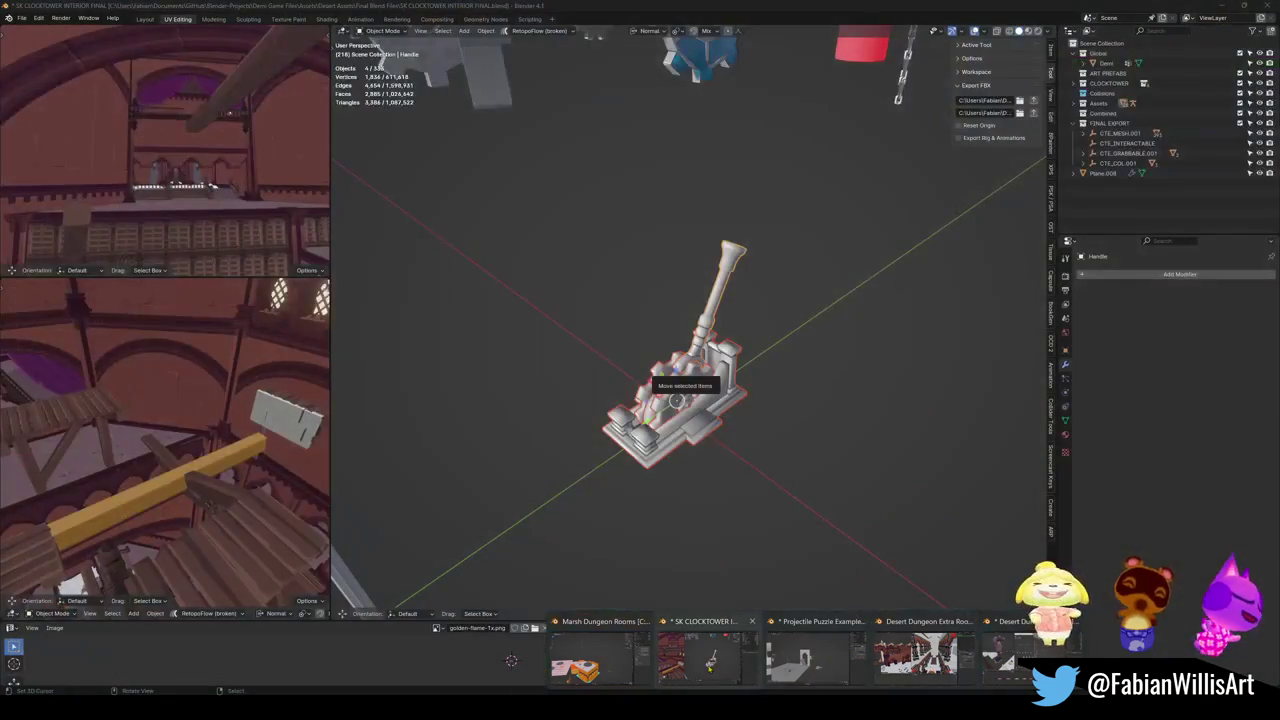
click(709, 662)
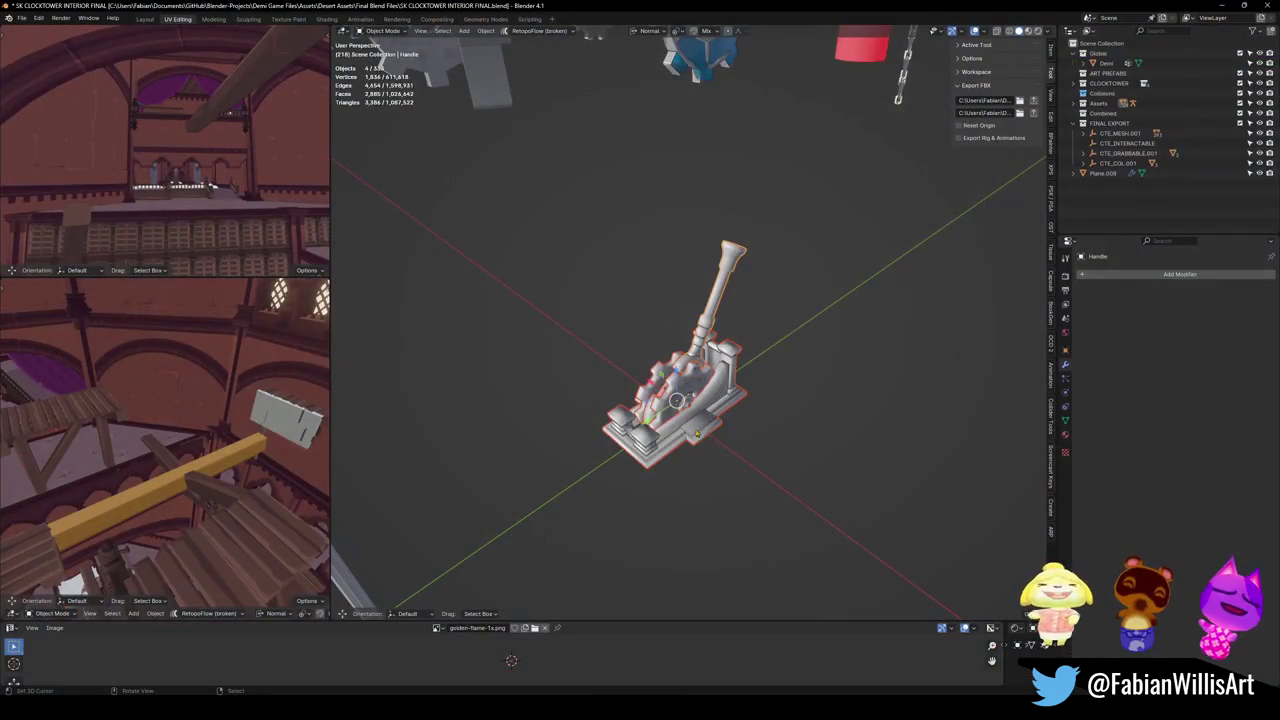
scroll(669, 400, up, 4)
drag(669, 403, 820, 366)
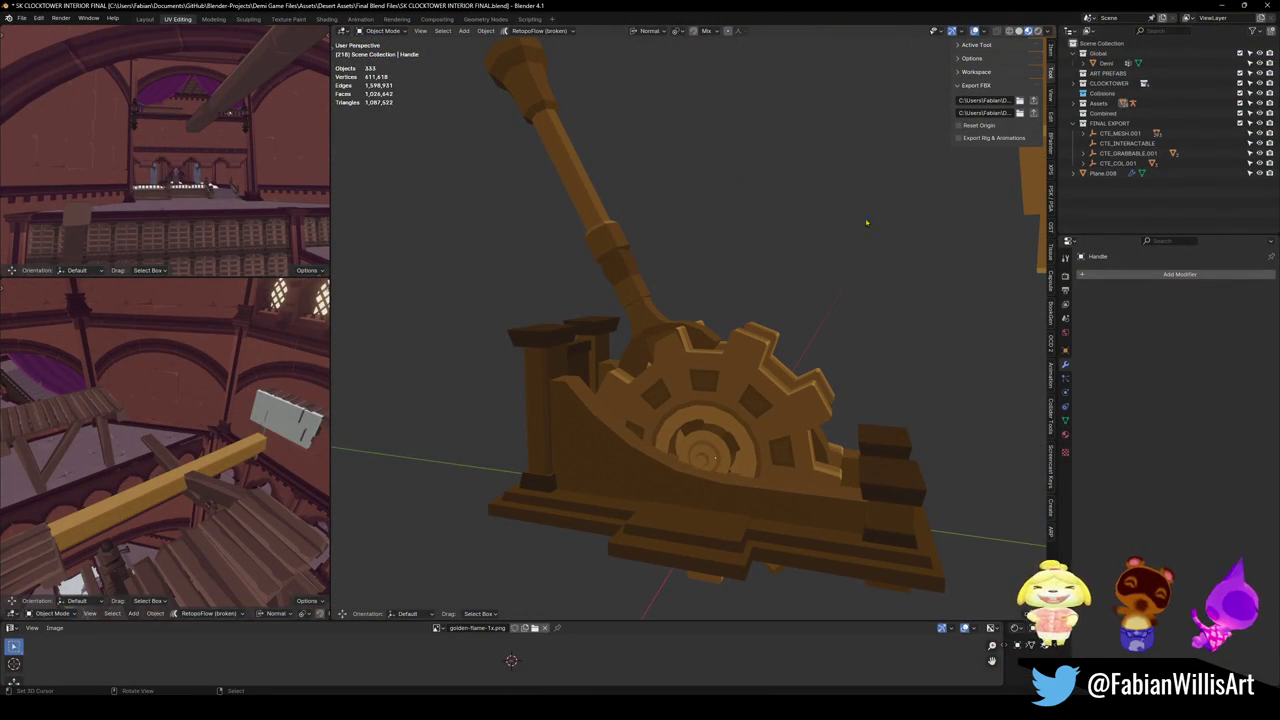
mouse_move(830, 6)
mouse_down()
mouse_move(774, 154)
mouse_move(1279, 340)
mouse_up()
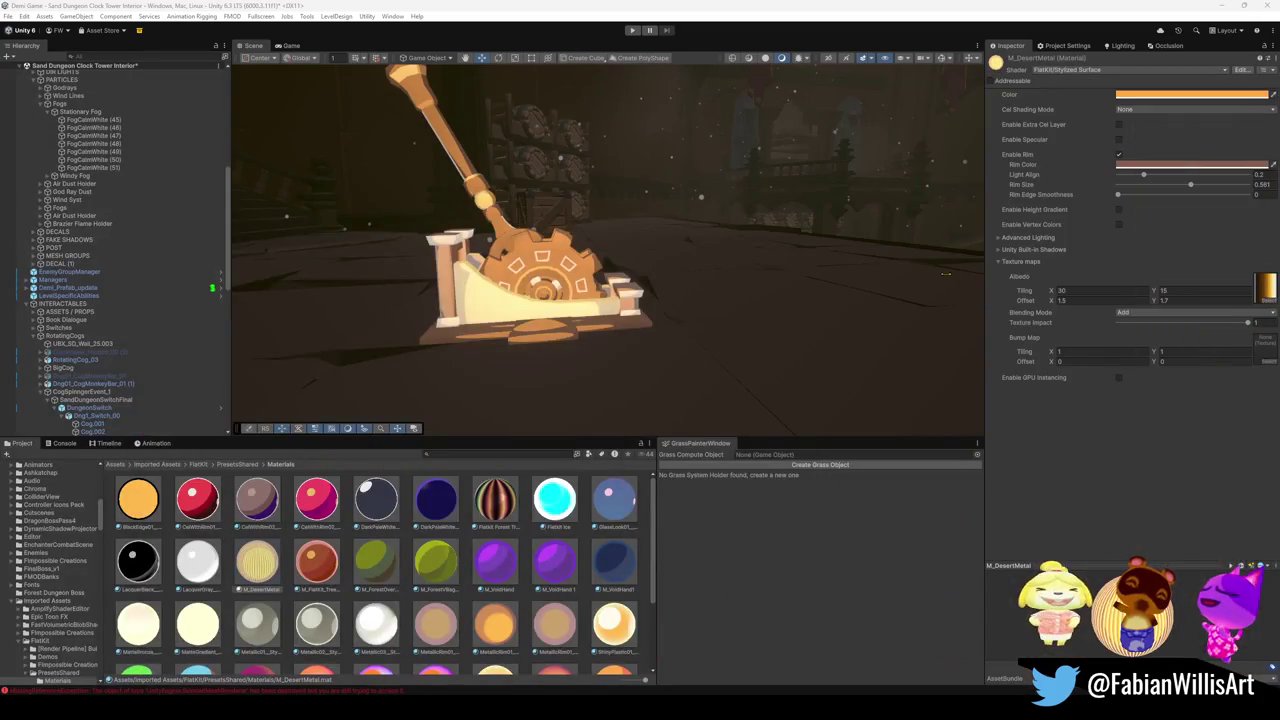
Set texture blending back to Multiply and lighten the rim colour to light grey.
drag(676, 311, 740, 285)
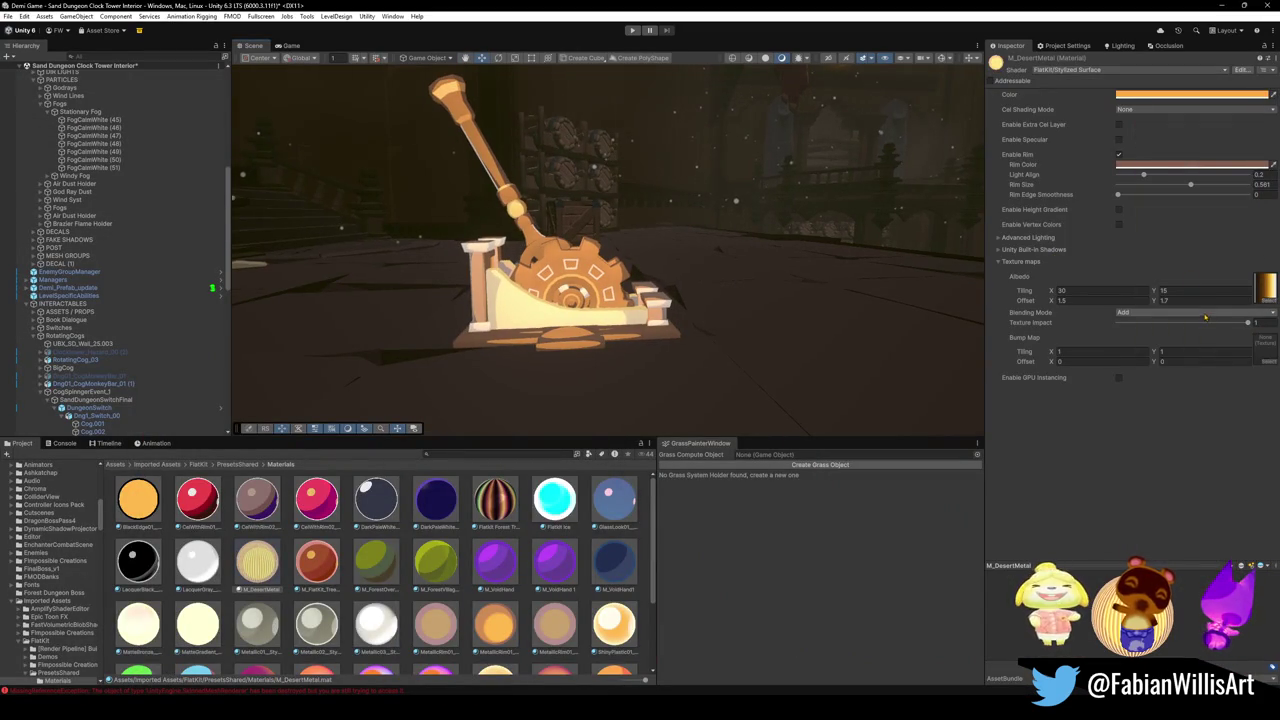
click(1150, 313)
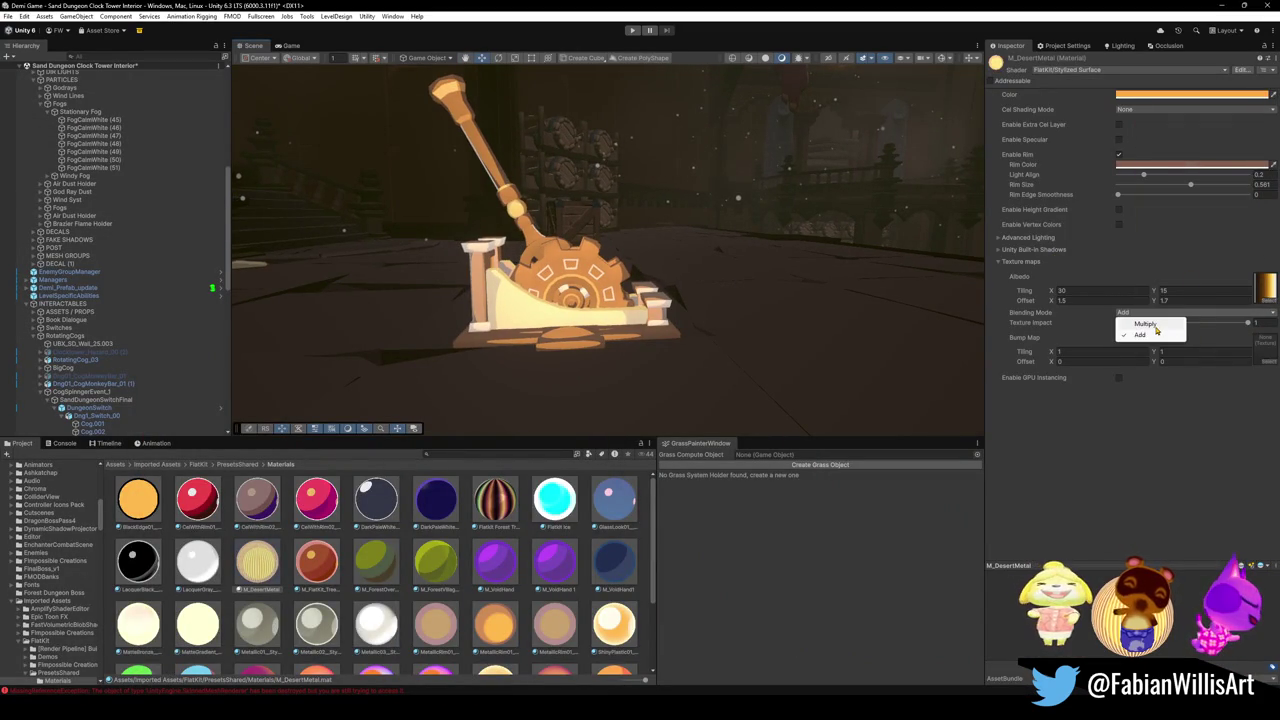
click(1148, 324)
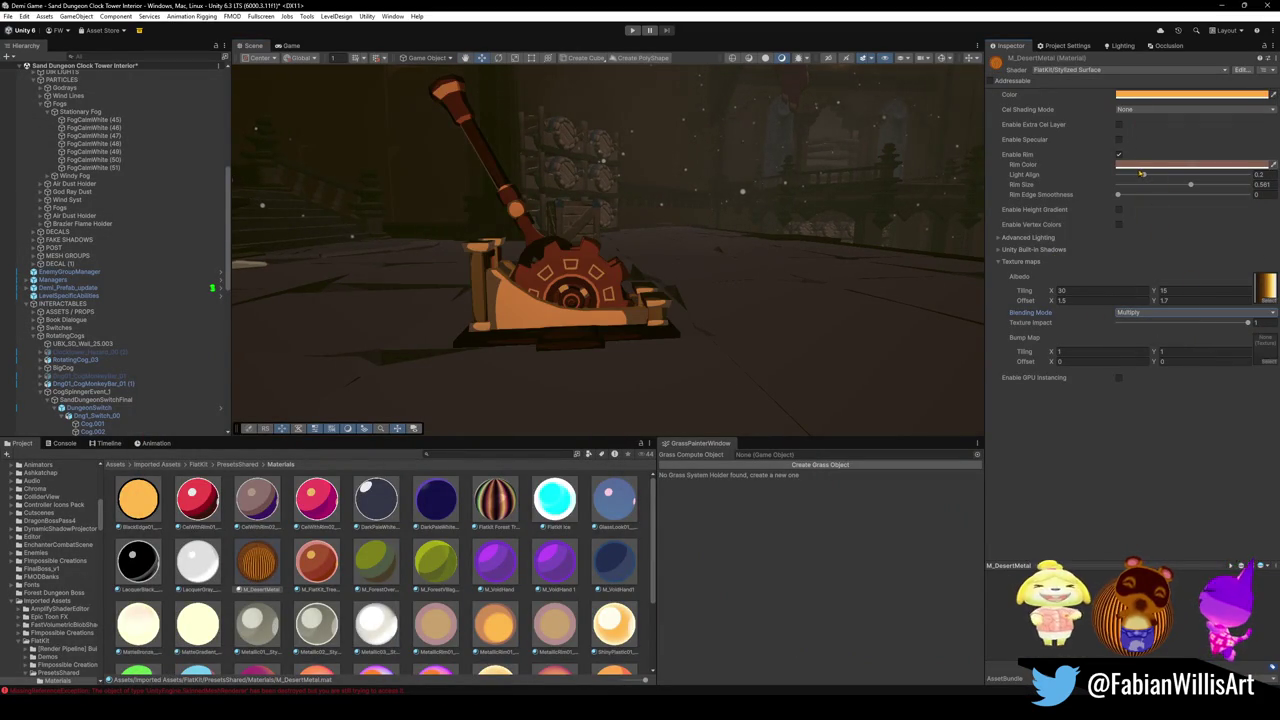
click(1134, 166)
drag(1190, 230, 1175, 234)
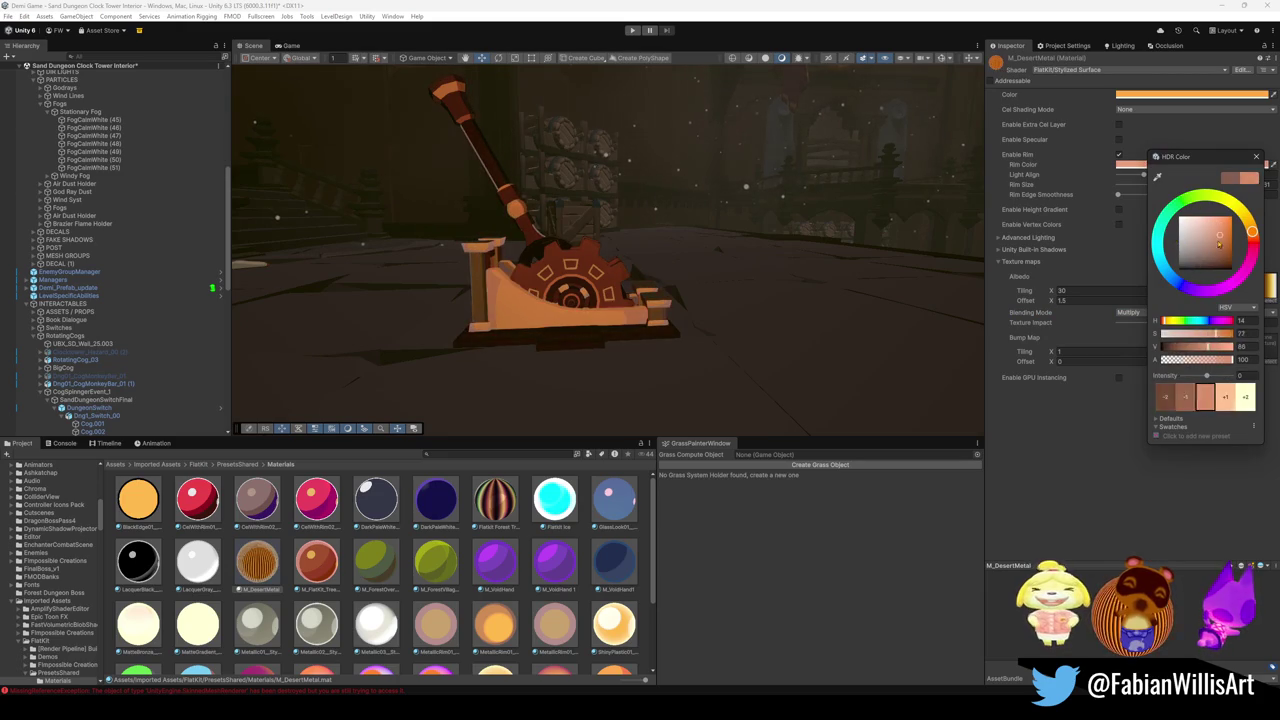
click(1130, 94)
Turn off rim lighting and keep the orange base colour after trying grey and white.
click(1130, 94)
mouse_move(1203, 172)
mouse_down()
mouse_move(1177, 150)
mouse_move(1175, 183)
mouse_up()
key(ctrl+z)
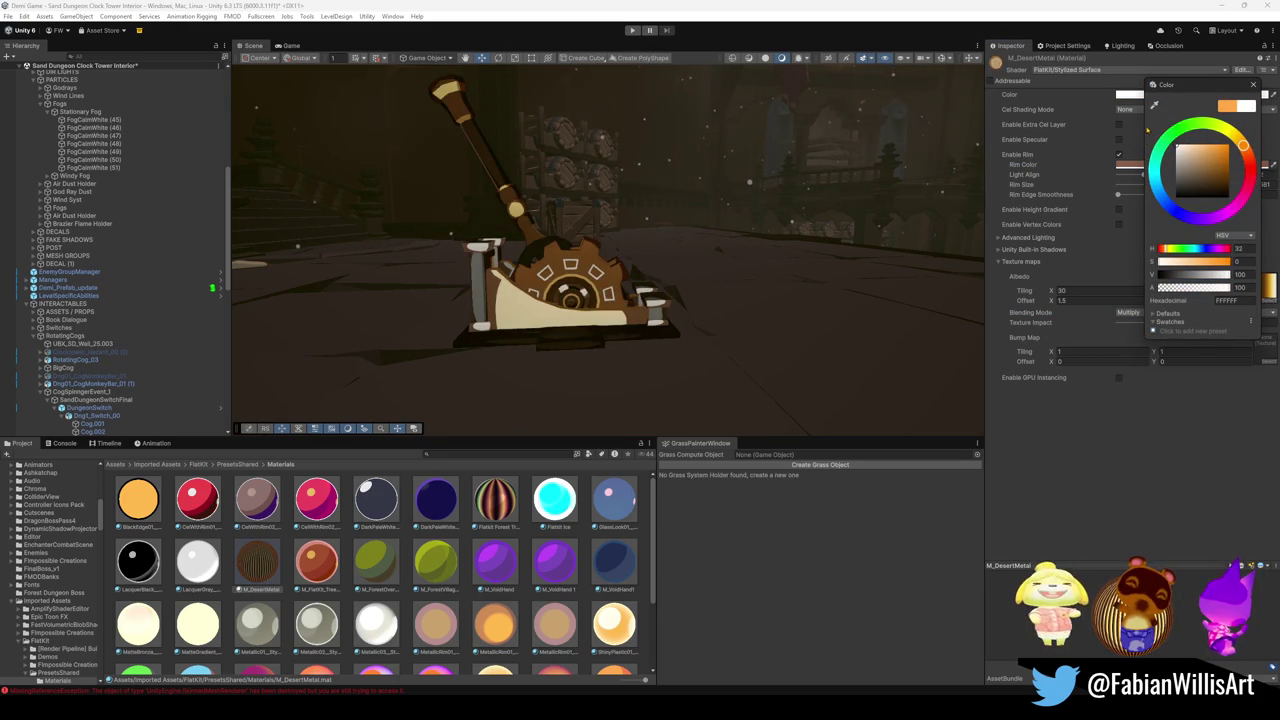
click(1147, 126)
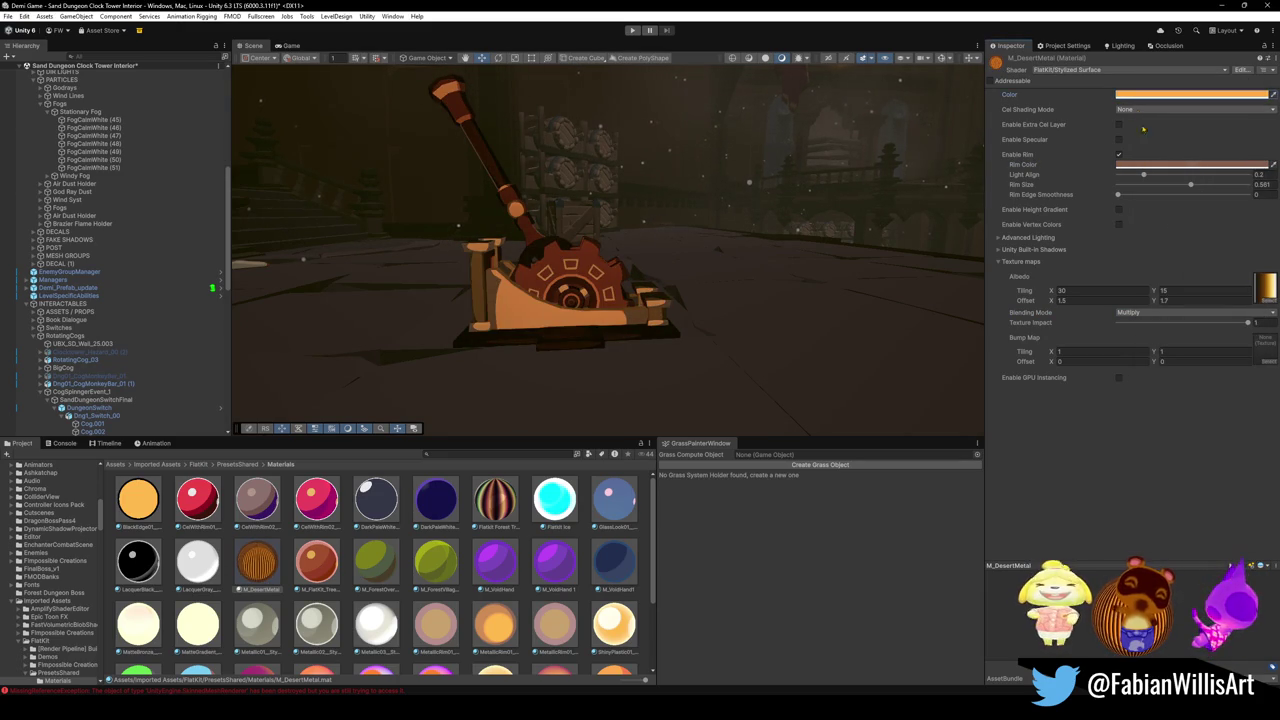
click(1118, 155)
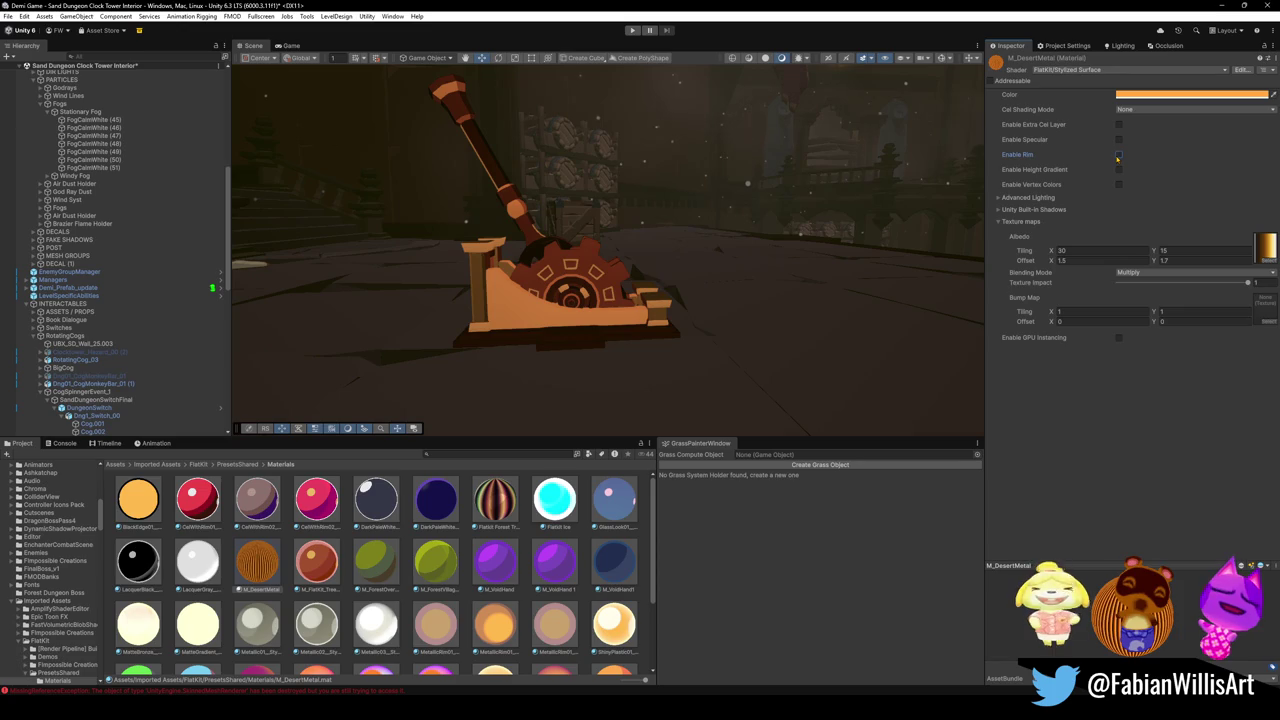
click(1142, 95)
click(1177, 148)
mouse_move(1180, 150)
mouse_down()
mouse_move(1148, 210)
mouse_move(1248, 128)
mouse_move(1143, 124)
mouse_move(1100, 215)
mouse_move(1082, 127)
mouse_up()
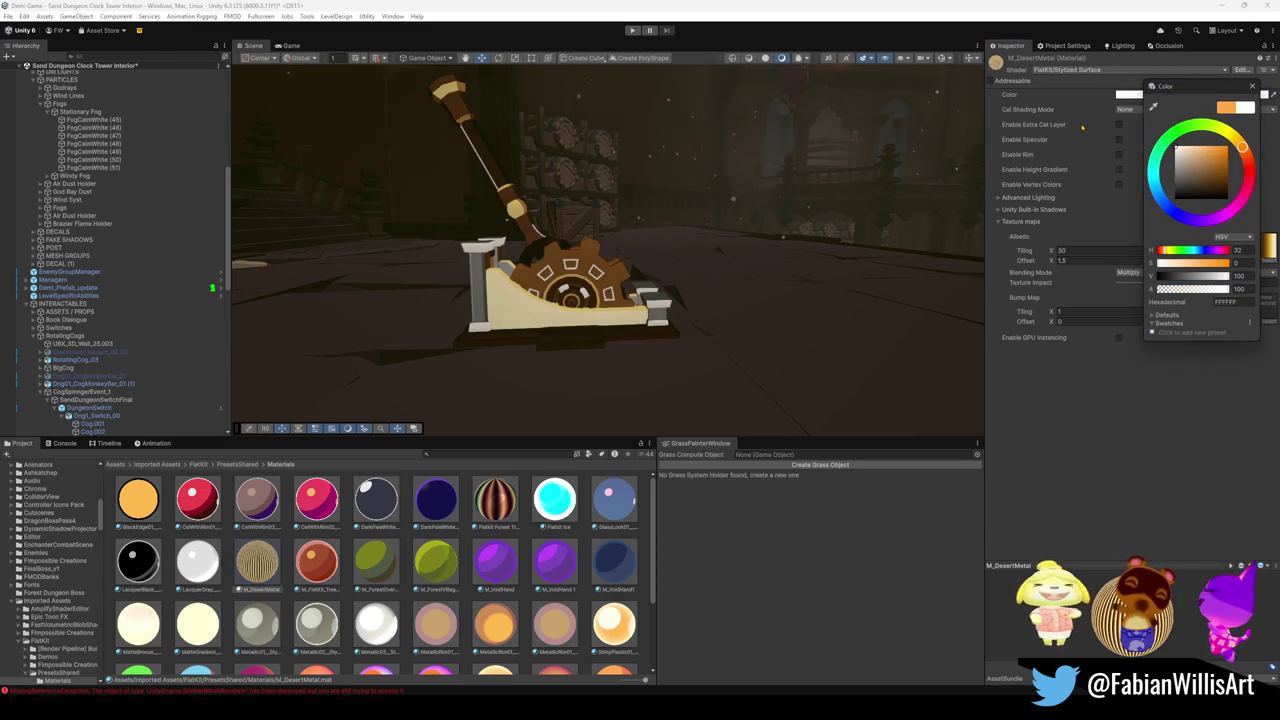
mouse_move(760, 230)
mouse_down()
mouse_move(720, 235)
mouse_move(890, 262)
mouse_up()
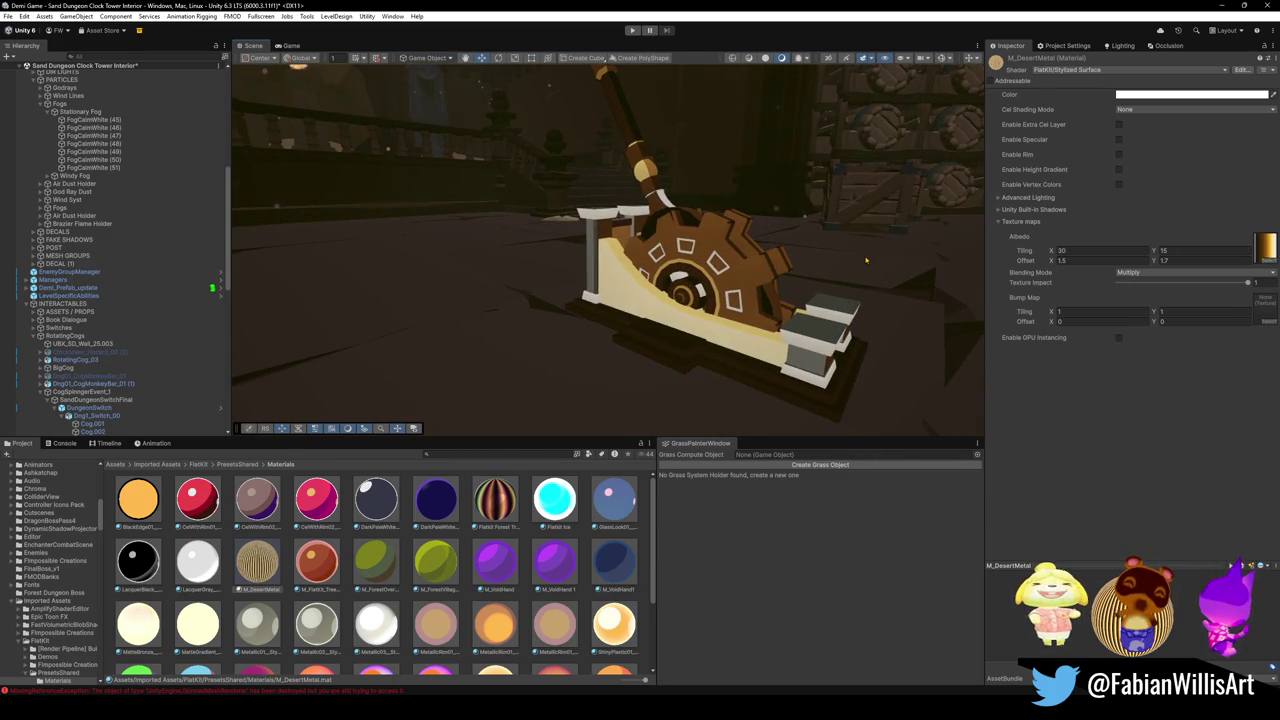
key(ctrl+z)
Set the texture Tiling to 1 × 1 and Offset X to 0.
click(1100, 250)
text(1)
key(Tab)
text(1)
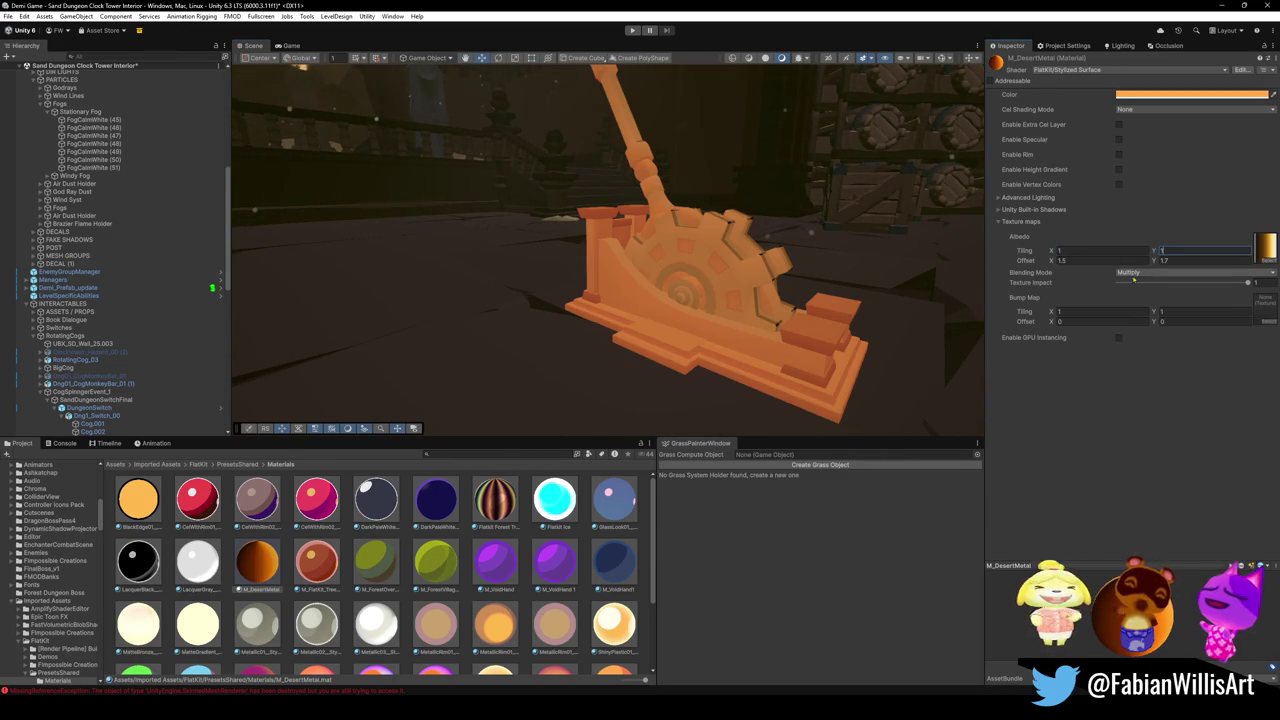
key(Tab)
text(1)
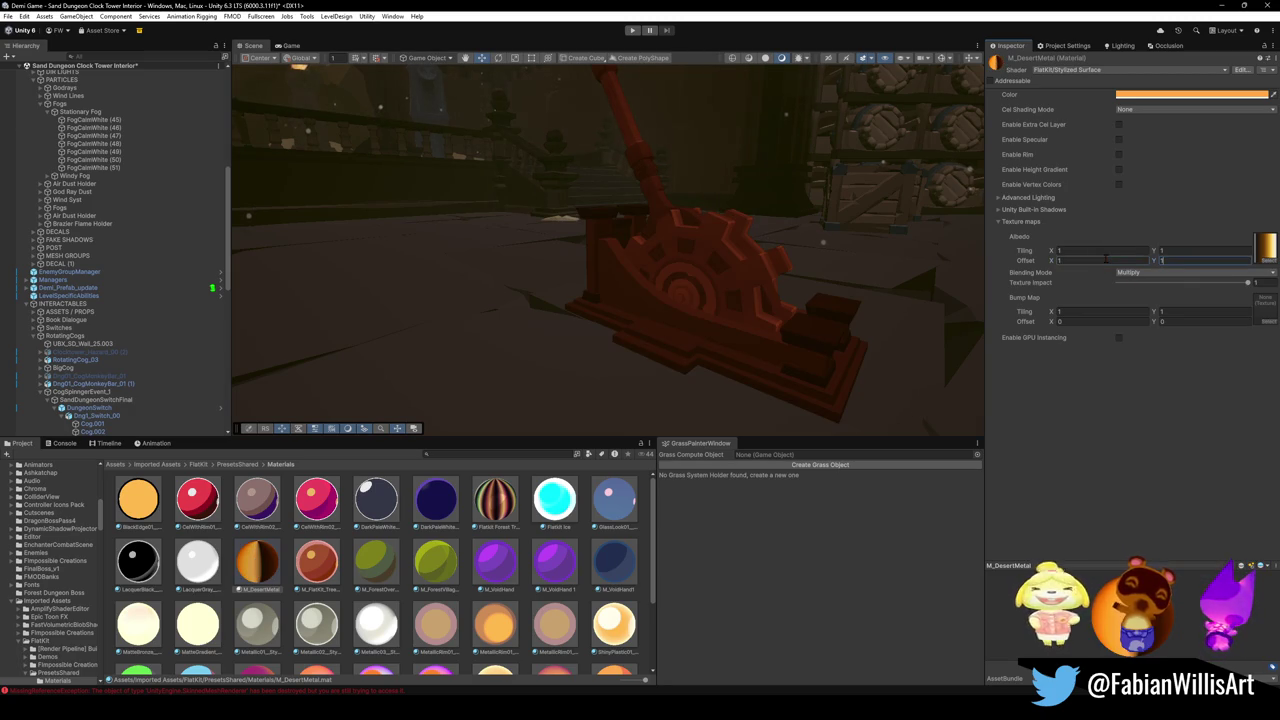
key(Tab)
drag(278, 253, 1048, 257)
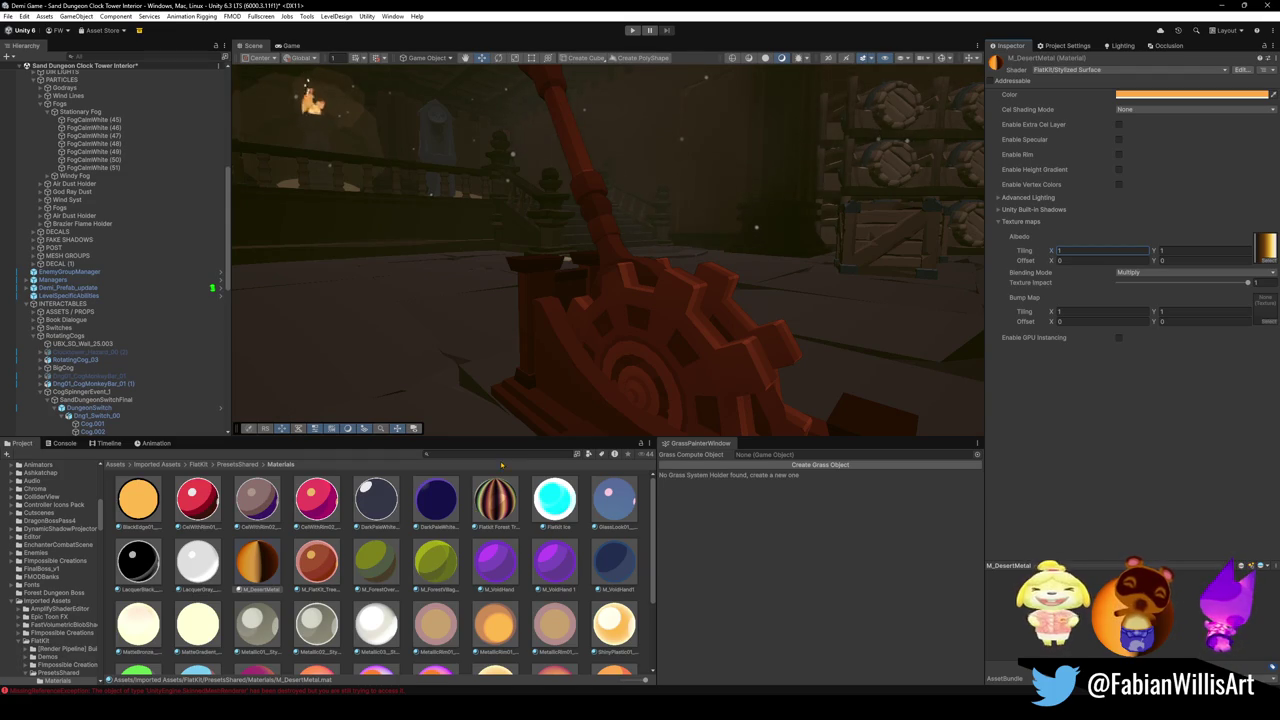
scroll(828, 313, up, 5)
click(828, 313)
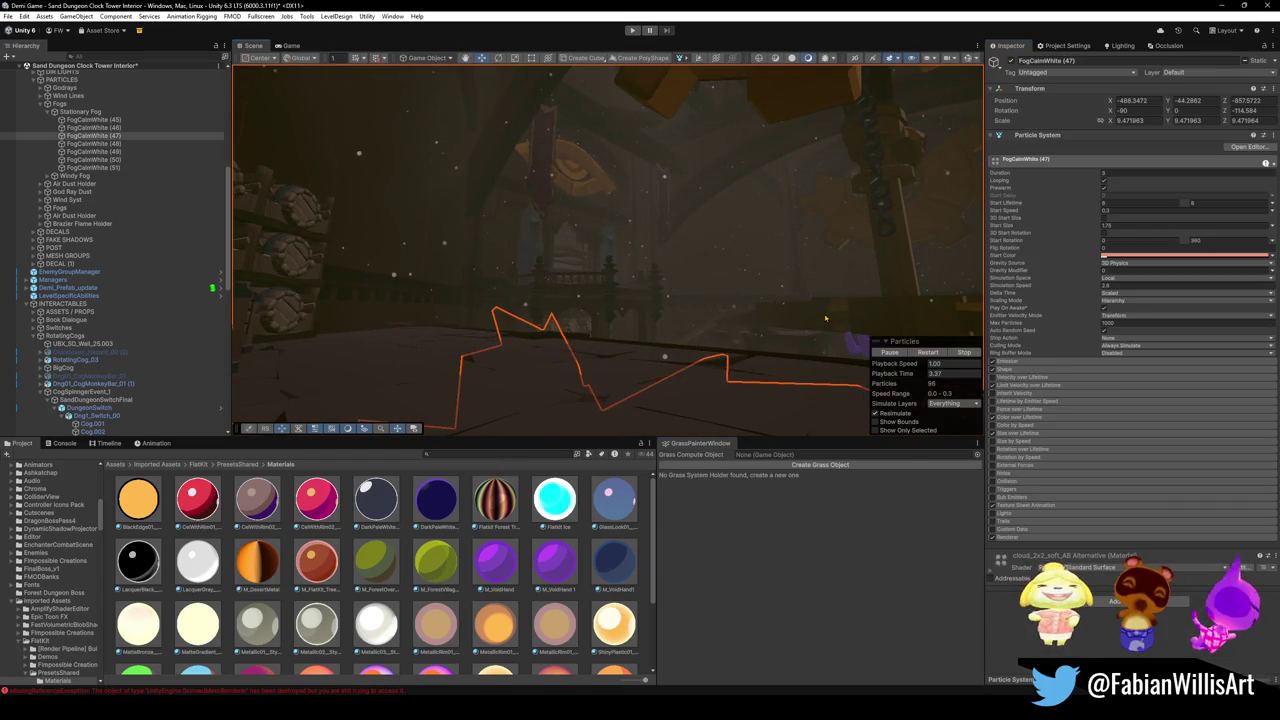
click(817, 320)
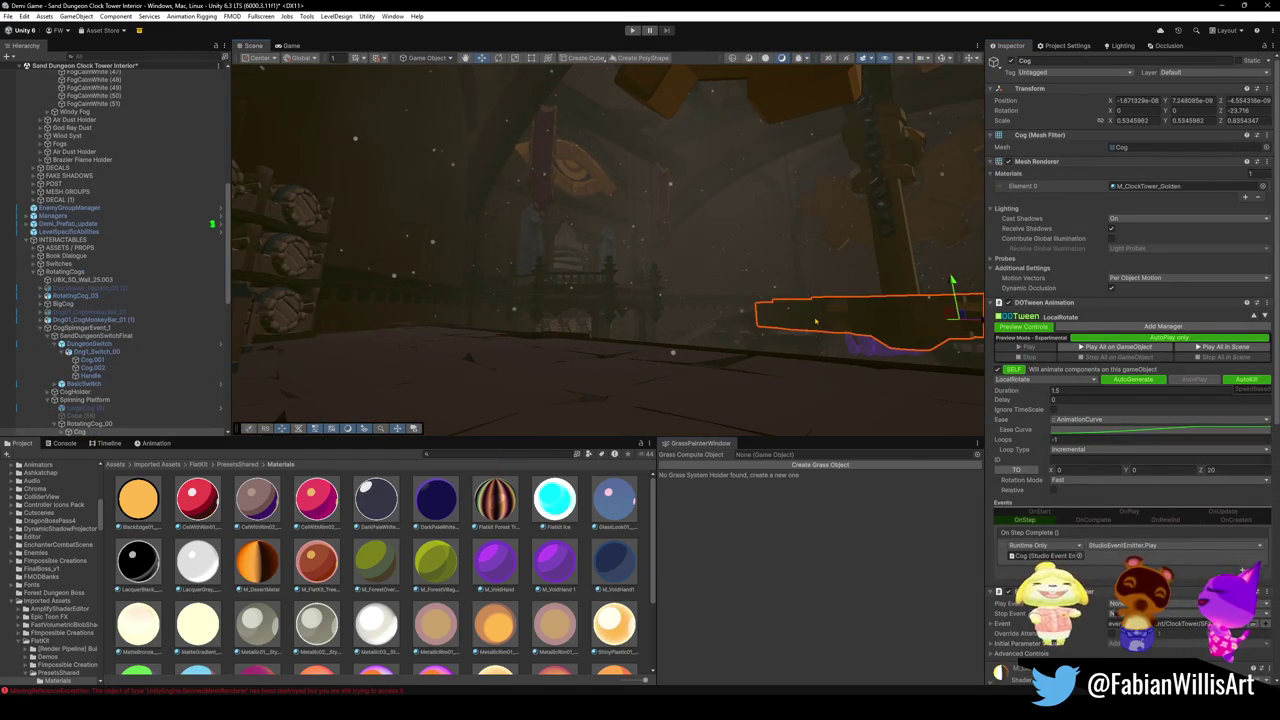
scroll(1128, 300, down, 6)
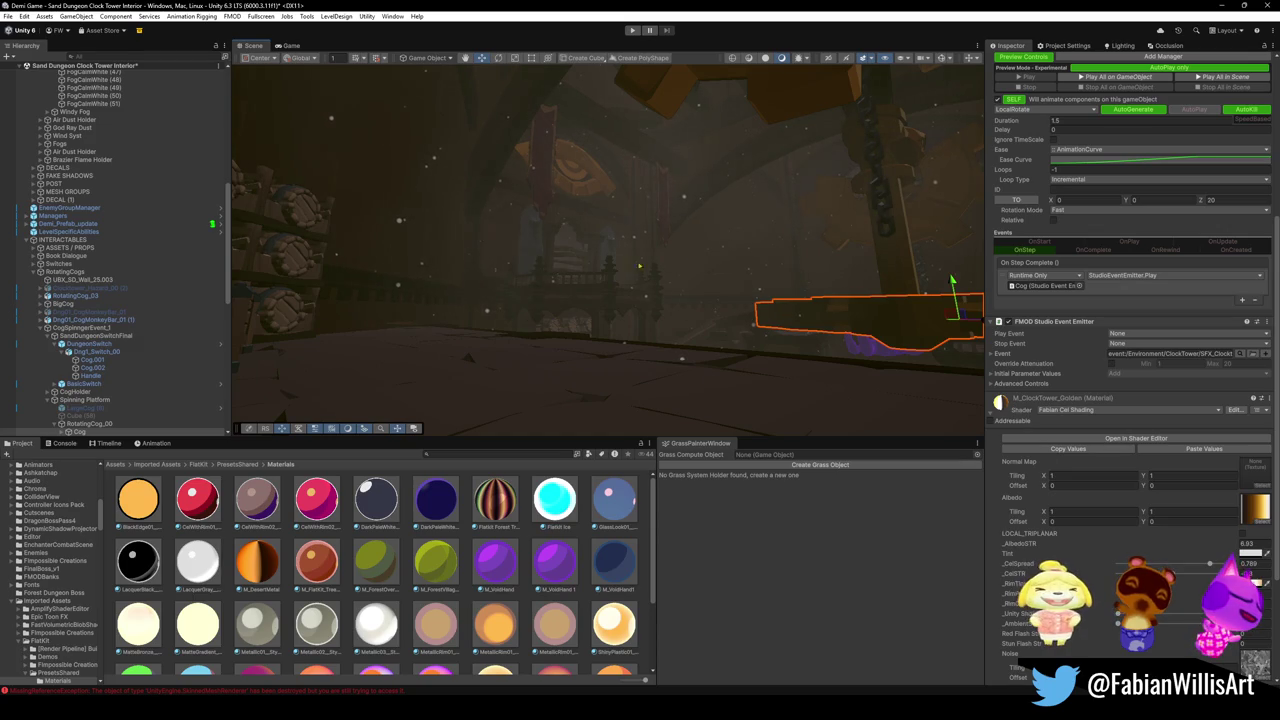
key(f)
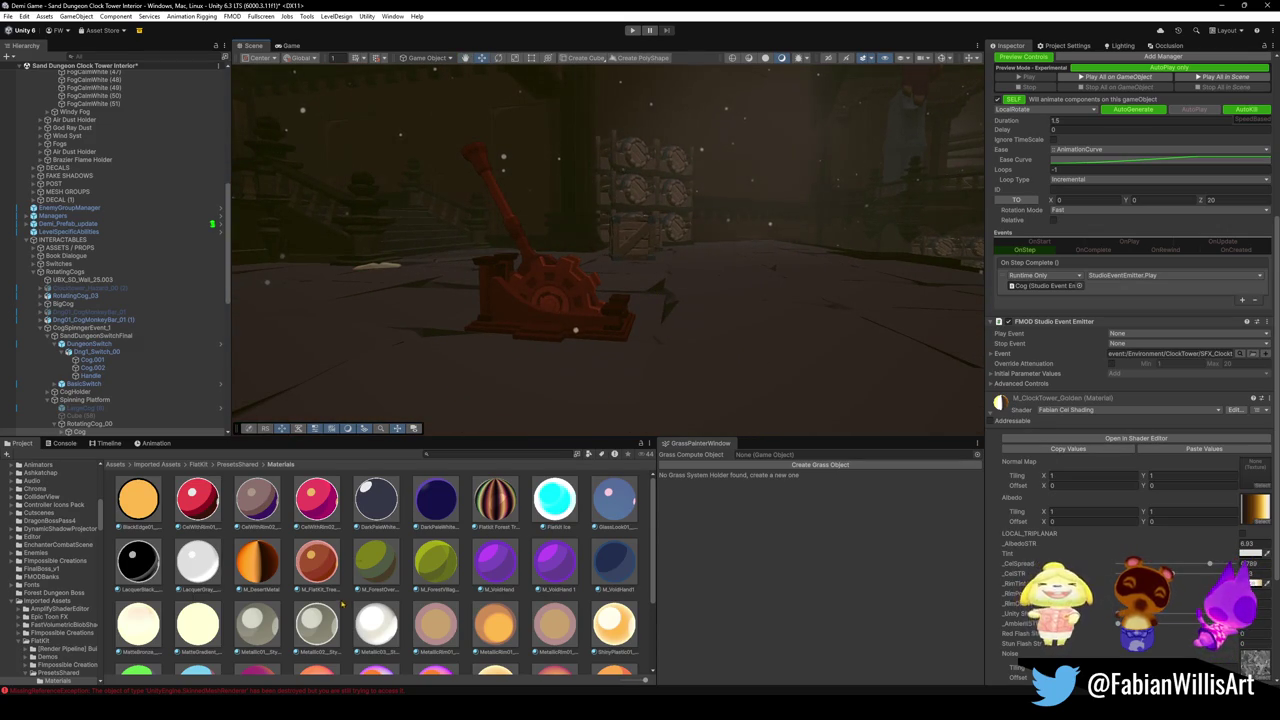
click(265, 564)
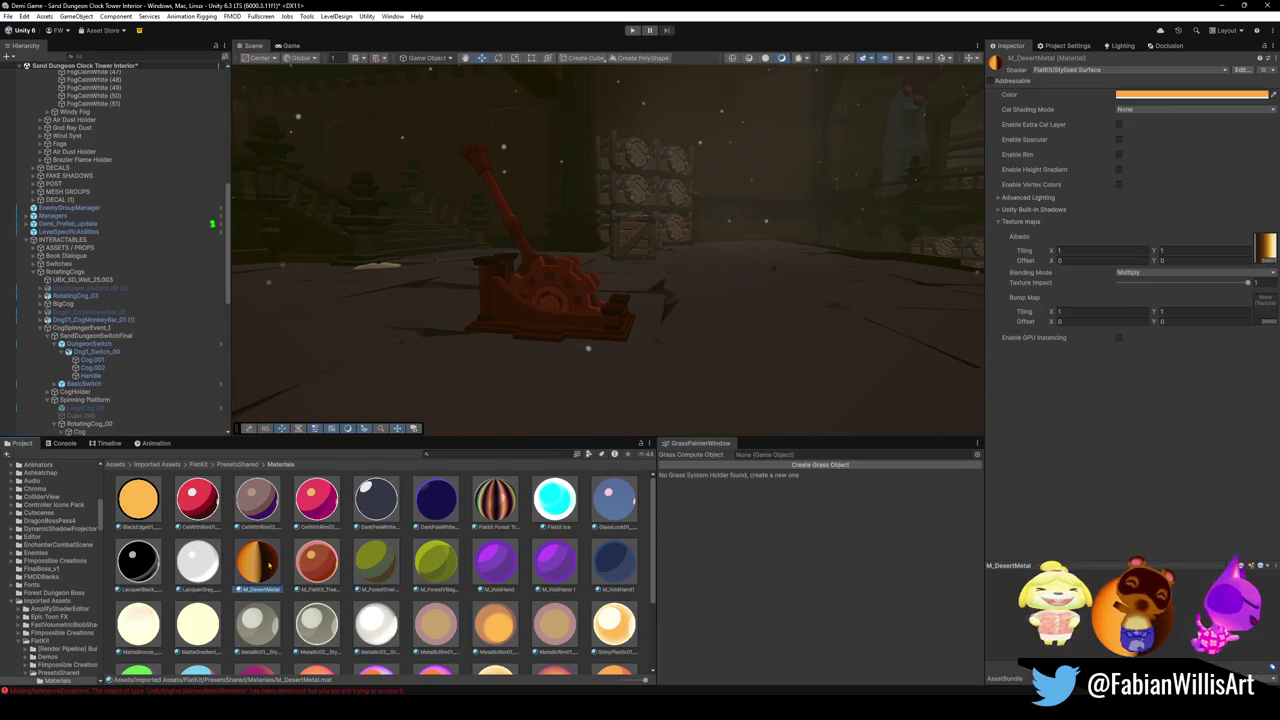
Set the M_DesertMetal base colour to white.
click(1147, 96)
drag(1201, 159, 1157, 141)
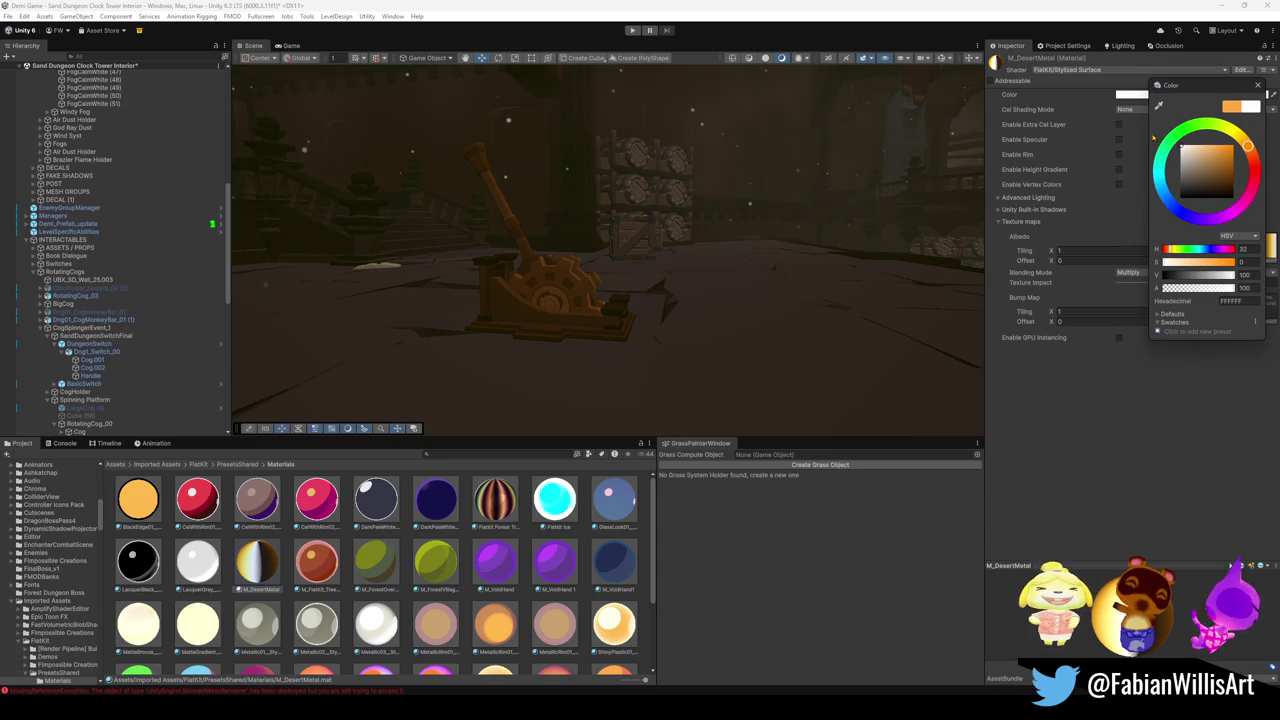
click(1069, 379)
scroll(759, 246, up, 5)
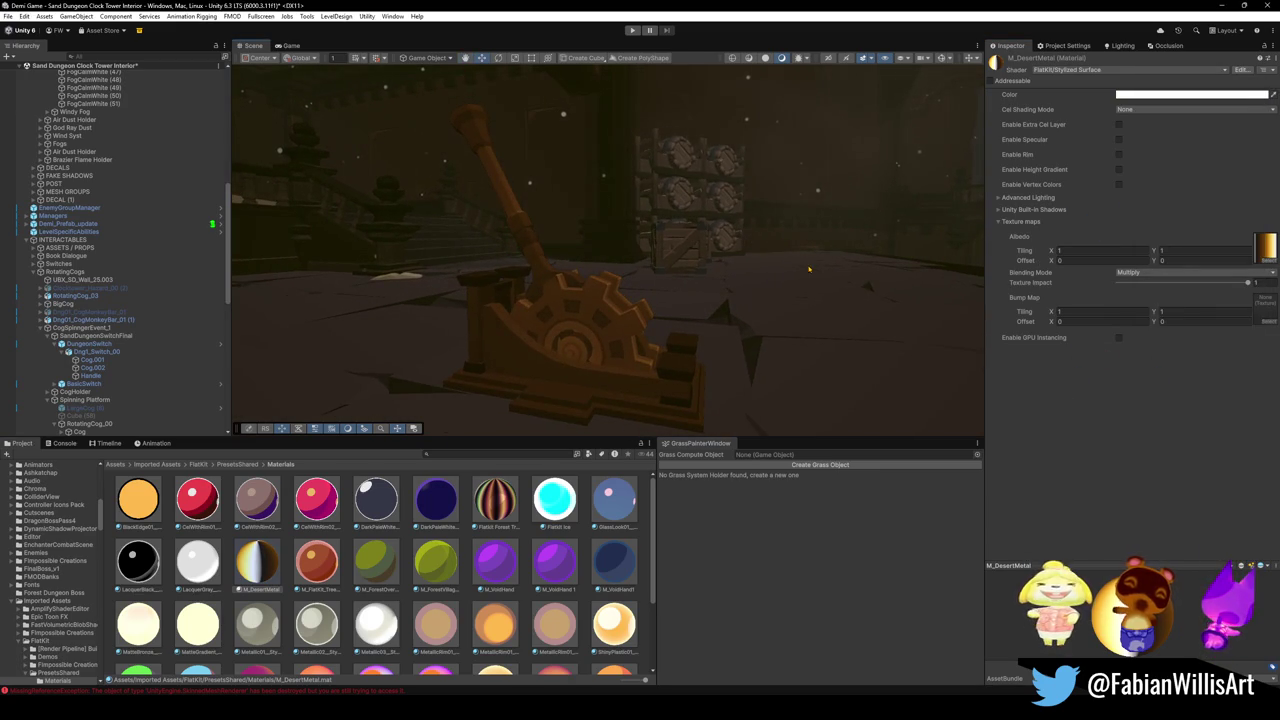
scroll(809, 268, up, 3)
Try Add texture blending on the lever, then revert it to Multiply.
drag(805, 280, 795, 298)
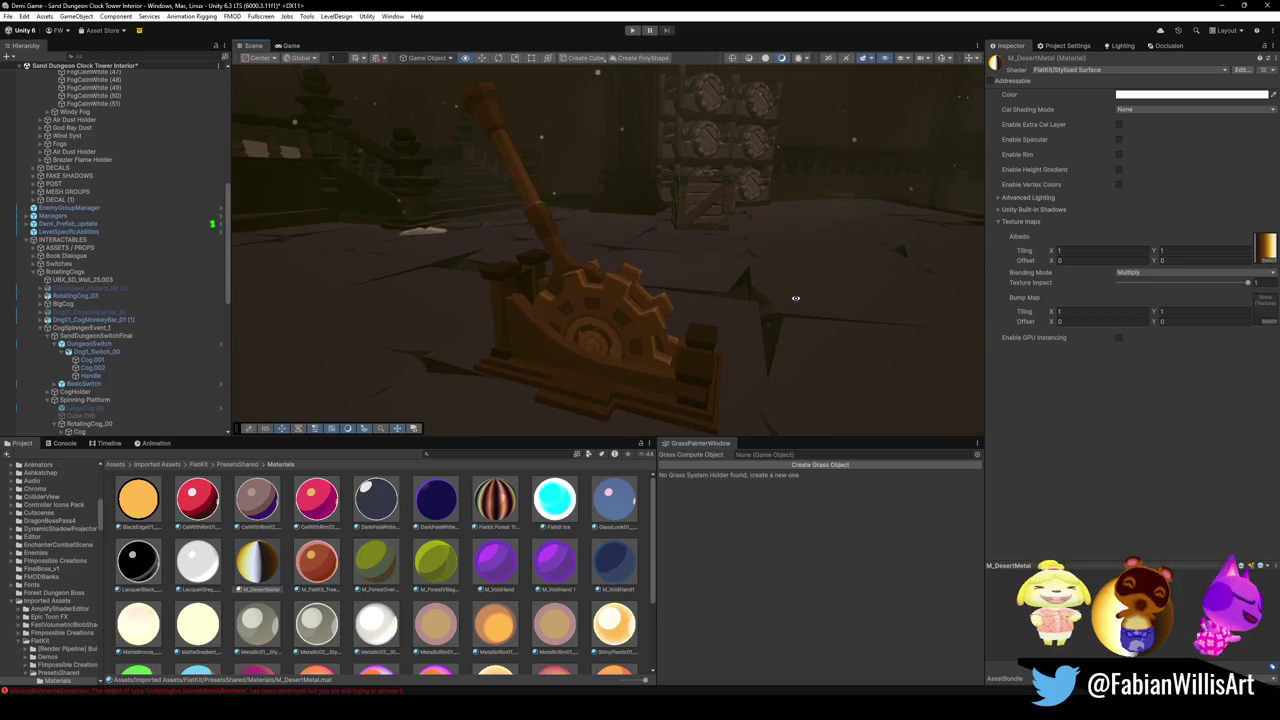
click(1150, 272)
click(1158, 291)
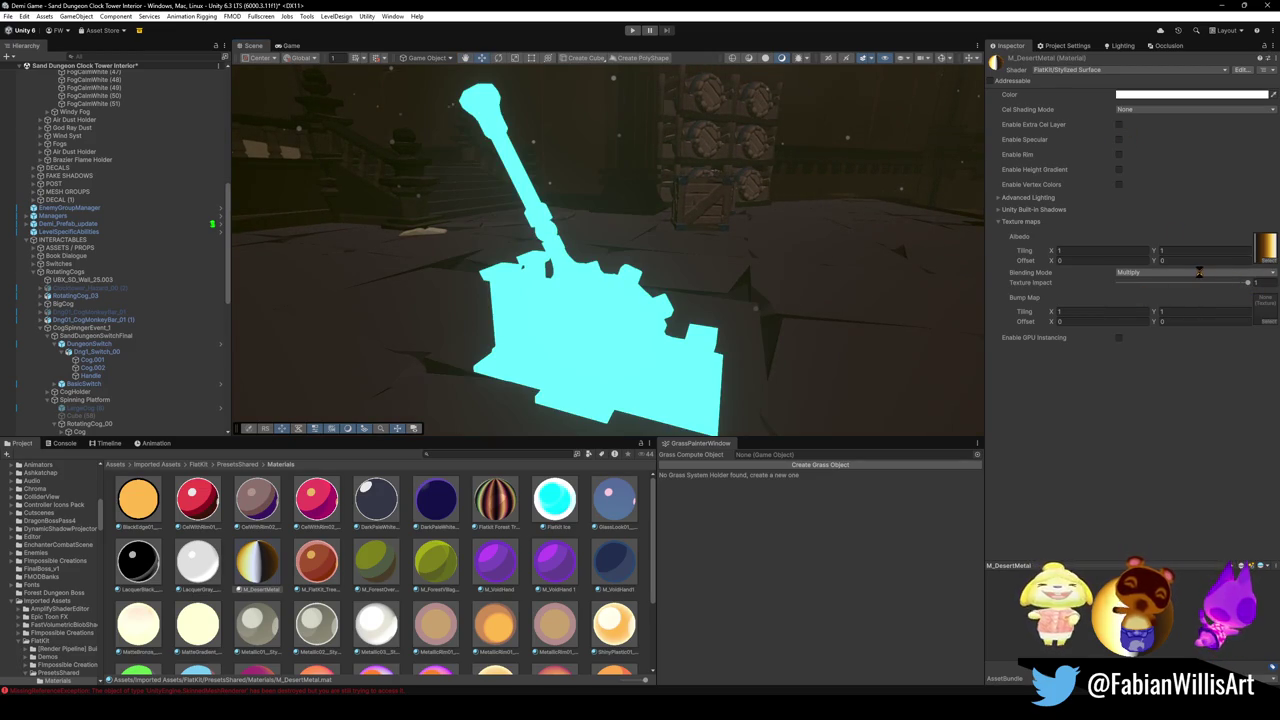
click(1178, 274)
click(1175, 280)
click(1169, 274)
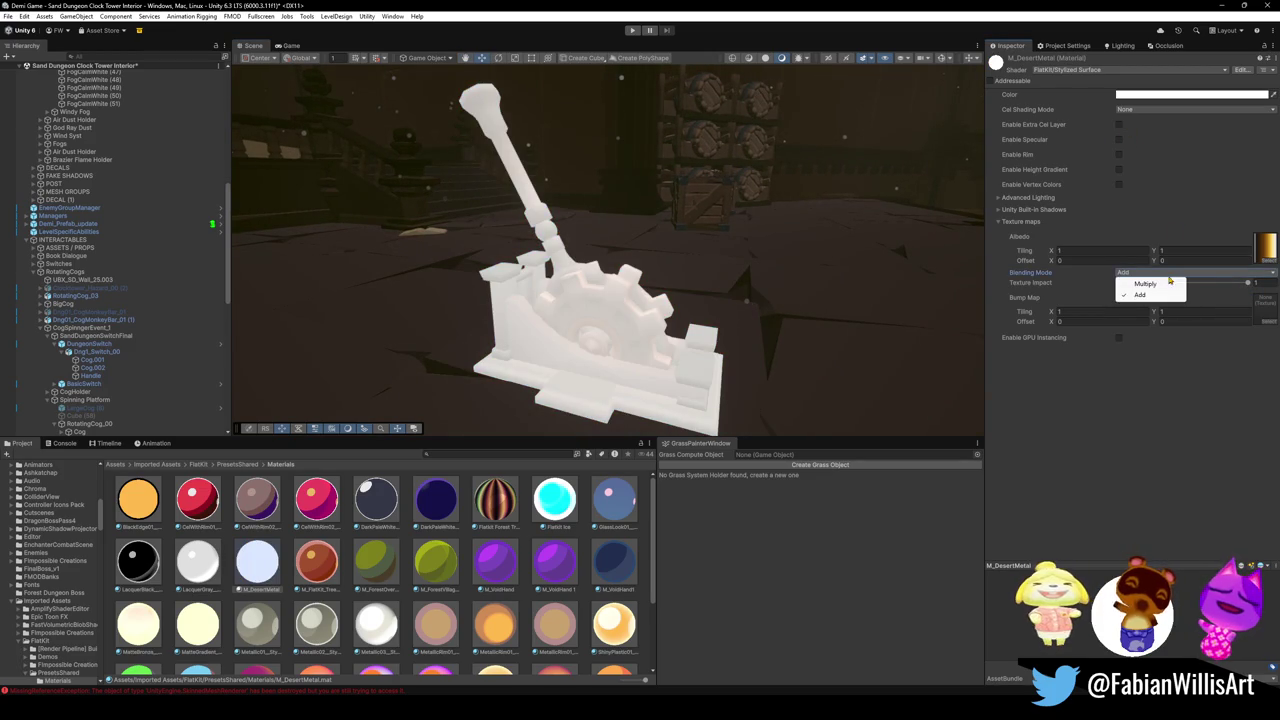
click(1145, 284)
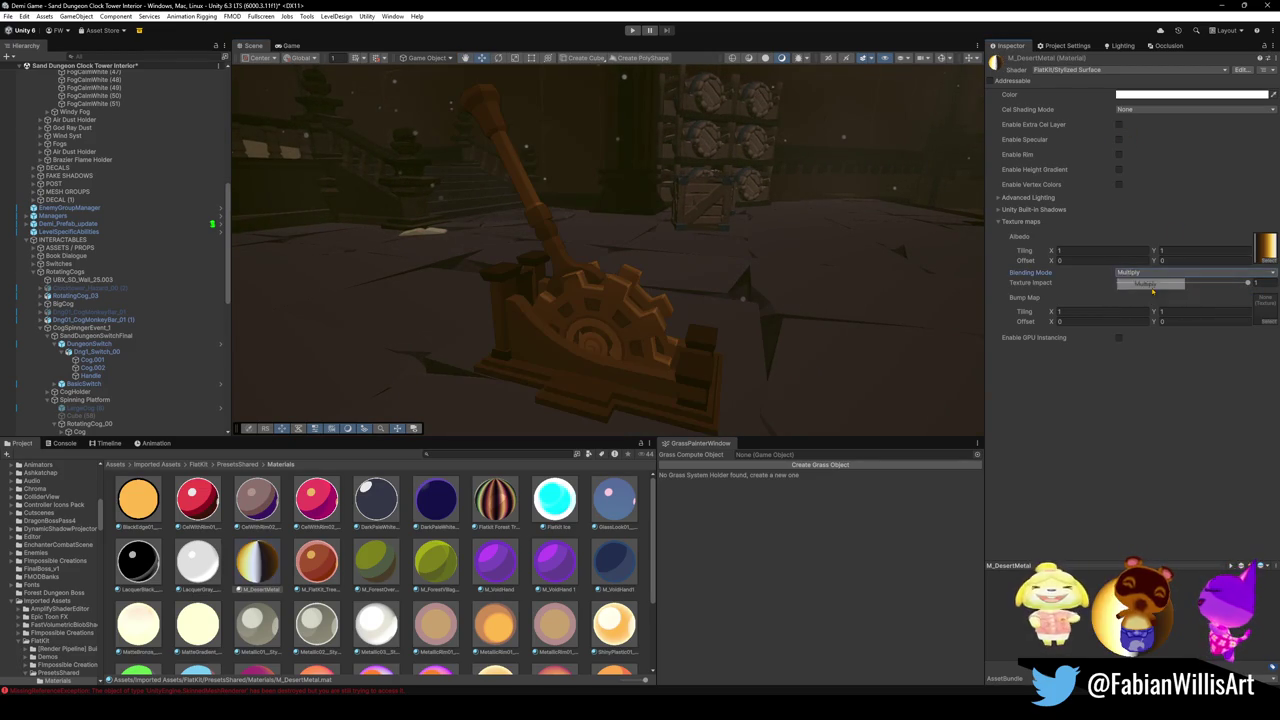
Preview the extra cel shading layer, switch it off, and enable rim lighting.
click(1119, 125)
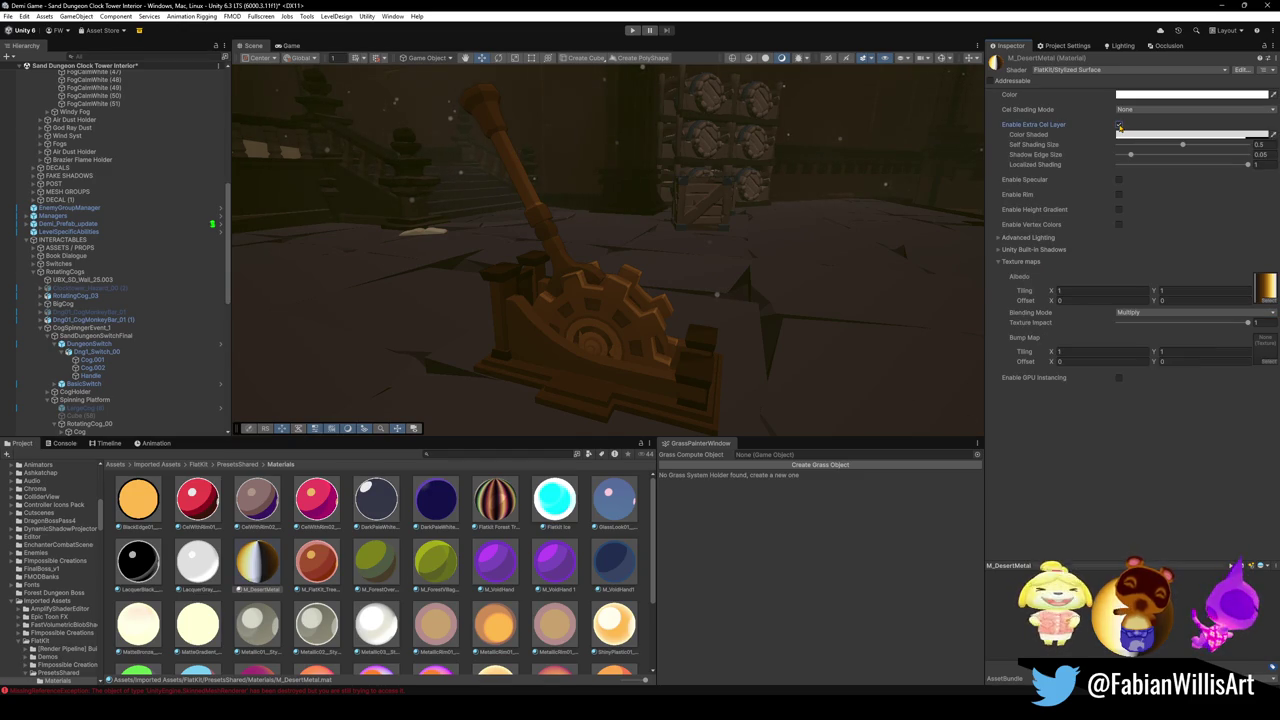
click(1119, 125)
click(1119, 155)
Set rim Light Align to 0.263 and Rim Size to 0.526, orbiting to check the glow.
mouse_move(790, 230)
mouse_down()
mouse_move(813, 226)
mouse_move(699, 225)
mouse_move(805, 215)
mouse_up()
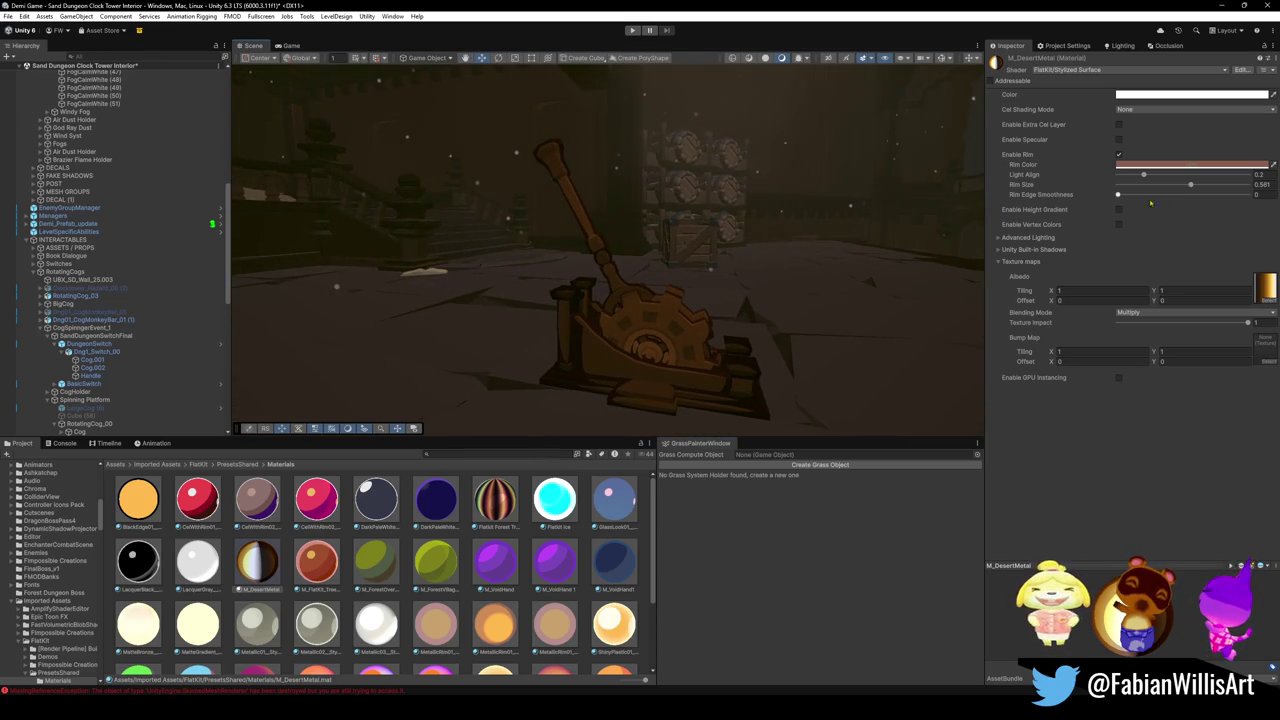
mouse_move(1145, 178)
mouse_down()
mouse_move(1121, 178)
mouse_move(1192, 176)
mouse_move(1118, 190)
mouse_up()
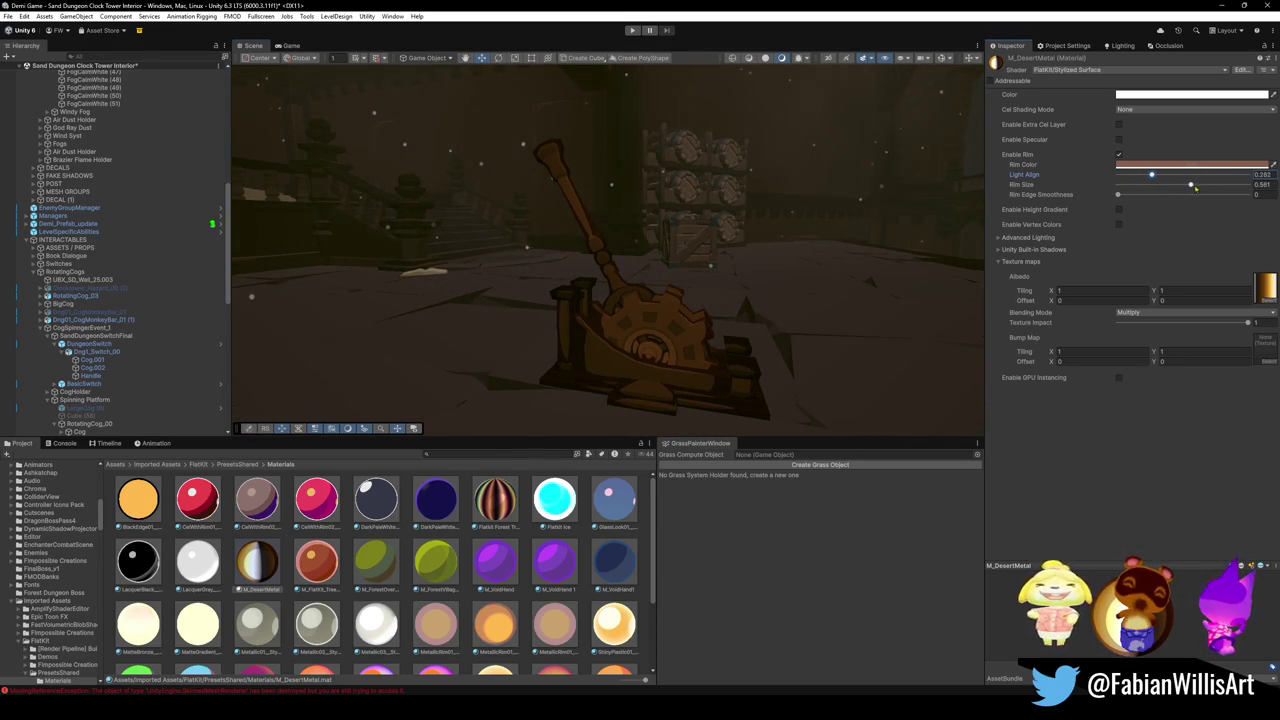
drag(1190, 186, 1119, 189)
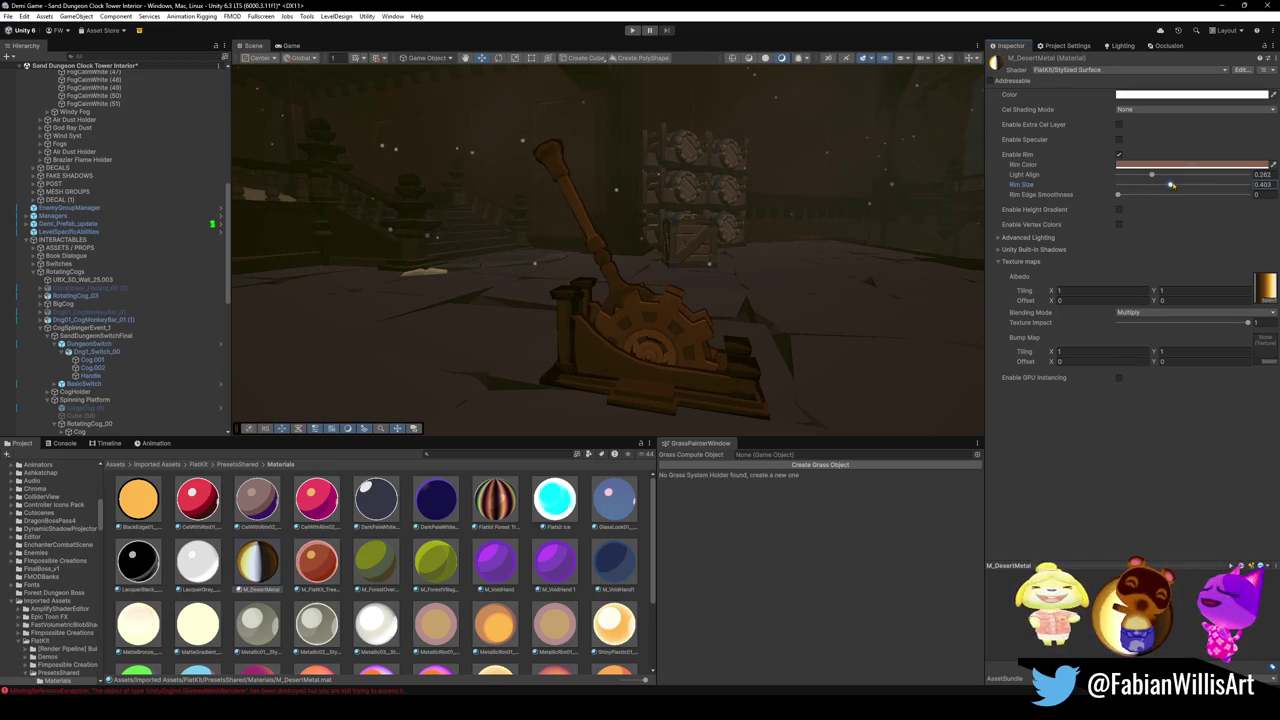
drag(1198, 186, 1187, 186)
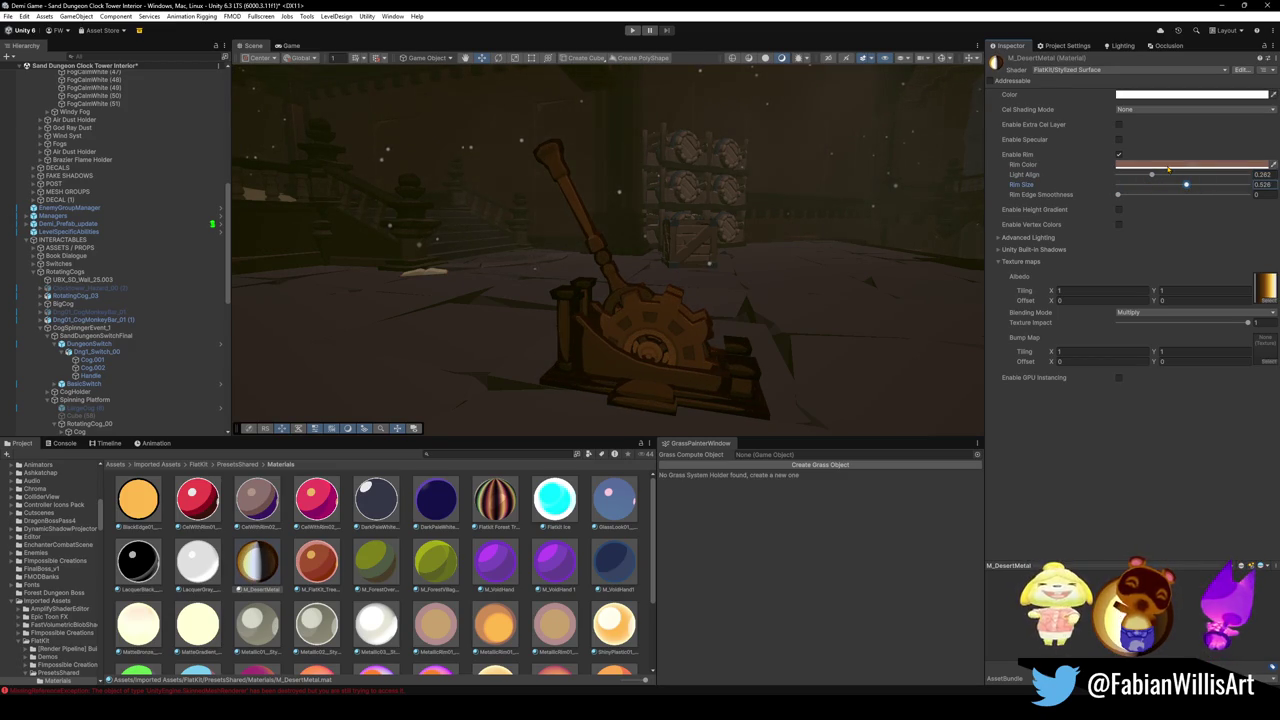
mouse_move(760, 240)
mouse_down()
mouse_move(983, 261)
mouse_move(754, 265)
mouse_move(862, 271)
mouse_move(645, 257)
mouse_up()
Bring the SK CLOCKTOWER INTERIOR FINAL Blender window in front from the taskbar.
scroll(786, 265, down, 5)
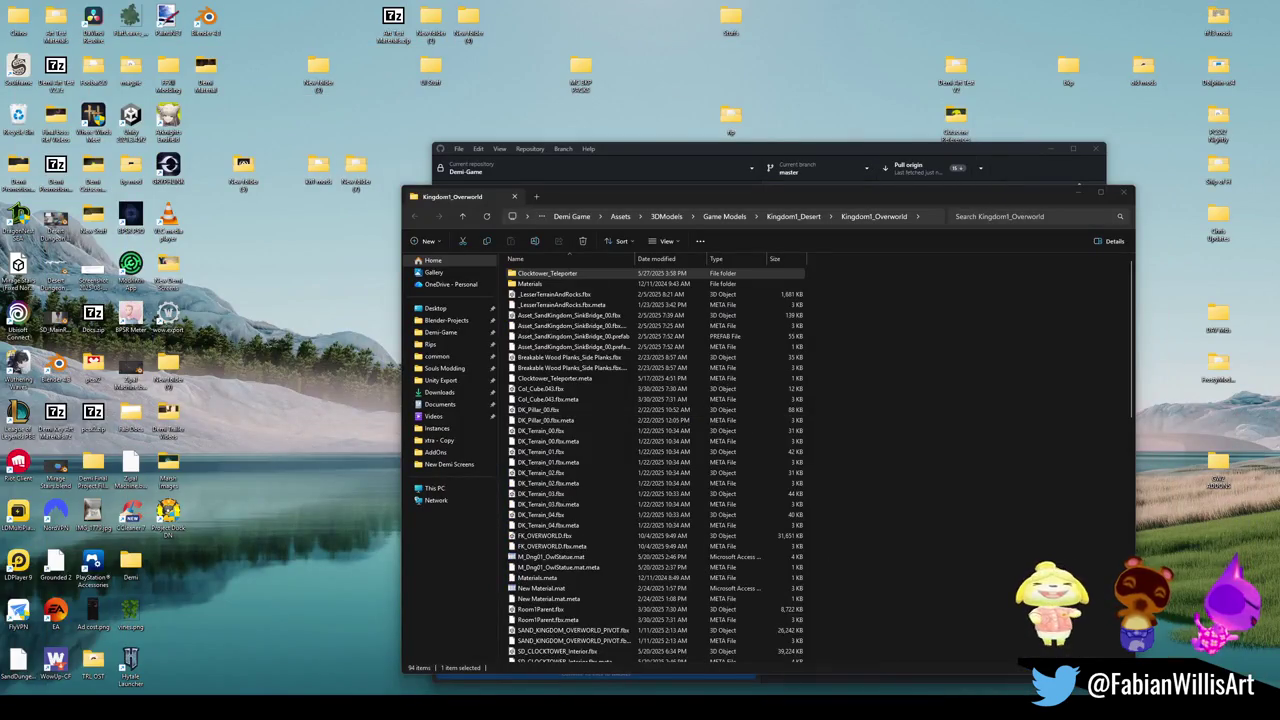
mouse_move(815, 700)
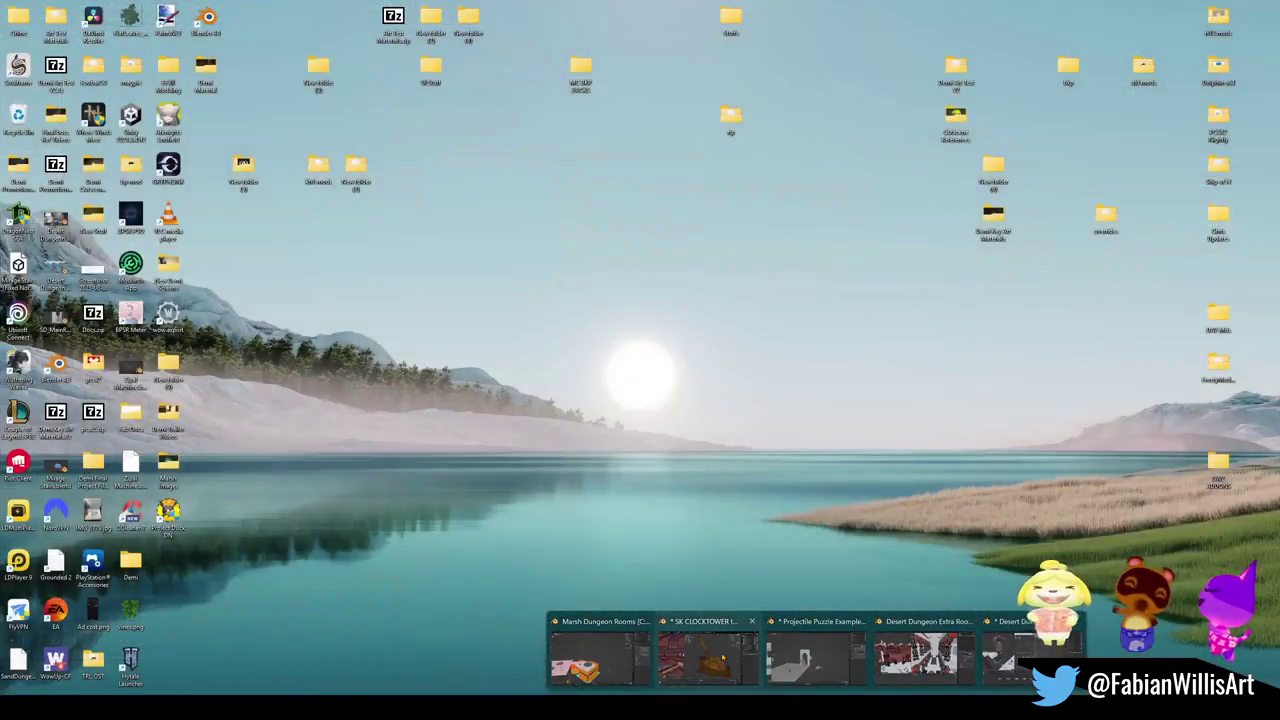
click(705, 655)
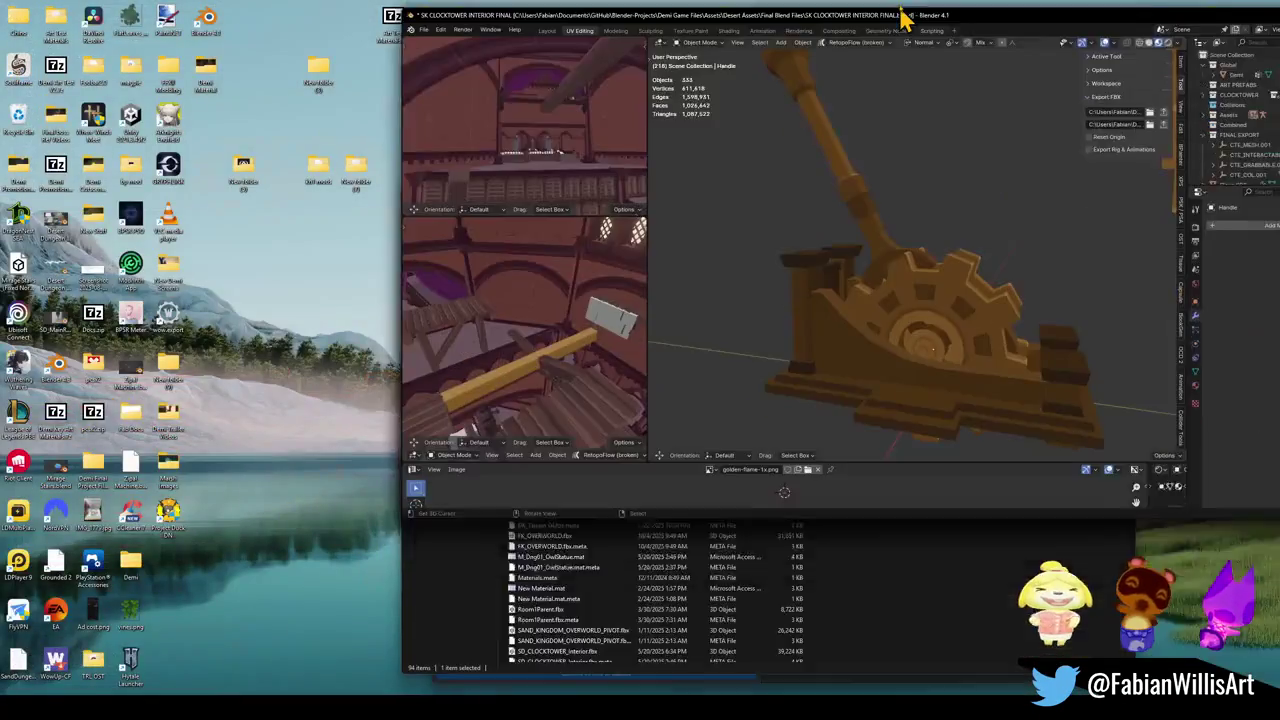
Maximize Blender and centre the view on the lever handle among the gears.
double_click(903, 17)
scroll(620, 122, down, 3)
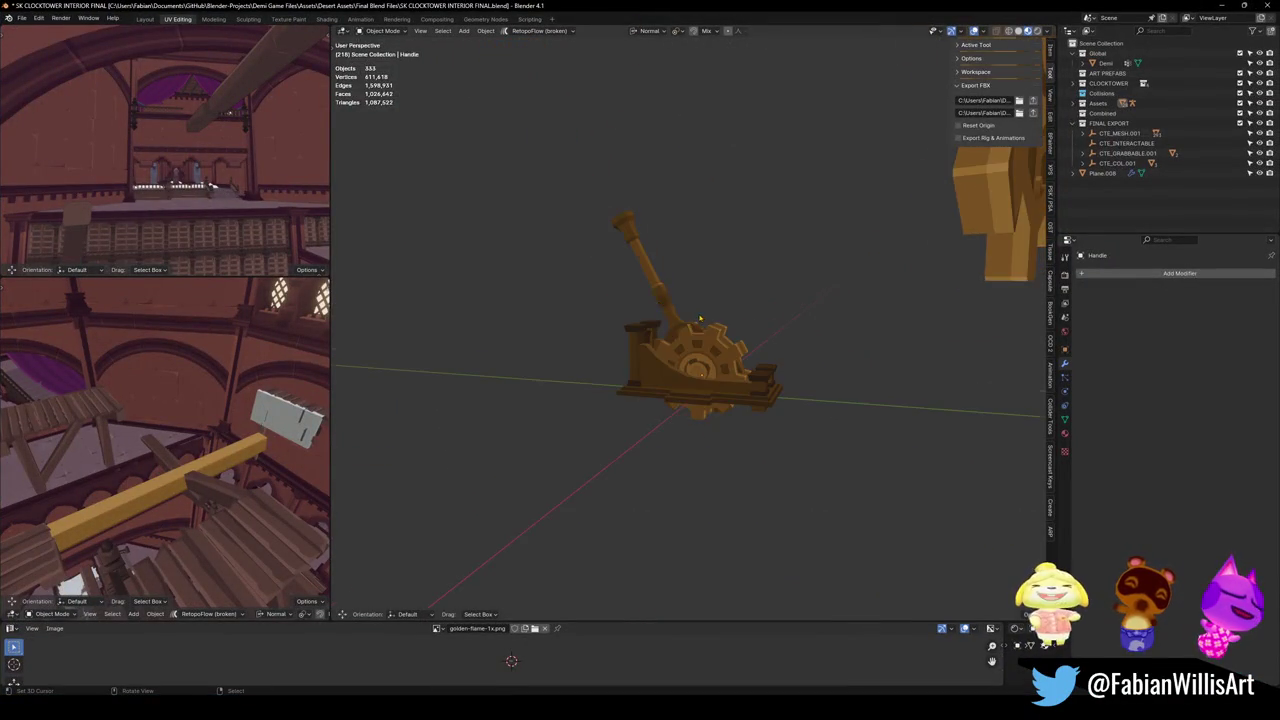
scroll(652, 270, up, 3)
scroll(652, 270, down, 3)
mouse_move(652, 270)
mouse_down()
mouse_move(638, 262)
mouse_move(717, 363)
mouse_move(757, 322)
mouse_up()
alt+middle_click(638, 262)
scroll(650, 290, up, 5)
scroll(676, 313, down, 2)
scroll(676, 313, down, 3)
Walk forward through the clock tower interior toward the statues' alcove.
key(shift+grave)
key(w)
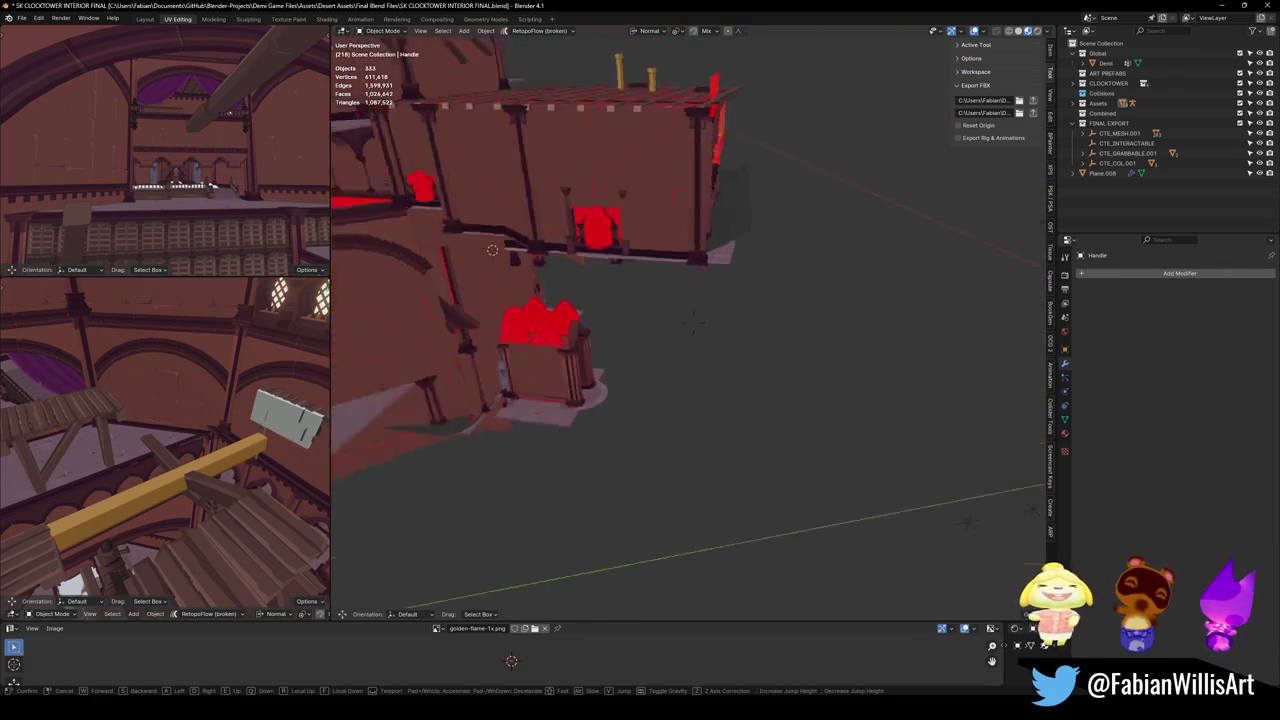
key(w)
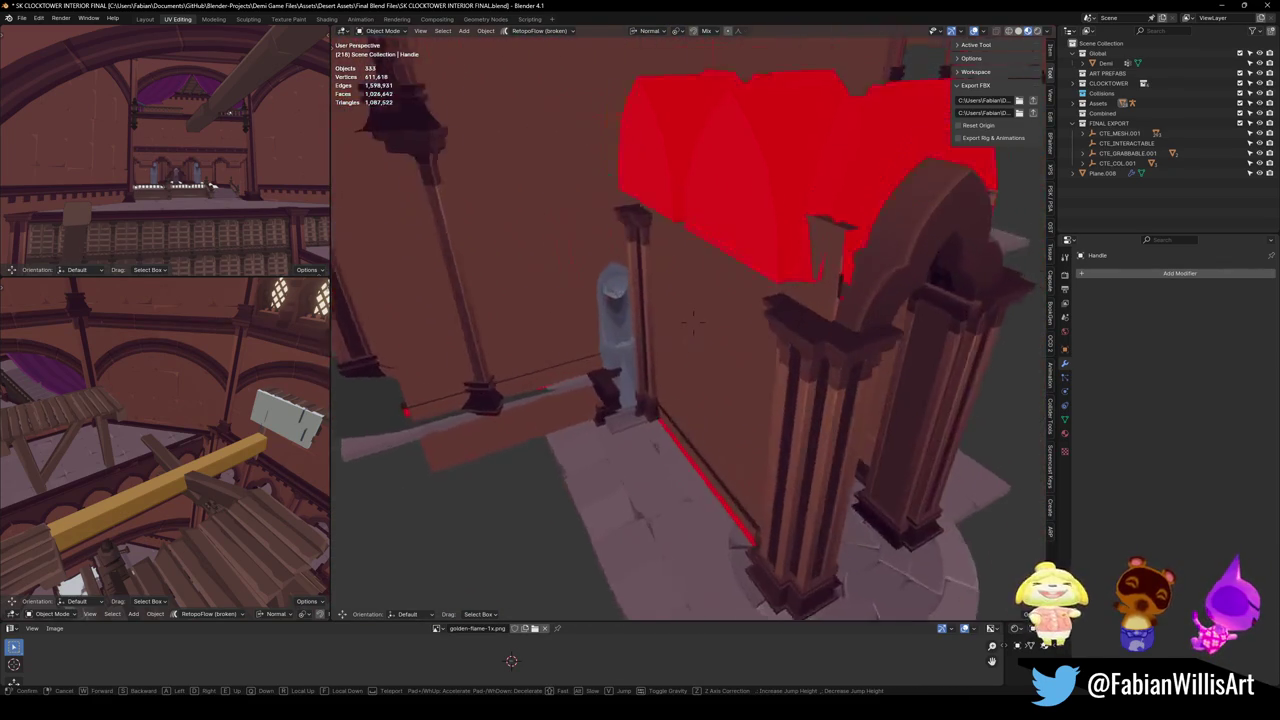
key(w)
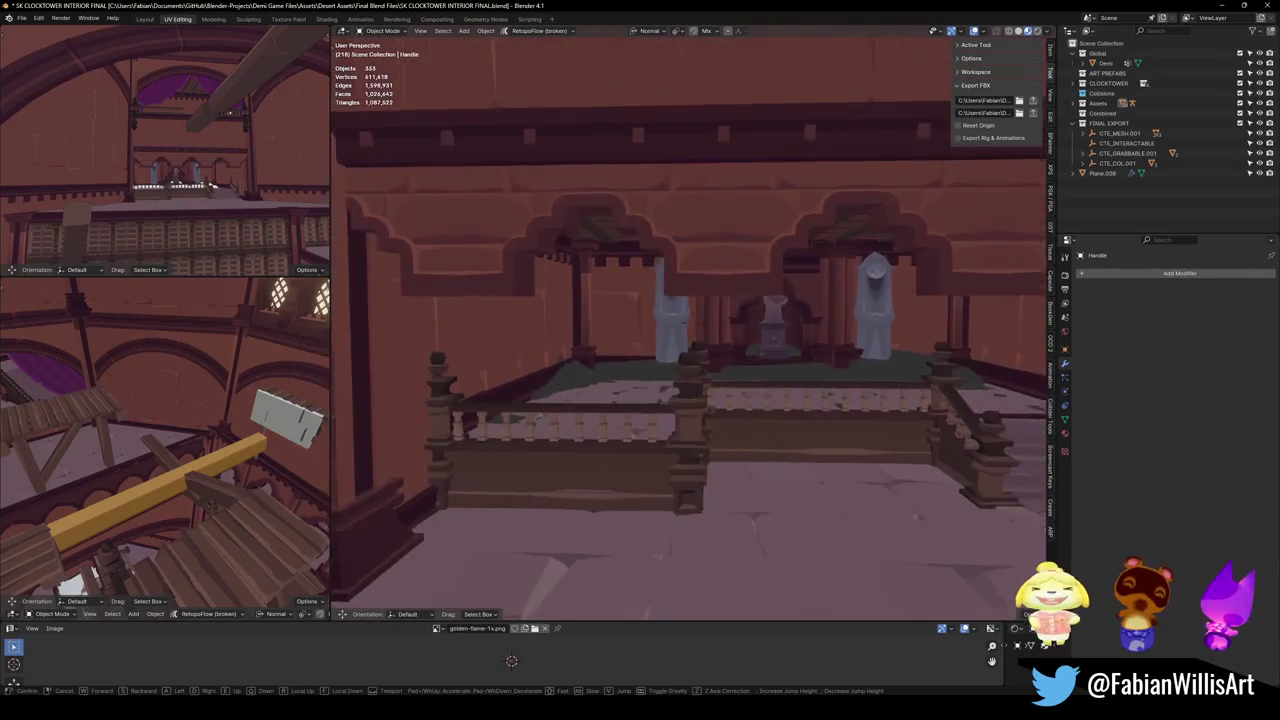
key(s)
click(710, 362)
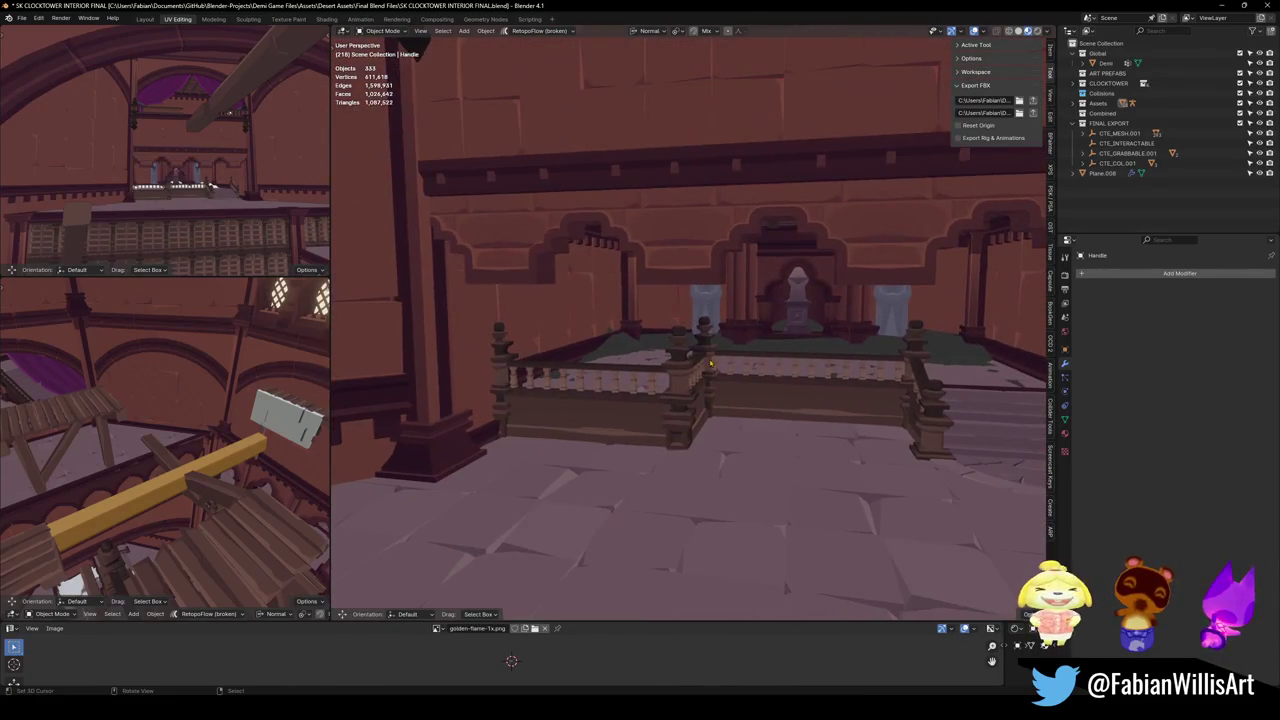
Select SD_Wall_25.050, then frame pillar SD_Pillar_00.033 and orbit toward the stage.
click(602, 318)
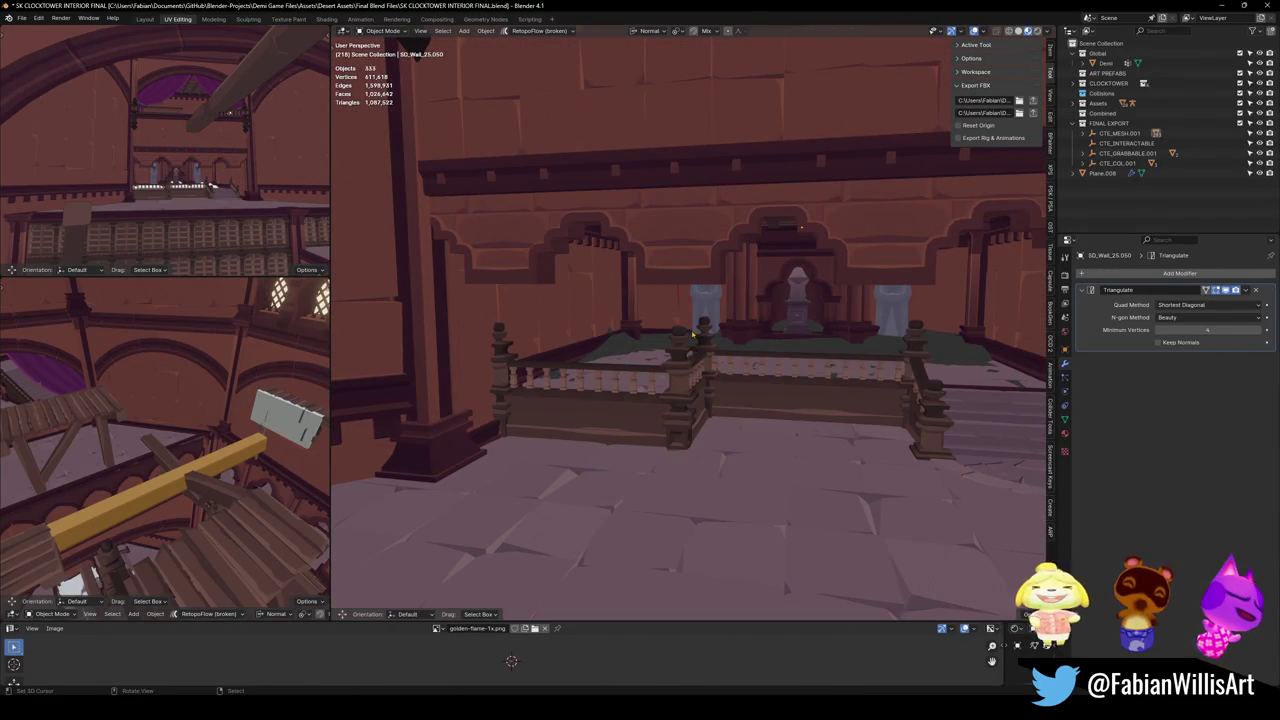
mouse_move(795, 712)
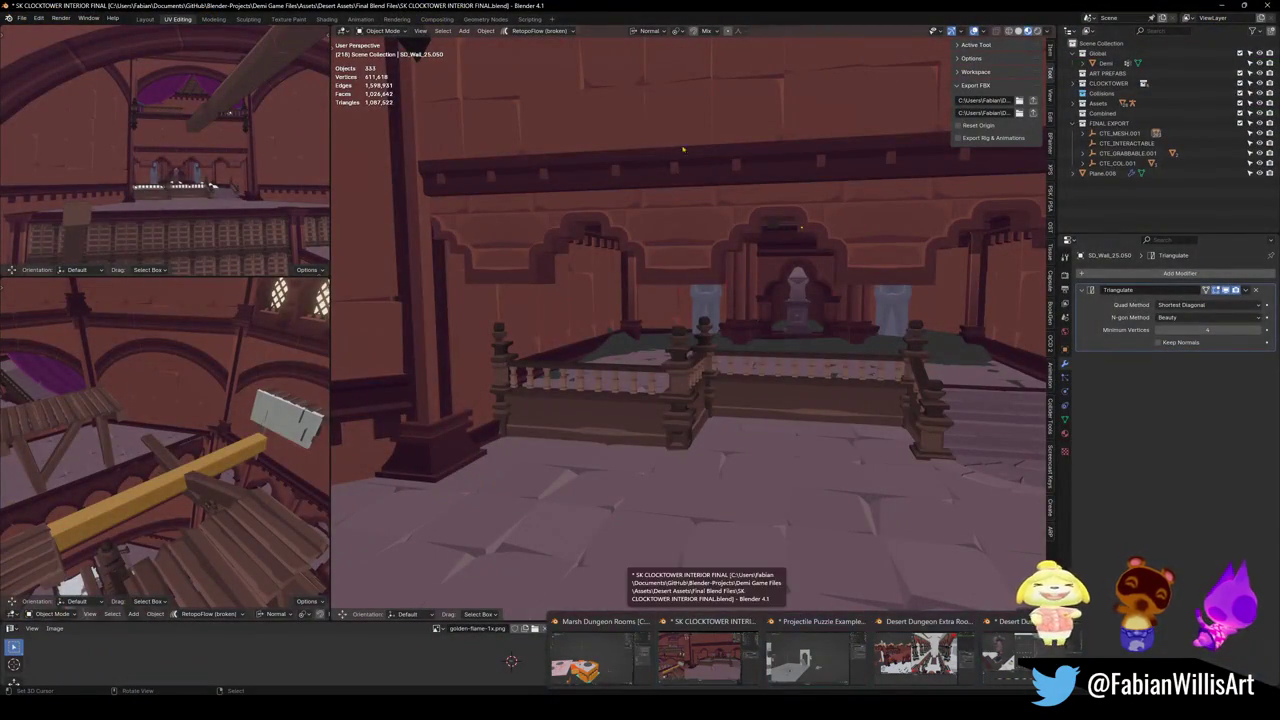
click(415, 300)
key(KP_Decimal)
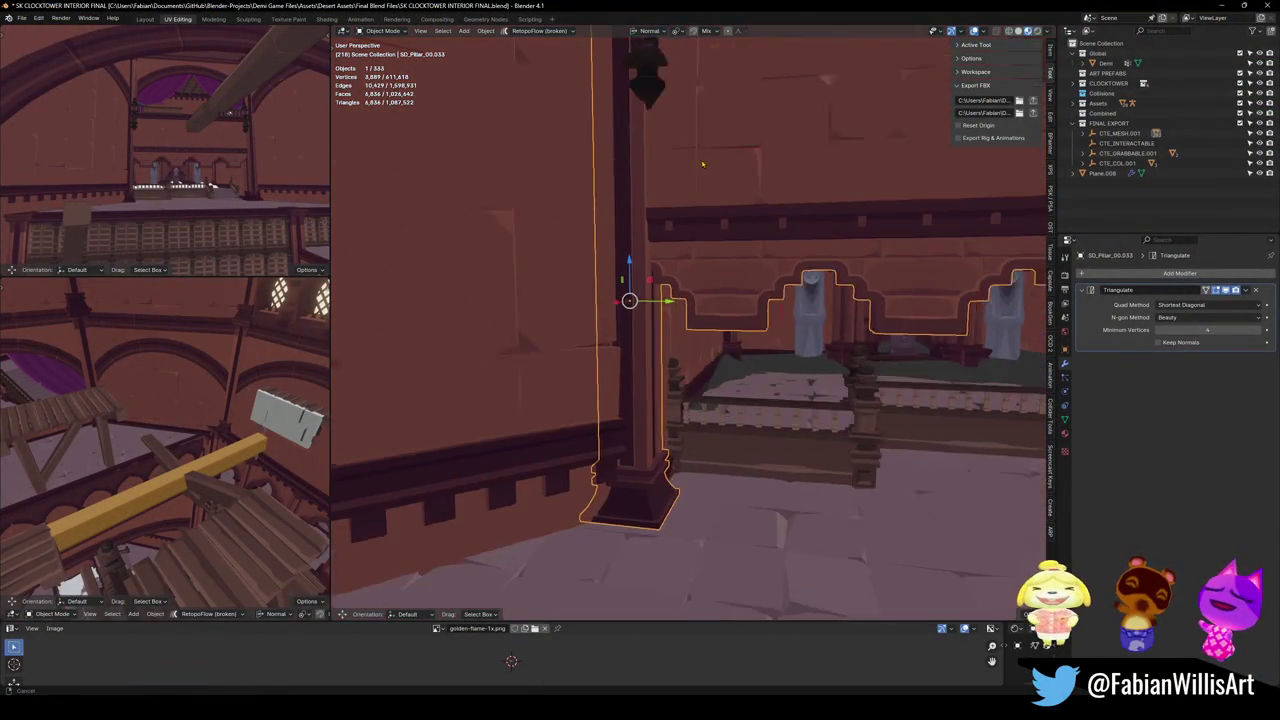
scroll(780, 225, up, 5)
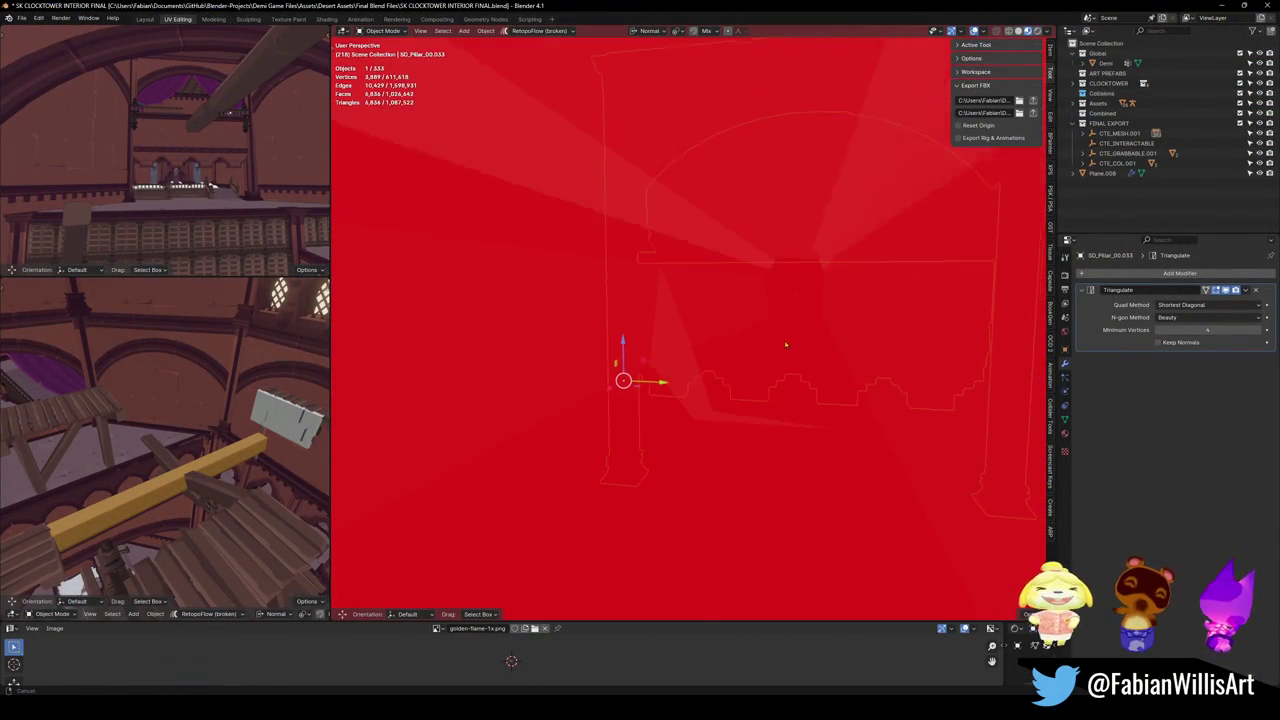
scroll(783, 300, down, 6)
scroll(727, 322, down, 3)
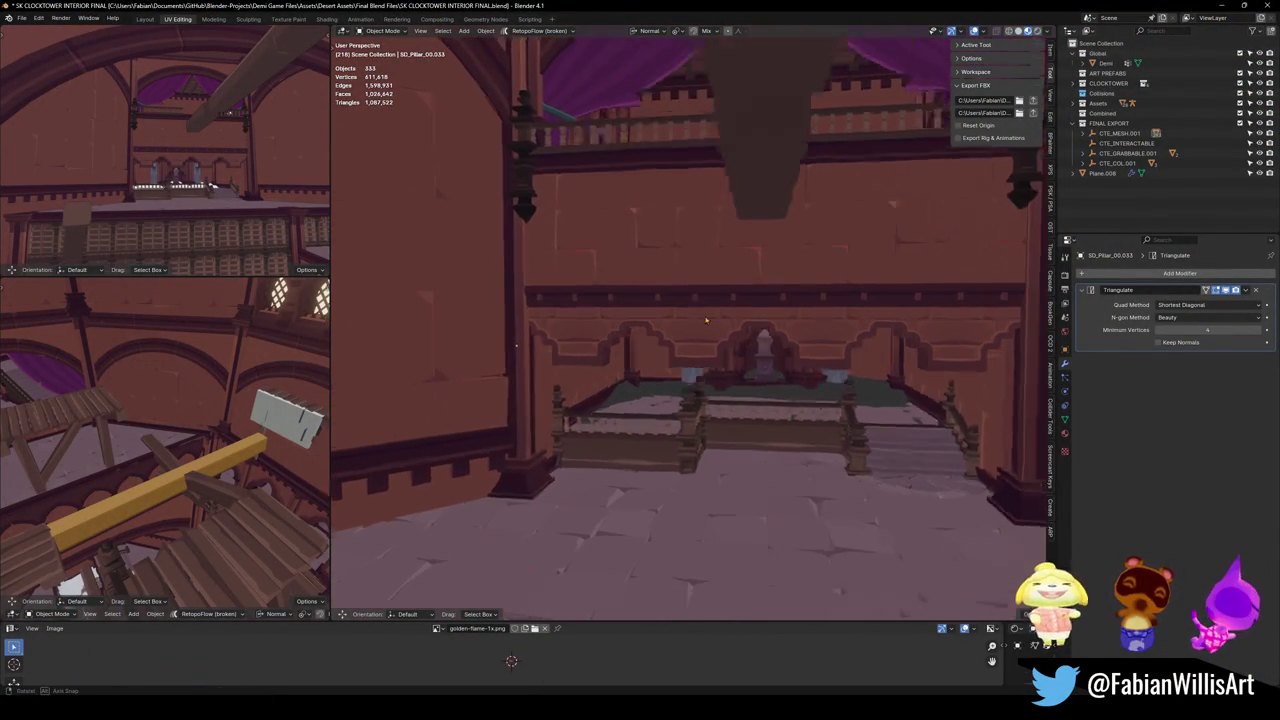
drag(684, 329, 677, 280)
Walk from the balcony railing to the stage balustrade, then return to the Kingdom1_Overworld folder.
key(shift+grave)
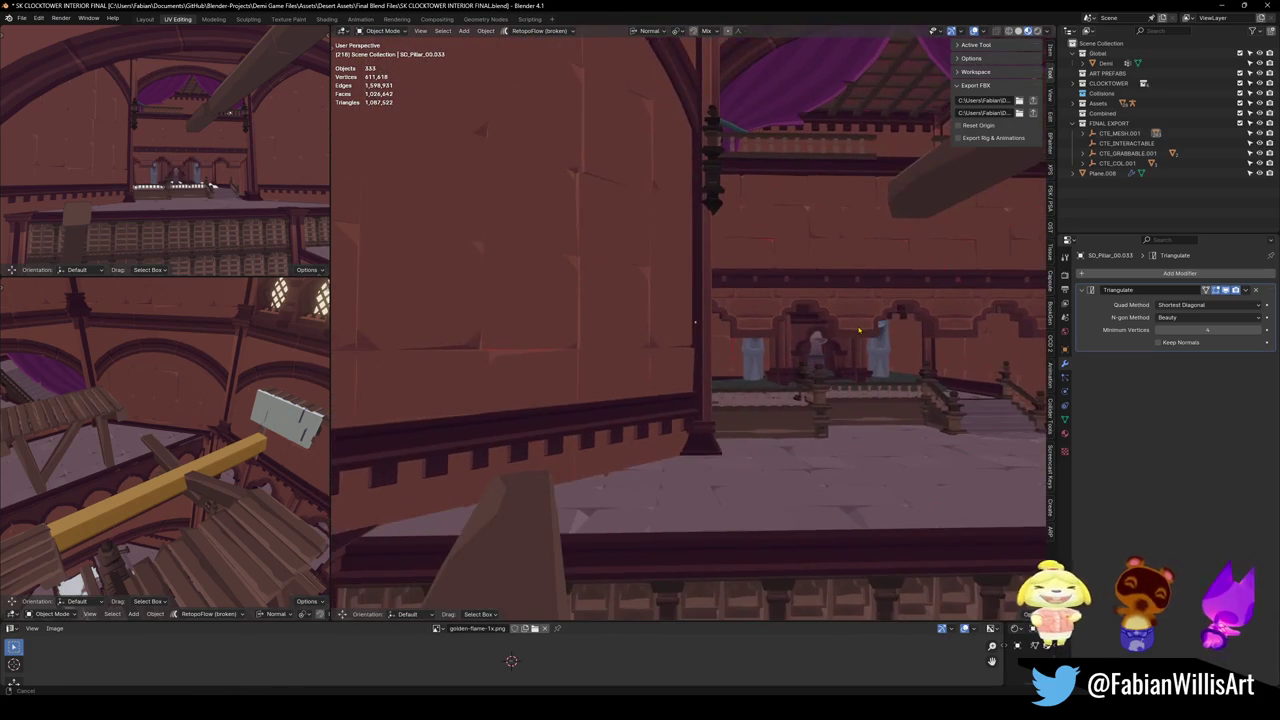
key(w)
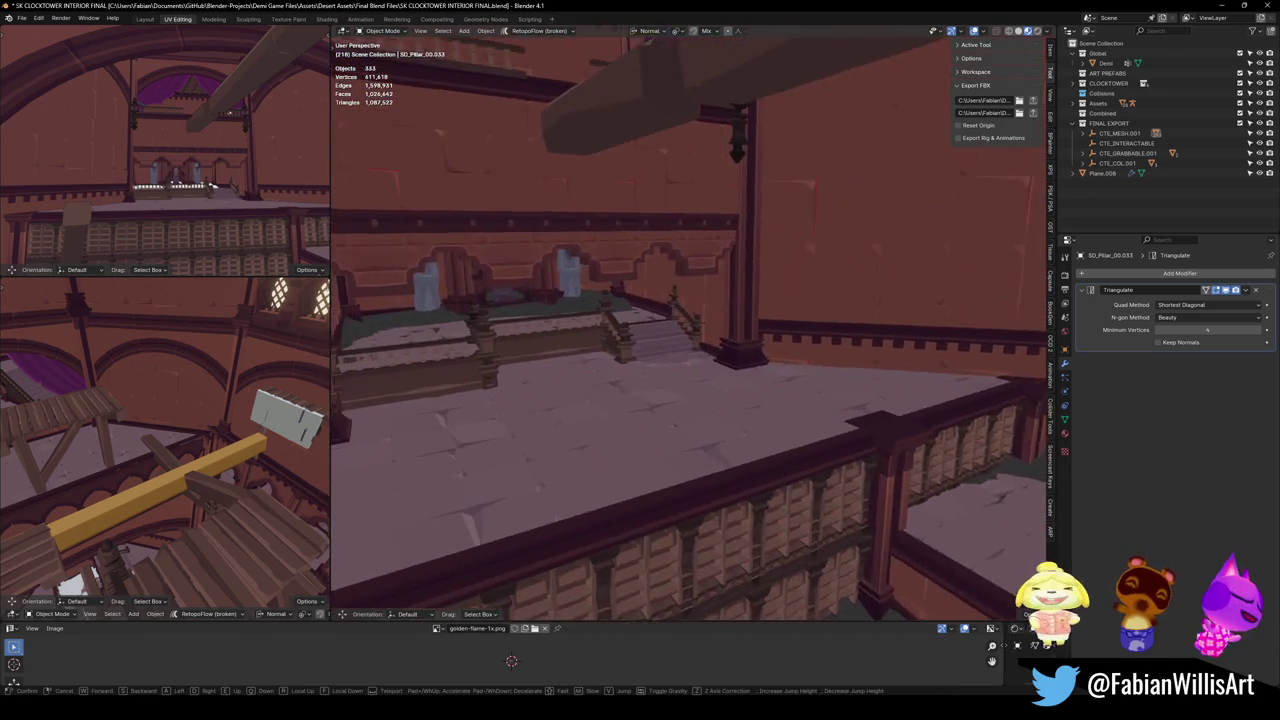
key(w)
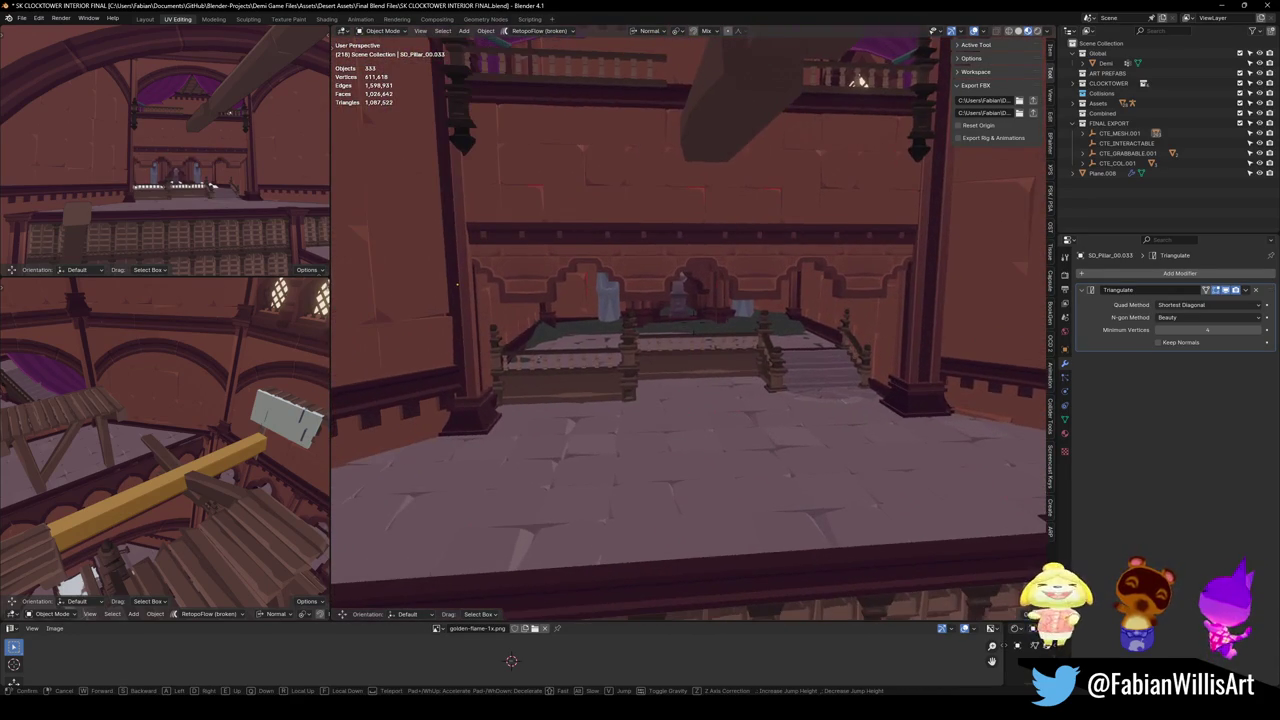
key(w)
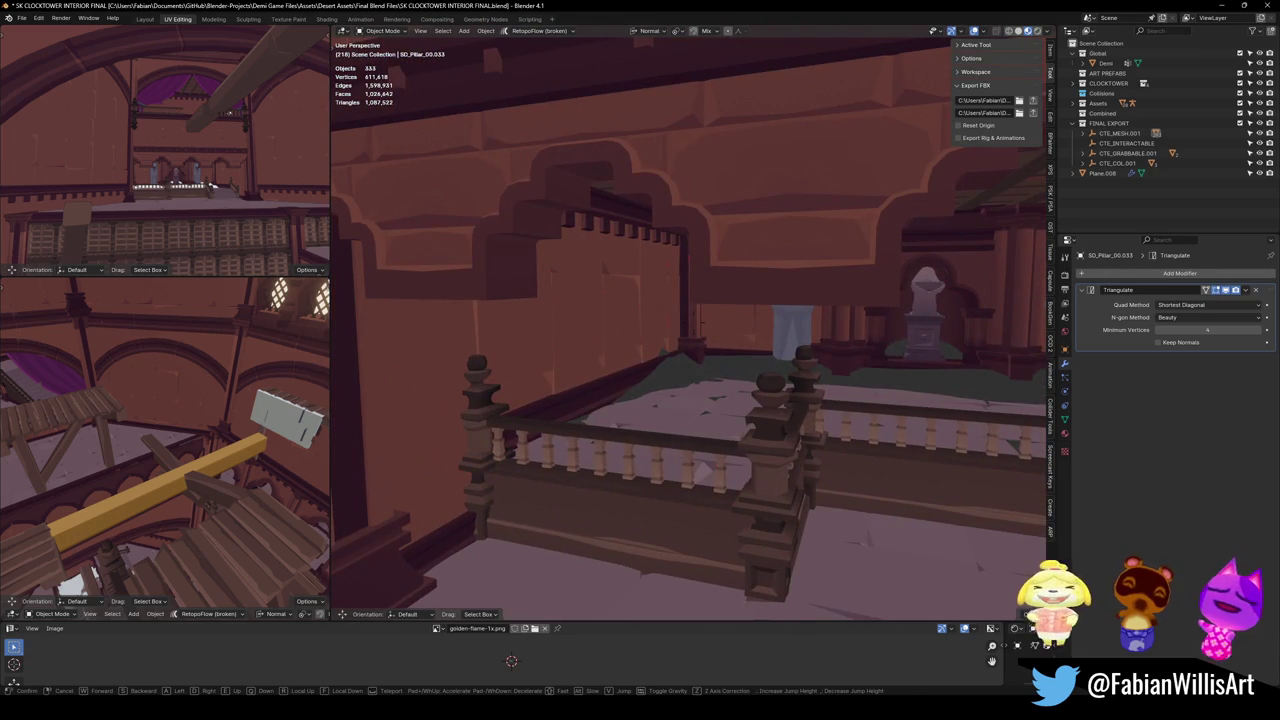
key(Escape)
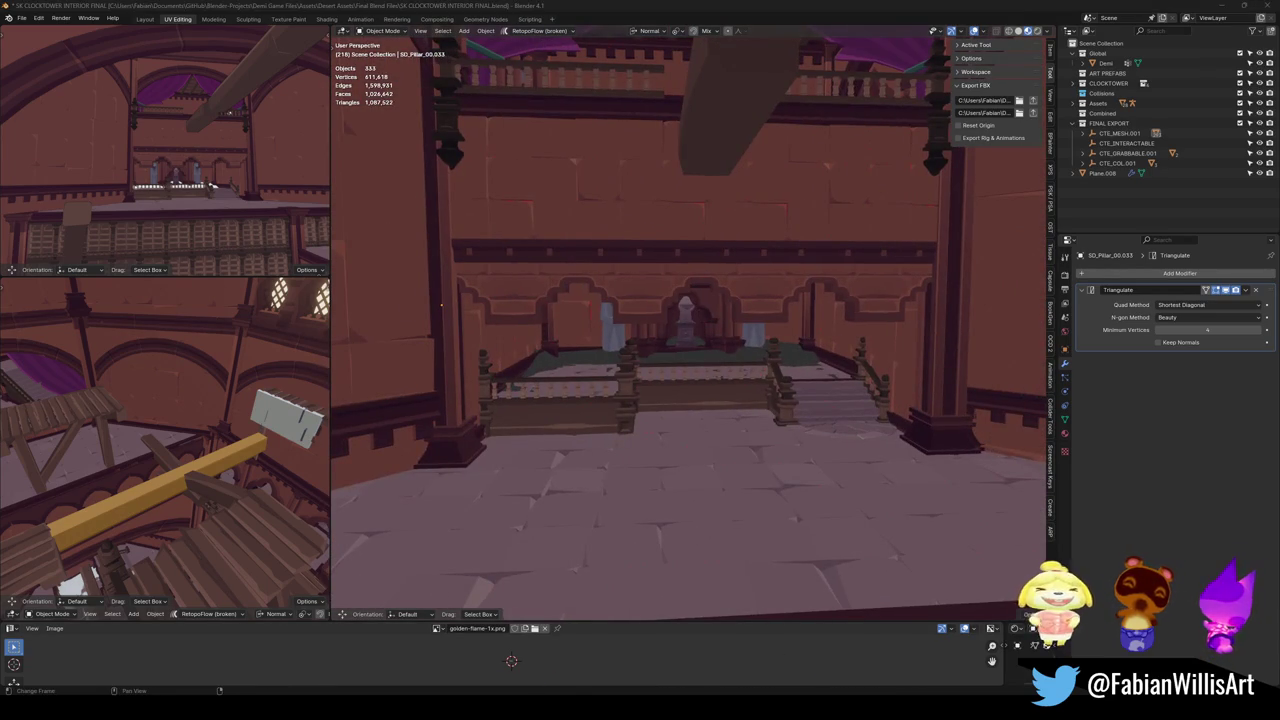
mouse_move(537, 651)
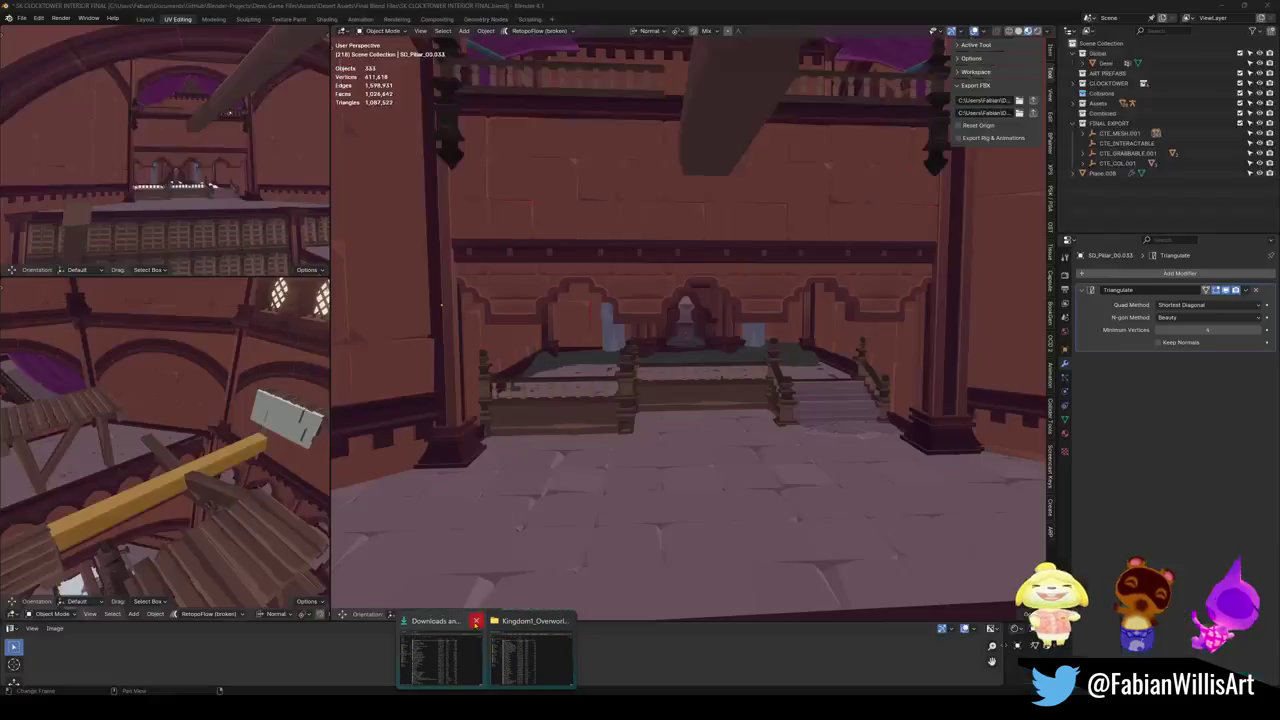
click(527, 650)
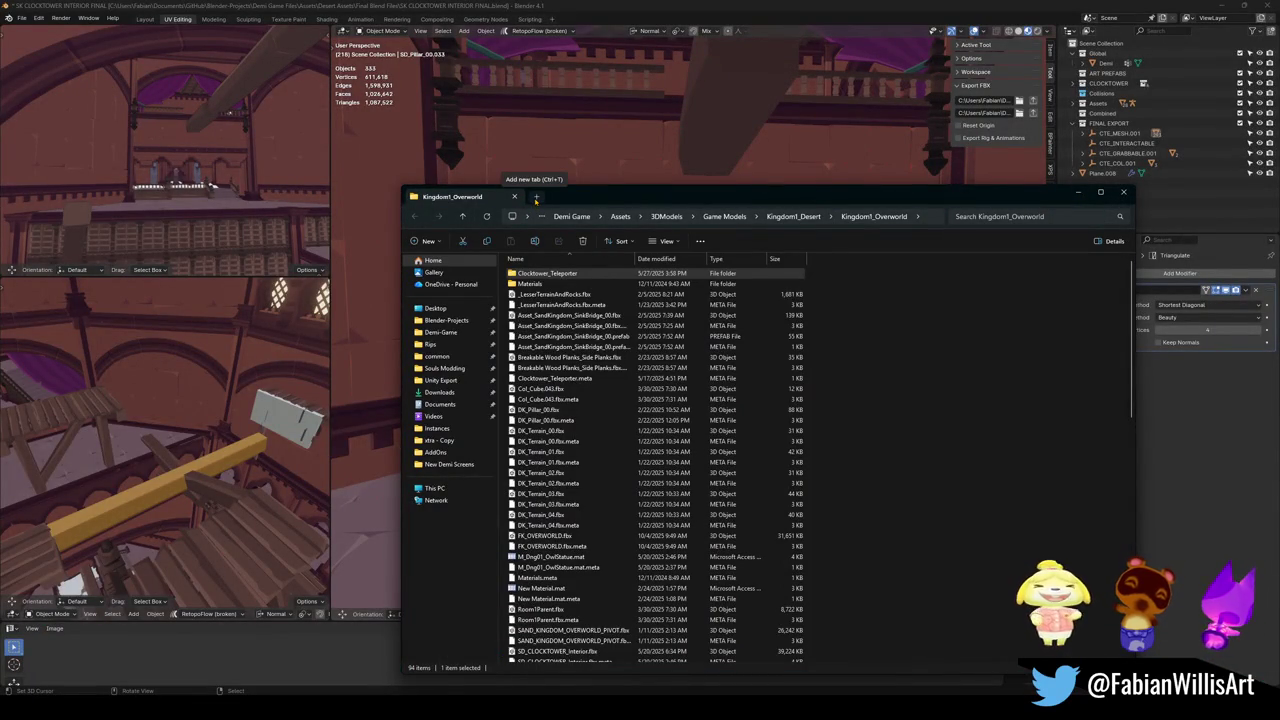
Navigate to Blender-Projects > Demi Game Files > Assets in File Explorer.
click(446, 320)
double_click(548, 297)
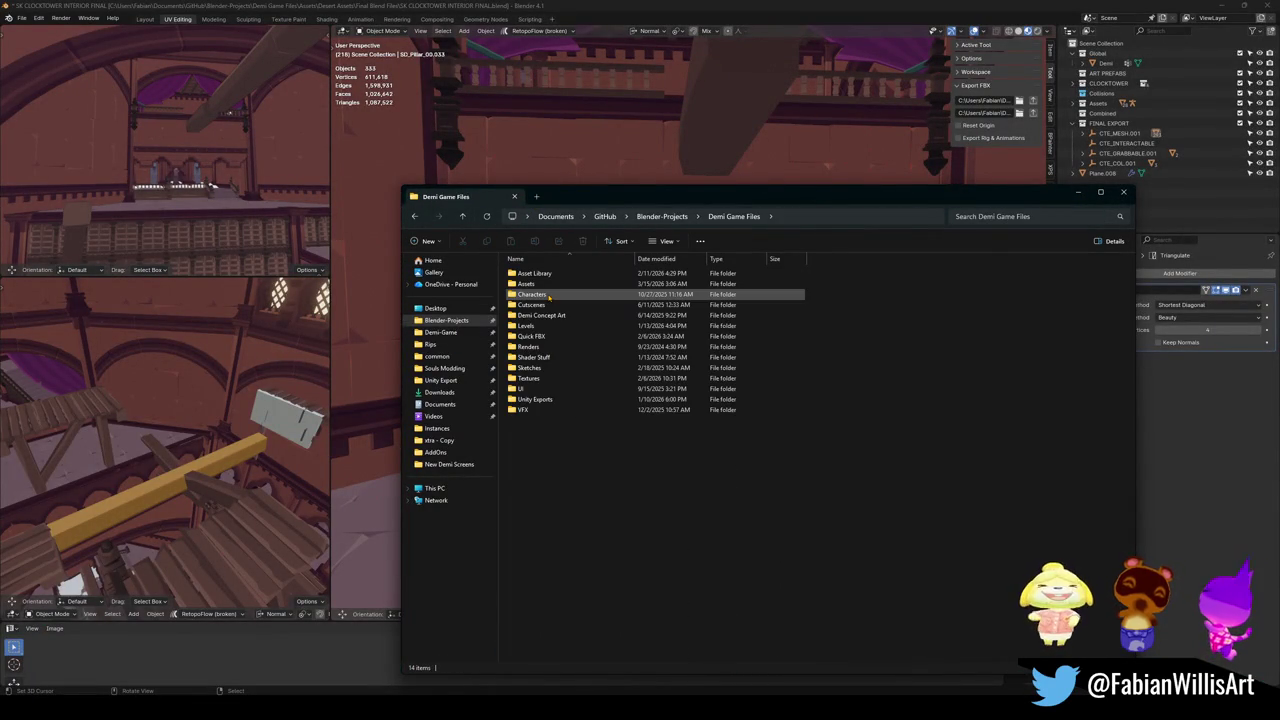
double_click(546, 287)
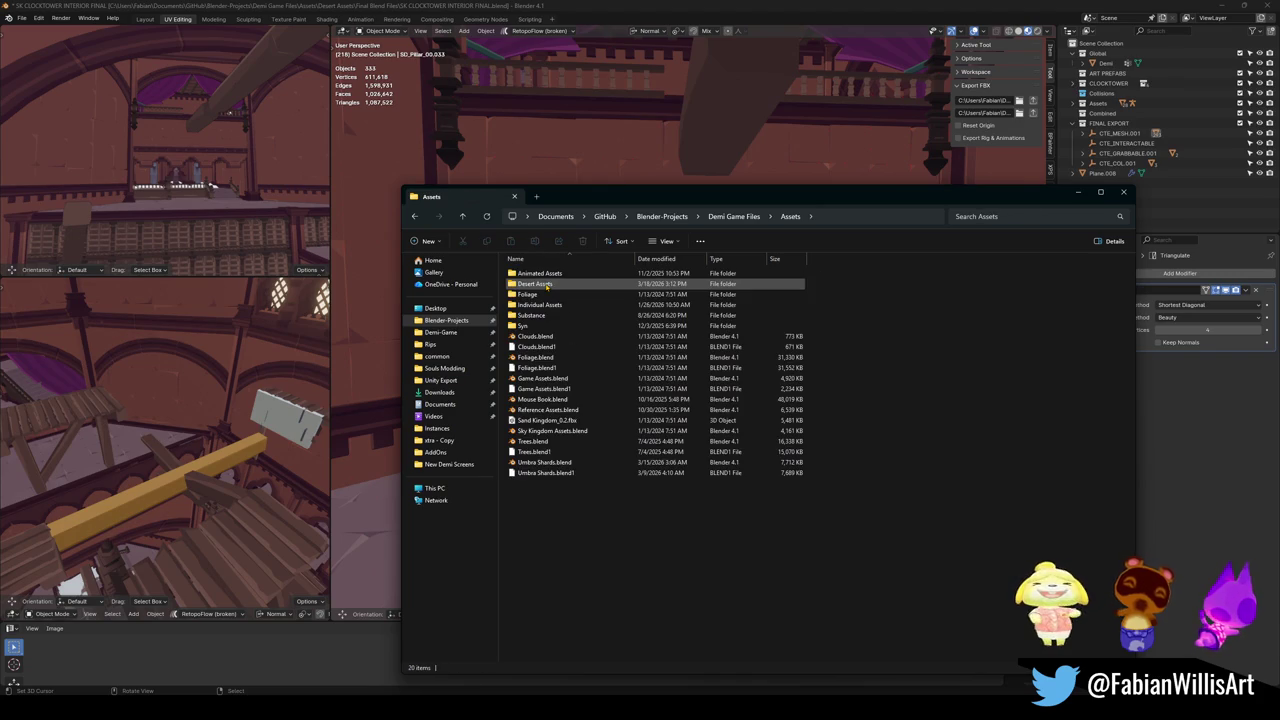